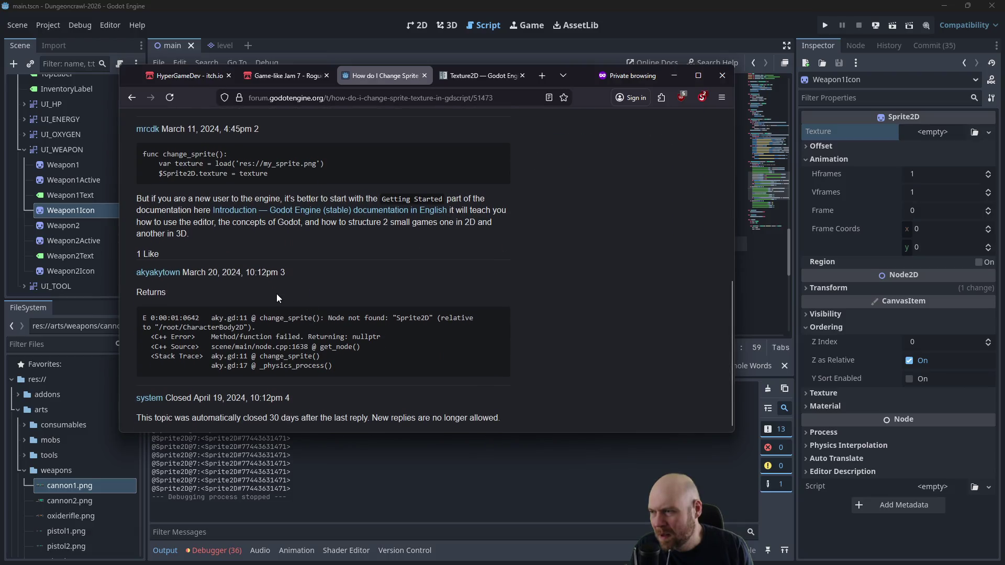
Step: Minimize the Firefox forum thread on sprite textures so the Godot script editor shows
{"action": "scroll", "coordinate": [272, 292], "scroll_direction": "up", "scroll_amount": 2}
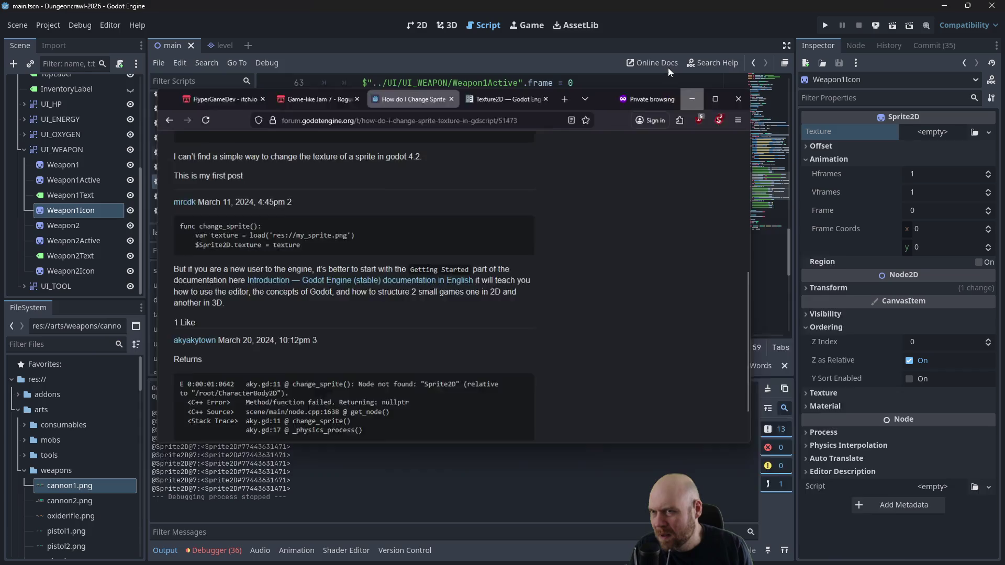
{"action": "left_click", "coordinate": [674, 75]}
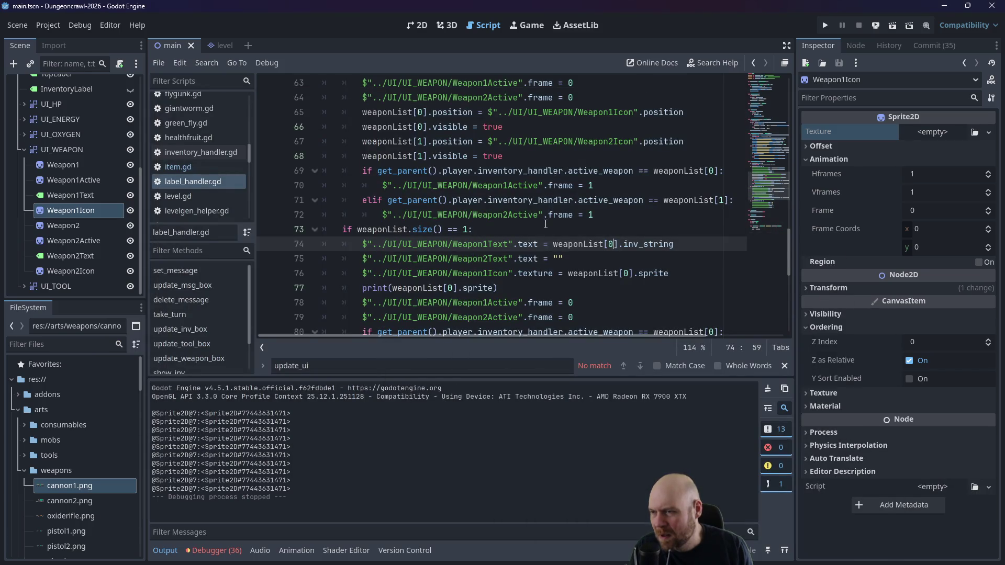
Step: Assign cannon1.png from the FileSystem as Weapon1Icon's Texture, then run the project
{"action": "left_click", "coordinate": [669, 273]}
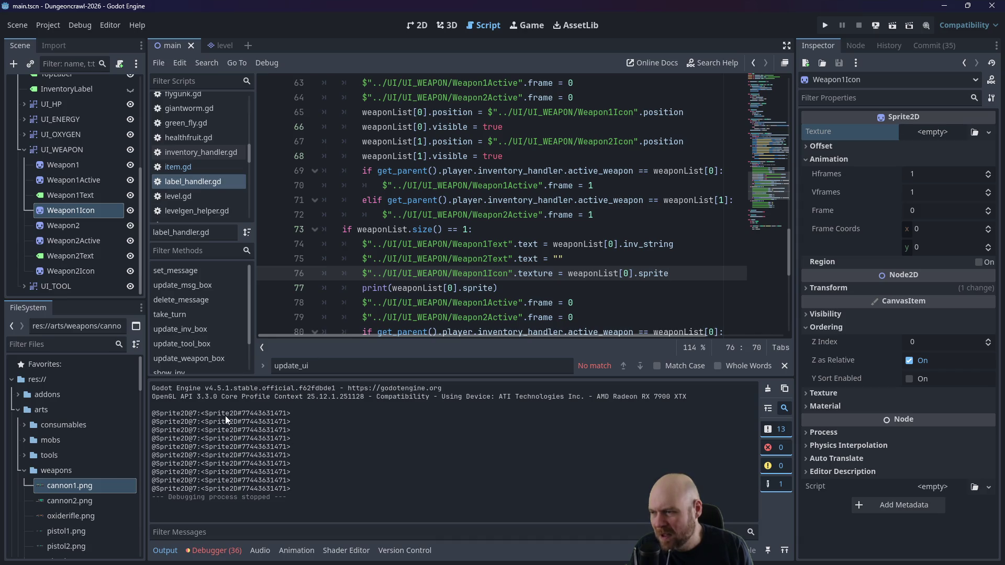
{"action": "mouse_move", "coordinate": [497, 288]}
{"action": "left_mouse_down"}
{"action": "mouse_move", "coordinate": [349, 293]}
{"action": "mouse_move", "coordinate": [362, 291]}
{"action": "left_mouse_up"}
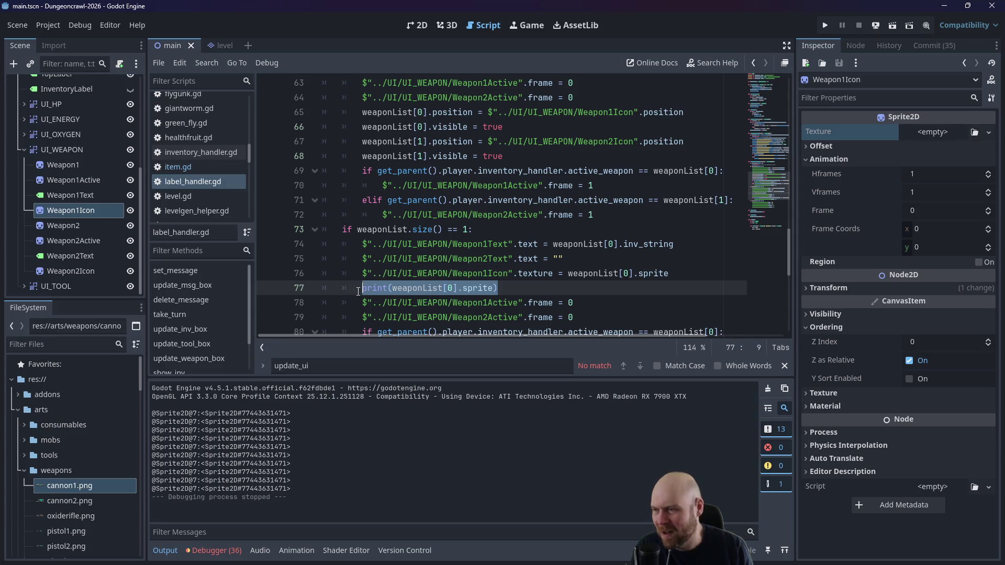
{"action": "left_click", "coordinate": [944, 132]}
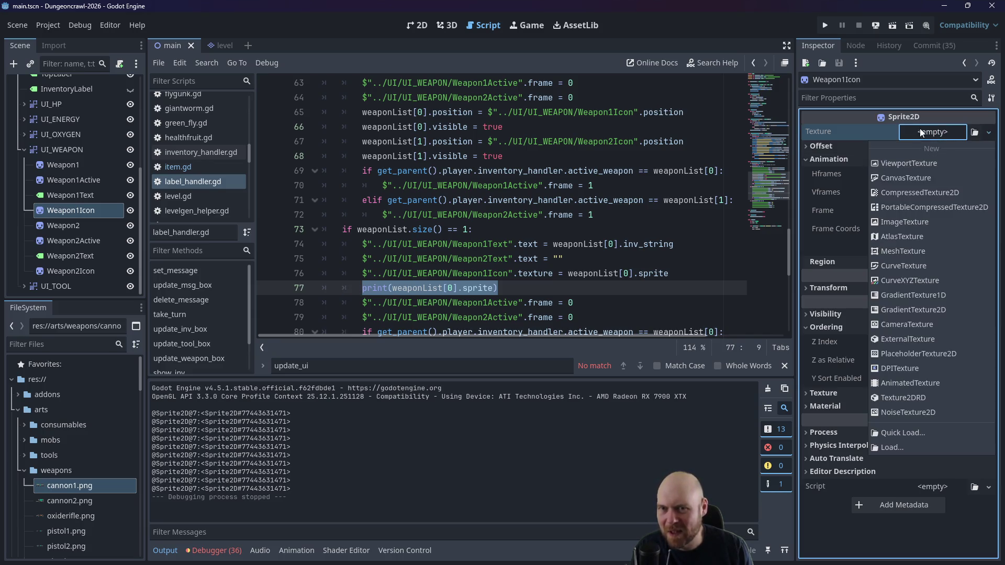
{"action": "key", "text": "Escape"}
{"action": "mouse_move", "coordinate": [70, 486]}
{"action": "left_mouse_down"}
{"action": "mouse_move", "coordinate": [937, 169]}
{"action": "mouse_move", "coordinate": [919, 137]}
{"action": "left_mouse_up"}
{"action": "left_click", "coordinate": [825, 25]}
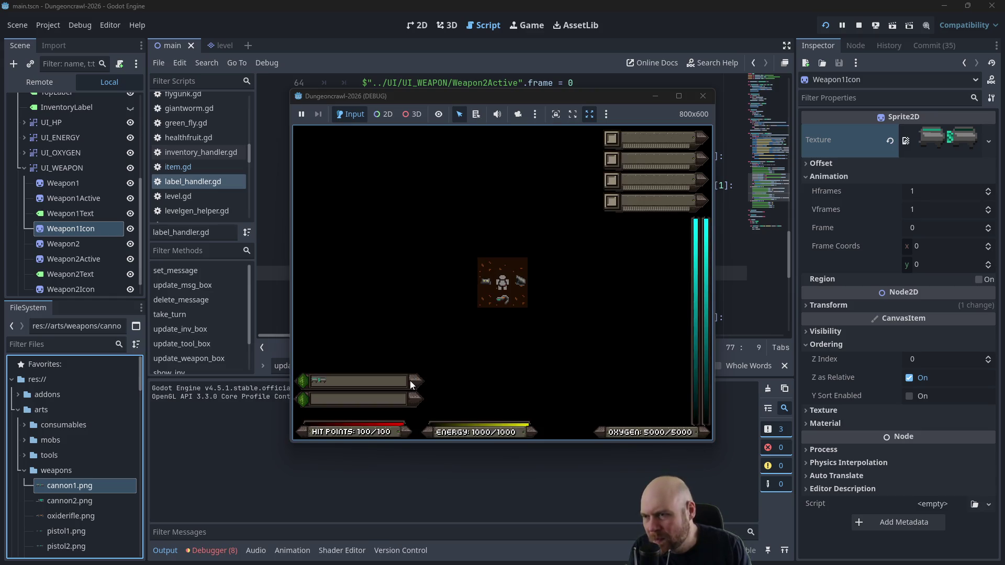
Step: In the game, pick up the O2 rifle, ready and unready it, then stop the run
{"action": "key", "text": "Down"}
{"action": "key", "text": "i"}
{"action": "key", "text": "1"}
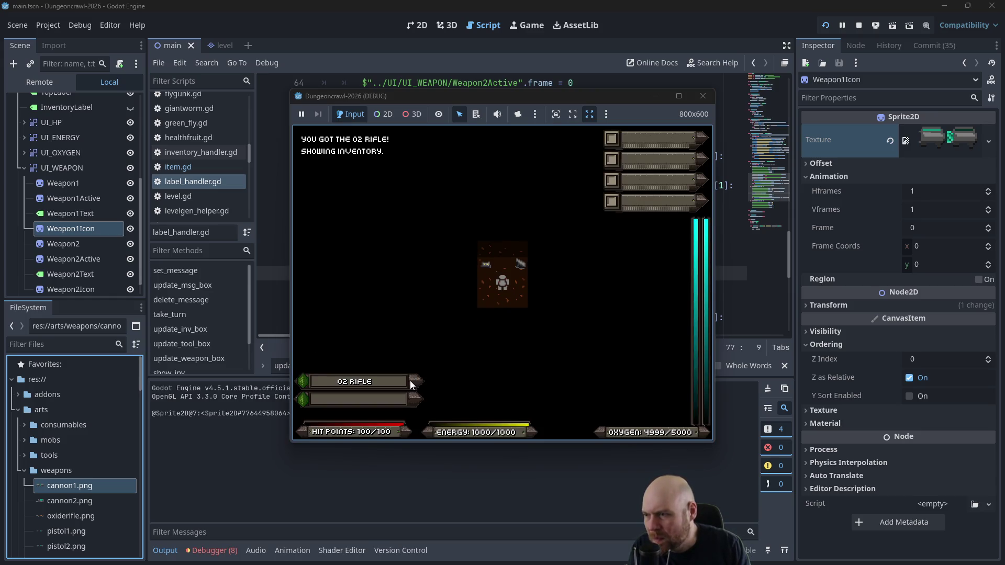
{"action": "key", "text": "i"}
{"action": "key", "text": "1"}
{"action": "key", "text": "1"}
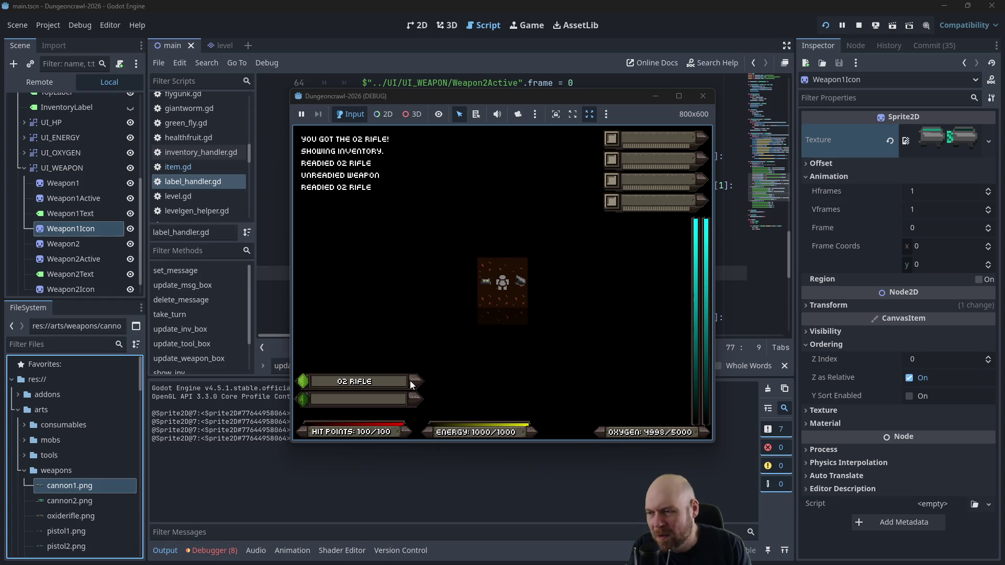
{"action": "key", "text": "1"}
{"action": "key", "text": "Up"}
{"action": "key", "text": "1"}
{"action": "key", "text": "1"}
{"action": "key", "text": "Down"}
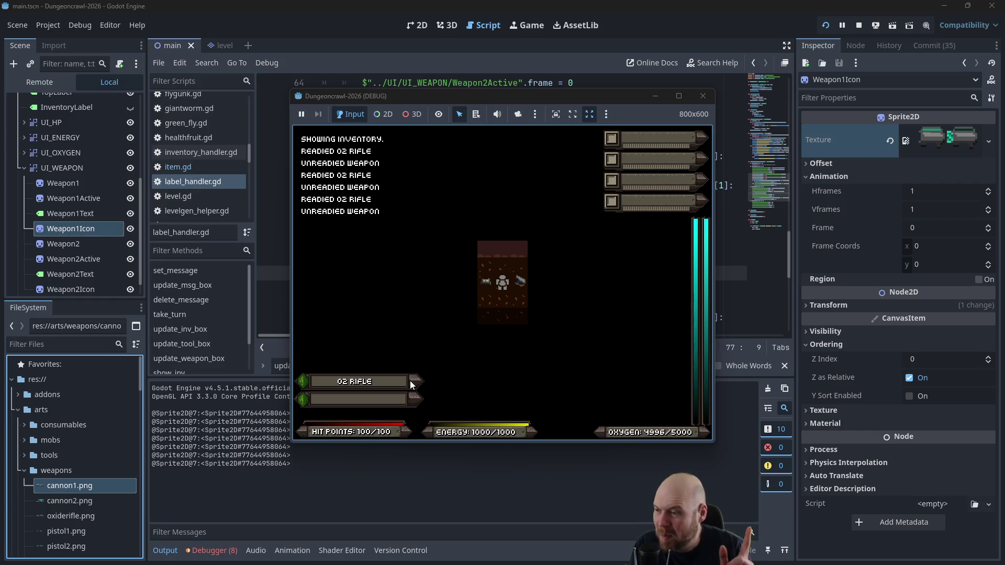
{"action": "left_click", "coordinate": [703, 95]}
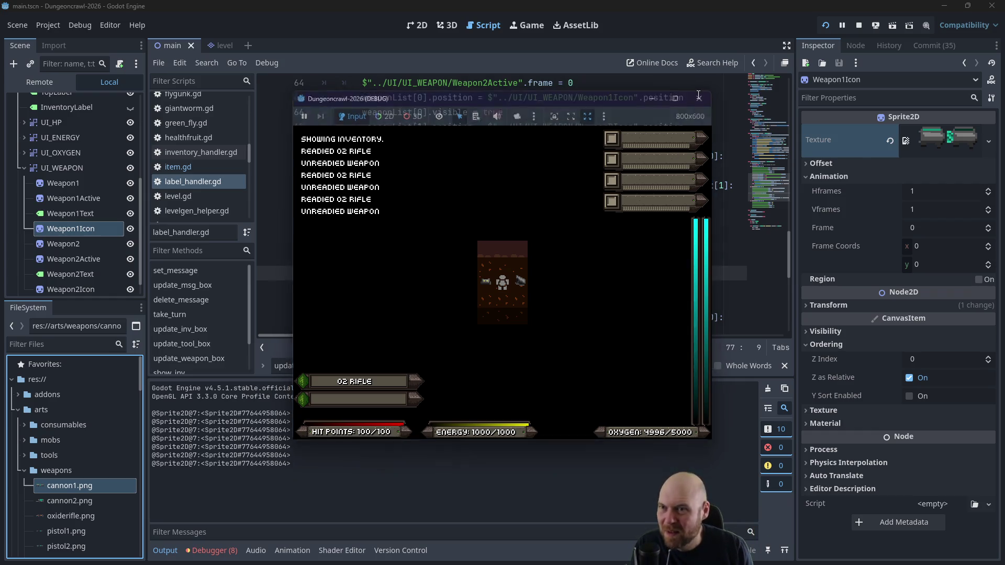
{"action": "left_click", "coordinate": [514, 273]}
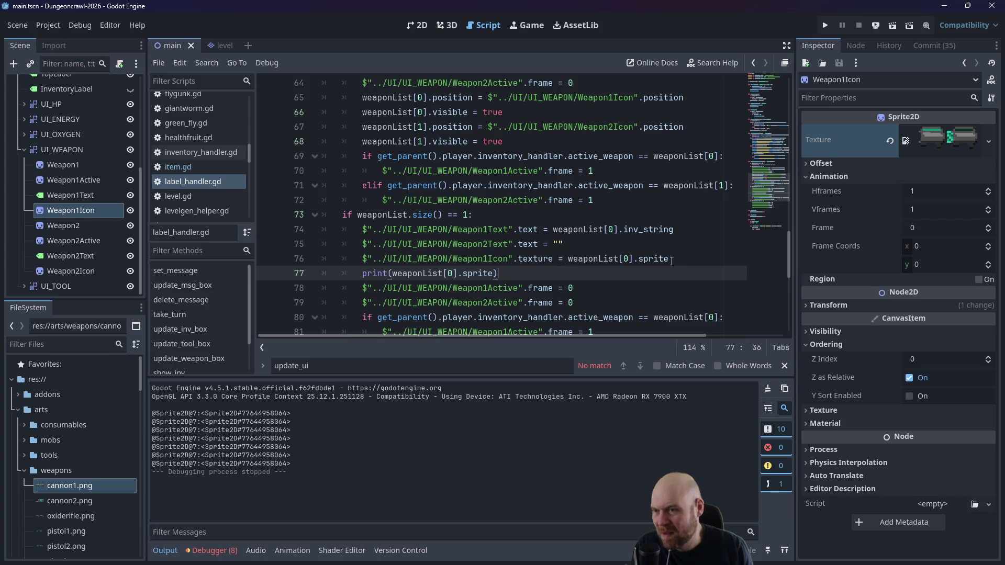
Step: Append .visible to the print call on line 77 and test it by readying the O2 rifle
{"action": "left_click_drag", "start_coordinate": [494, 277], "coordinate": [364, 279]}
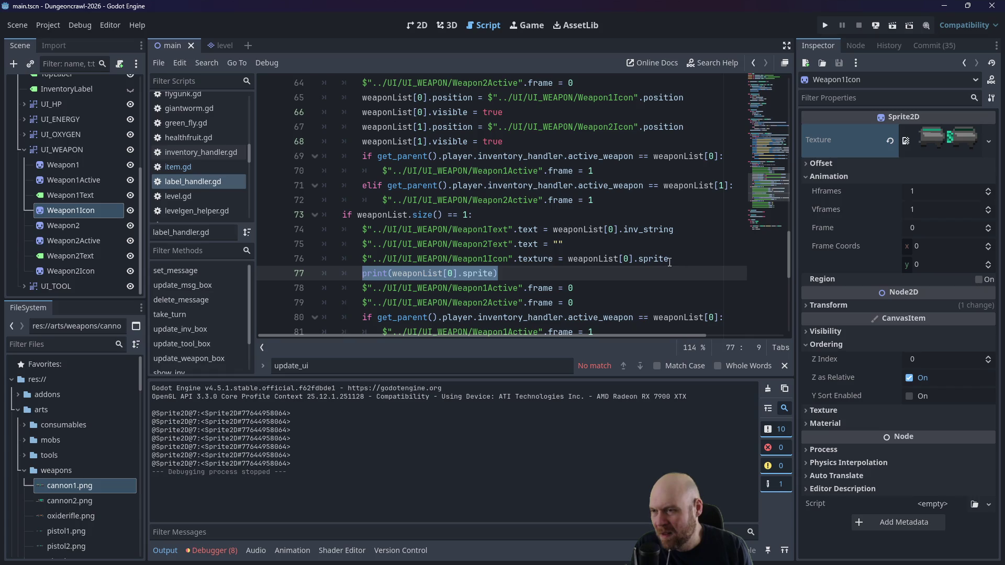
{"action": "key", "text": "End"}
{"action": "key", "text": "Left"}
{"action": "type", "text": ".visible"}
{"action": "left_click", "coordinate": [631, 127]}
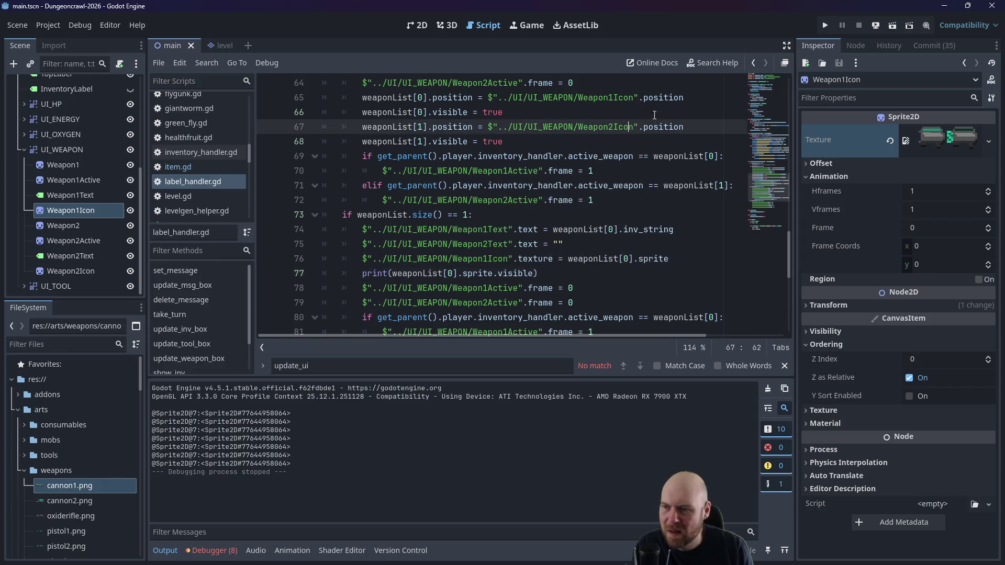
{"action": "left_click", "coordinate": [825, 25]}
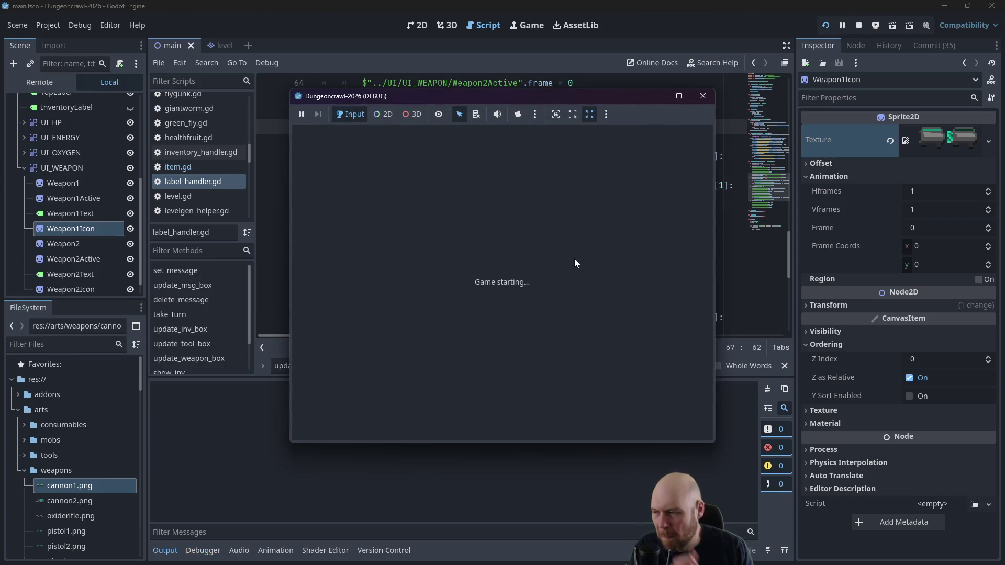
{"action": "key", "text": "Down"}
{"action": "key", "text": "i"}
{"action": "key", "text": "1"}
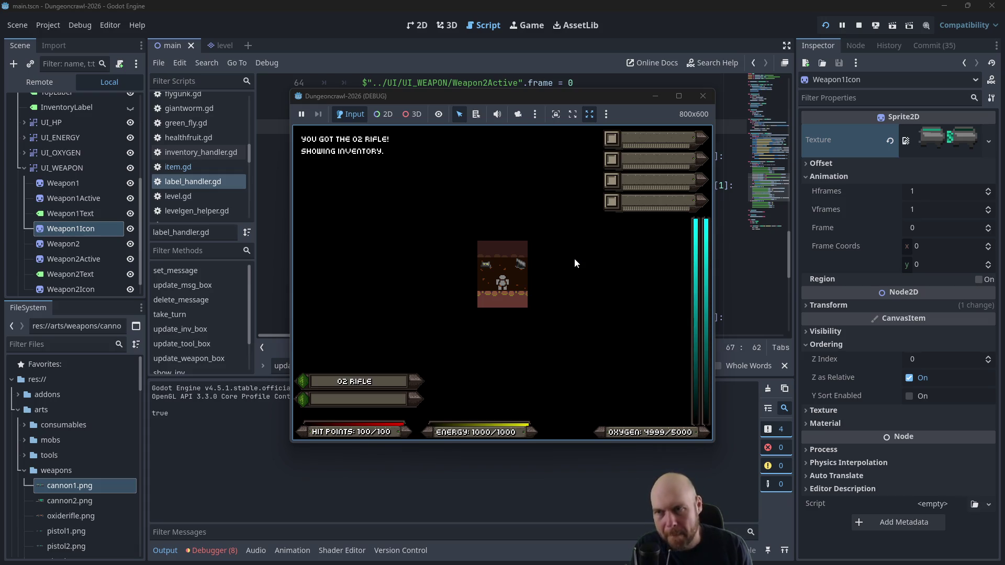
{"action": "left_click", "coordinate": [703, 99]}
Step: Remove .visible from the print call and inspect the texture references on line 76
{"action": "left_click", "coordinate": [526, 273]}
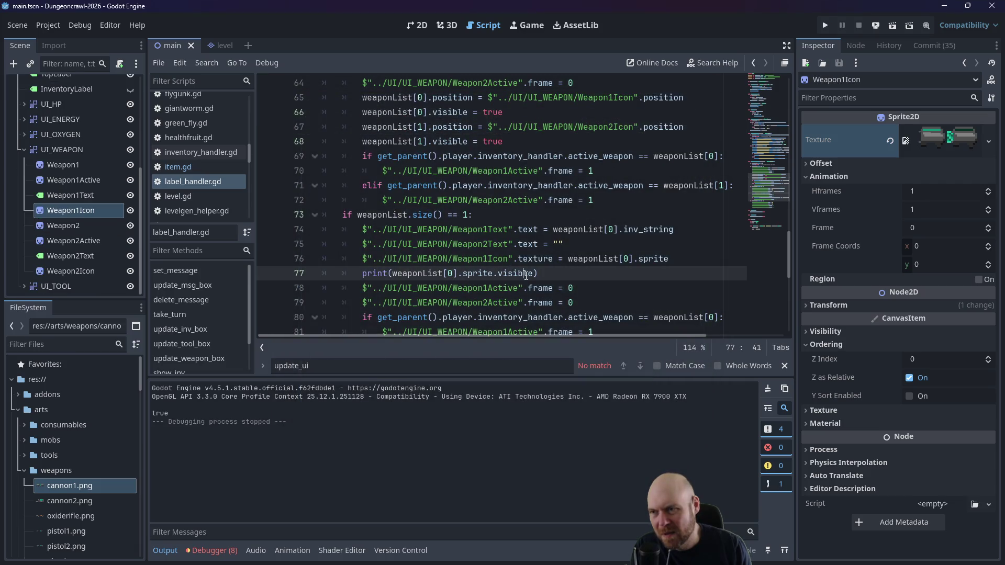
{"action": "left_click_drag", "start_coordinate": [534, 273], "coordinate": [493, 273]}
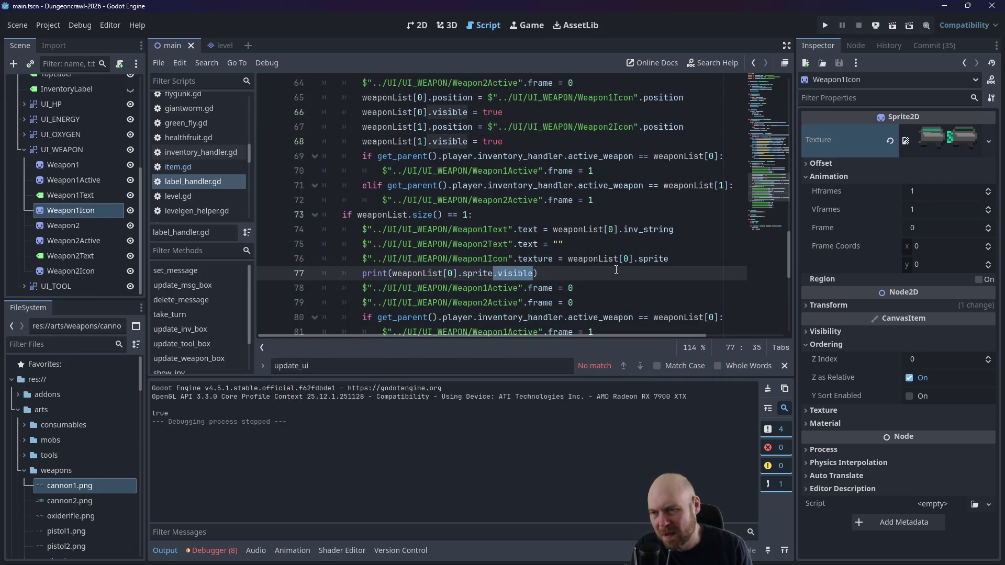
{"action": "key", "text": "BackSpace"}
{"action": "key", "text": "Up"}
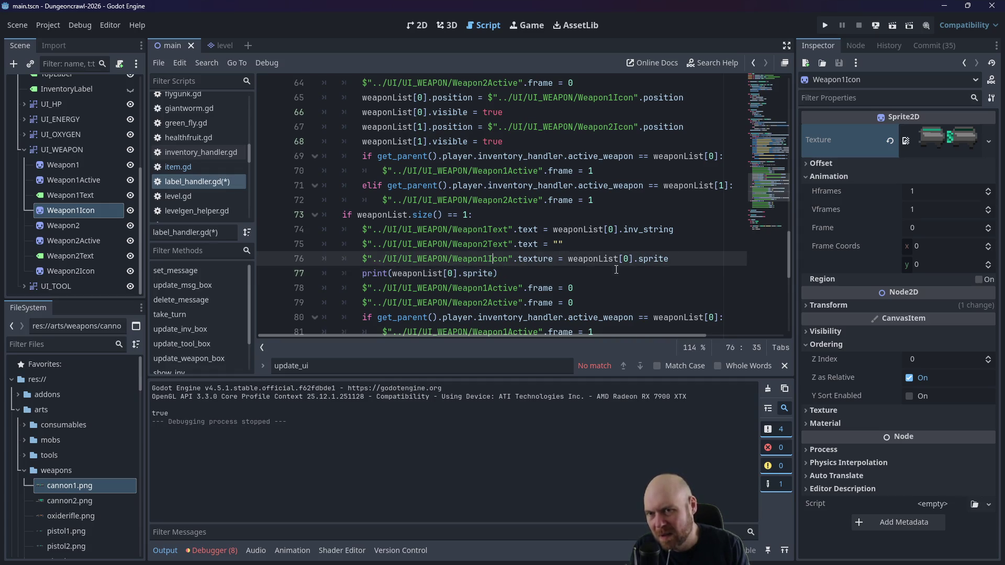
{"action": "left_click", "coordinate": [616, 270]}
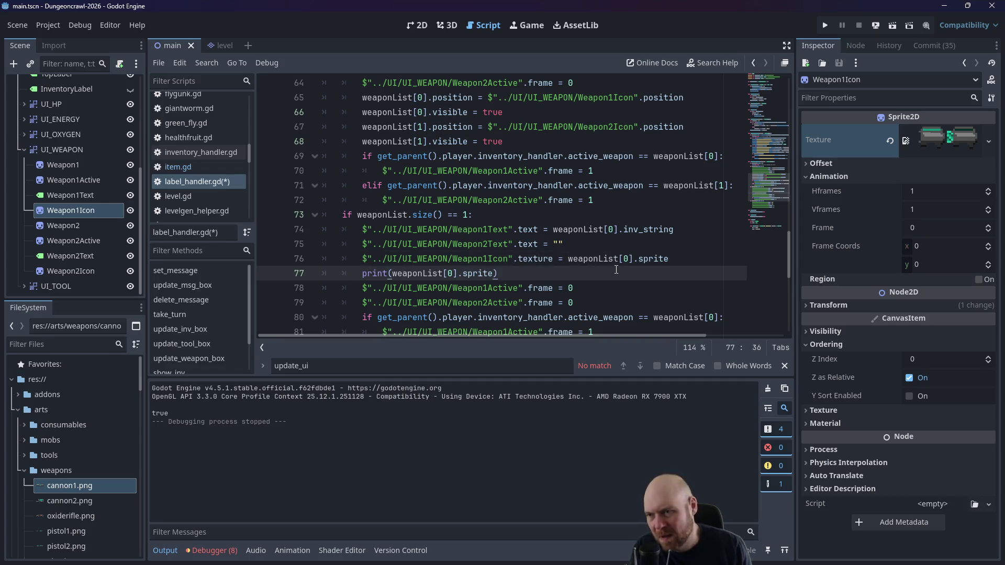
{"action": "left_click_drag", "start_coordinate": [554, 258], "coordinate": [361, 263]}
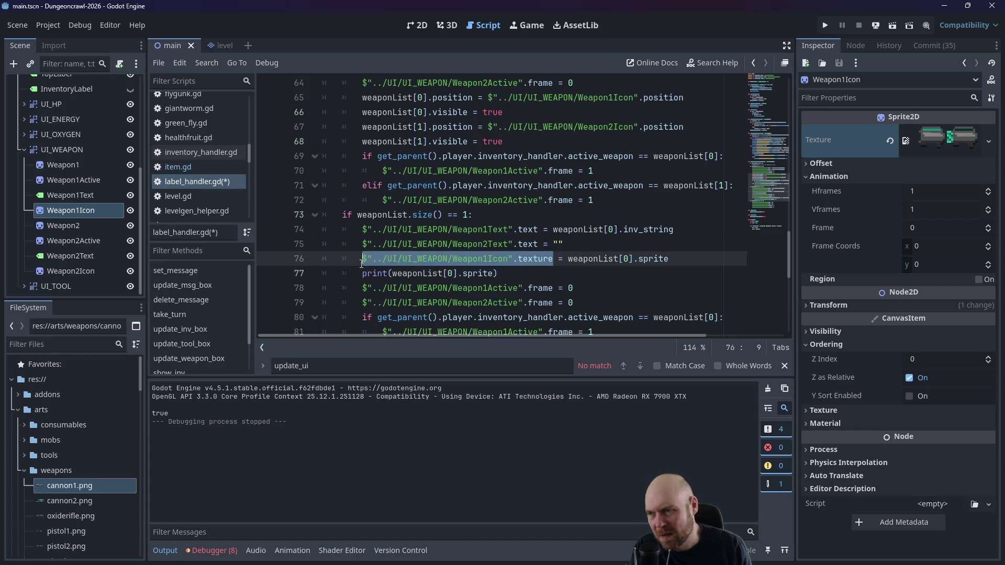
{"action": "left_click", "coordinate": [696, 264]}
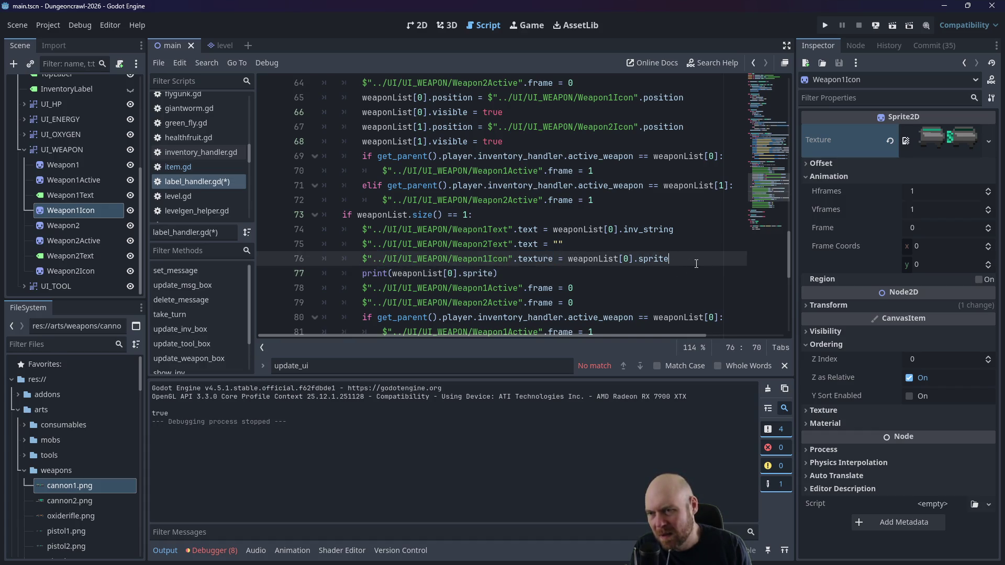
{"action": "left_click_drag", "start_coordinate": [669, 258], "coordinate": [567, 259]}
{"action": "left_click", "coordinate": [680, 264]}
Step: Add line 77 copying the Weapon1Icon texture reference with '.visible = true', then save and run
{"action": "key", "text": "Return"}
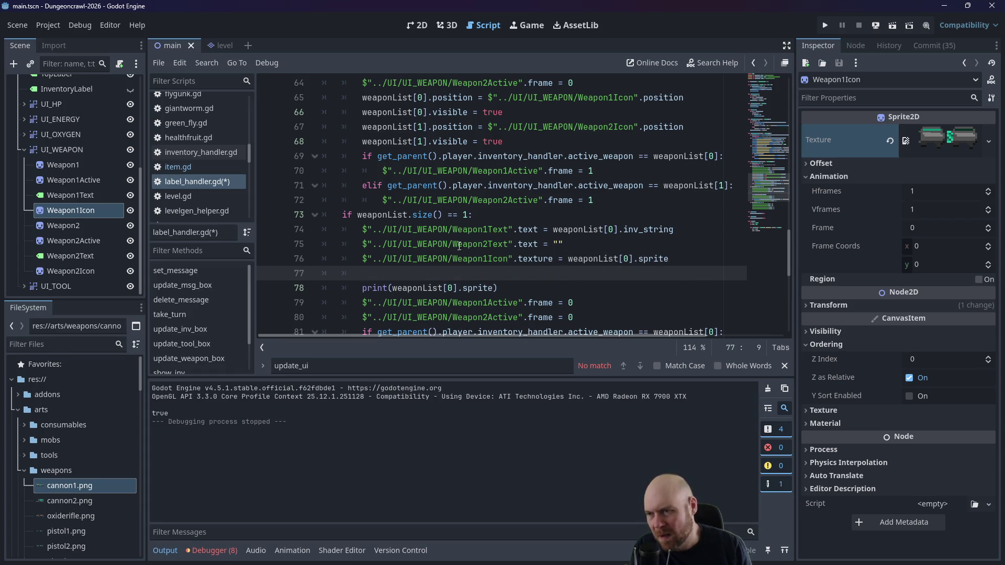
{"action": "left_click_drag", "start_coordinate": [553, 259], "coordinate": [363, 258]}
{"action": "key", "text": "ctrl+c"}
{"action": "key", "text": "Down"}
{"action": "key", "text": "ctrl+v"}
{"action": "type", "text": ".visible = true"}
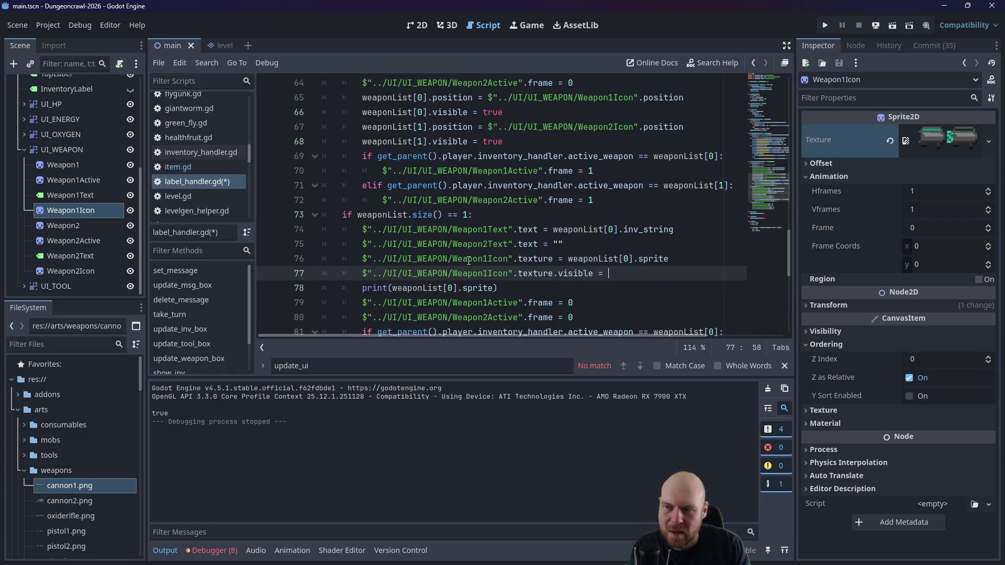
{"action": "key", "text": "F5"}
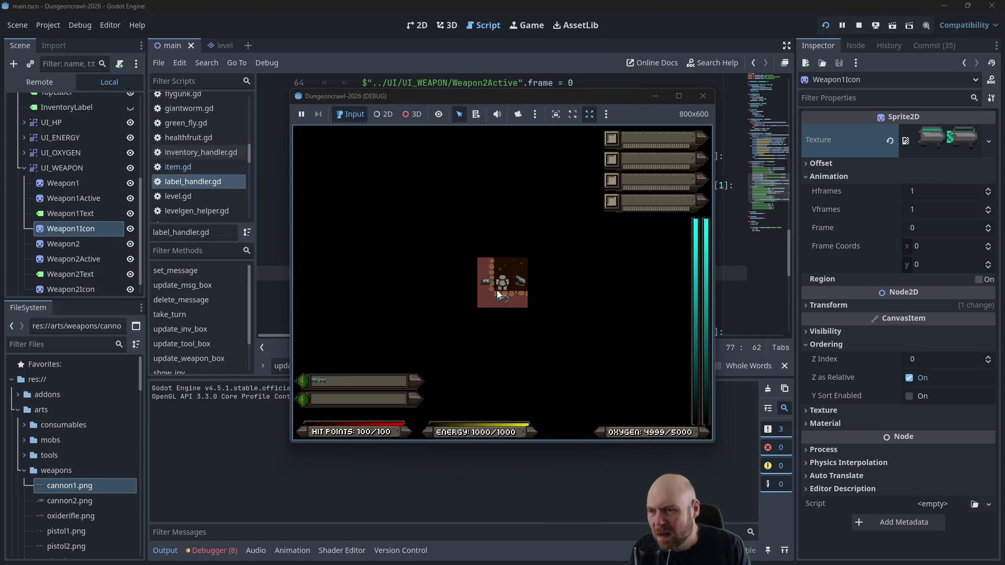
Step: Maximize the game window, restart the game, then restore and close the window
{"action": "left_click", "coordinate": [678, 95]}
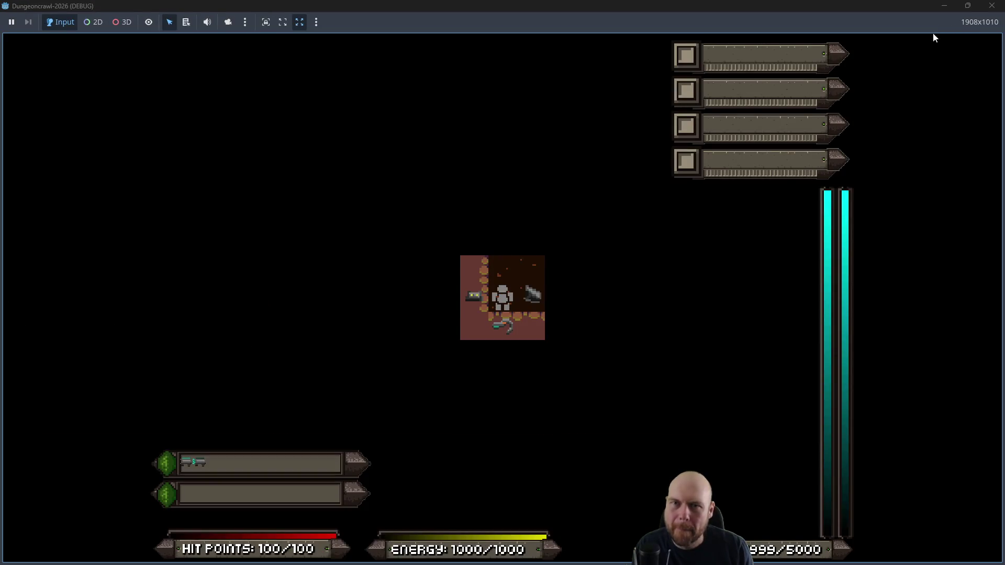
{"action": "left_click", "coordinate": [991, 5]}
{"action": "key", "text": "F5"}
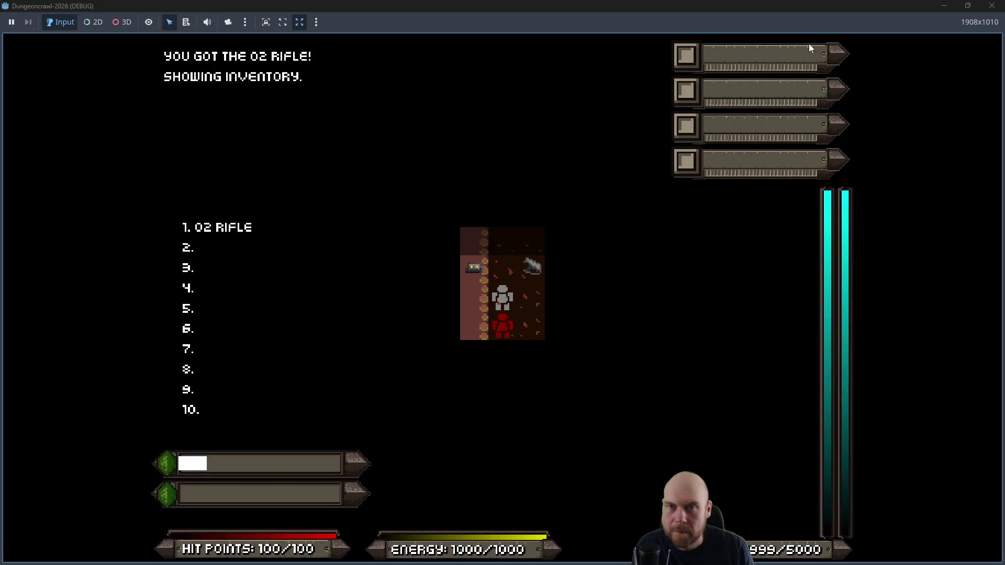
{"action": "left_click", "coordinate": [968, 5]}
{"action": "left_click", "coordinate": [888, 94]}
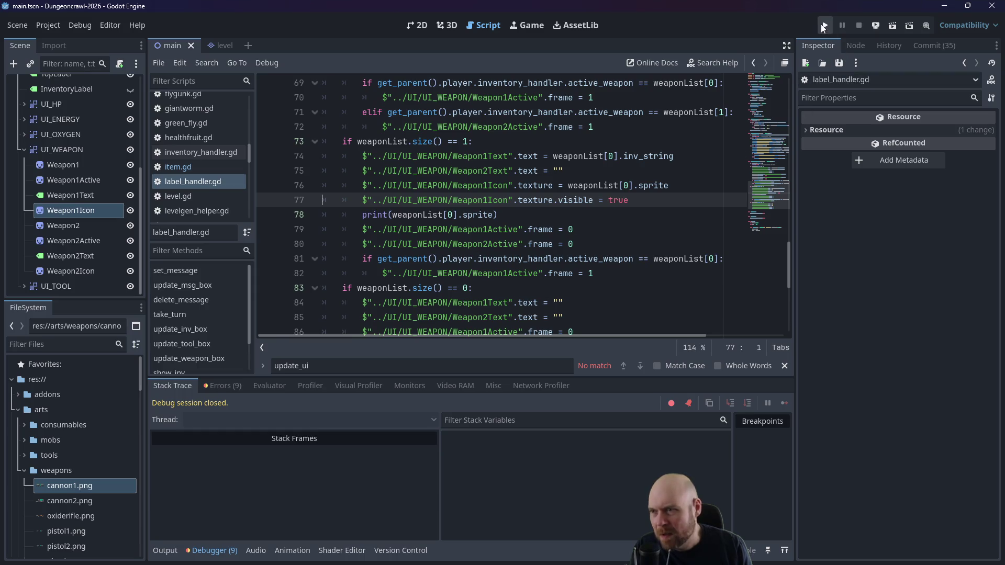
Step: Delete '.texture' from line 77 so Weapon1Icon itself becomes visible, and run again
{"action": "double_click", "coordinate": [552, 201]}
{"action": "key", "text": "BackSpace"}
{"action": "key", "text": "BackSpace"}
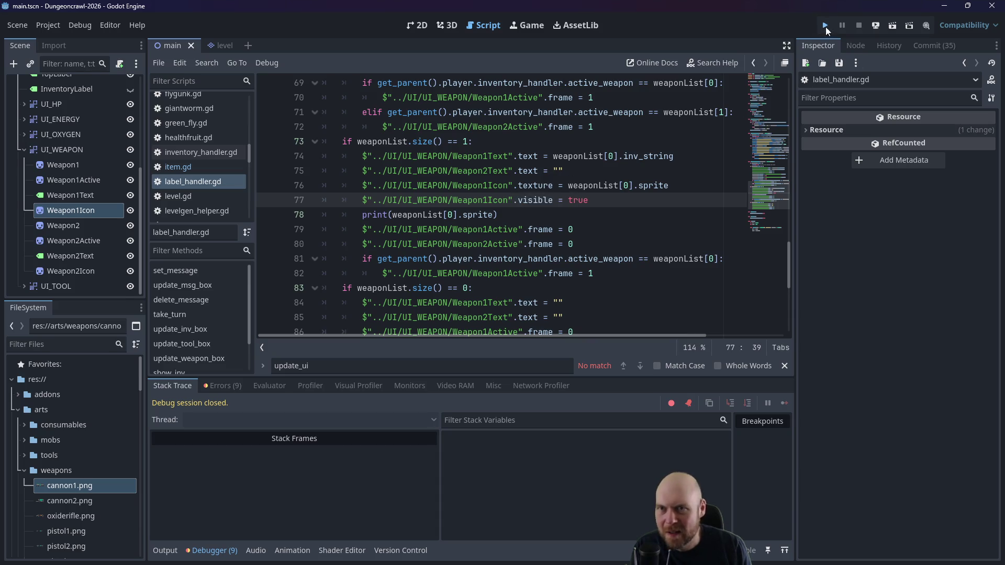
{"action": "left_click", "coordinate": [826, 29]}
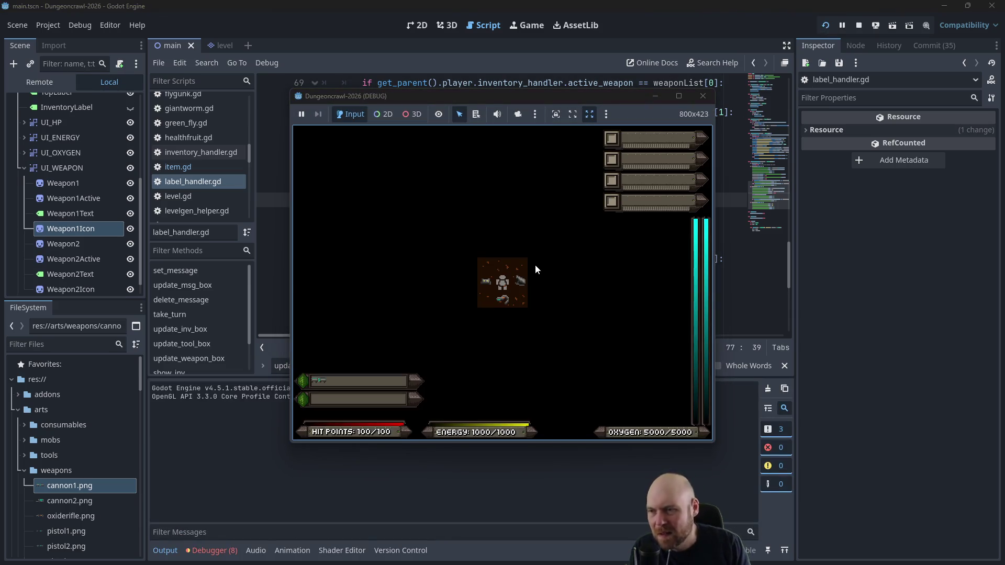
Step: In the game, pick up and ready the O2 rifle, then try dropping it
{"action": "key", "text": "Down"}
{"action": "key", "text": "i"}
{"action": "key", "text": "1"}
{"action": "key", "text": "Up"}
{"action": "key", "text": "d"}
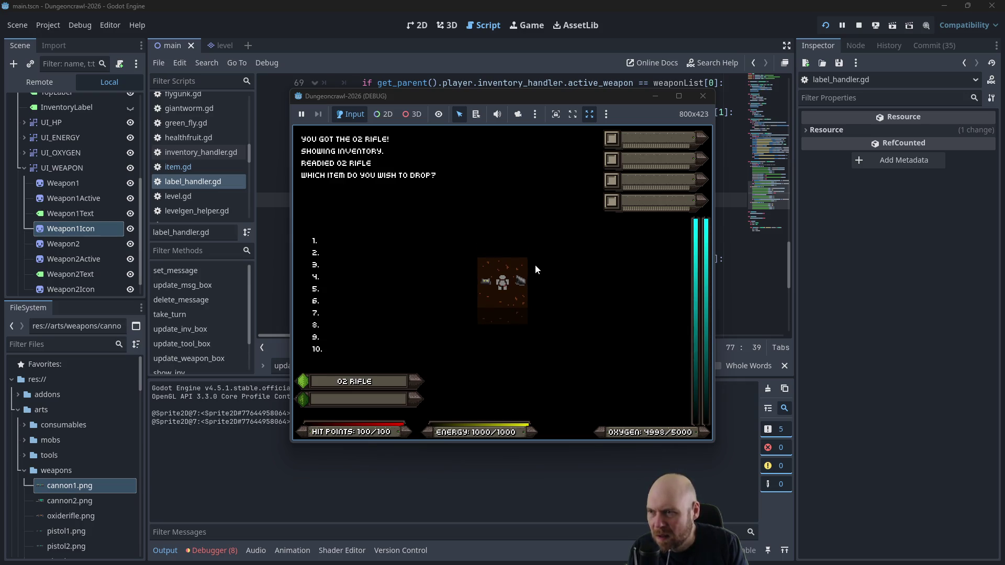
{"action": "key", "text": "1"}
{"action": "key", "text": "1"}
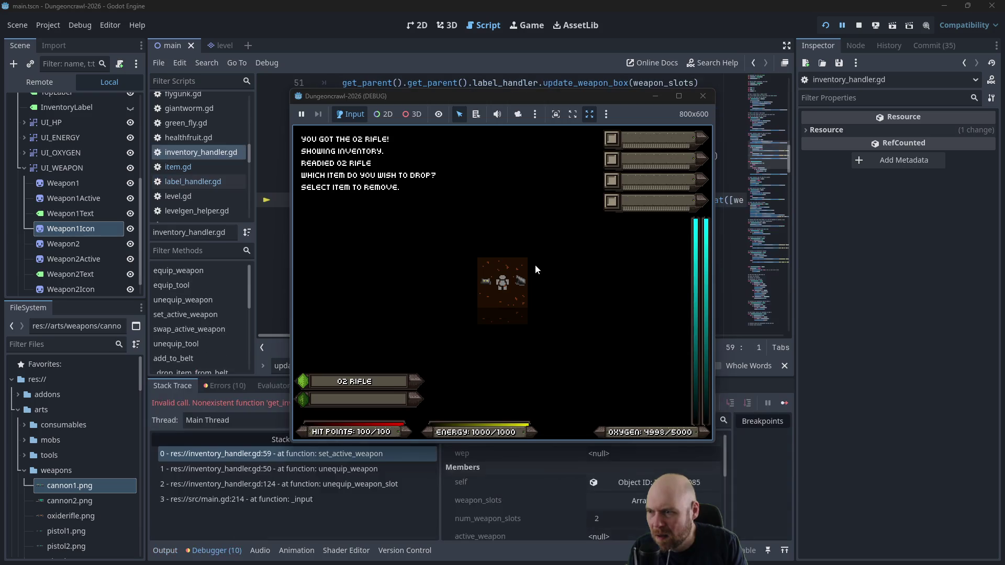
Step: Move the game window aside and select the unequip_weapon frame in the Stack Trace
{"action": "mouse_move", "coordinate": [575, 102]}
{"action": "left_mouse_down"}
{"action": "mouse_move", "coordinate": [733, 87]}
{"action": "mouse_move", "coordinate": [795, 242]}
{"action": "mouse_move", "coordinate": [781, 239]}
{"action": "left_mouse_up"}
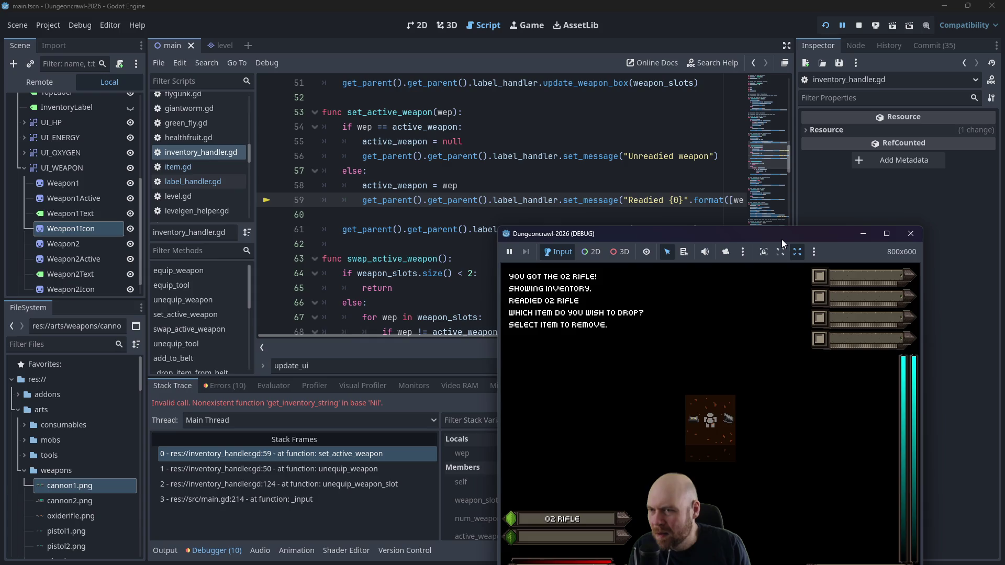
{"action": "left_click_drag", "start_coordinate": [781, 239], "coordinate": [772, 234]}
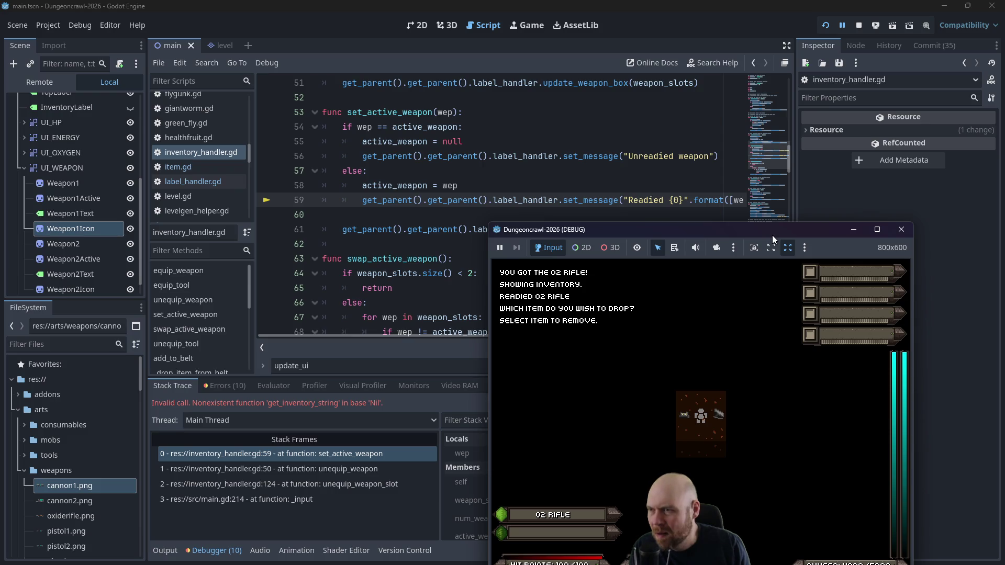
{"action": "mouse_move", "coordinate": [772, 235]}
{"action": "left_mouse_down"}
{"action": "mouse_move", "coordinate": [814, 239]}
{"action": "mouse_move", "coordinate": [695, 247]}
{"action": "left_mouse_up"}
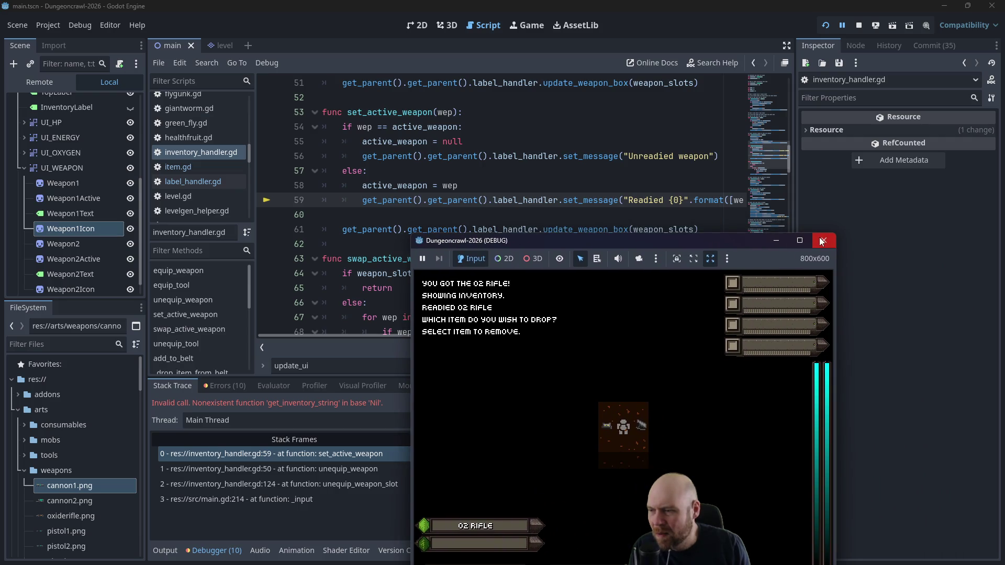
{"action": "left_click", "coordinate": [262, 484]}
{"action": "left_click", "coordinate": [264, 469]}
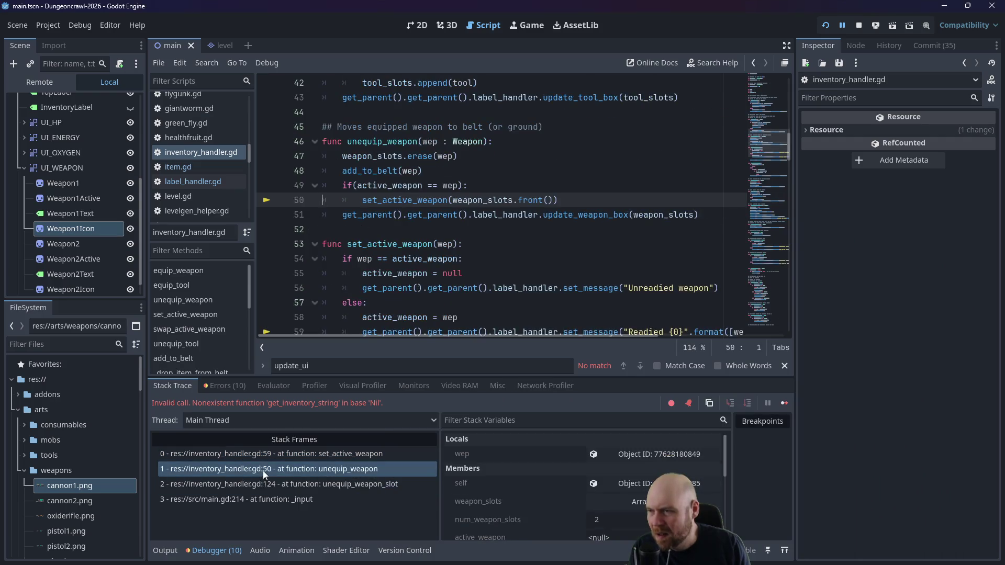
Step: Inspect the failing set_active_weapon line, then return to the unequip_weapon call at line 50
{"action": "left_click", "coordinate": [266, 460]}
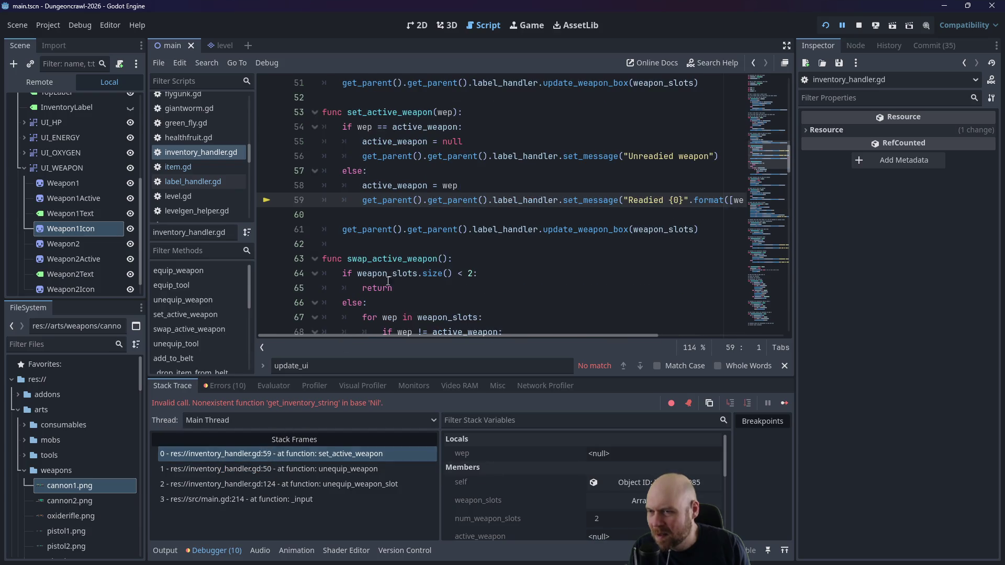
{"action": "scroll", "coordinate": [461, 258], "scroll_direction": "up", "scroll_amount": 1}
{"action": "mouse_move", "coordinate": [434, 336]}
{"action": "left_mouse_down"}
{"action": "mouse_move", "coordinate": [550, 329]}
{"action": "mouse_move", "coordinate": [400, 331]}
{"action": "left_mouse_up"}
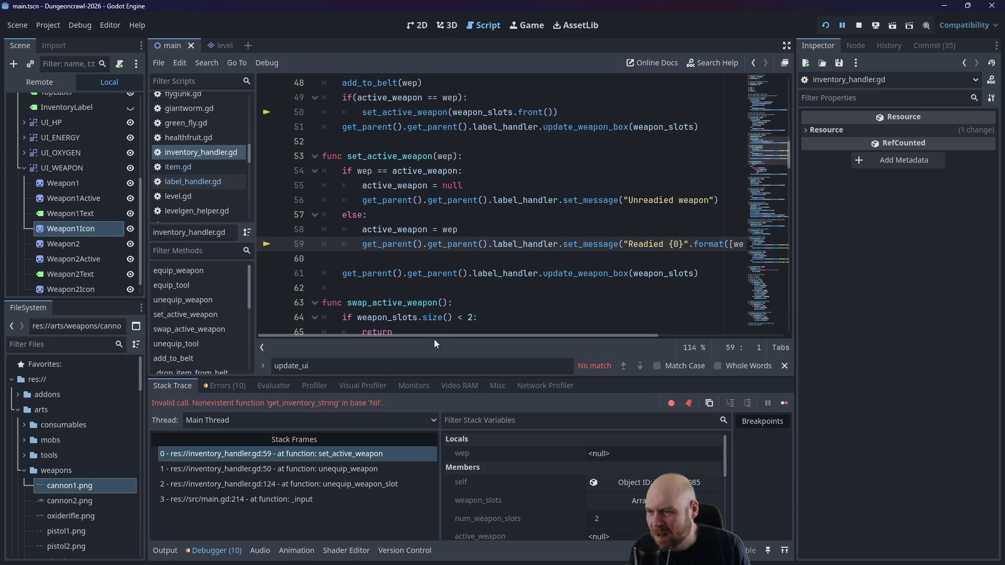
{"action": "left_click", "coordinate": [277, 468]}
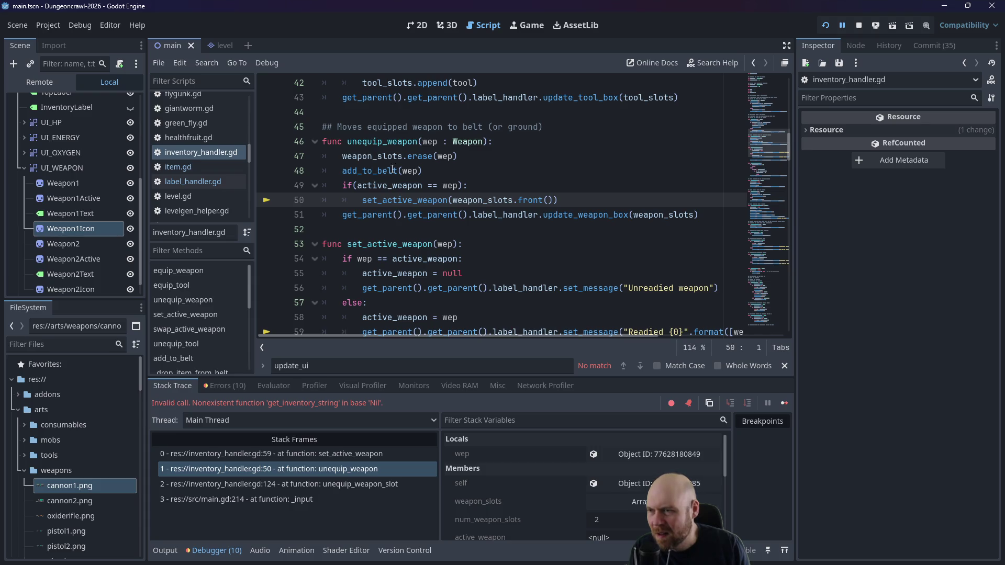
Step: Guard set_active_weapon with 'if weapon_slots.front() != null:', stop the crashed session and rerun
{"action": "left_click", "coordinate": [470, 187]}
{"action": "key", "text": "Return"}
{"action": "type", "text": "if weapon_slotsf"}
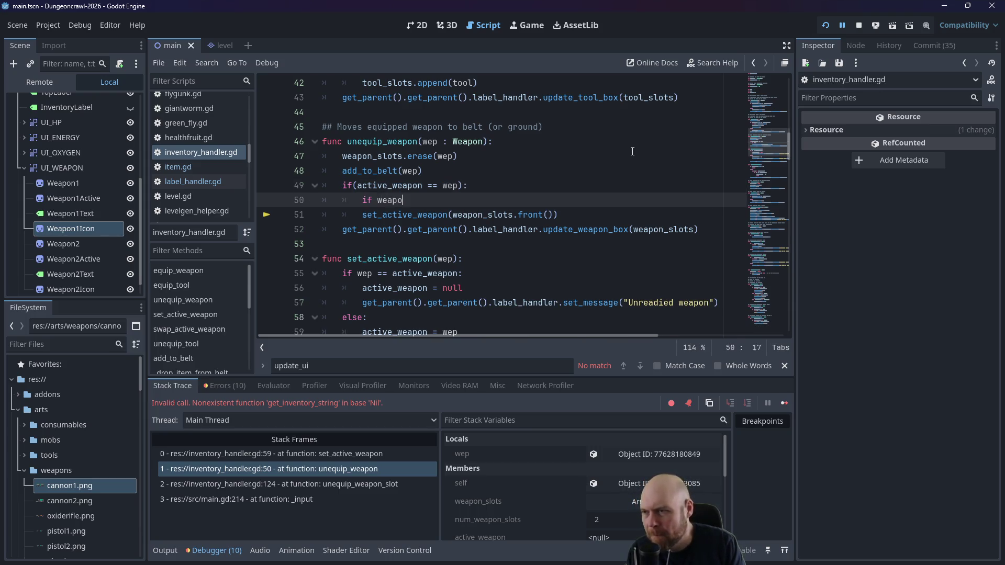
{"action": "key", "text": "BackSpace"}
{"action": "type", "text": ".front"}
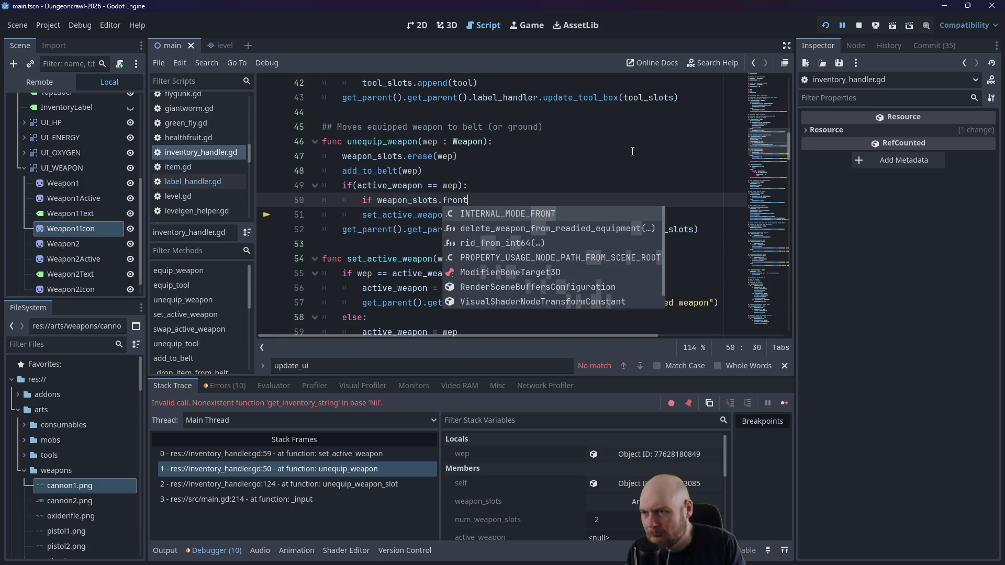
{"action": "key", "text": "Return"}
{"action": "type", "text": "!= null:"}
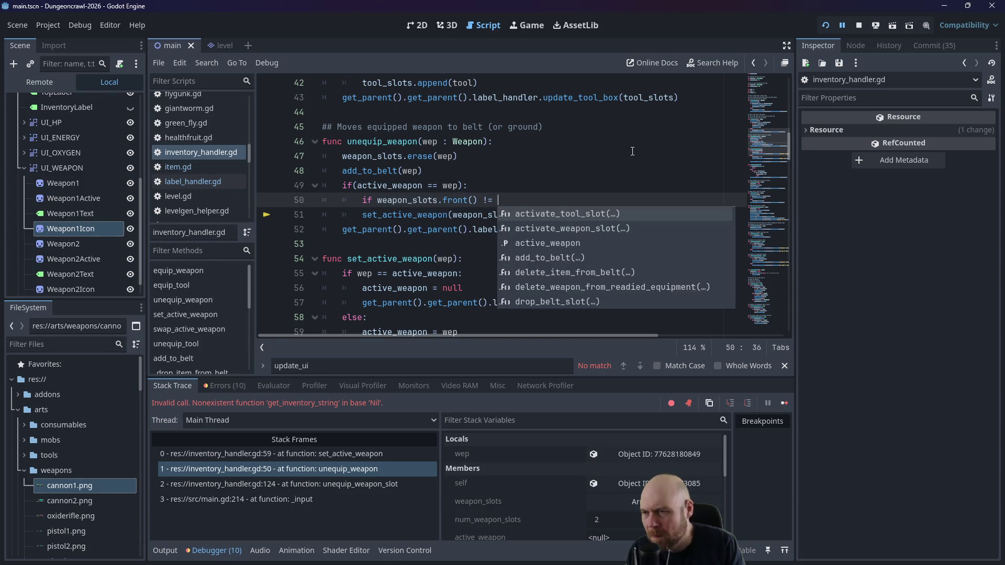
{"action": "key", "text": "Down"}
{"action": "key", "text": "Home"}
{"action": "key", "text": "Tab"}
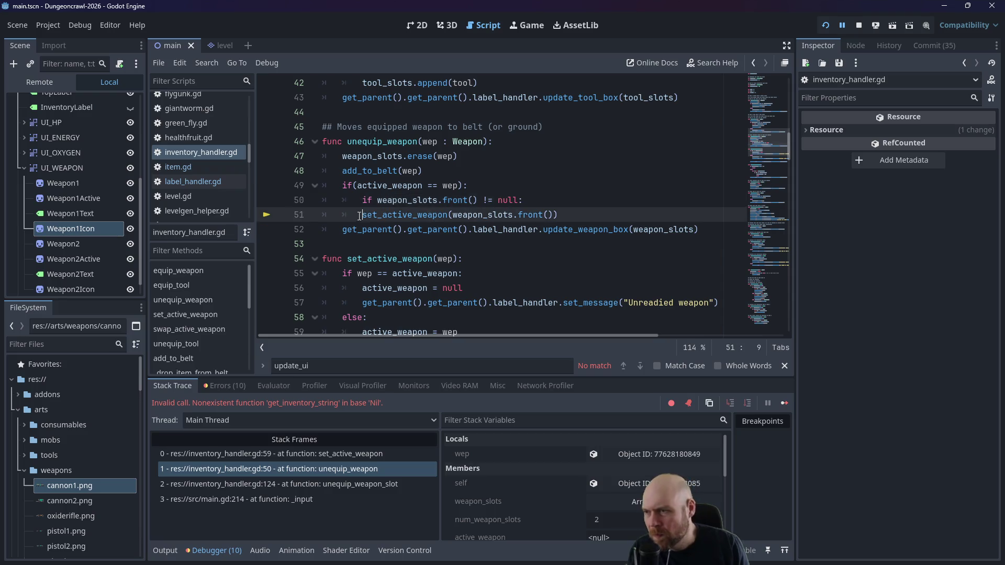
{"action": "left_click", "coordinate": [859, 25]}
{"action": "left_click", "coordinate": [827, 25]}
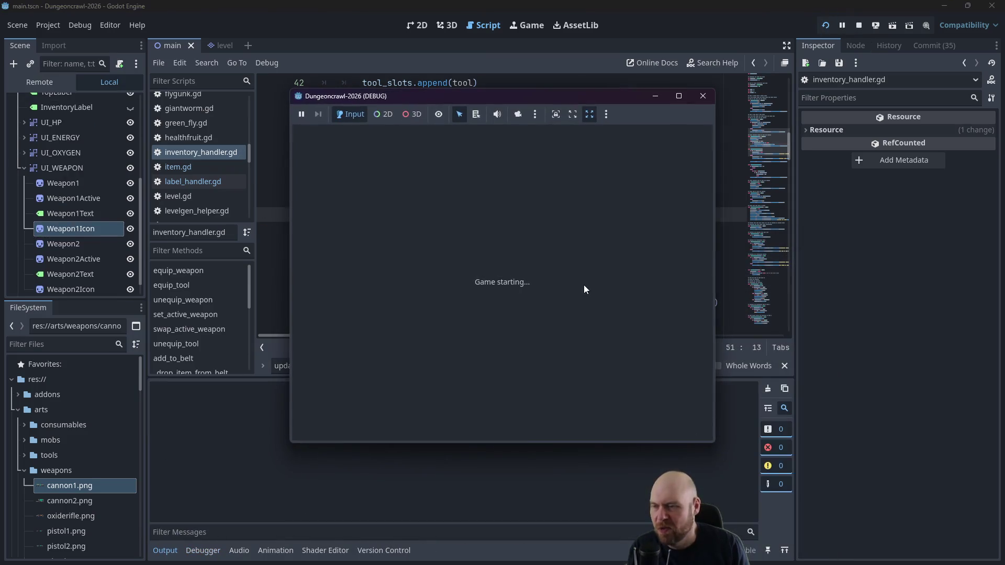
Step: Walk onto the O2 rifle, unequip it from the weapon slot, and drop it
{"action": "key", "text": "Down"}
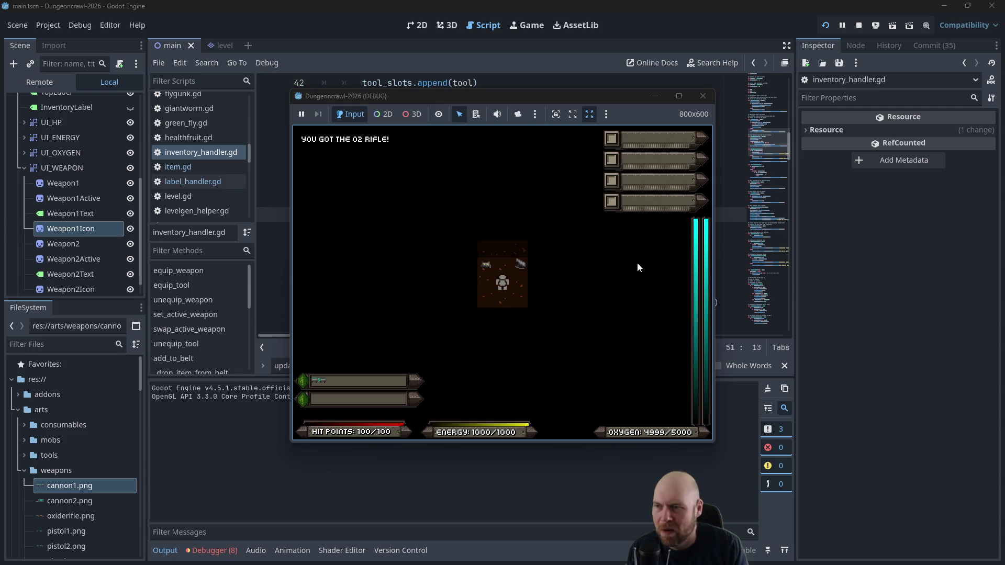
{"action": "key", "text": "d"}
{"action": "key", "text": "1"}
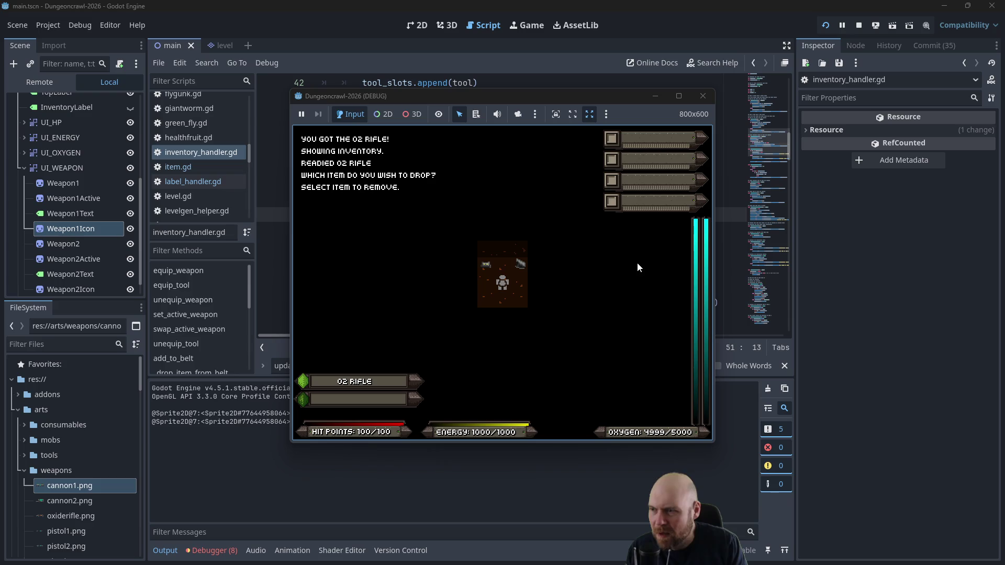
{"action": "key", "text": "1"}
{"action": "key", "text": "5"}
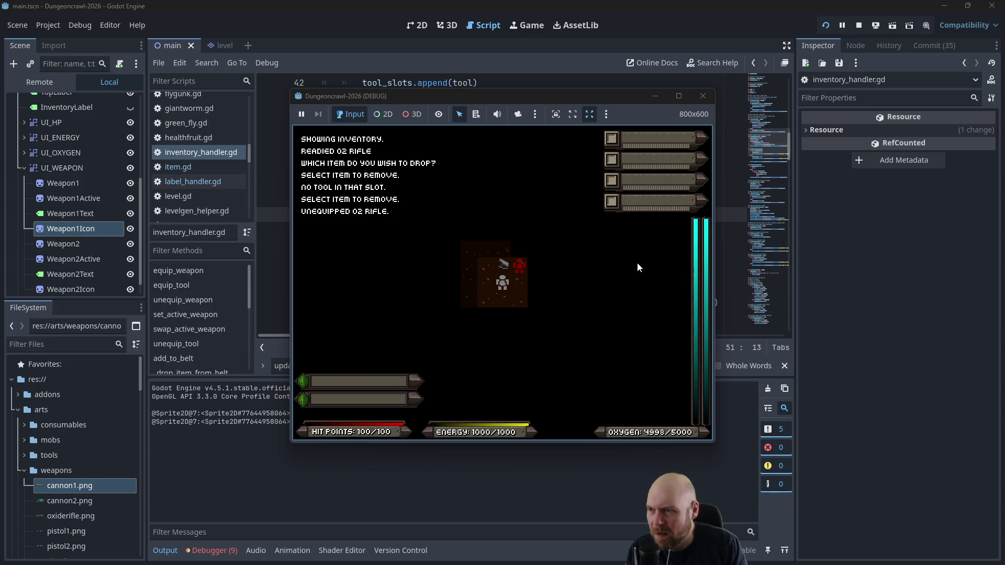
{"action": "key", "text": "d"}
{"action": "key", "text": "1"}
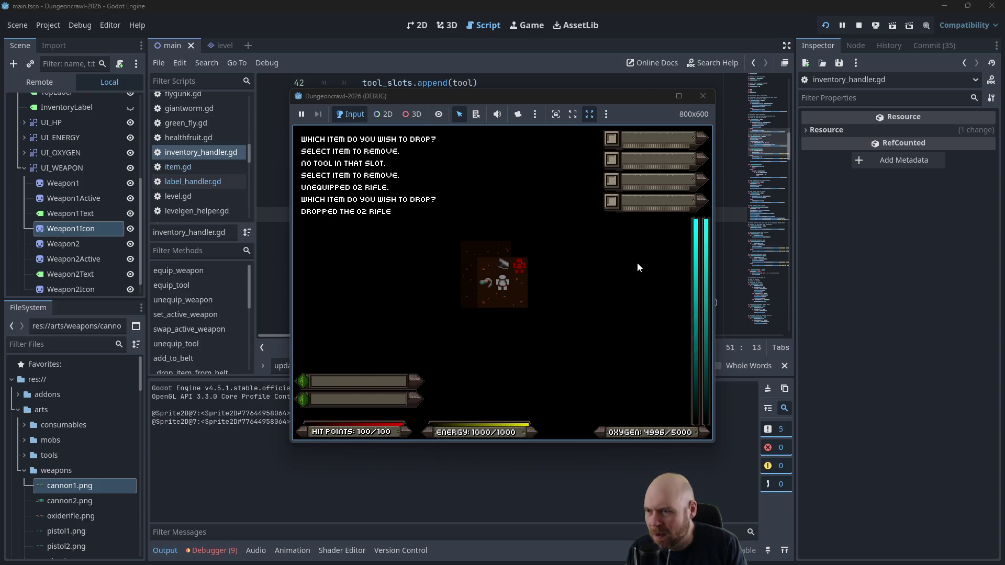
Step: Pick the rifle up again, walk into the next room, then close the game
{"action": "key", "text": "Left"}
{"action": "key", "text": "i"}
{"action": "key", "text": "1"}
{"action": "key", "text": "Up"}
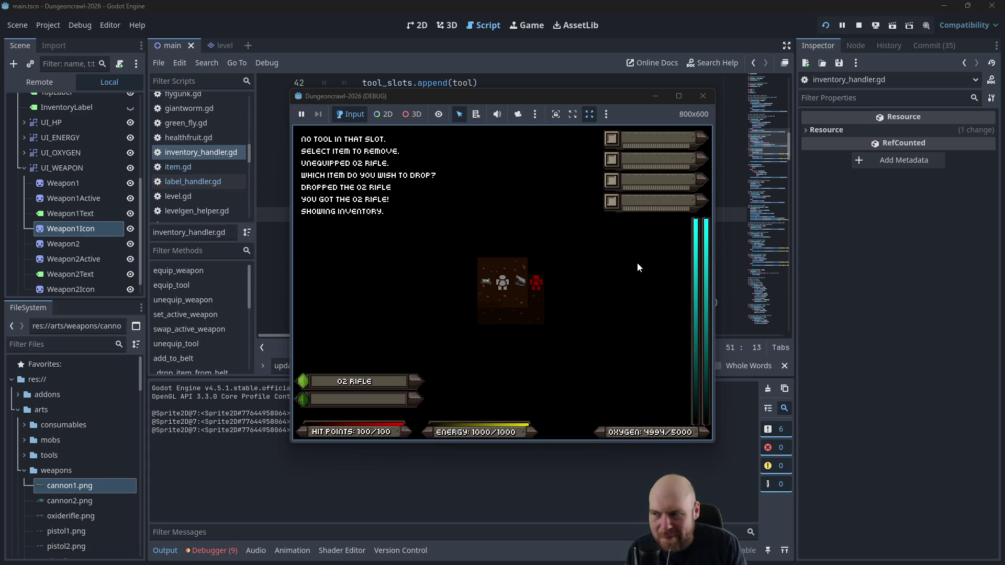
{"action": "key", "text": "Left"}
{"action": "key", "text": "Up"}
{"action": "key", "text": "Down"}
{"action": "key", "text": "Left"}
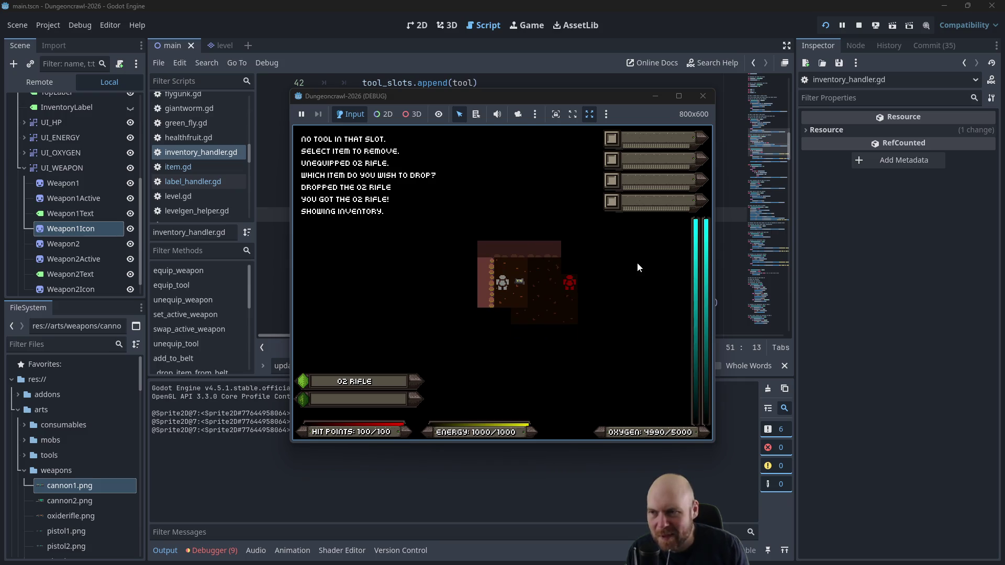
{"action": "left_click", "coordinate": [703, 96]}
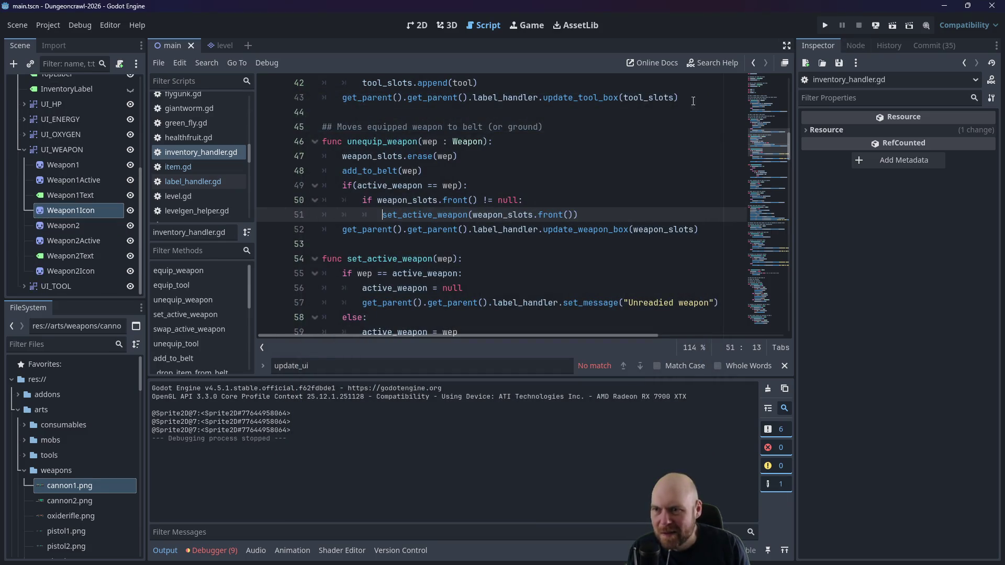
Step: Review the null-check guard around set_active_weapon in unequip_weapon
{"action": "left_click", "coordinate": [606, 209]}
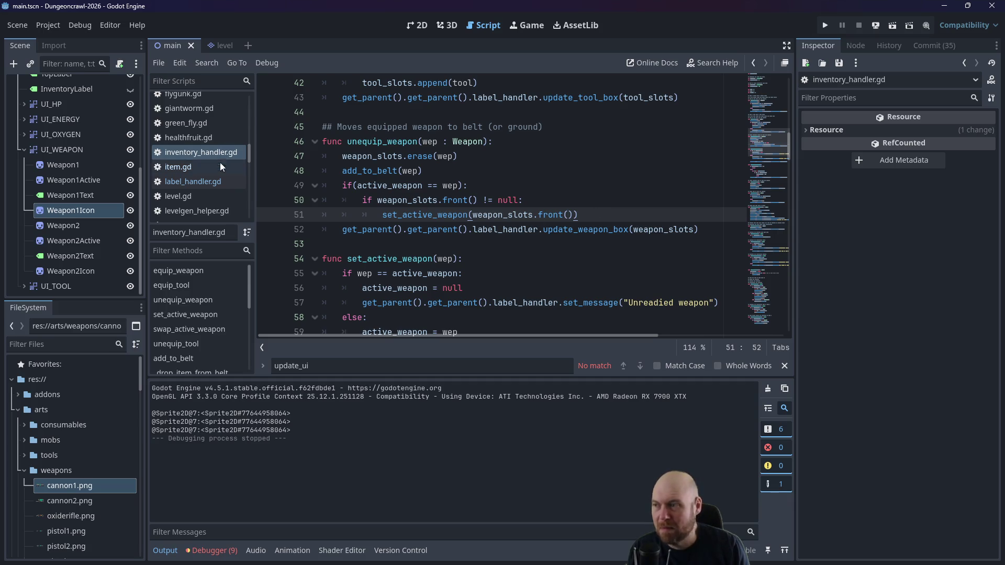
{"action": "scroll", "coordinate": [208, 185], "scroll_direction": "up", "scroll_amount": 3}
{"action": "scroll", "coordinate": [207, 183], "scroll_direction": "down", "scroll_amount": 4}
{"action": "scroll", "coordinate": [208, 187], "scroll_direction": "down", "scroll_amount": 4}
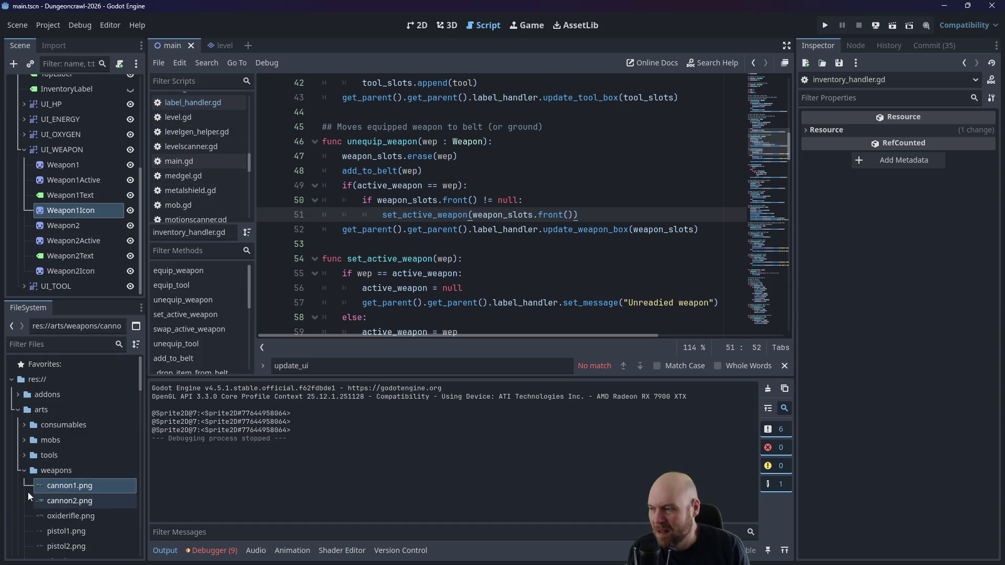
Step: In the 2D view, inspect Weapon1Icon's rifle texture and 1x1 frames, then return to the script
{"action": "left_click", "coordinate": [26, 469]}
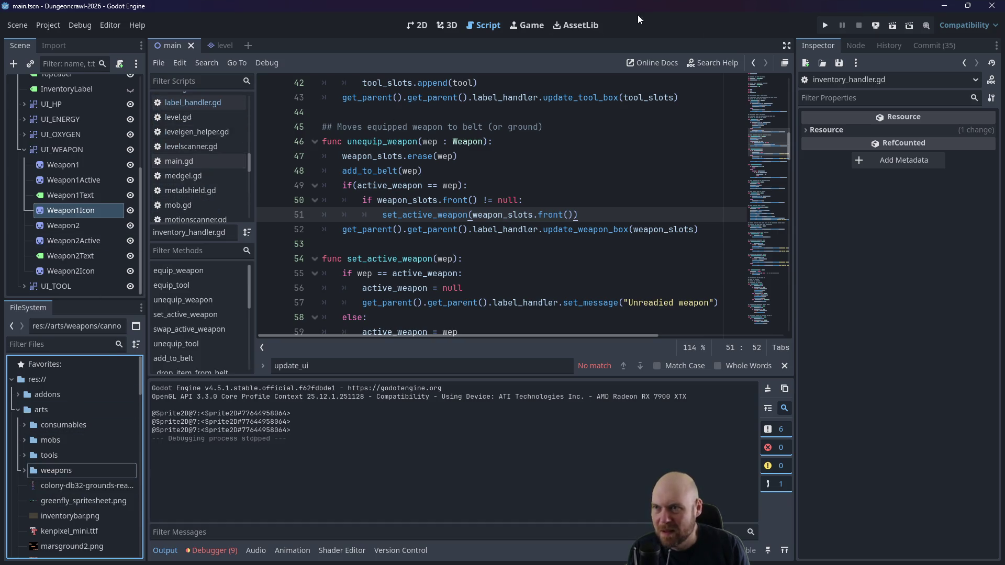
{"action": "left_click", "coordinate": [416, 24]}
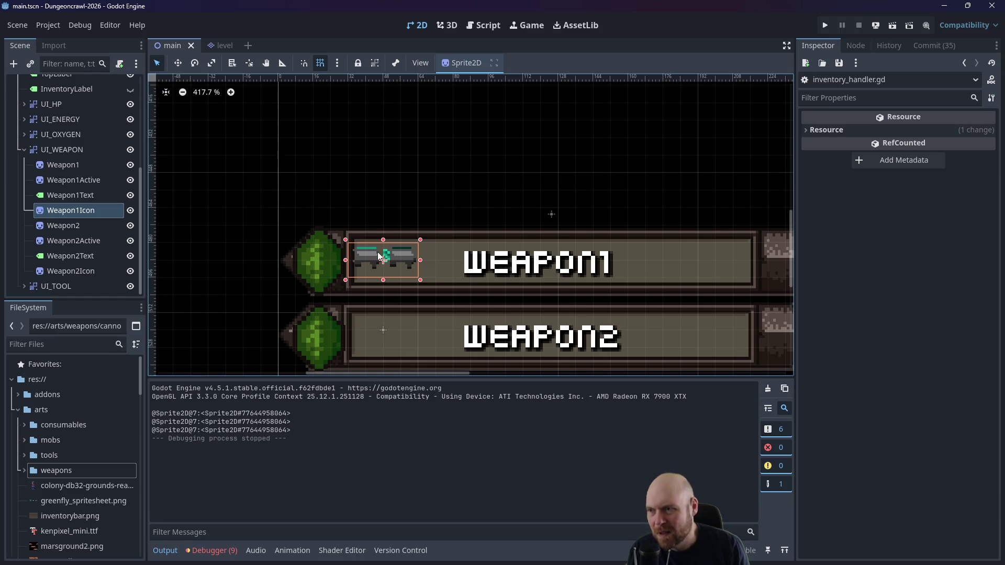
{"action": "left_click", "coordinate": [806, 129]}
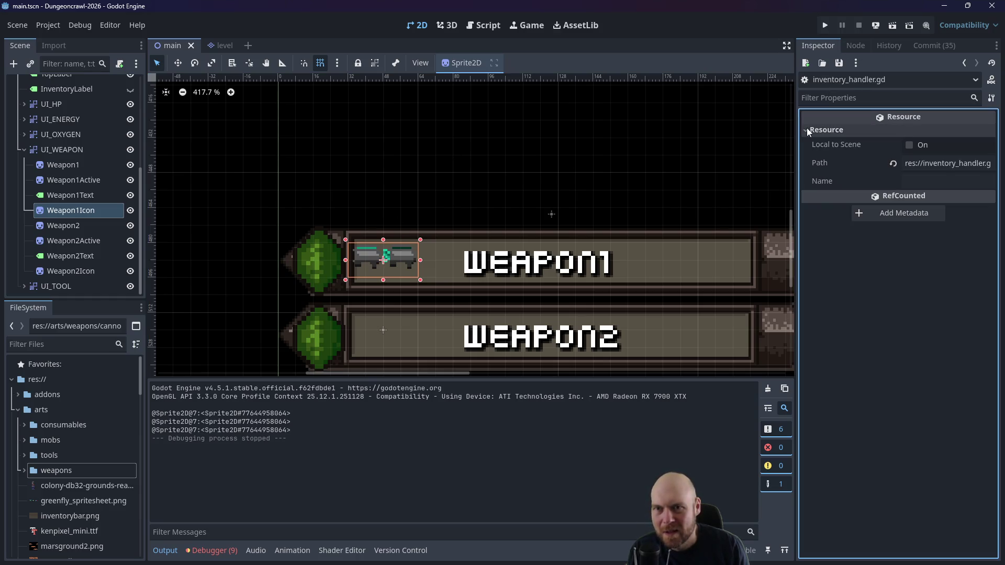
{"action": "left_click", "coordinate": [806, 129]}
{"action": "left_click", "coordinate": [388, 261]}
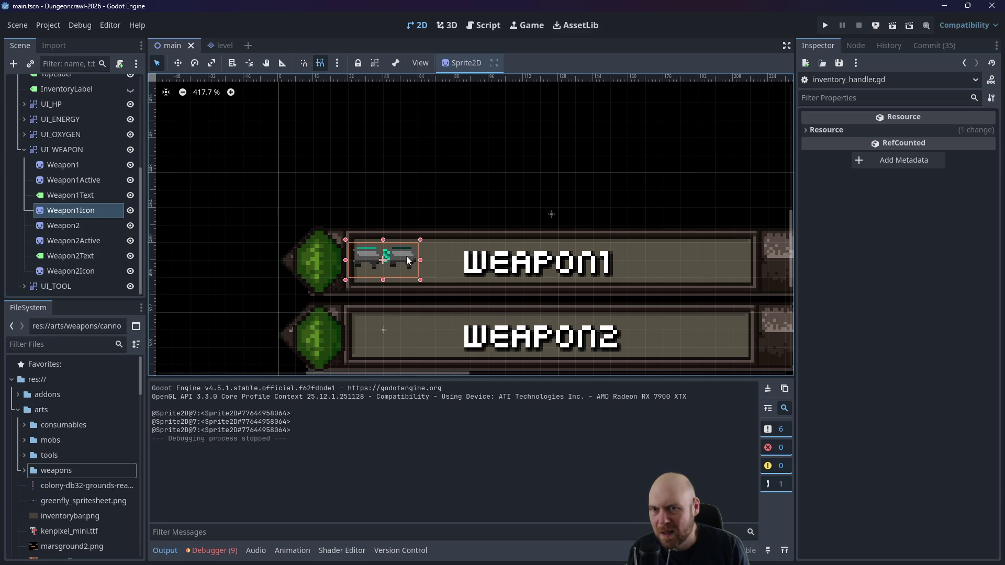
{"action": "left_click", "coordinate": [458, 194]}
{"action": "left_click", "coordinate": [532, 259]}
{"action": "left_click", "coordinate": [409, 258]}
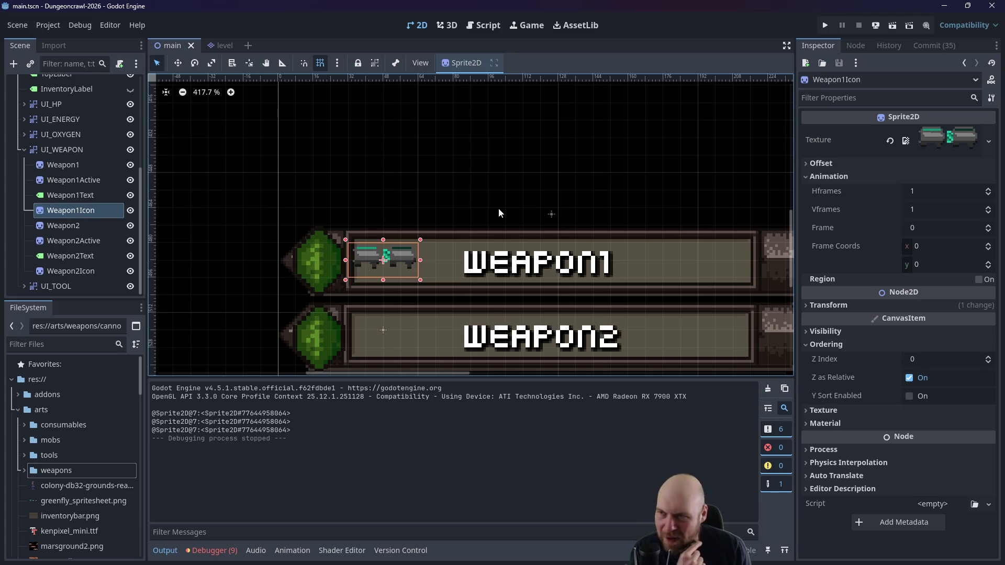
{"action": "left_click", "coordinate": [487, 26]}
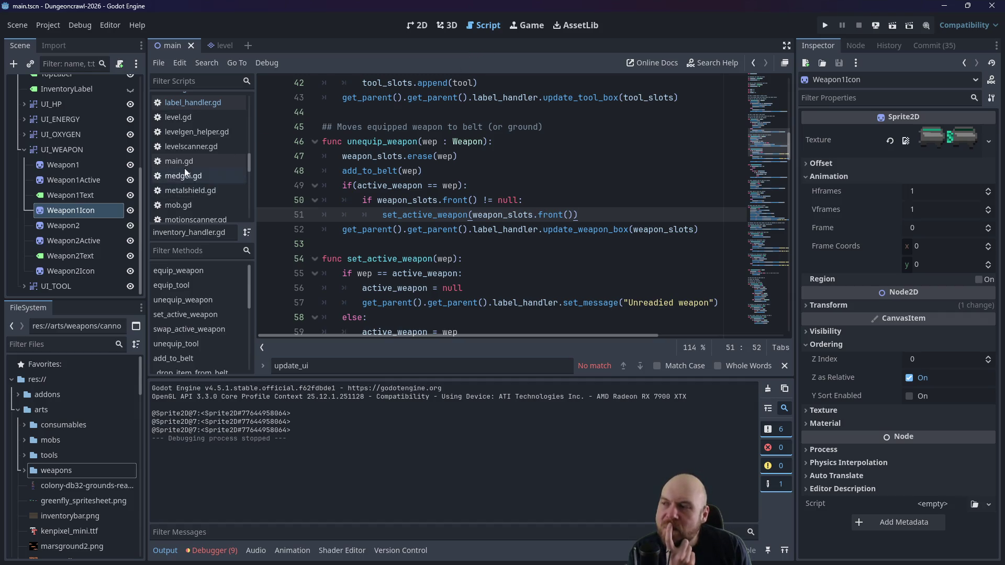
Step: In label_handler.gd, change line 76 to use weaponList[0].sprite.duplicate(), then save and run
{"action": "left_click", "coordinate": [191, 103]}
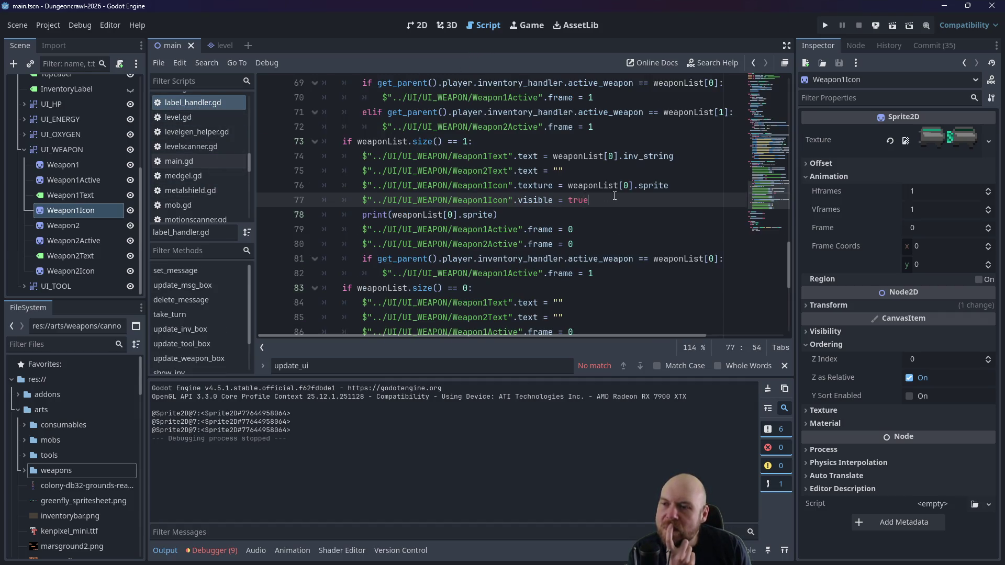
{"action": "left_click", "coordinate": [680, 186]}
{"action": "type", "text": "."}
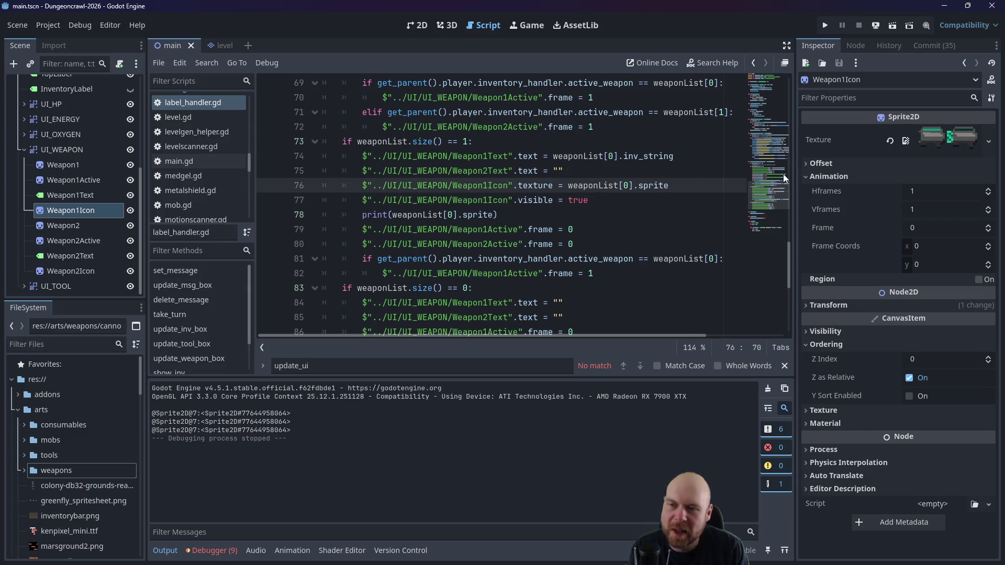
{"action": "type", "text": "duplicate"}
{"action": "key", "text": "Return"}
{"action": "key", "text": "F5"}
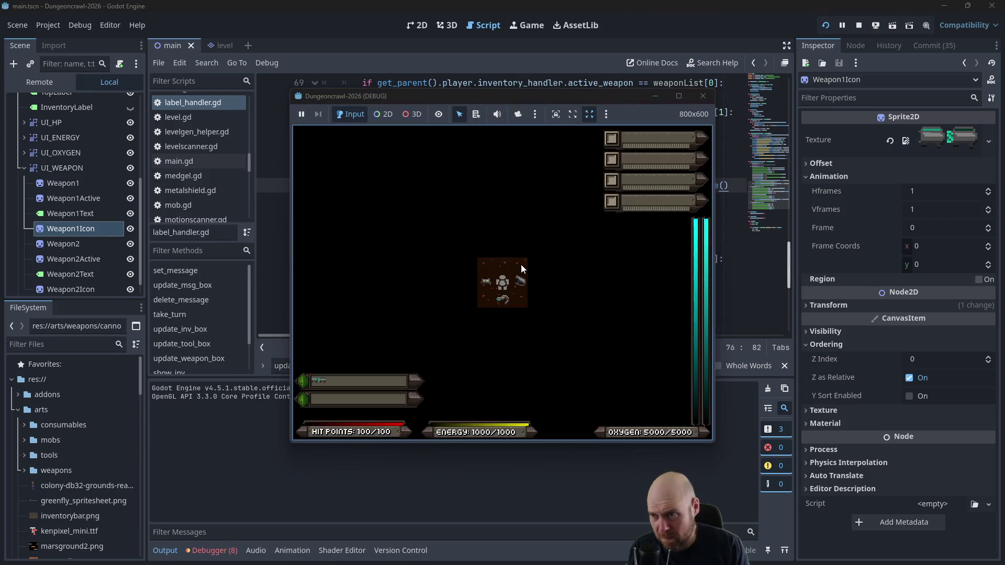
Step: Walk onto the O2 rifle, ready it from the inventory, then stop the game
{"action": "key", "text": "Right"}
{"action": "key", "text": "Down"}
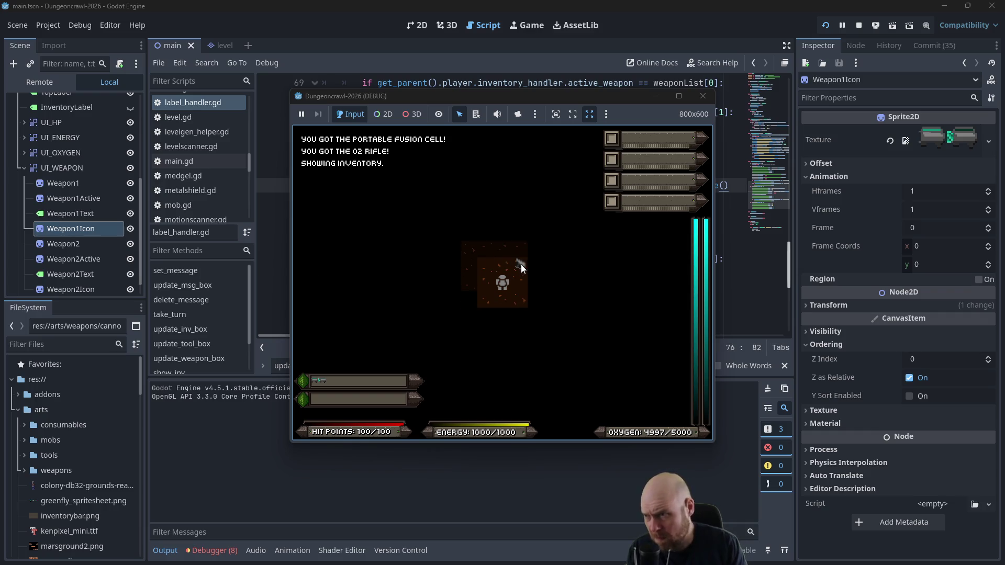
{"action": "key", "text": "i"}
{"action": "key", "text": "2"}
{"action": "key", "text": "Up"}
{"action": "key", "text": "Up"}
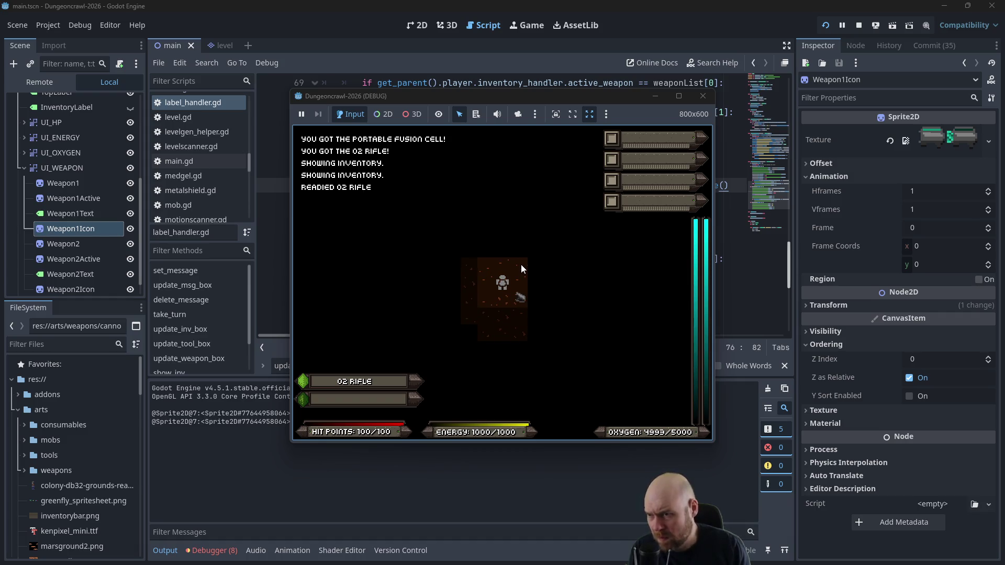
{"action": "left_click", "coordinate": [703, 95]}
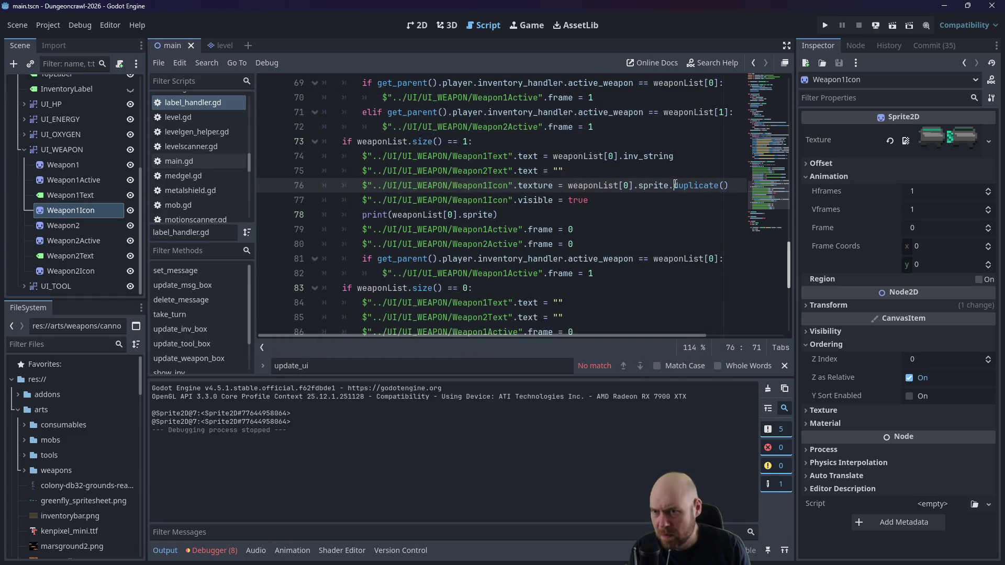
Step: Add a line storing weaponList[0].sprite.duplicate() in a new variable wepSprite
{"action": "left_click_drag", "start_coordinate": [675, 185], "coordinate": [729, 183]}
{"action": "left_click", "coordinate": [648, 186]}
{"action": "left_click_drag", "start_coordinate": [569, 185], "coordinate": [732, 185]}
{"action": "key", "text": "ctrl+c"}
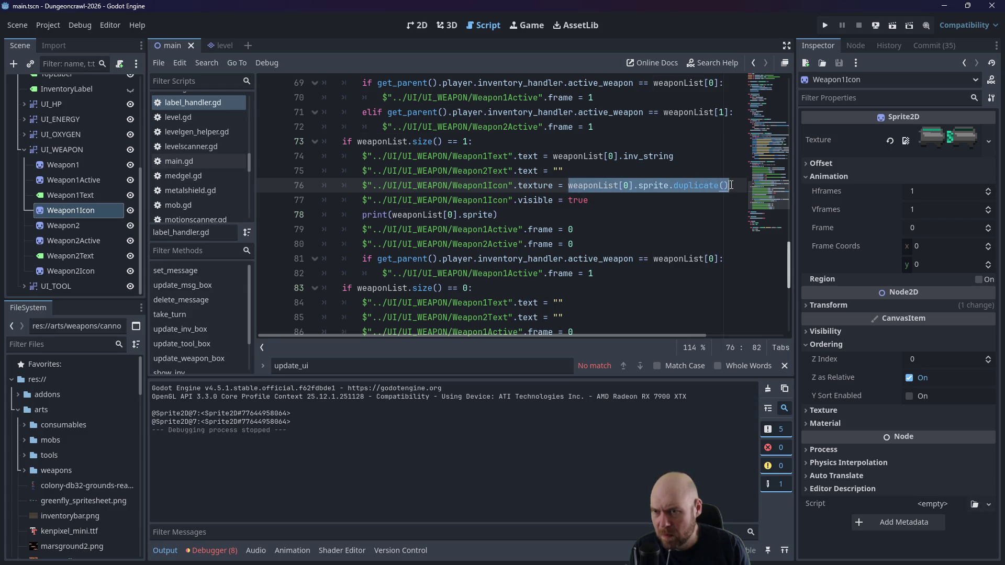
{"action": "left_click", "coordinate": [636, 177]}
{"action": "key", "text": "Return"}
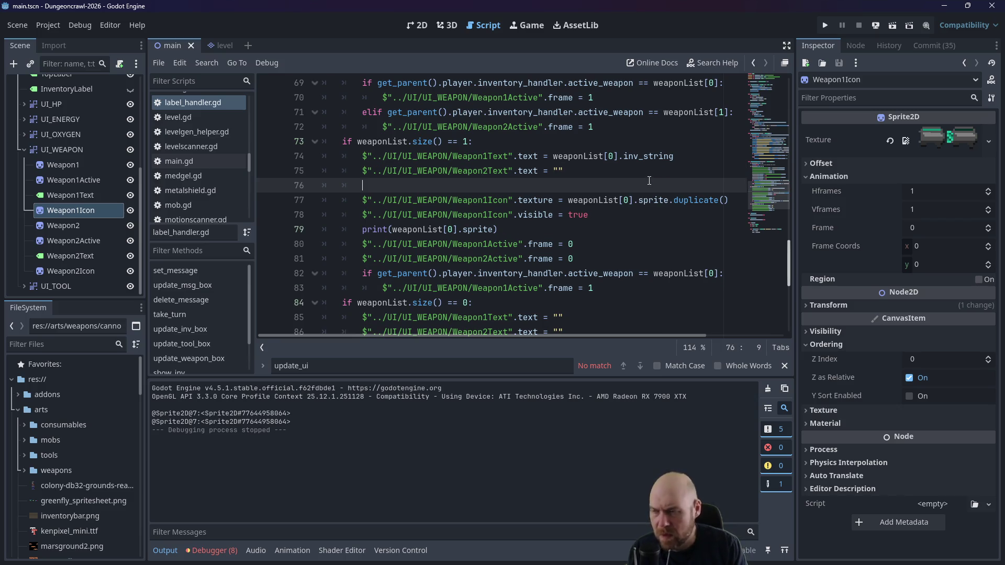
{"action": "type", "text": "var wep"}
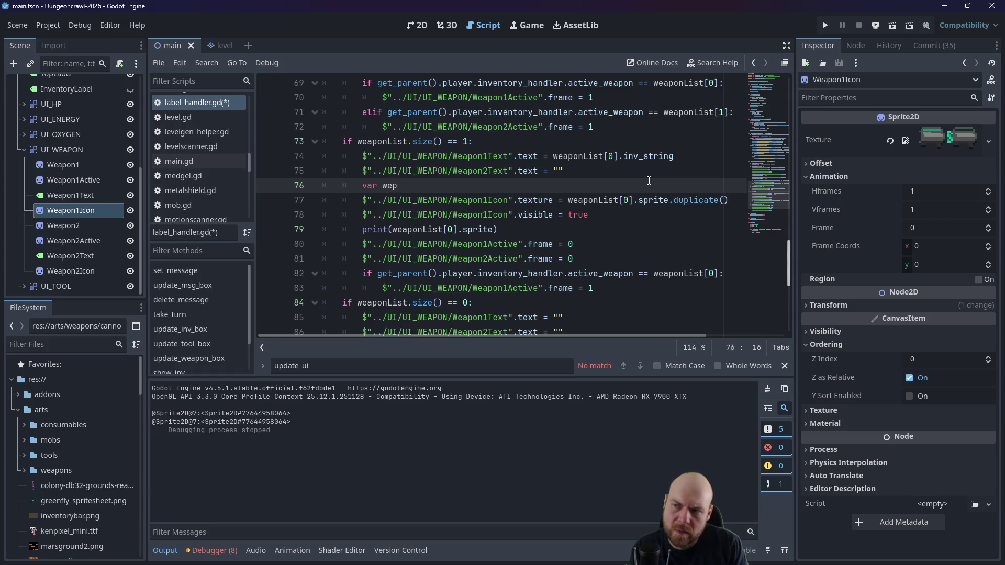
{"action": "type", "text": "Sprite ="}
{"action": "key", "text": "ctrl+v"}
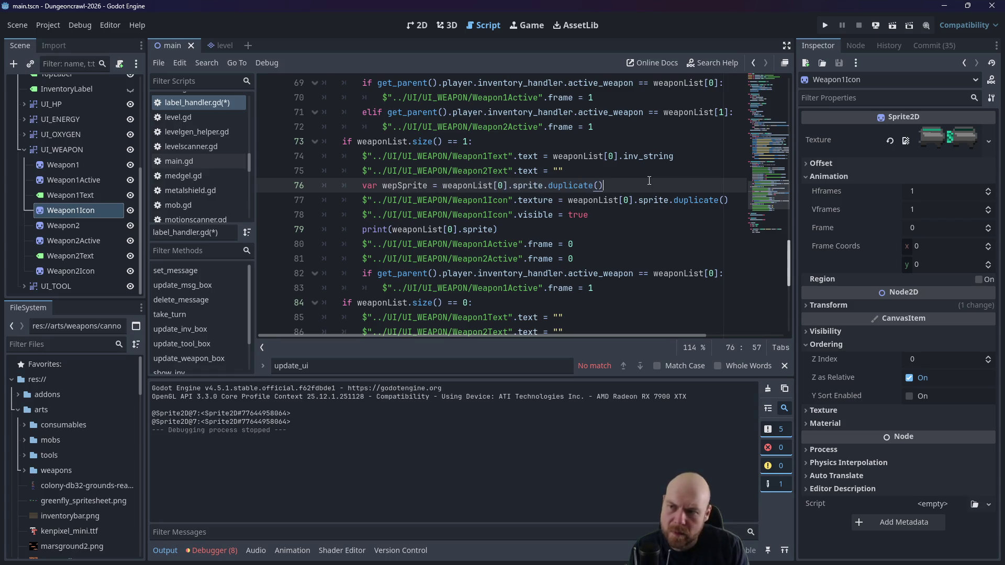
Step: Assign wepSprite to Weapon1Icon's texture and delete the Weapon1Icon visible line
{"action": "left_click_drag", "start_coordinate": [580, 201], "coordinate": [731, 201]}
{"action": "key", "text": "BackSpace"}
{"action": "type", "text": "pS"}
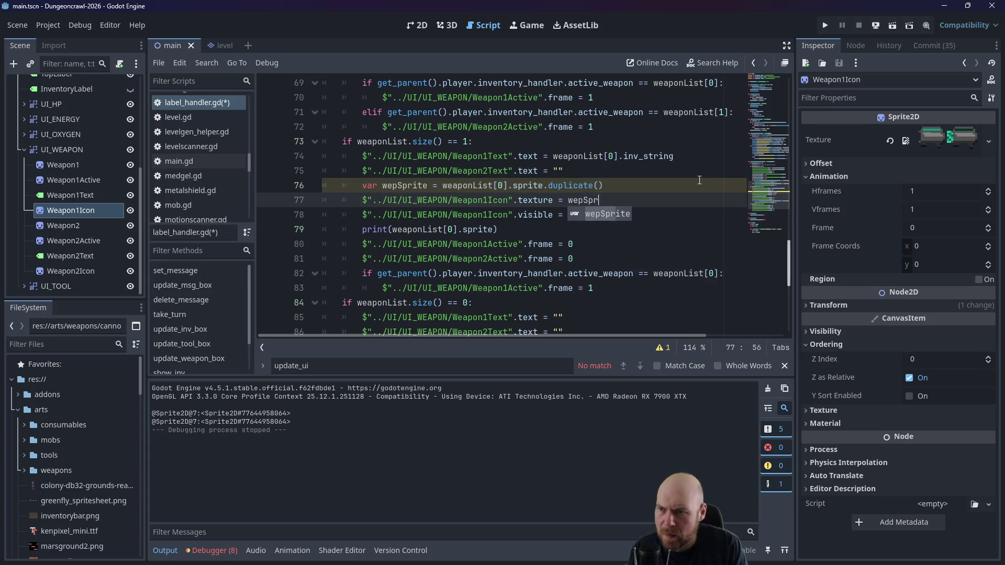
{"action": "key", "text": "Return"}
{"action": "left_click_drag", "start_coordinate": [633, 194], "coordinate": [590, 216]}
{"action": "key", "text": "BackSpace"}
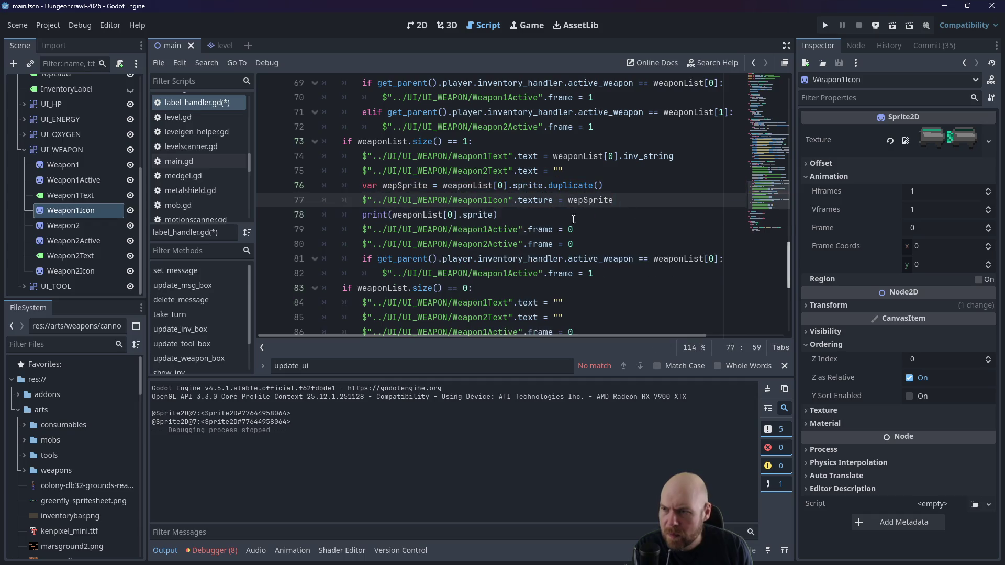
Step: Add print(wepSprite) below the existing print line and run the project
{"action": "left_click", "coordinate": [597, 215]}
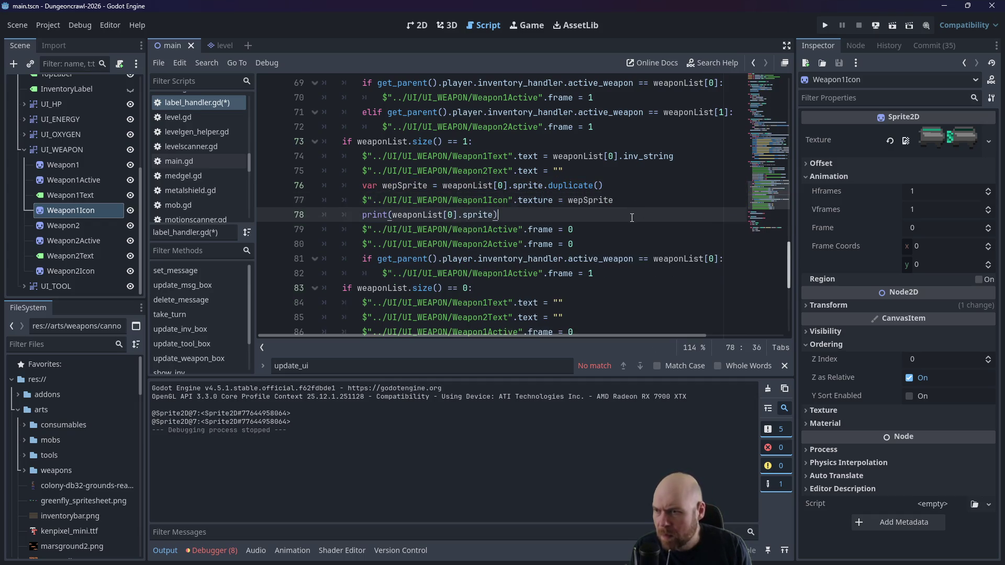
{"action": "key", "text": "Return"}
{"action": "type", "text": "print(wepSprite"}
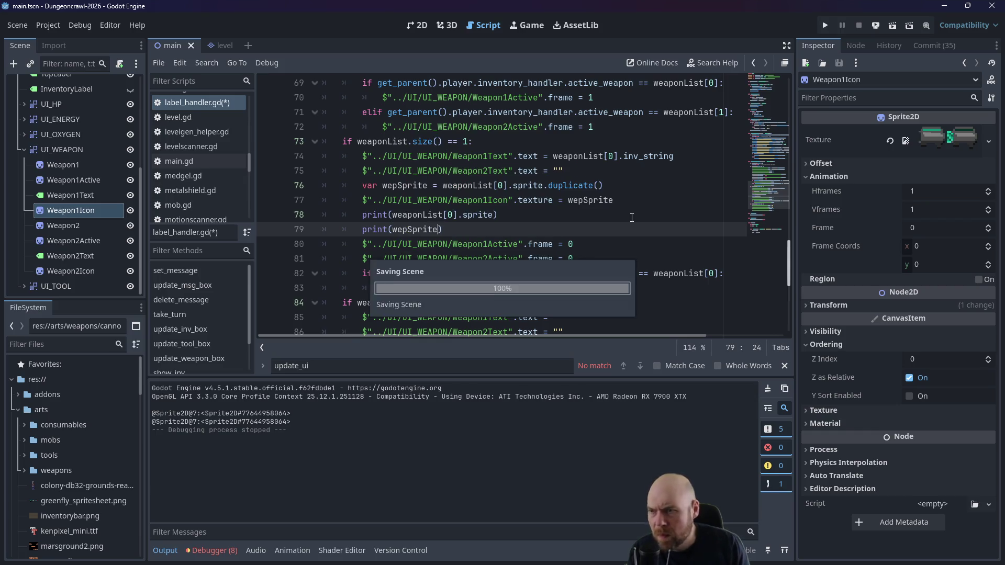
{"action": "left_click", "coordinate": [825, 25]}
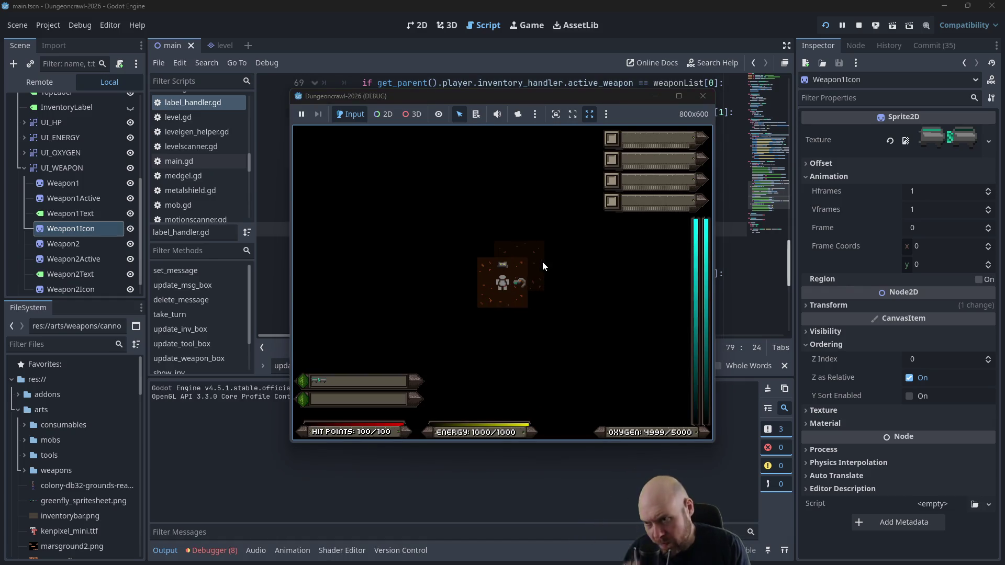
Step: In the game, pick up the O2 rifle and ready and unready it
{"action": "key", "text": "Right"}
{"action": "key", "text": "i"}
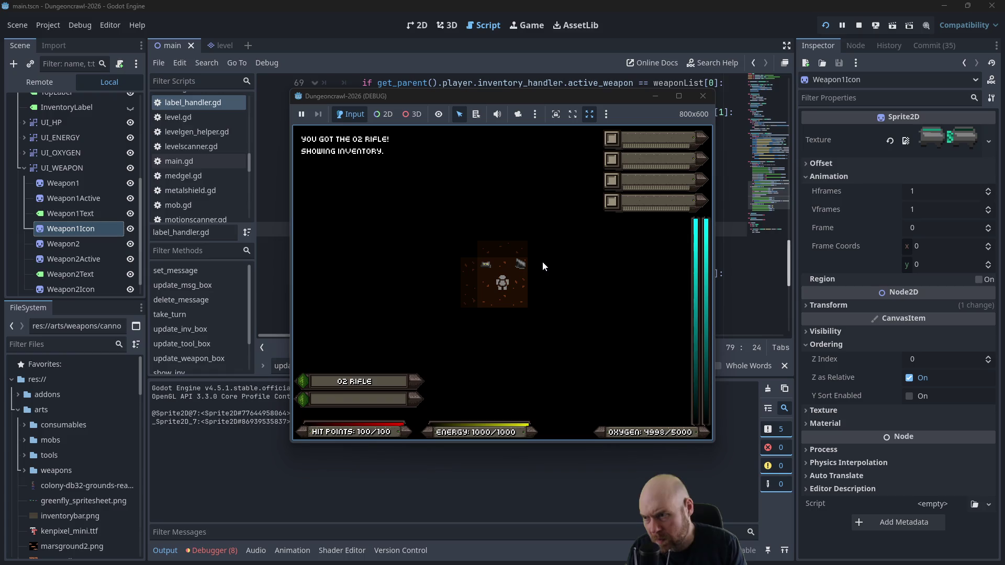
{"action": "key", "text": "1"}
{"action": "key", "text": "Right"}
{"action": "key", "text": "Left"}
{"action": "key", "text": "1"}
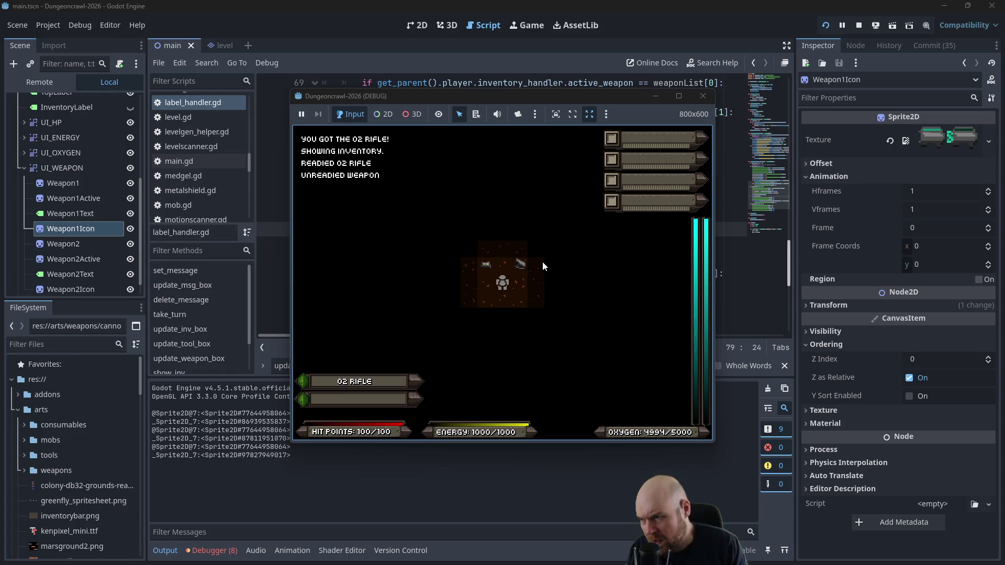
{"action": "key", "text": "1"}
{"action": "key", "text": "1"}
{"action": "key", "text": "1"}
{"action": "key", "text": "1"}
{"action": "key", "text": "1"}
Step: Grab the portable fusion cell, toggle the rifle again, and close the game window
{"action": "key", "text": "q"}
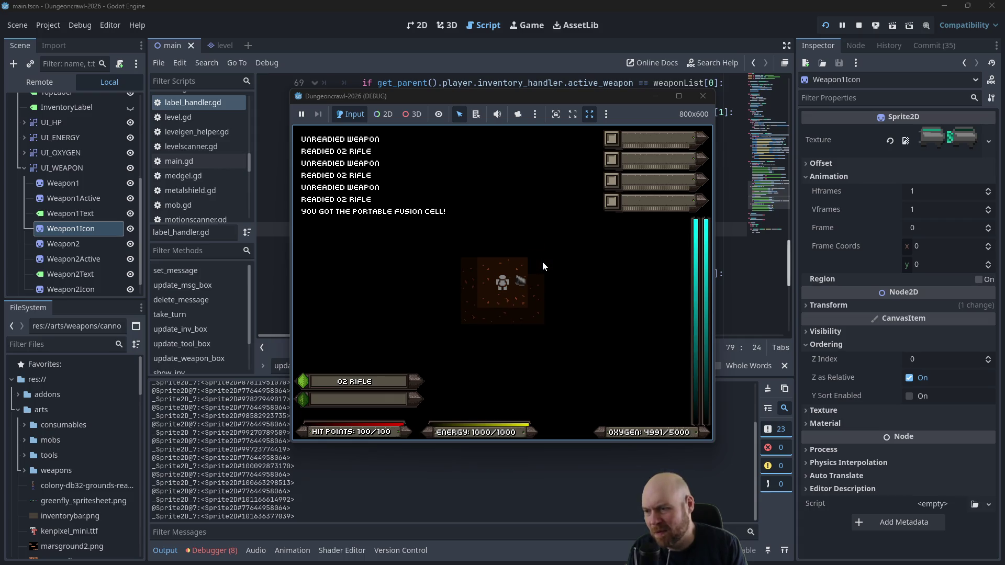
{"action": "key", "text": "w"}
{"action": "key", "text": "1"}
{"action": "key", "text": "1"}
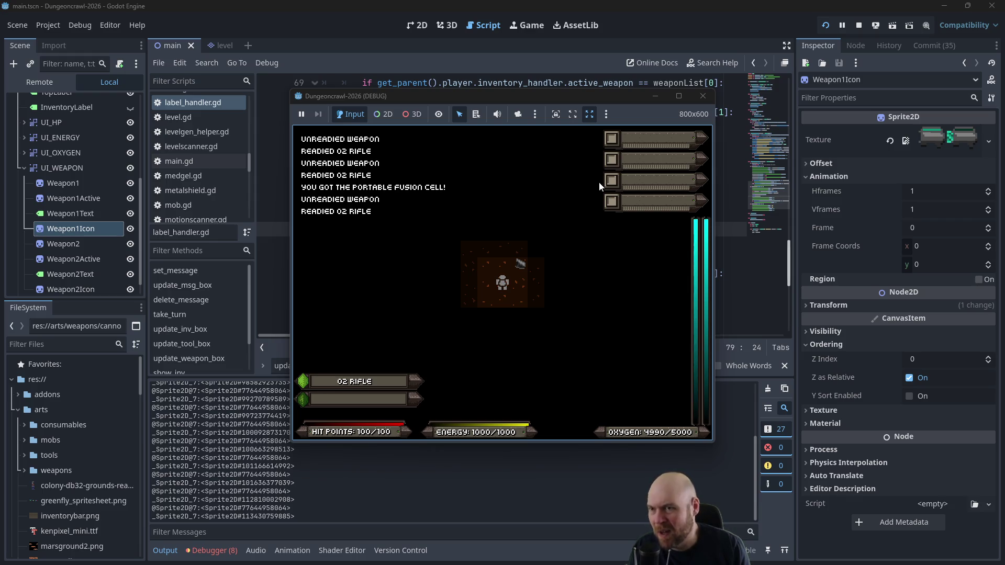
{"action": "left_click", "coordinate": [706, 97]}
{"action": "left_click", "coordinate": [619, 185]}
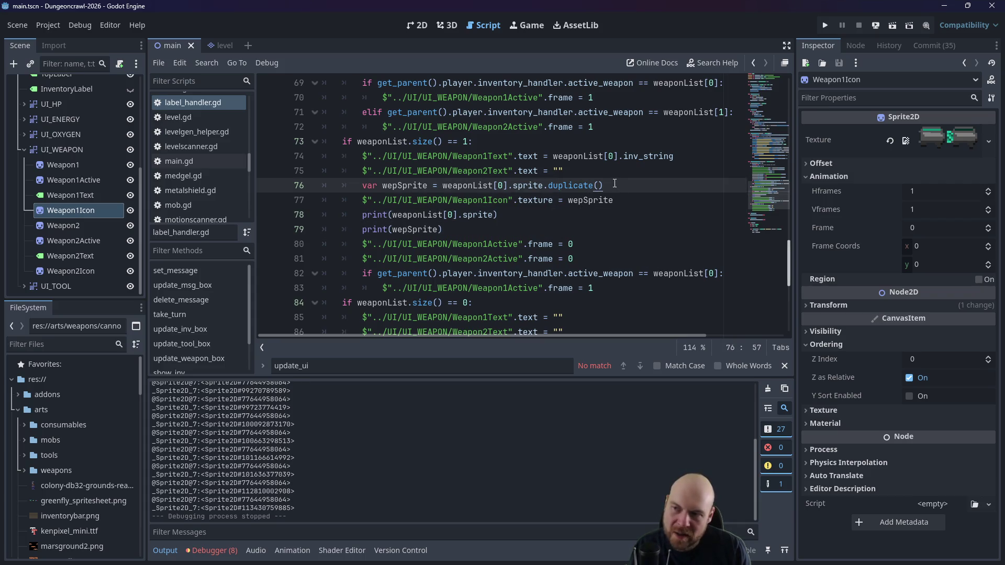
Step: Remove .duplicate() from line 76, delete the print(weaponList[0].sprite) line, and run the project
{"action": "mouse_move", "coordinate": [614, 184]}
{"action": "left_mouse_down"}
{"action": "mouse_move", "coordinate": [524, 186]}
{"action": "mouse_move", "coordinate": [552, 185]}
{"action": "mouse_move", "coordinate": [544, 186]}
{"action": "left_mouse_up"}
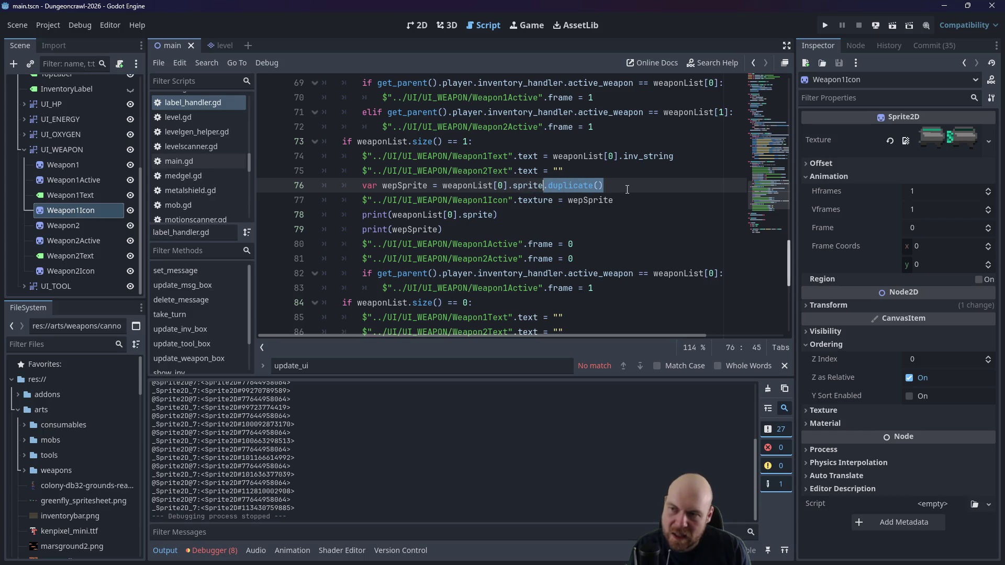
{"action": "key", "text": "Delete"}
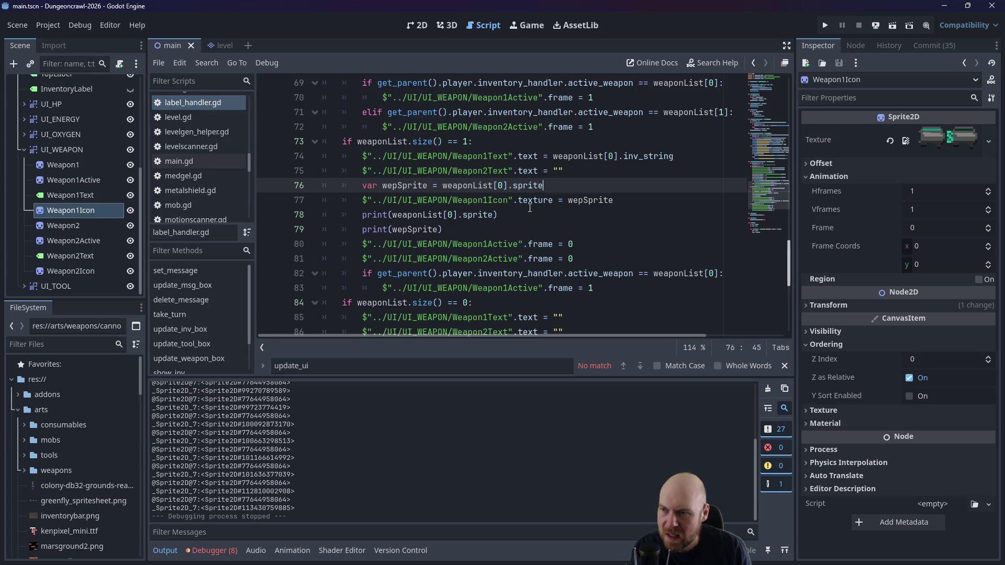
{"action": "triple_click", "coordinate": [633, 212]}
{"action": "key", "text": "BackSpace"}
{"action": "key", "text": "BackSpace"}
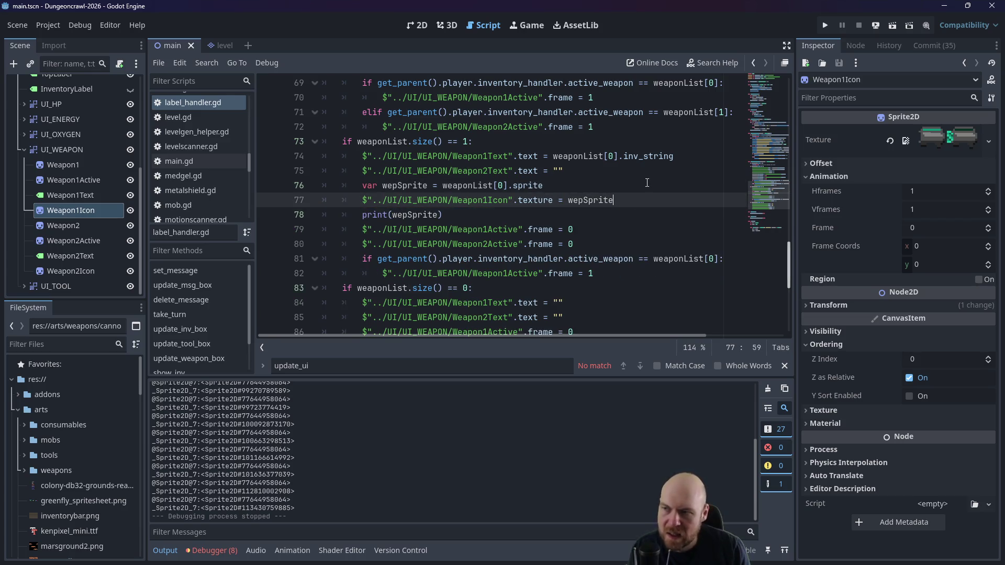
{"action": "left_click", "coordinate": [826, 25]}
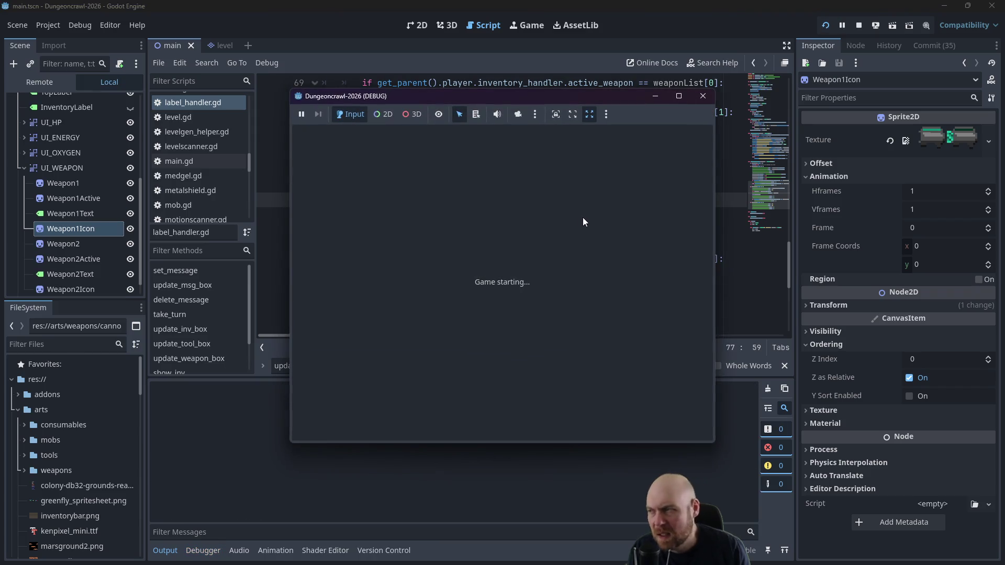
Step: Pick up the O2 rifle, toggle its readiness several times, then stop the game
{"action": "key", "text": "Down"}
{"action": "key", "text": "i"}
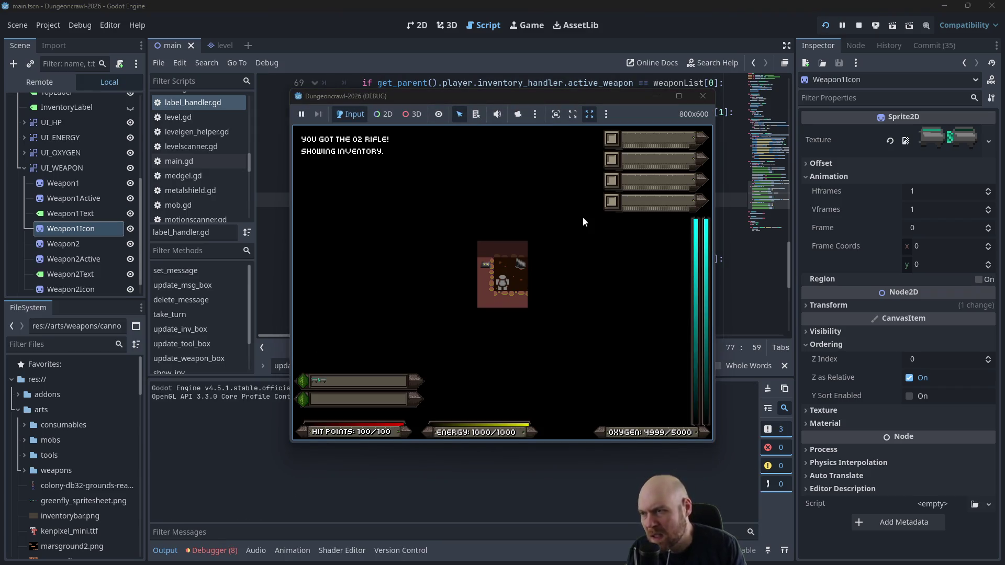
{"action": "key", "text": "i"}
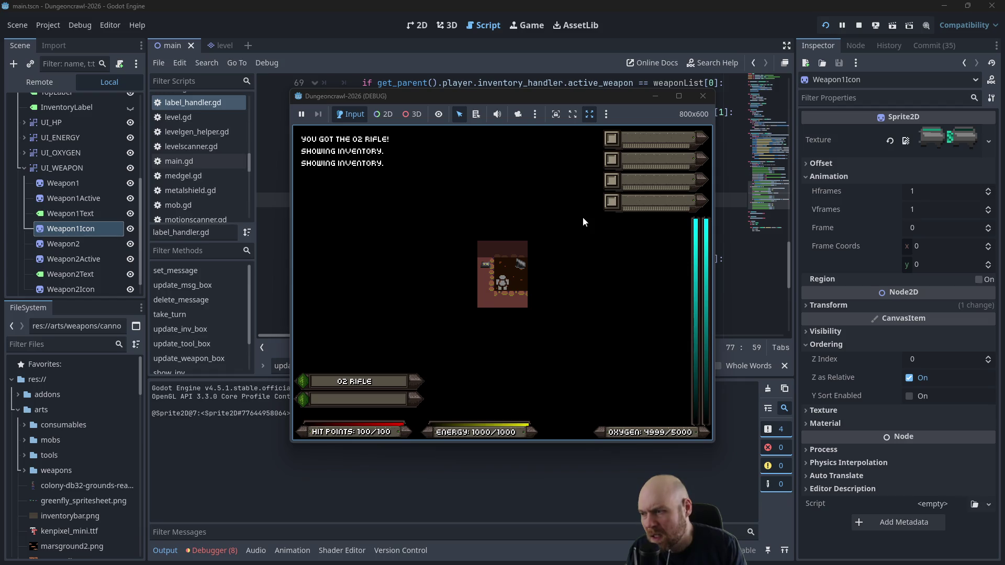
{"action": "key", "text": "1"}
{"action": "key", "text": "1"}
{"action": "key", "text": "1"}
{"action": "key", "text": "1"}
{"action": "key", "text": "1"}
{"action": "key", "text": "1"}
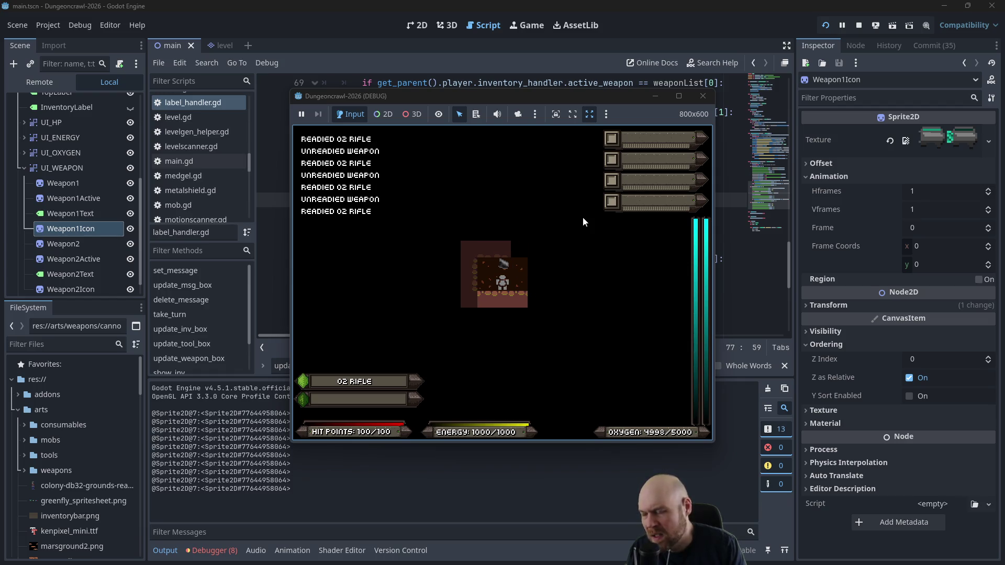
{"action": "key", "text": "1"}
{"action": "key", "text": "1"}
{"action": "key", "text": "1"}
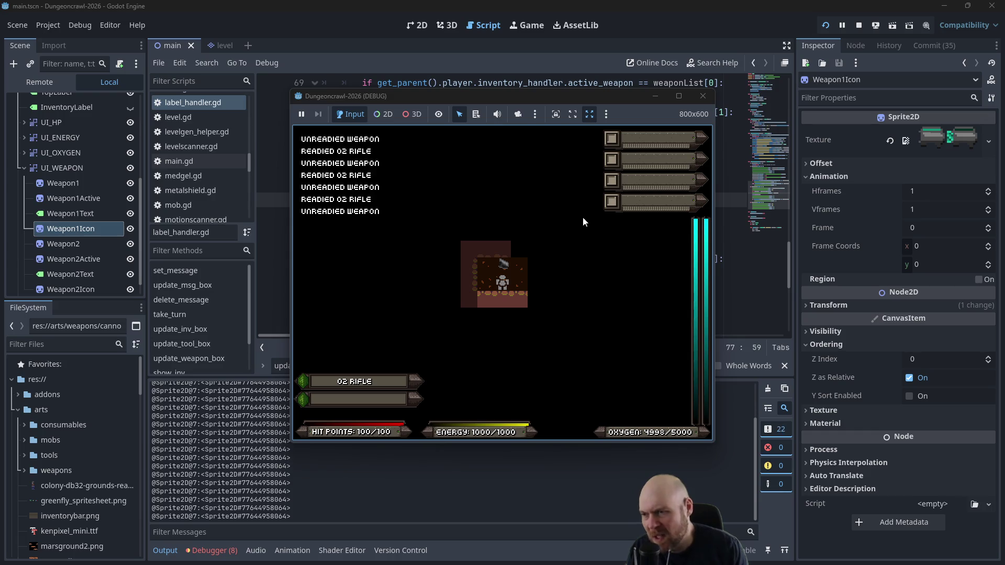
{"action": "key", "text": "1"}
{"action": "key", "text": "1"}
{"action": "key", "text": "1"}
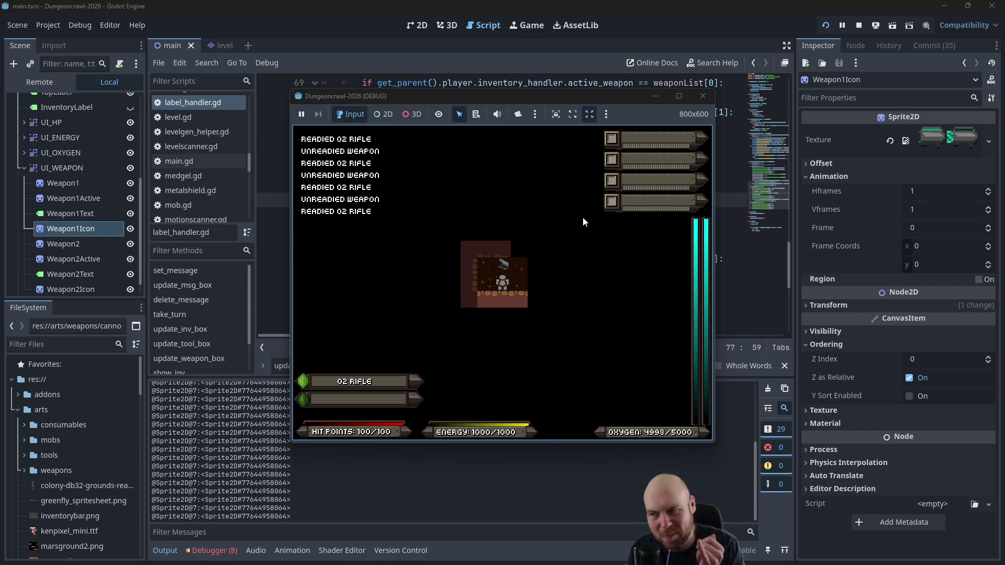
{"action": "key", "text": "1"}
{"action": "key", "text": "1"}
{"action": "key", "text": "1"}
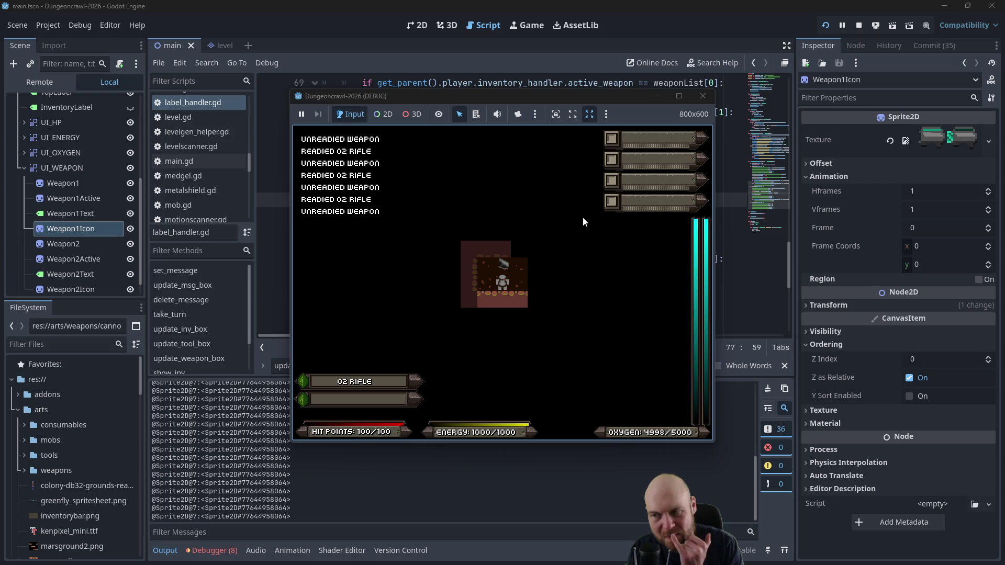
{"action": "key", "text": "1"}
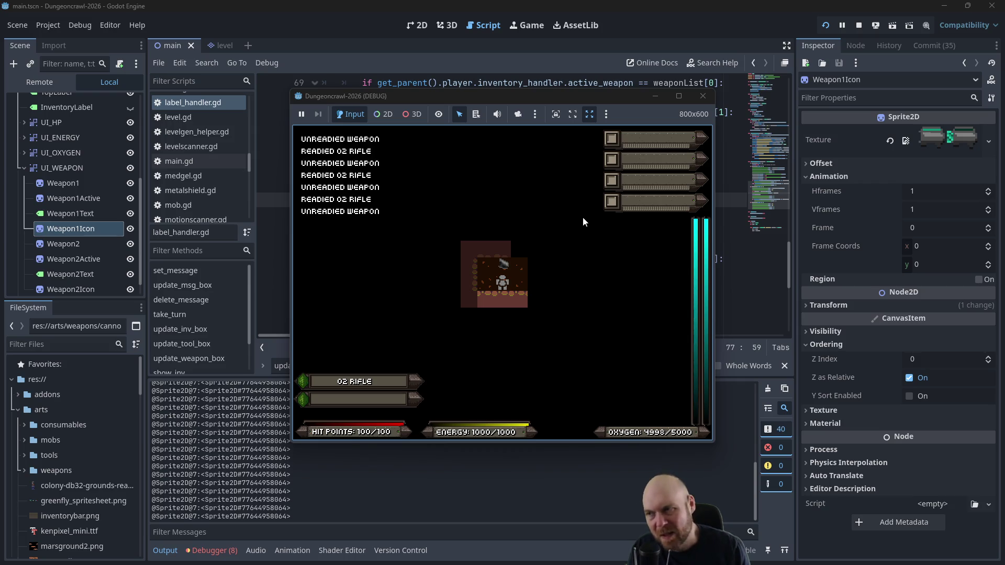
{"action": "left_click", "coordinate": [703, 96]}
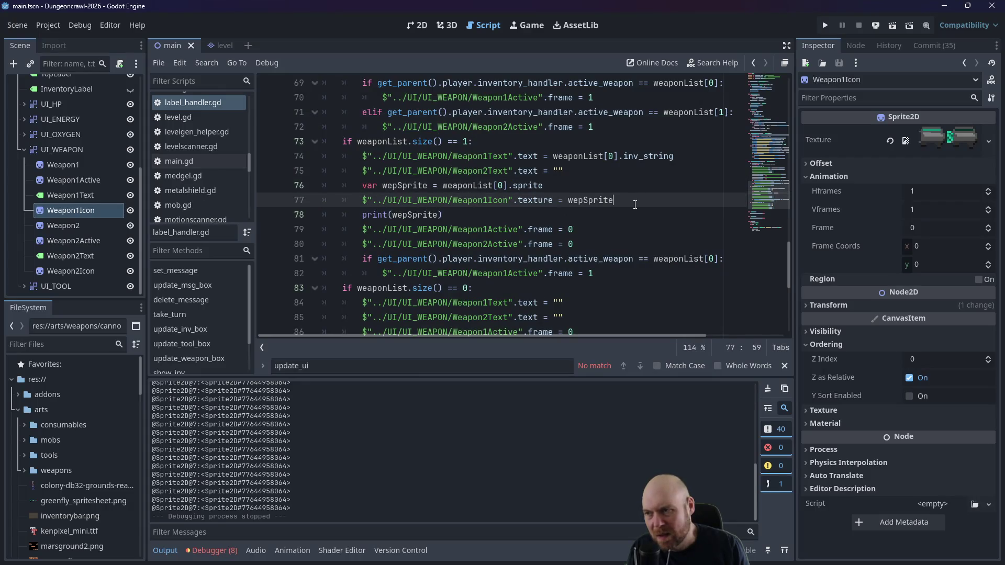
Step: Add the line wepSprite.visible = true below print(wepSprite)
{"action": "left_click", "coordinate": [442, 218]}
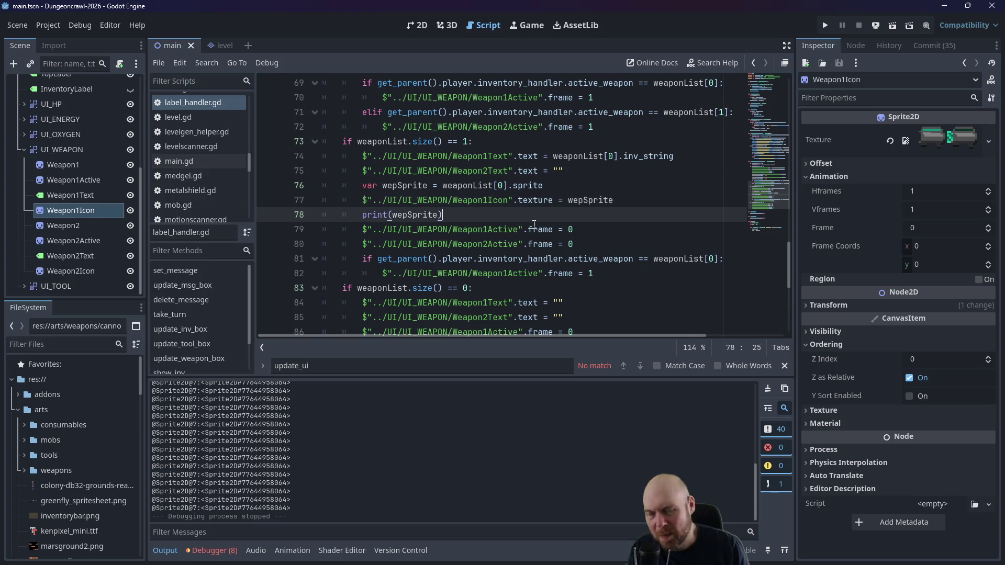
{"action": "key", "text": "Return"}
{"action": "type", "text": "wepSprite.visible"}
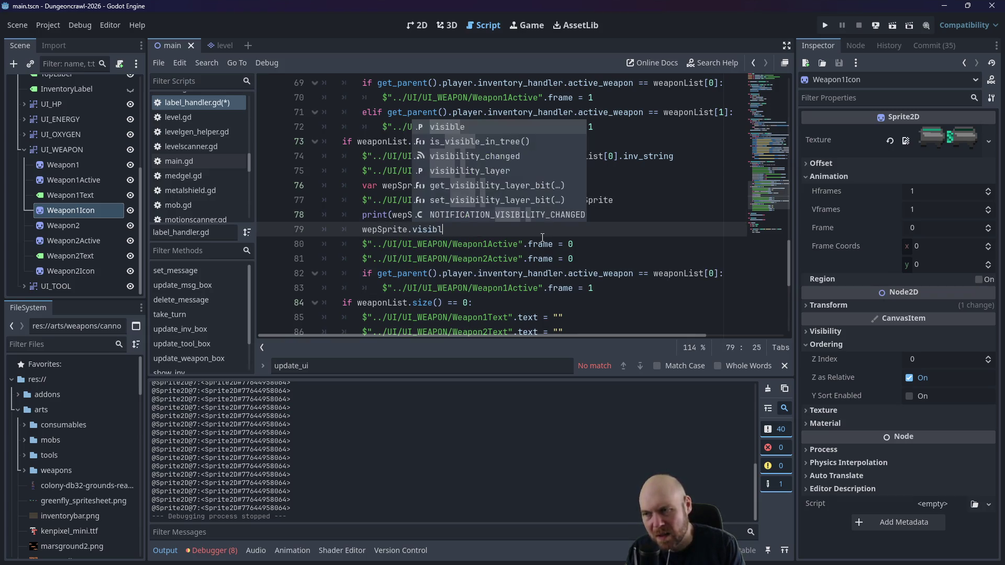
{"action": "type", "text": " = true"}
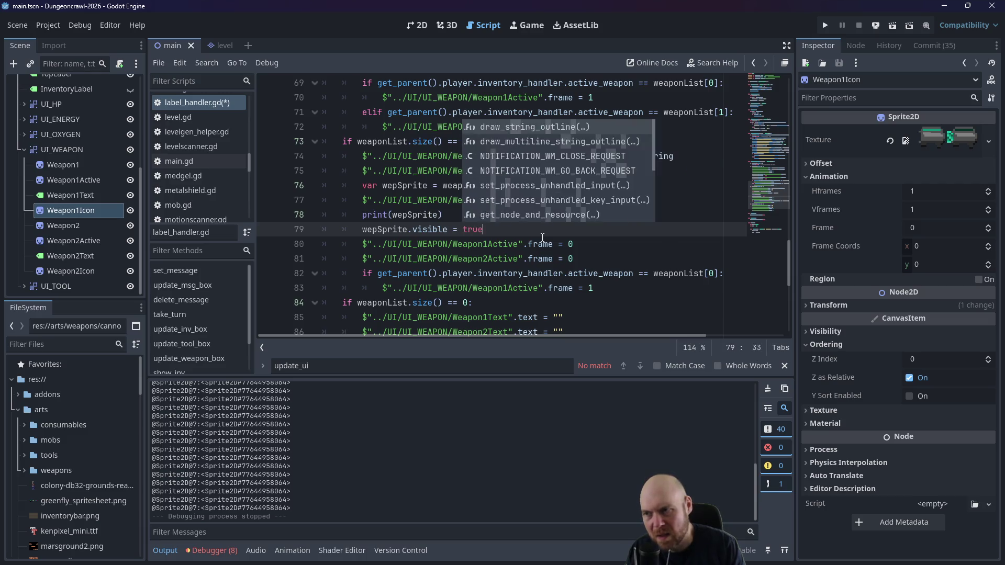
Step: Save the script, test-run the game readying the O2 rifle, then close it
{"action": "key", "text": "ctrl+s"}
{"action": "left_click", "coordinate": [825, 26]}
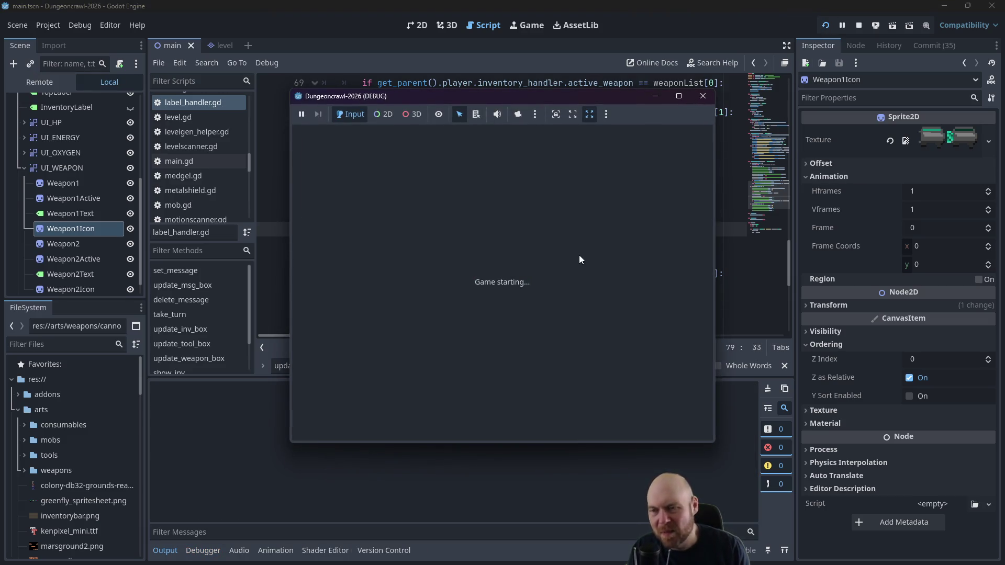
{"action": "key", "text": "Down"}
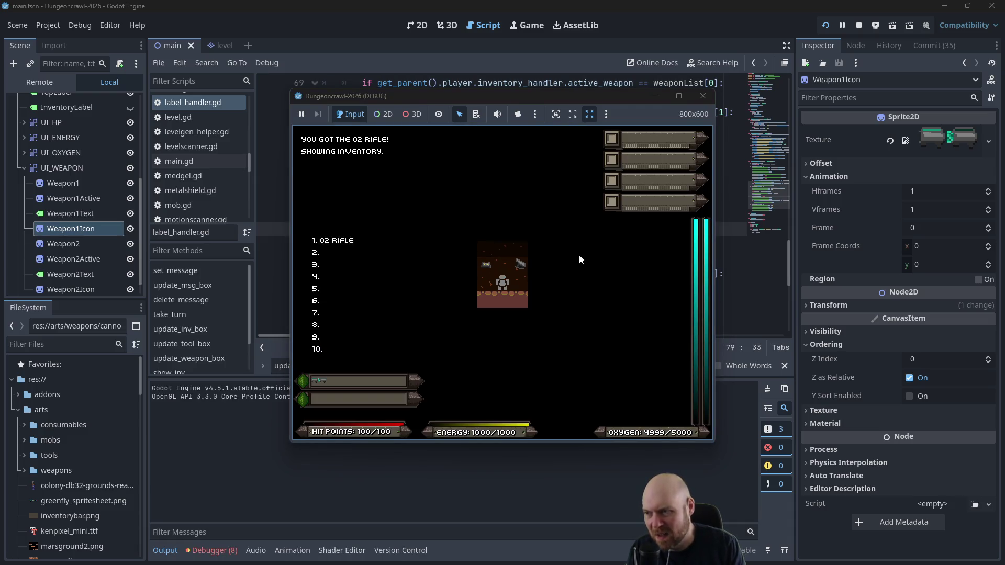
{"action": "key", "text": "1"}
{"action": "key", "text": "1"}
{"action": "key", "text": "1"}
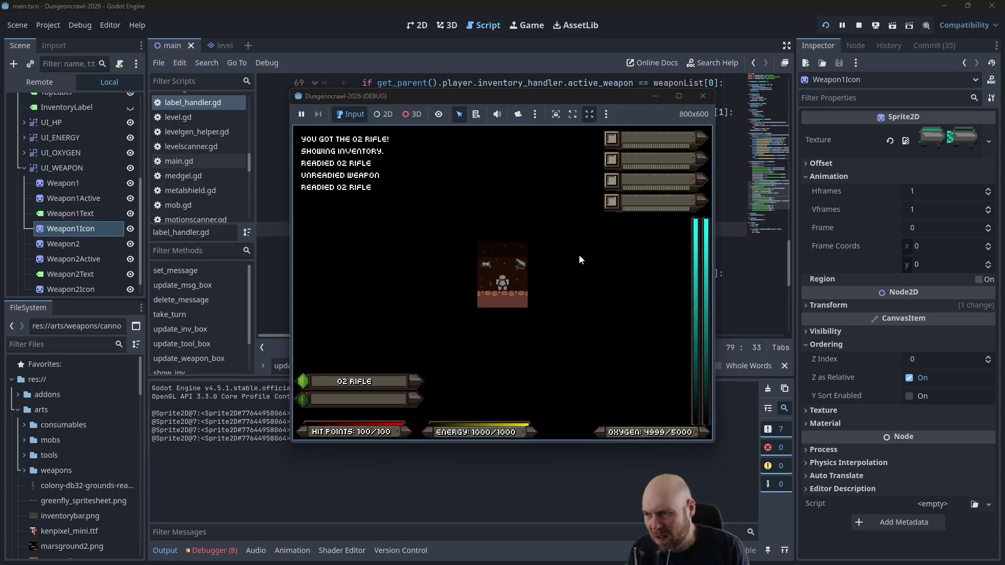
{"action": "left_click", "coordinate": [703, 95]}
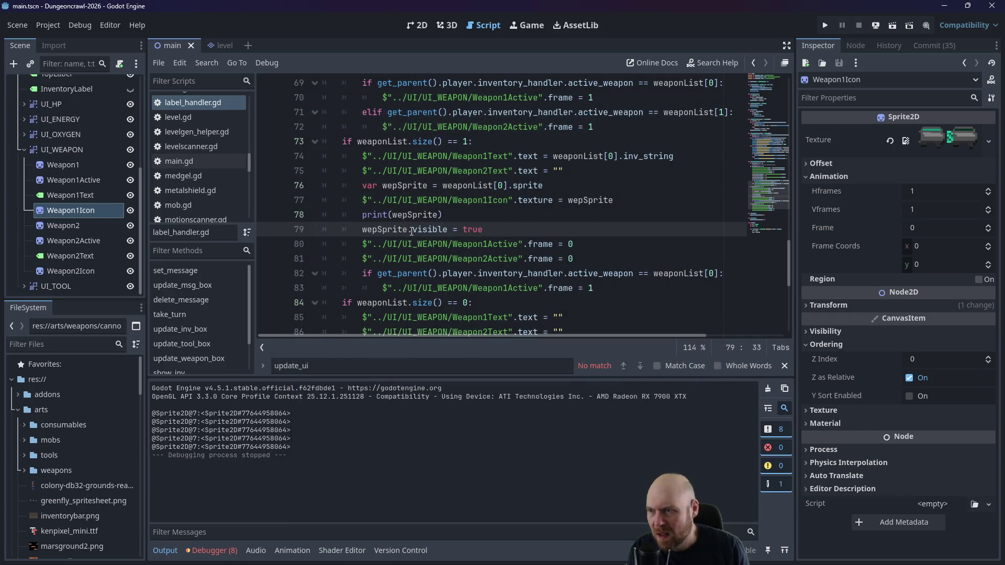
Step: Change line 79 to weaponList[0].visible = true by pasting weaponList[0] over wepSprite
{"action": "double_click", "coordinate": [418, 231]}
{"action": "left_click", "coordinate": [420, 232]}
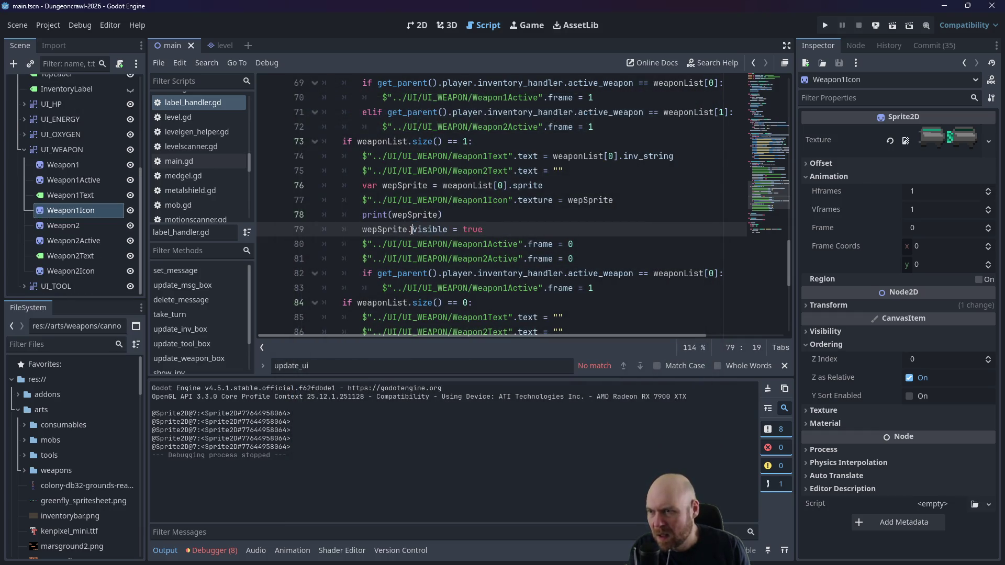
{"action": "left_click", "coordinate": [411, 230], "text": "ctrl"}
{"action": "key", "text": "ctrl+c"}
{"action": "left_click_drag", "start_coordinate": [411, 231], "coordinate": [362, 231]}
{"action": "key", "text": "ctrl+v"}
{"action": "key", "text": "Delete"}
Step: Run the game, toggle the O2 rifle readied and unreadied repeatedly, then close it
{"action": "key", "text": "F5"}
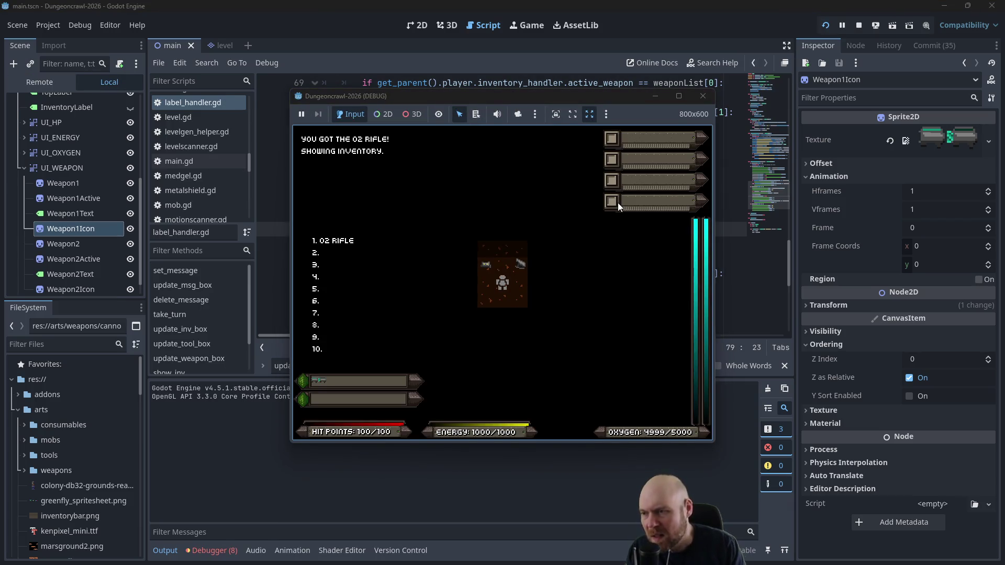
{"action": "key", "text": "1"}
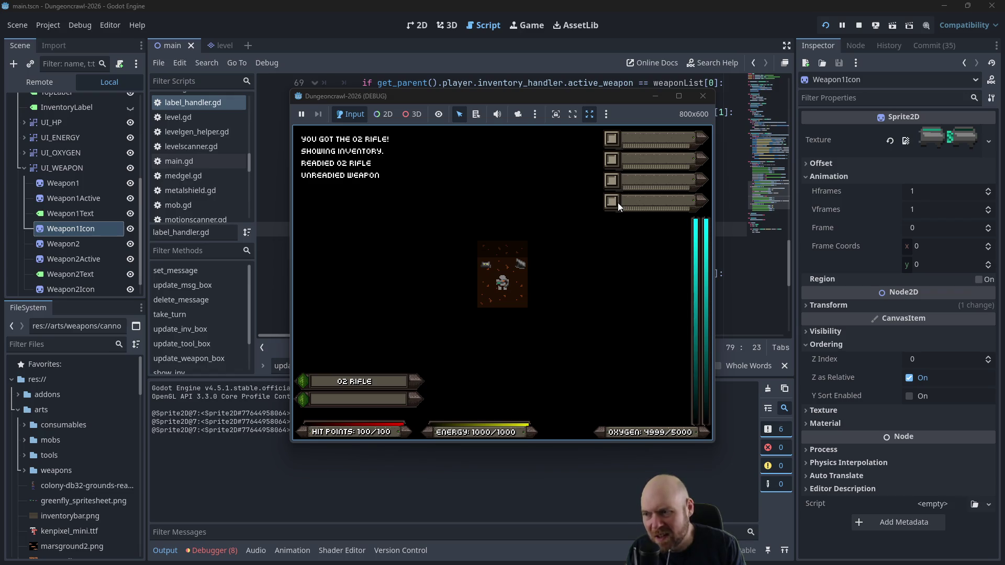
{"action": "key", "text": "1"}
{"action": "key", "text": "1"}
{"action": "key", "text": "1"}
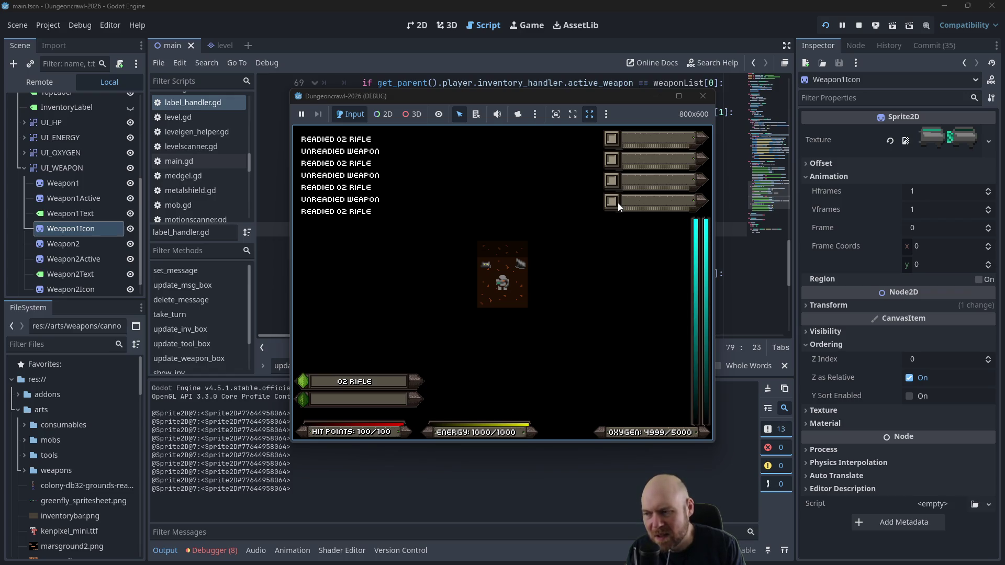
{"action": "key", "text": "1"}
{"action": "key", "text": "1"}
{"action": "key", "text": "1"}
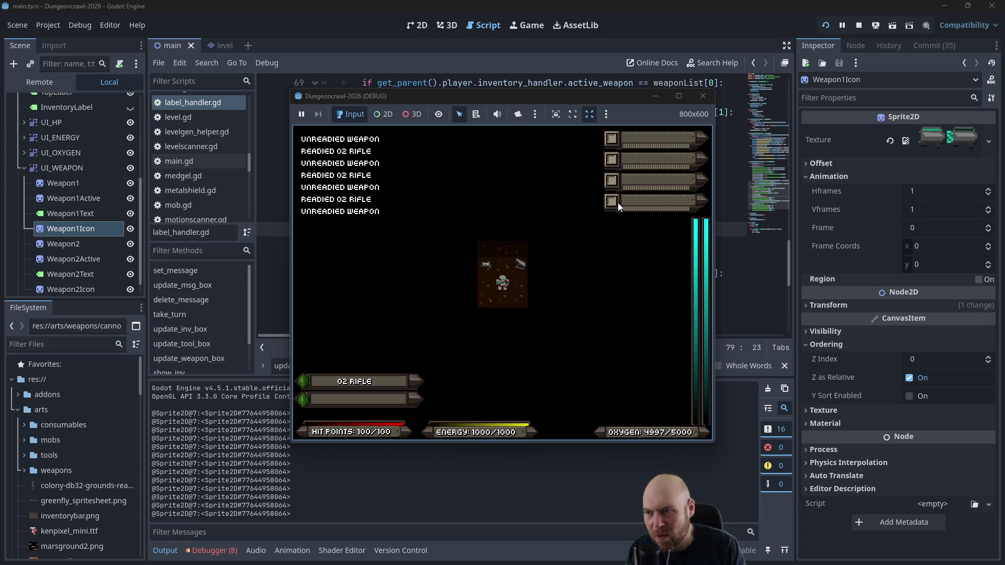
{"action": "left_click", "coordinate": [484, 286]}
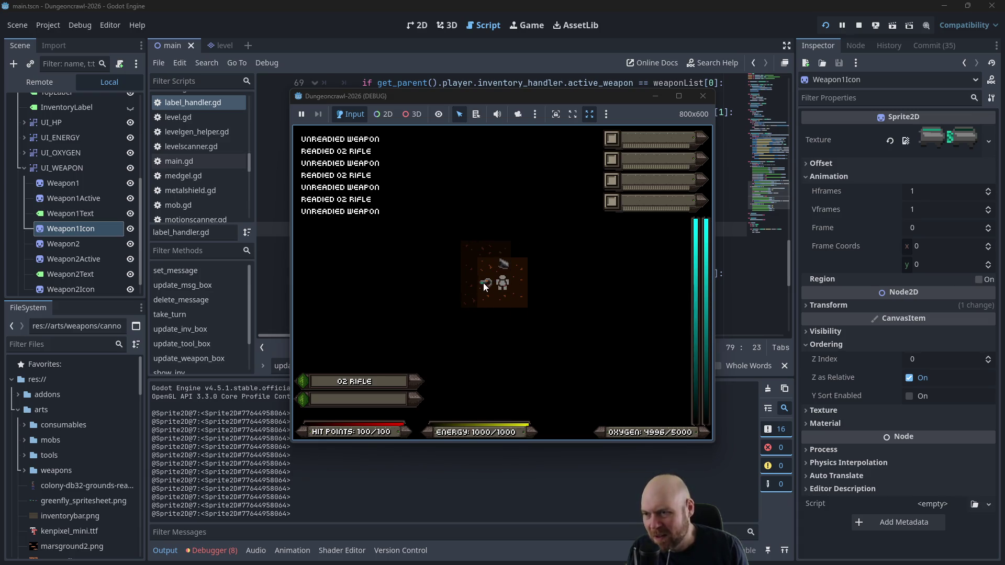
{"action": "key", "text": "1"}
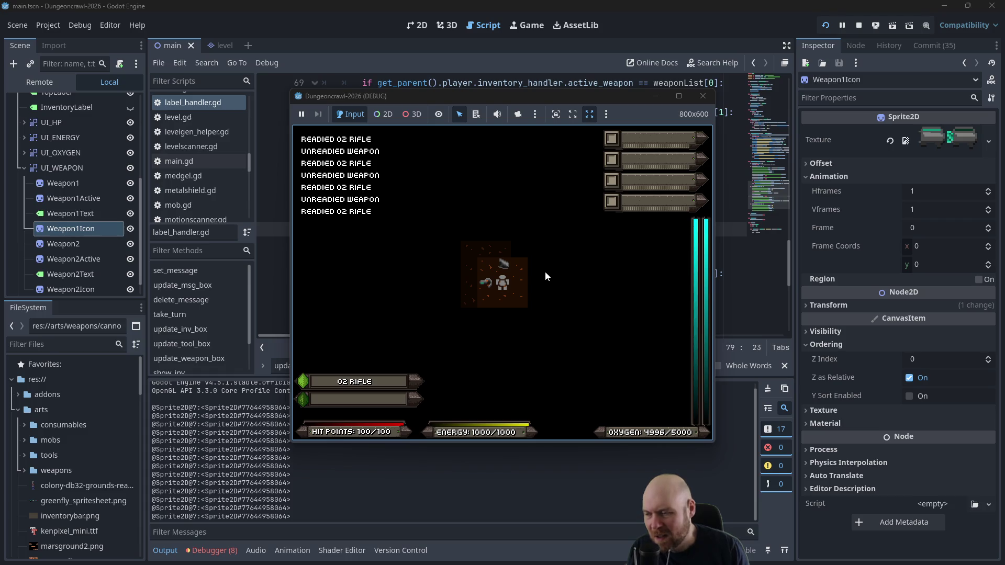
{"action": "key", "text": "1"}
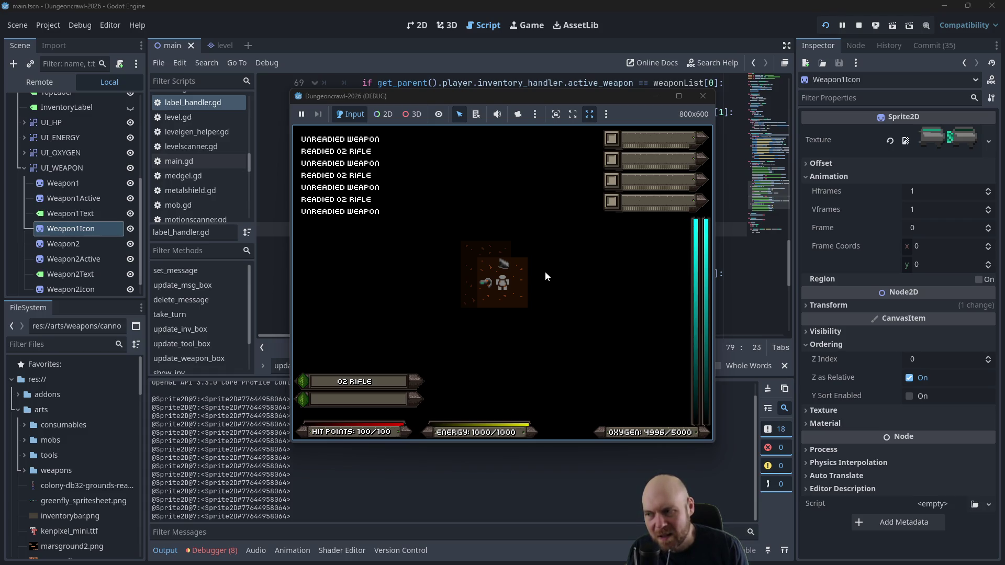
{"action": "key", "text": "1"}
{"action": "key", "text": "1"}
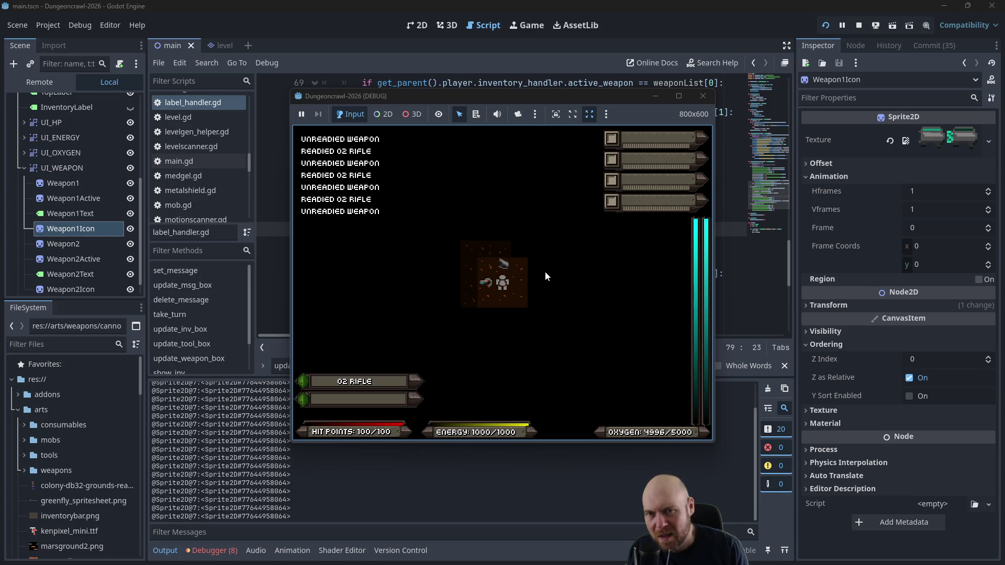
{"action": "left_click", "coordinate": [706, 98]}
Step: Append .duplicate() to weaponList[0].sprite on line 76 and save the script
{"action": "left_click", "coordinate": [551, 184]}
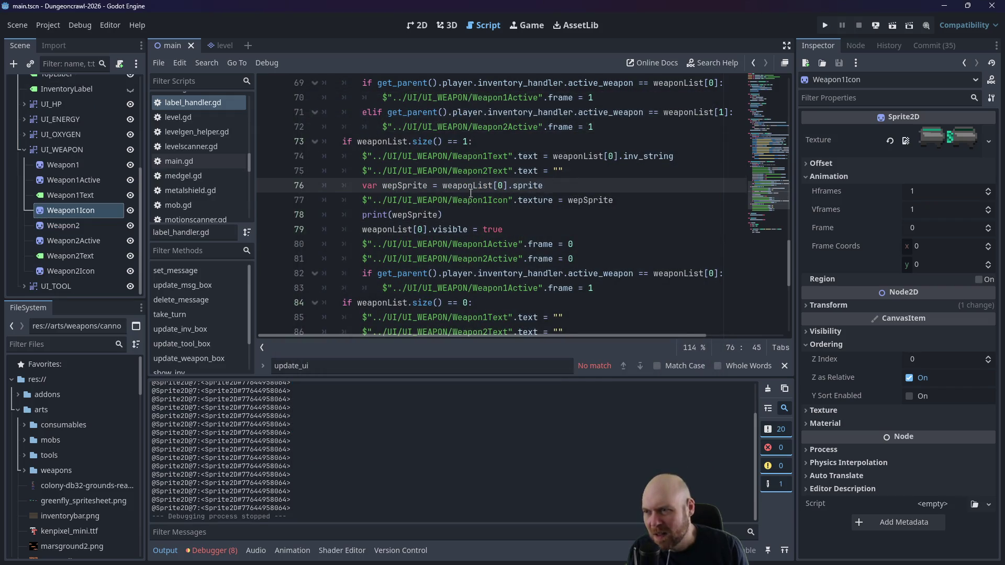
{"action": "type", "text": ".duplicate"}
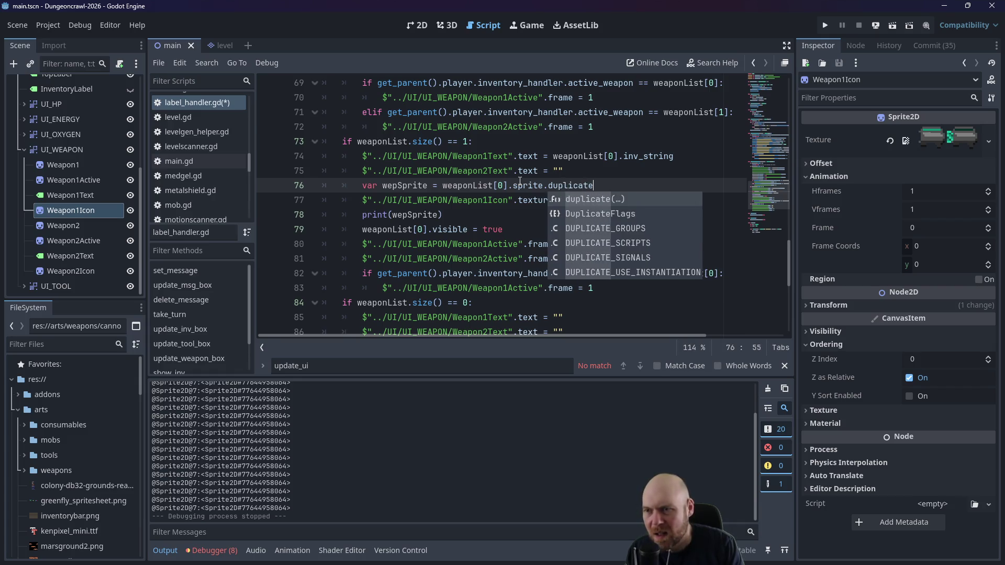
{"action": "key", "text": "Return"}
{"action": "key", "text": "ctrl+s"}
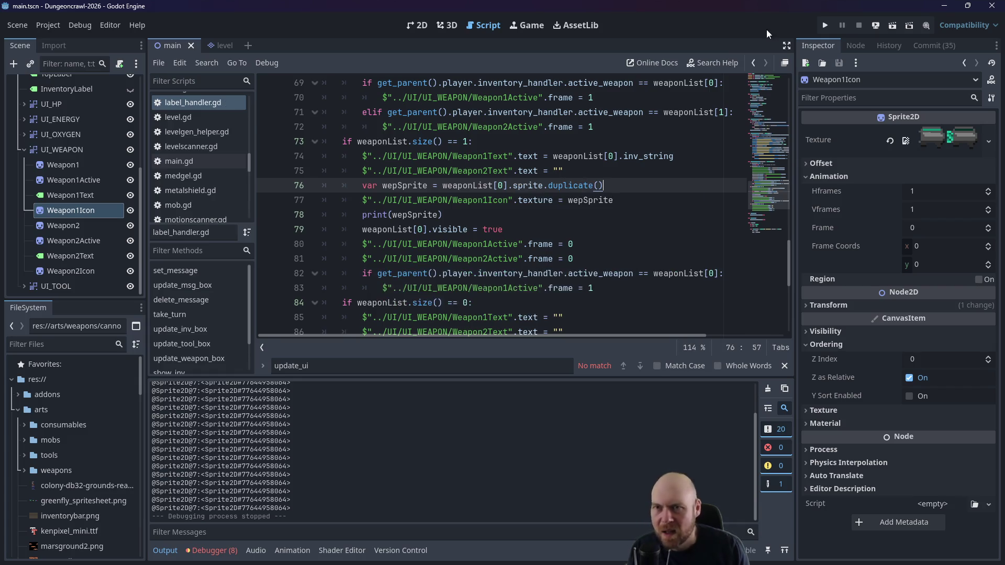
Step: Run the game, pick up the O2 rifle, and ready and unready it several times
{"action": "left_click", "coordinate": [825, 25]}
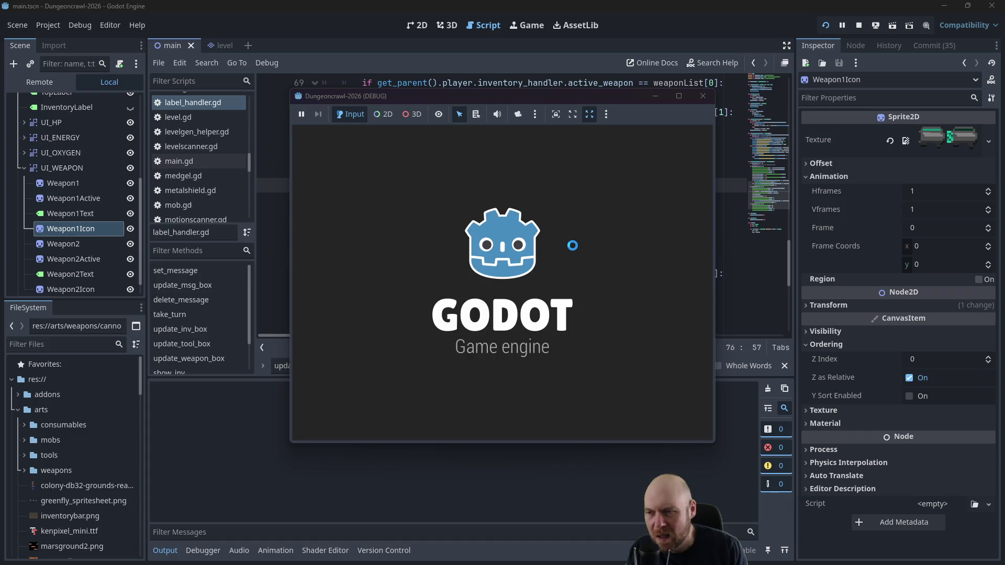
{"action": "key", "text": "g"}
{"action": "key", "text": "i"}
{"action": "key", "text": "1"}
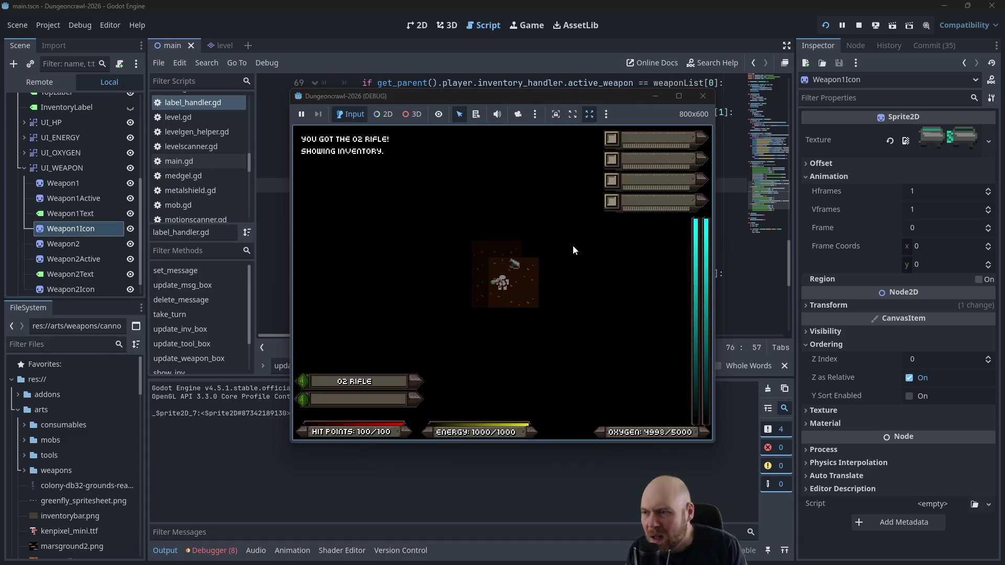
{"action": "key", "text": "1"}
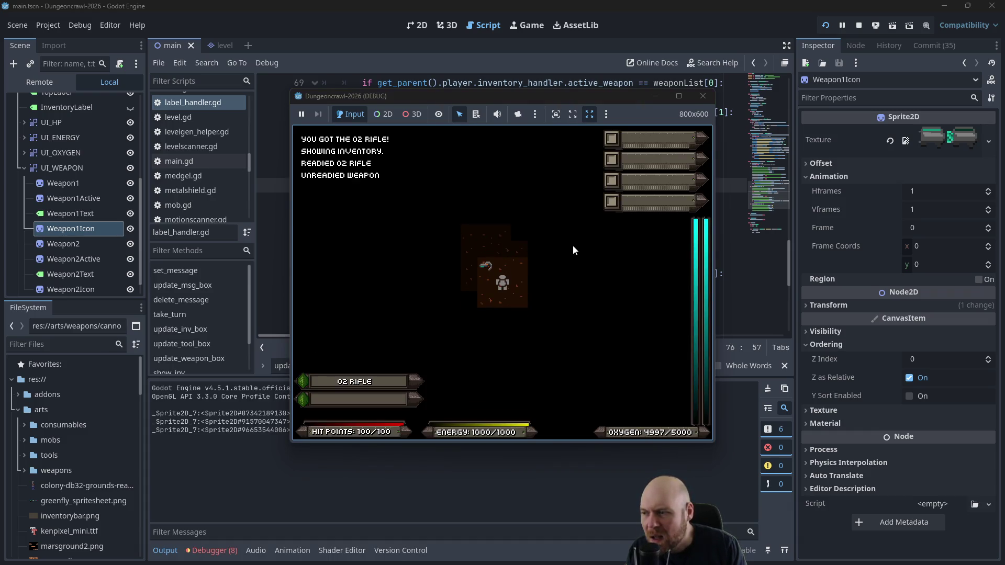
{"action": "key", "text": "1"}
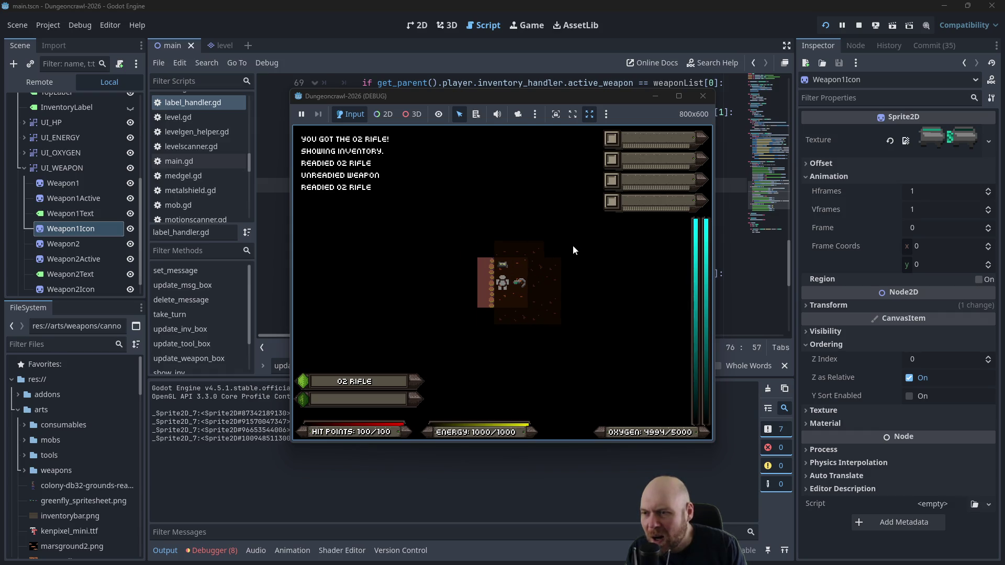
{"action": "key", "text": "1"}
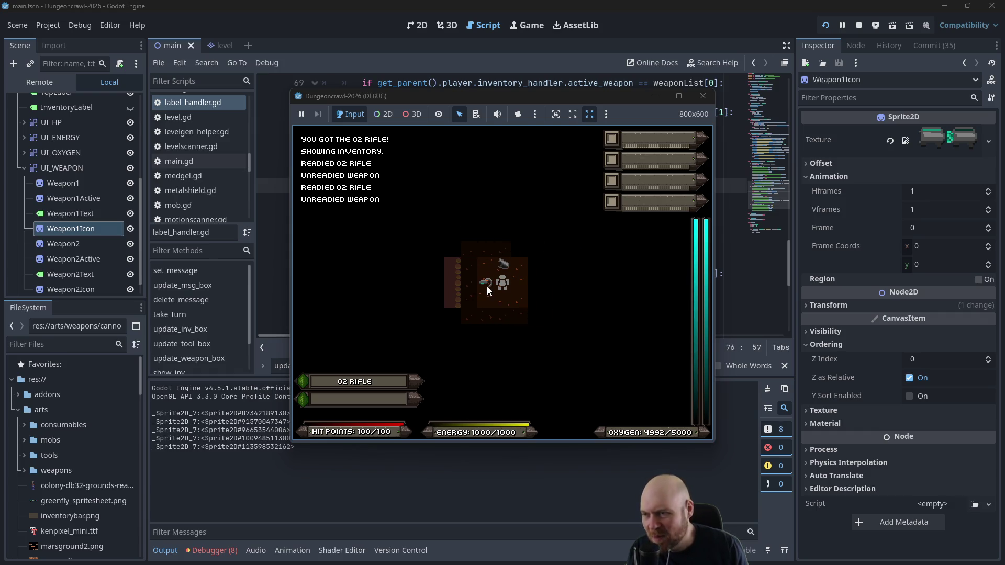
{"action": "left_click", "coordinate": [323, 383]}
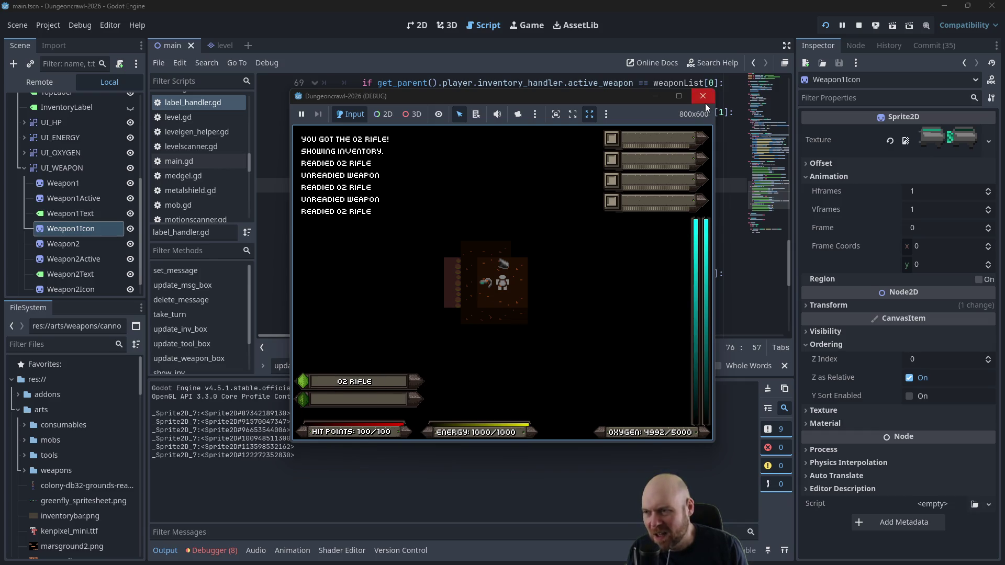
Step: Unequip and re-equip the O2 rifle, unready it, and close the game
{"action": "key", "text": "r"}
{"action": "key", "text": "1"}
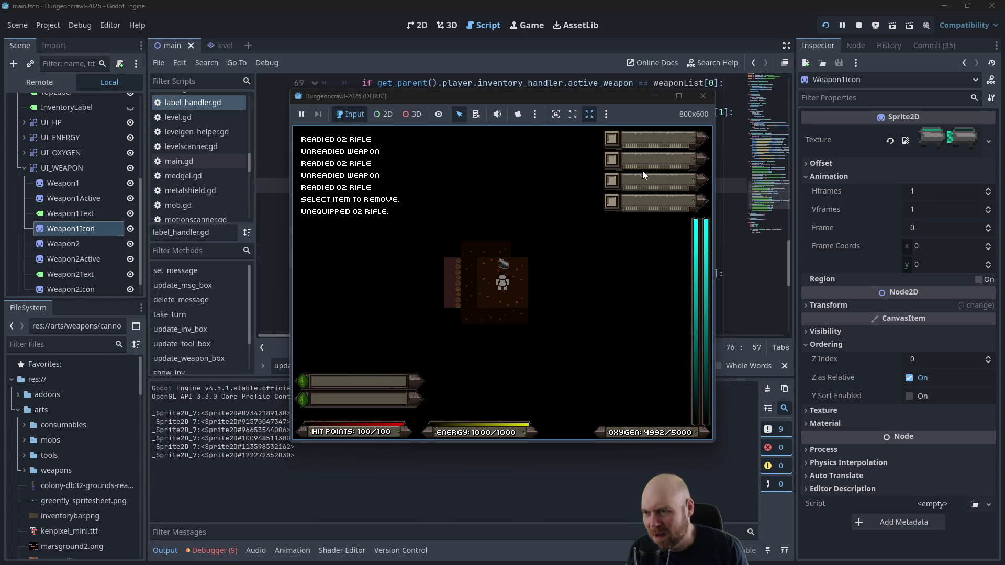
{"action": "key", "text": "Left"}
{"action": "key", "text": "i"}
{"action": "key", "text": "1"}
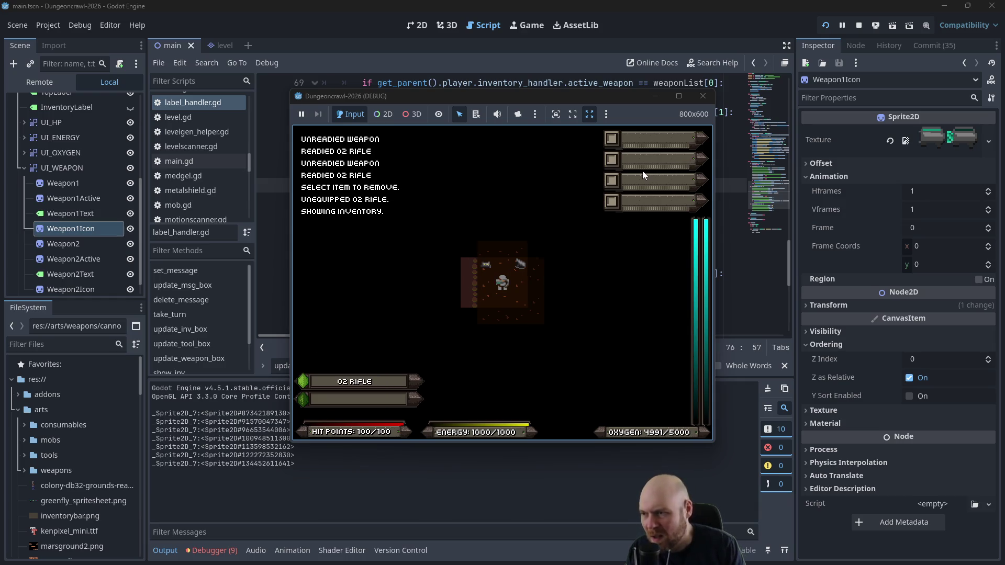
{"action": "key", "text": "1"}
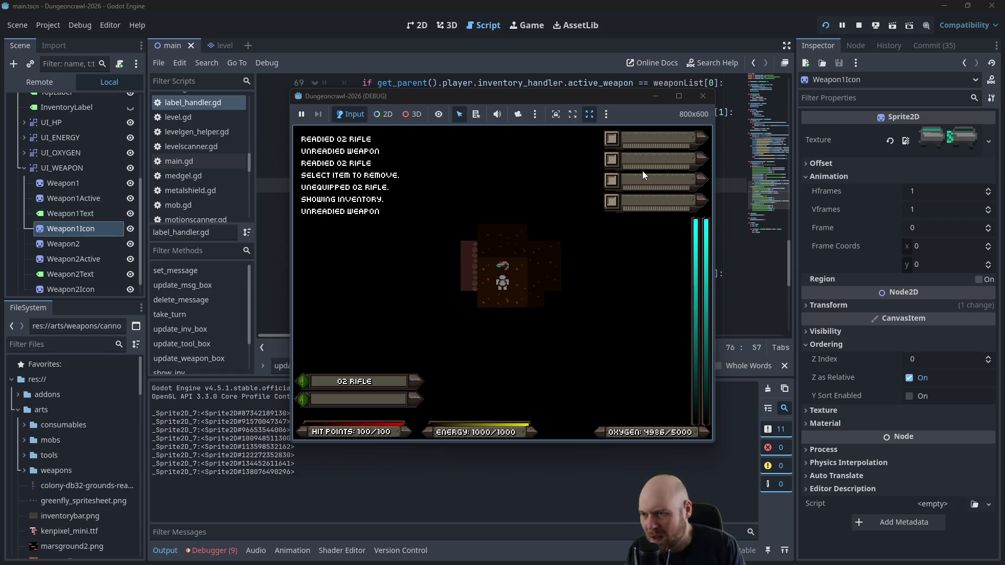
{"action": "left_click", "coordinate": [700, 98]}
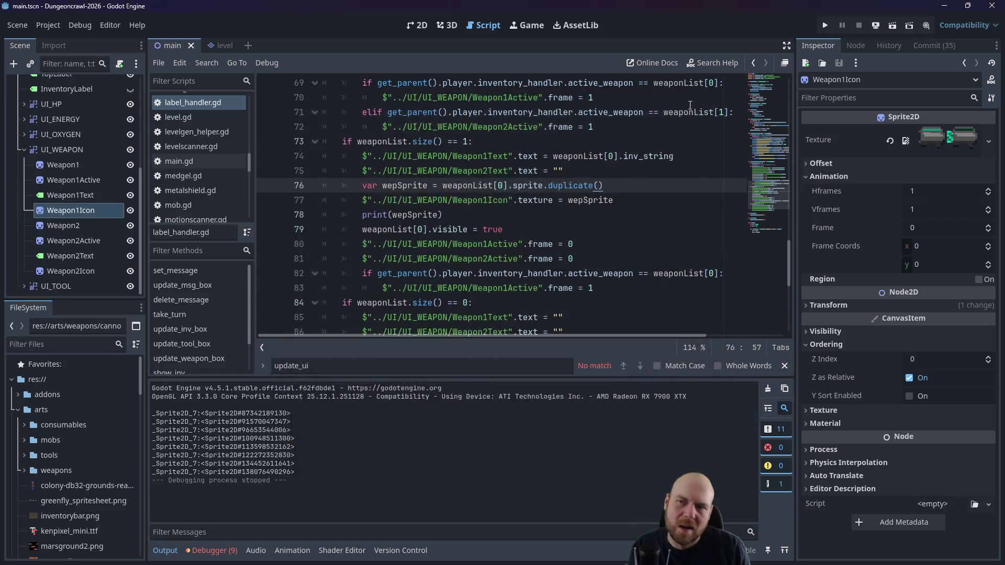
Step: Remove .duplicate() from the sprite assignment on line 76
{"action": "left_click_drag", "start_coordinate": [611, 189], "coordinate": [551, 189]}
{"action": "left_click_drag", "start_coordinate": [548, 189], "coordinate": [545, 189]}
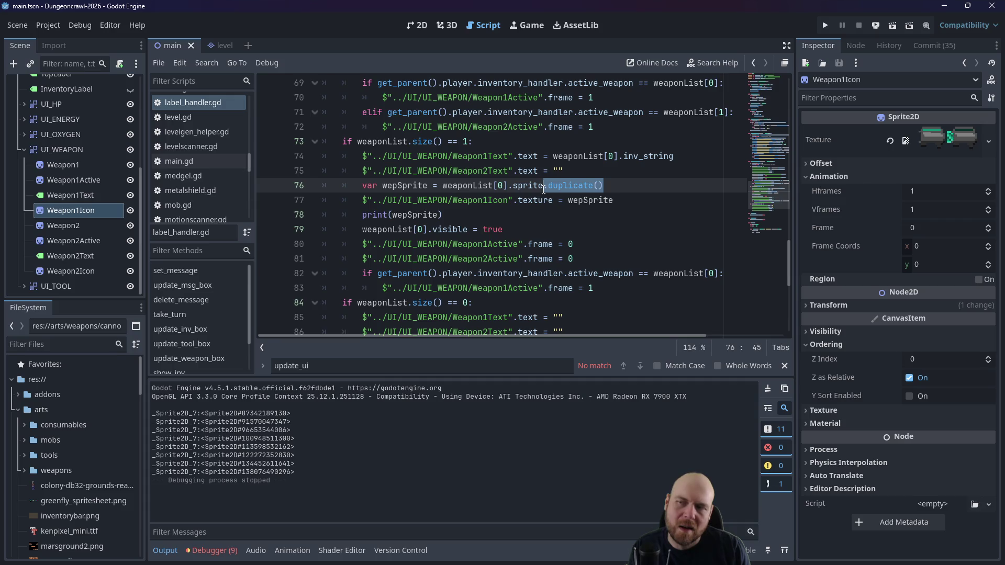
{"action": "key", "text": "BackSpace"}
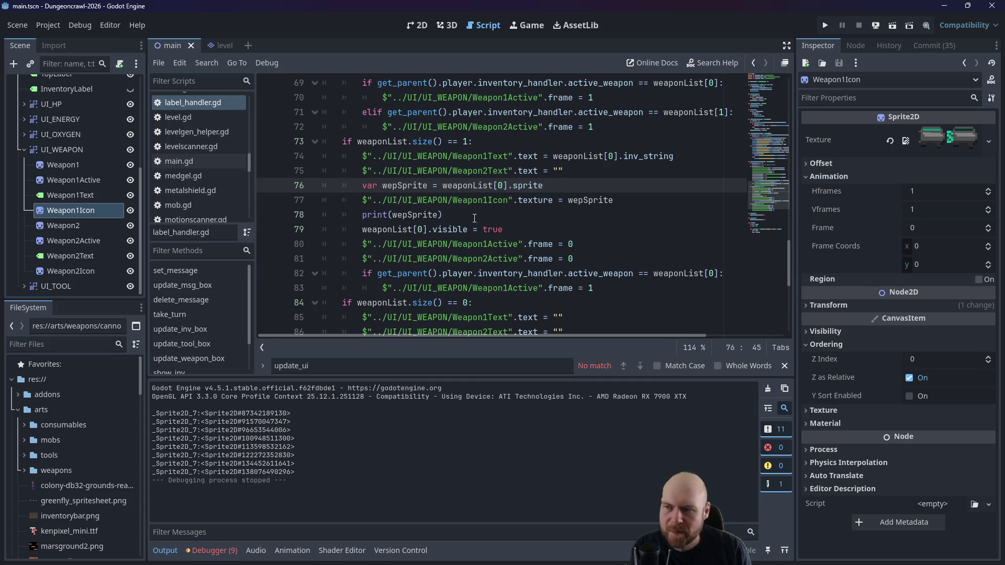
Step: Delete the weaponList[0].visible = true line, then switch to the forum thread in Firefox
{"action": "left_click", "coordinate": [513, 223]}
{"action": "triple_click", "coordinate": [514, 223]}
{"action": "key", "text": "BackSpace"}
{"action": "left_click", "coordinate": [512, 216]}
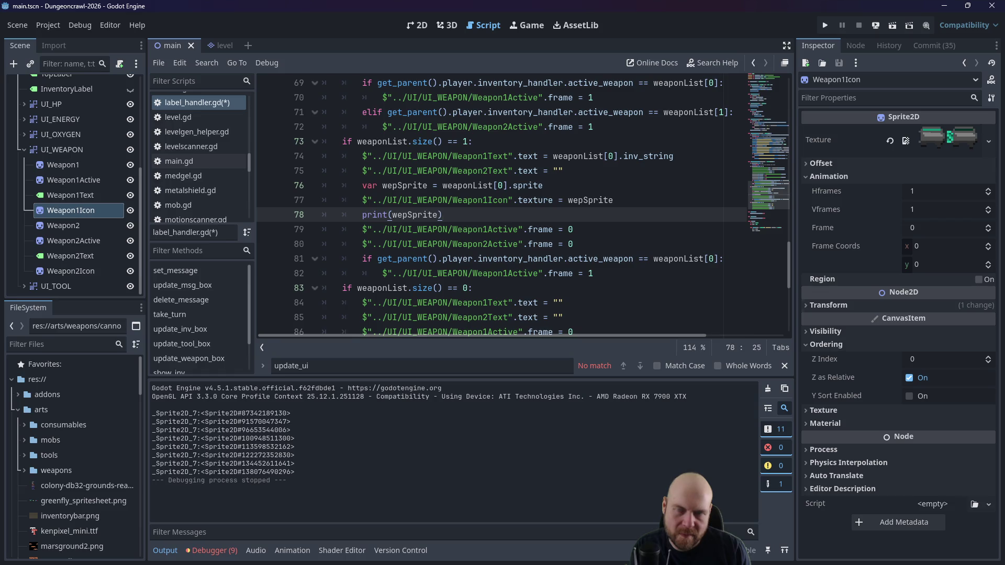
{"action": "key", "text": "alt+Tab"}
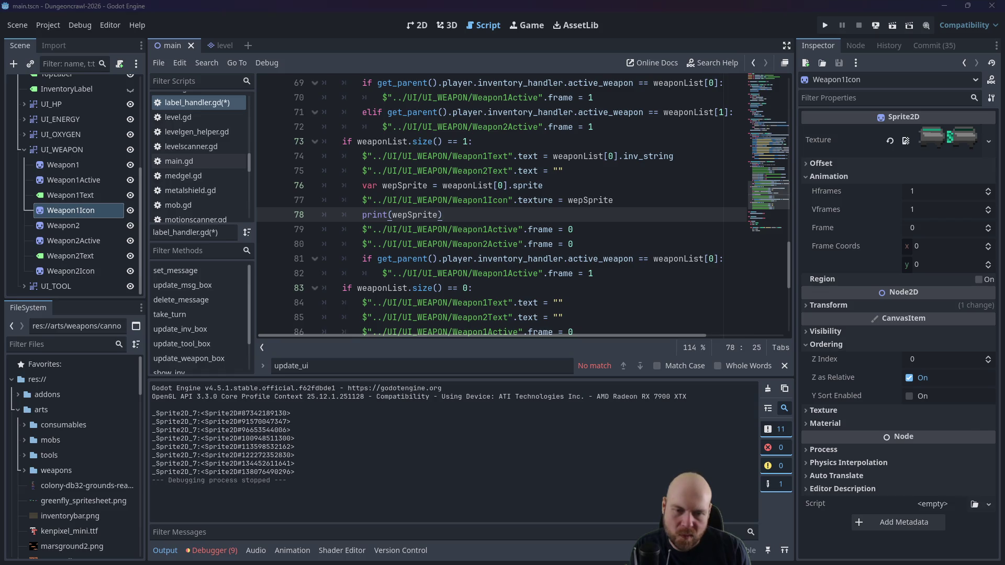
Step: Scroll through the Godot forum thread, then return to the Google results
{"action": "scroll", "coordinate": [593, 267], "scroll_direction": "up", "scroll_amount": 5}
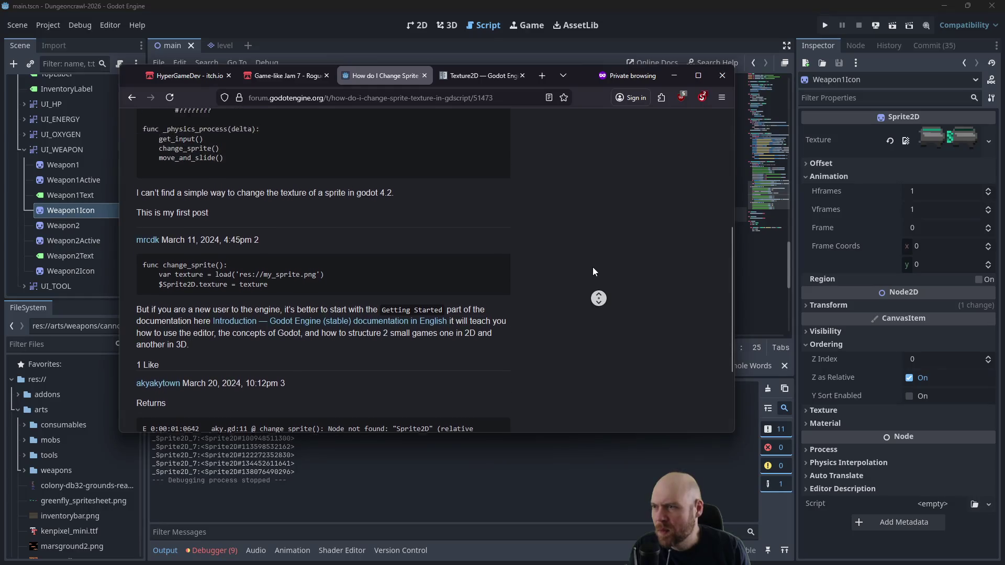
{"action": "middle_click", "coordinate": [341, 157]}
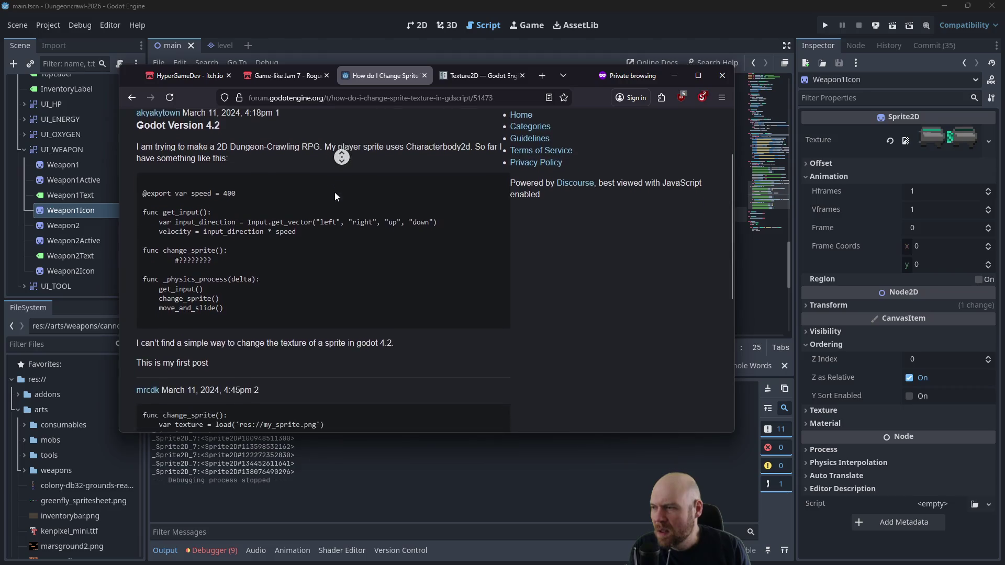
{"action": "middle_click", "coordinate": [302, 208]}
{"action": "middle_click", "coordinate": [269, 256]}
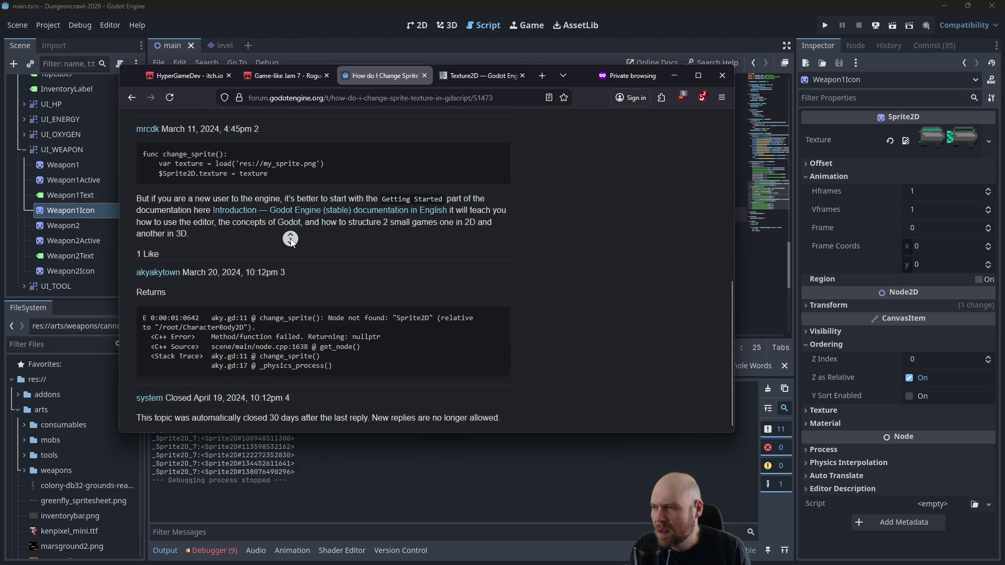
{"action": "left_click", "coordinate": [131, 98]}
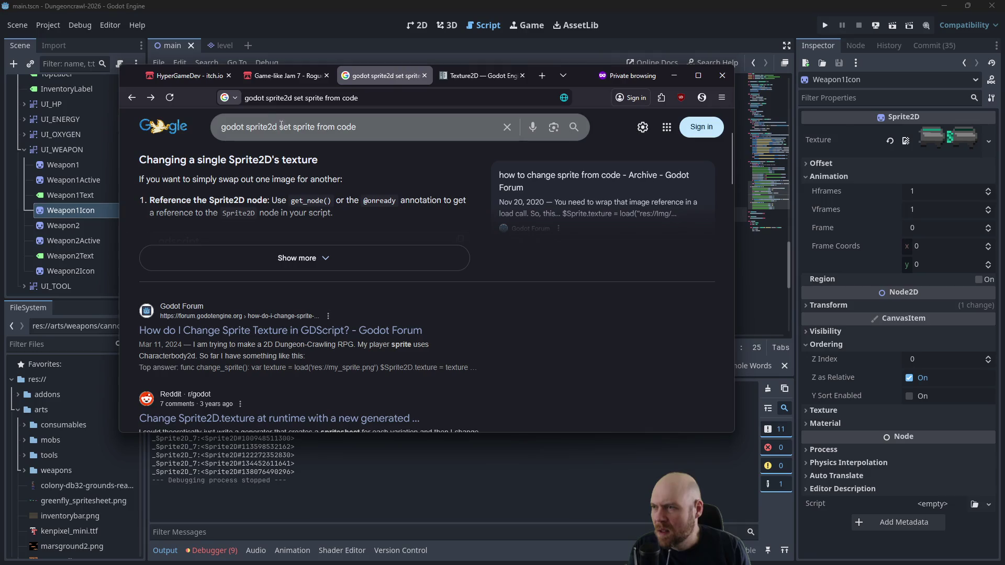
Step: Search 'godot sprite2d copy sprite to another sprite code' and read the expanded AI overview example
{"action": "left_click_drag", "start_coordinate": [279, 127], "coordinate": [590, 136]}
{"action": "type", "text": "copy "}
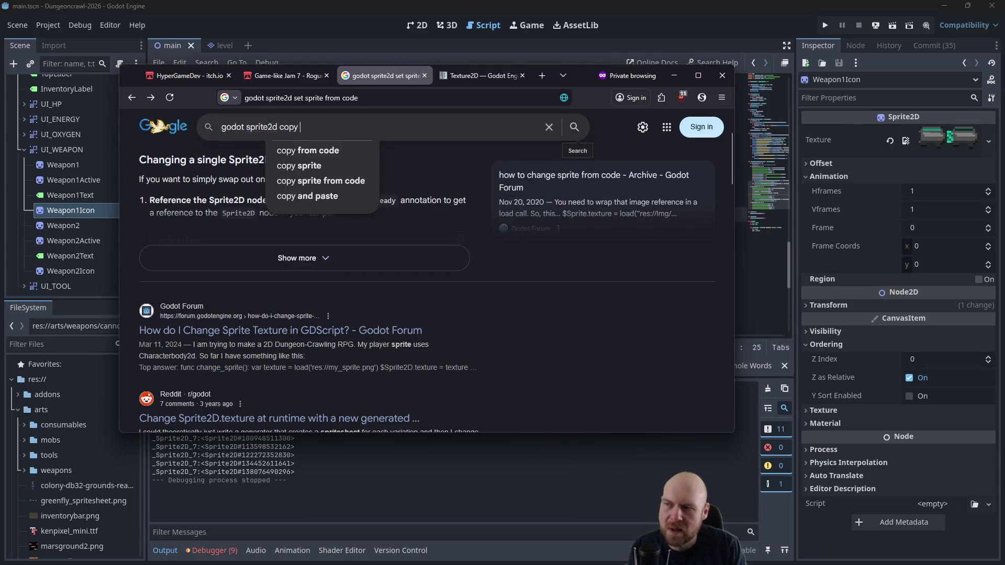
{"action": "type", "text": "sprite t"}
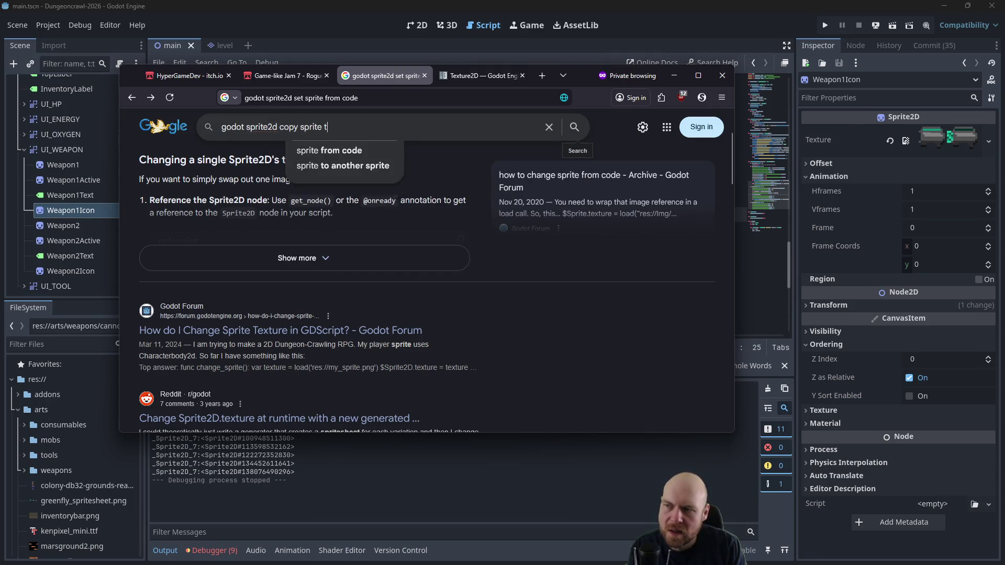
{"action": "type", "text": "o another sprite code"}
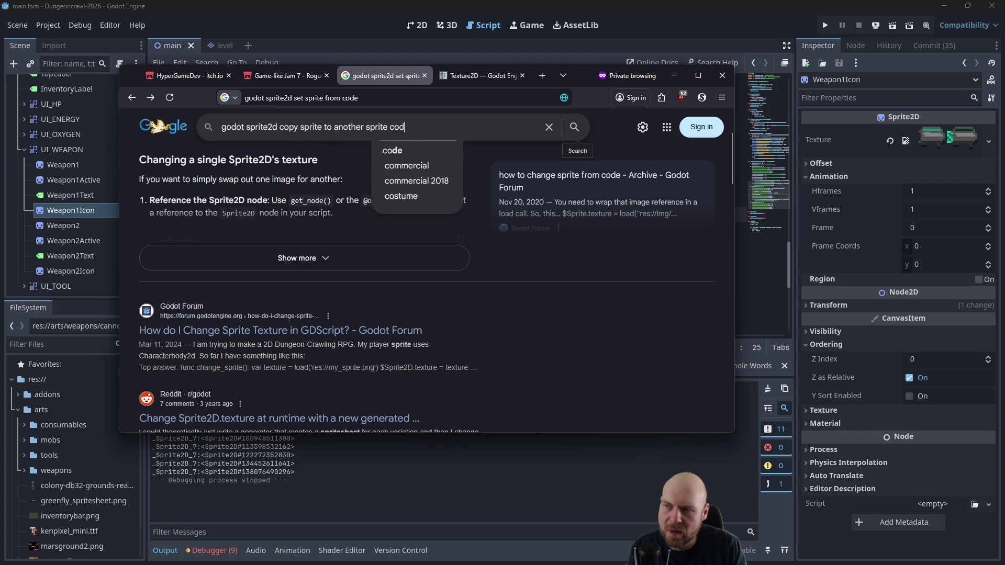
{"action": "key", "text": "Return"}
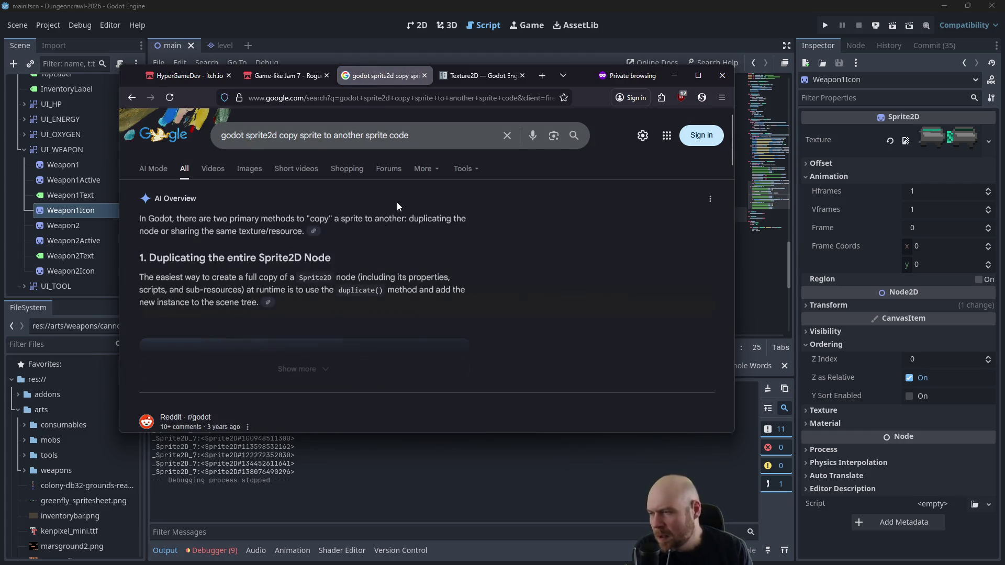
{"action": "left_click", "coordinate": [273, 369]}
{"action": "scroll", "coordinate": [272, 313], "scroll_direction": "down", "scroll_amount": 2}
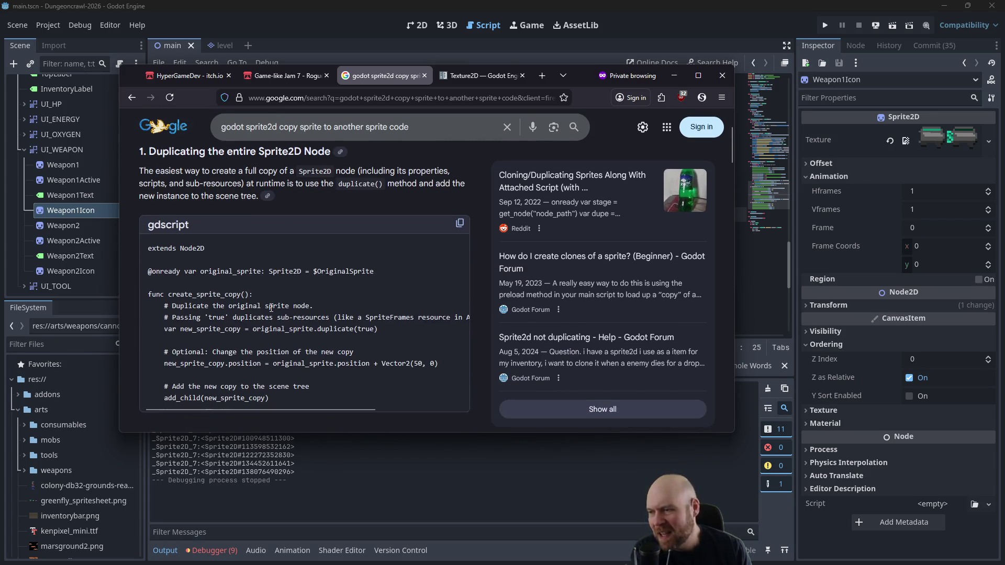
{"action": "scroll", "coordinate": [270, 311], "scroll_direction": "down", "scroll_amount": 2}
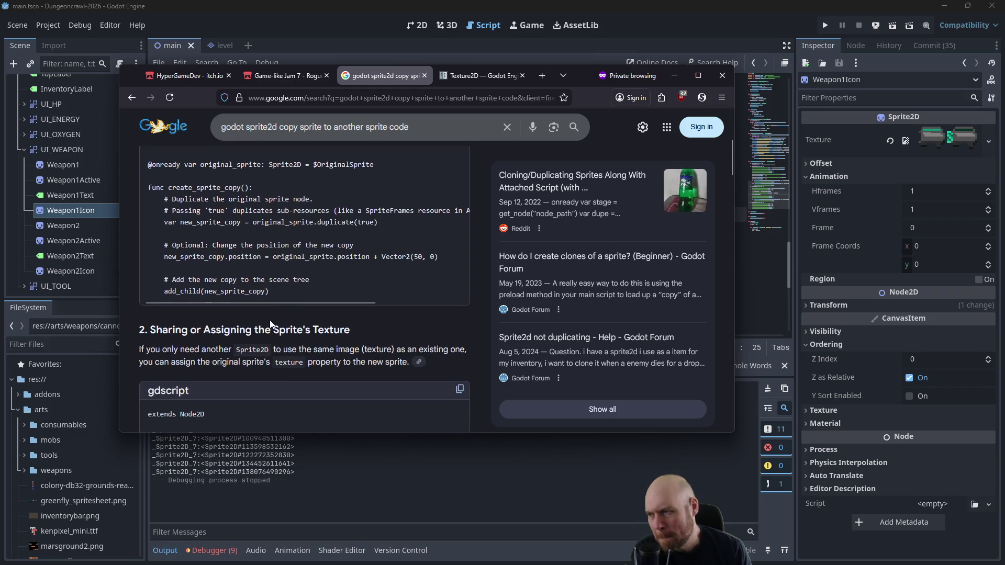
{"action": "scroll", "coordinate": [270, 323], "scroll_direction": "down", "scroll_amount": 1}
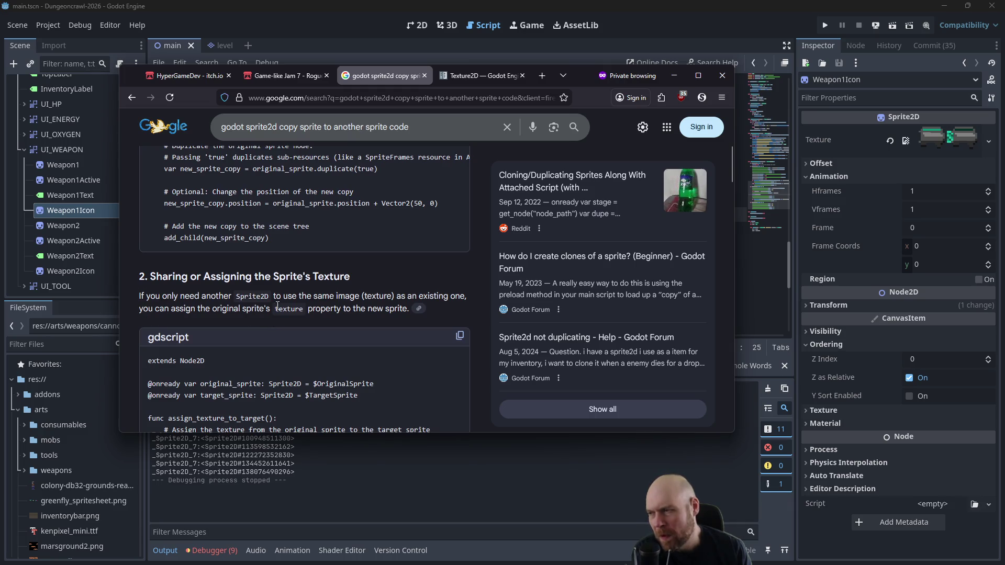
{"action": "scroll", "coordinate": [304, 311], "scroll_direction": "down", "scroll_amount": 2}
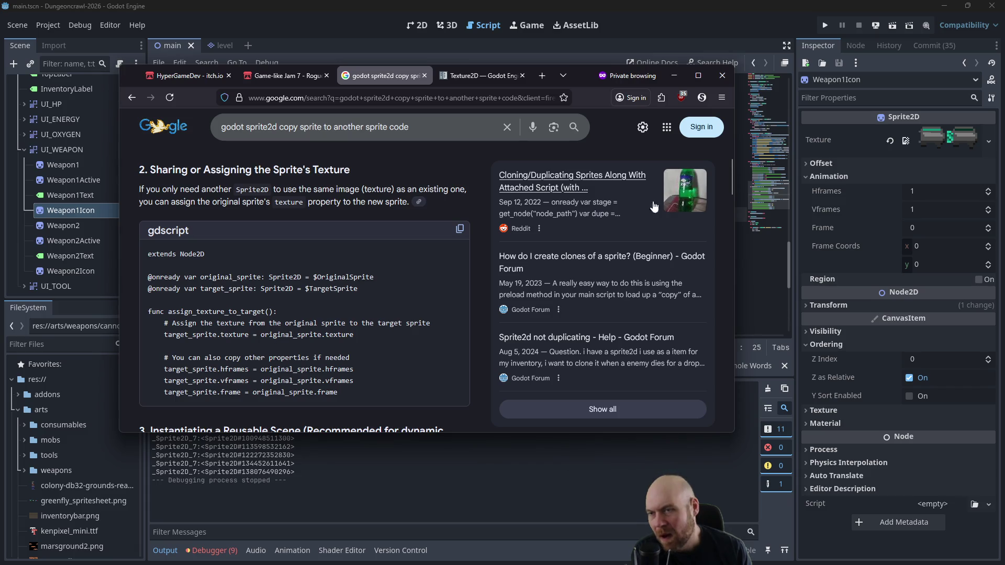
{"action": "left_click", "coordinate": [674, 75]}
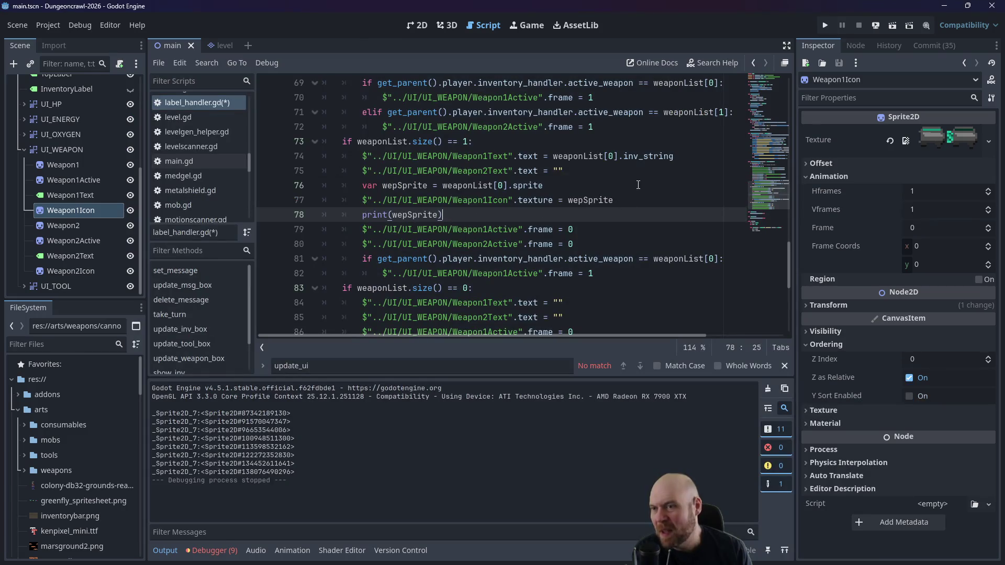
Step: Append .texture so line 77 assigns wepSprite.texture to Weapon1Icon, then run the game
{"action": "left_click", "coordinate": [621, 188]}
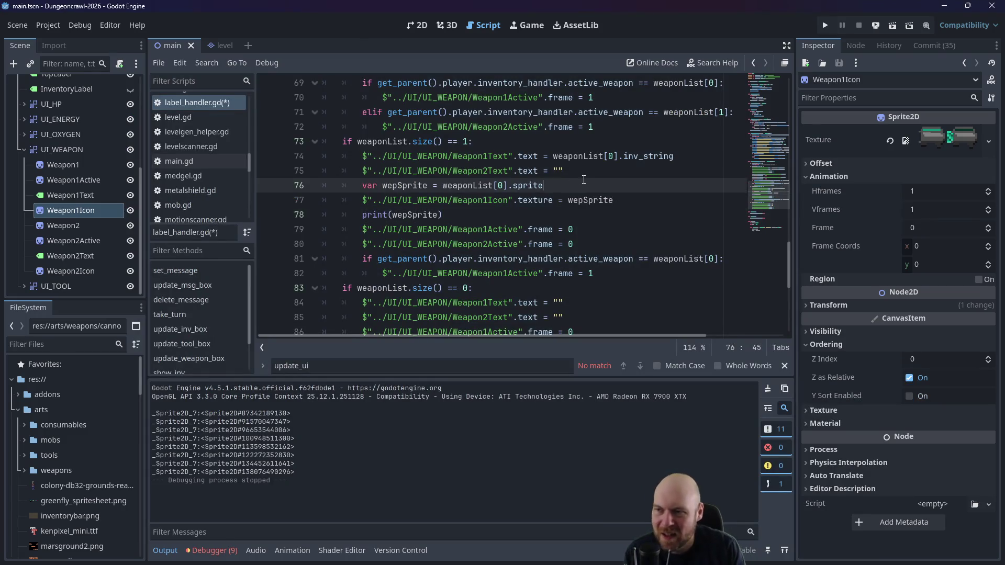
{"action": "type", "text": "."}
{"action": "key", "text": "BackSpace"}
{"action": "key", "text": "Escape"}
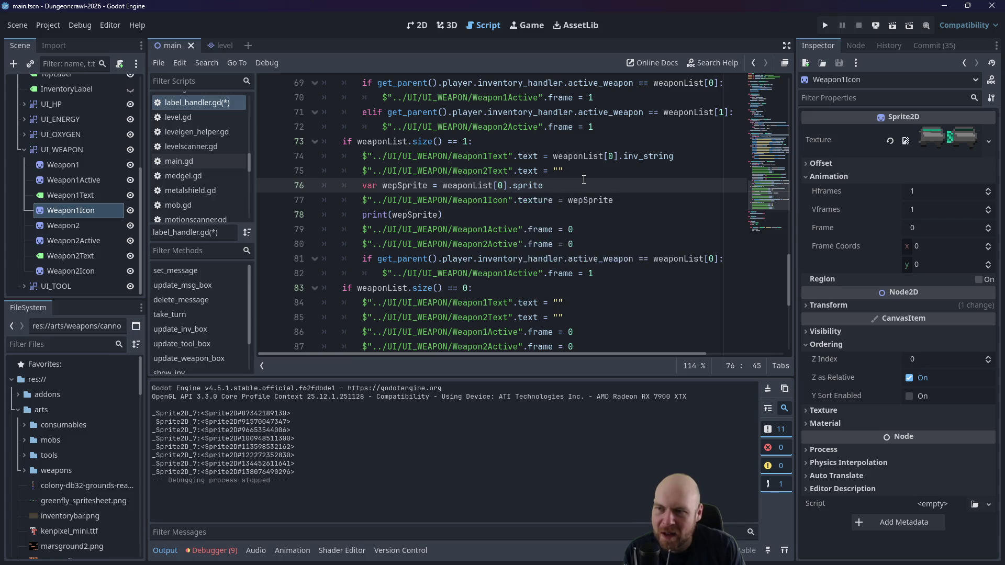
{"action": "left_click", "coordinate": [584, 199]}
{"action": "type", "text": ".texture"}
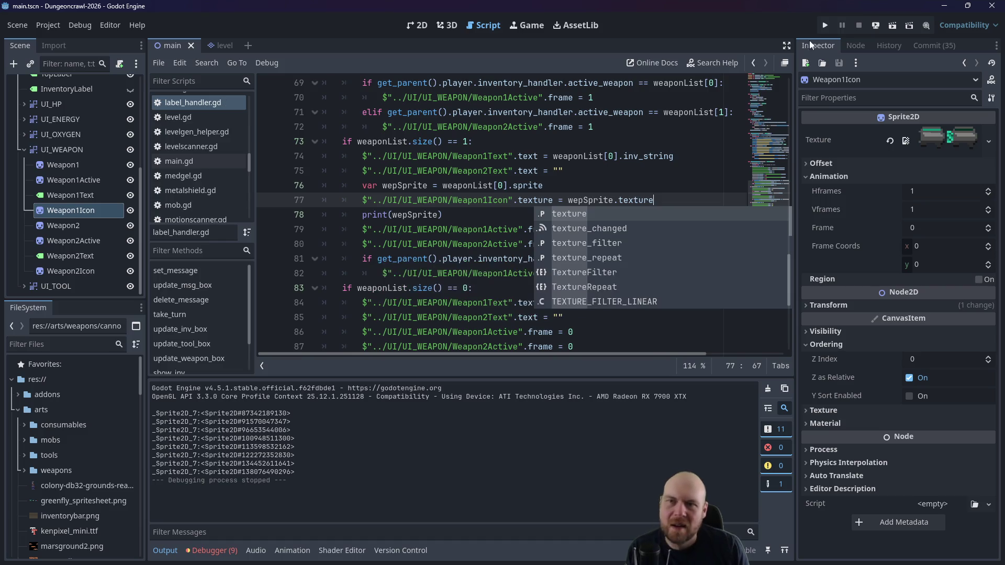
{"action": "left_click", "coordinate": [829, 25]}
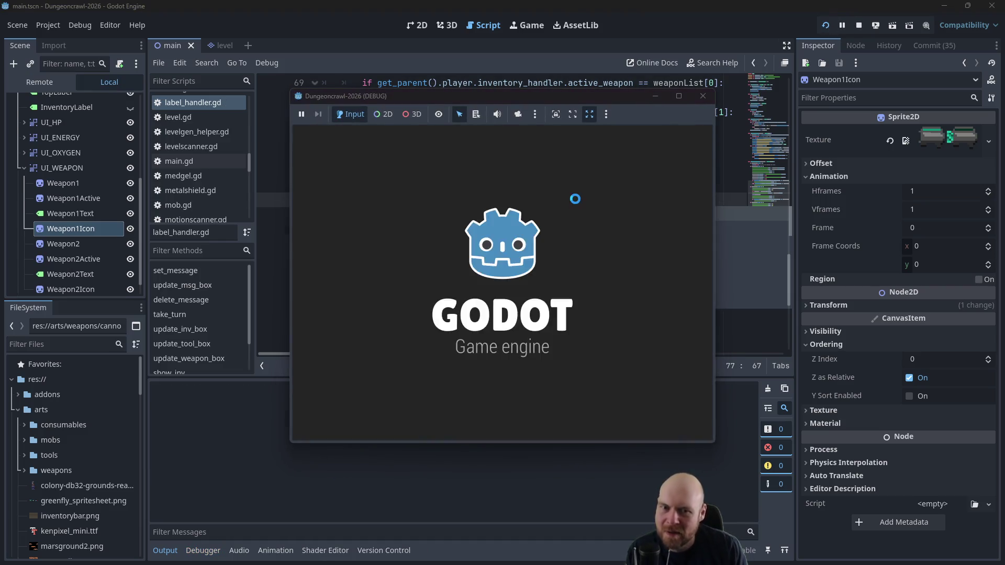
Step: Equip and ready the O2 rifle in the test run, then close the game and return to line 77
{"action": "key", "text": "1"}
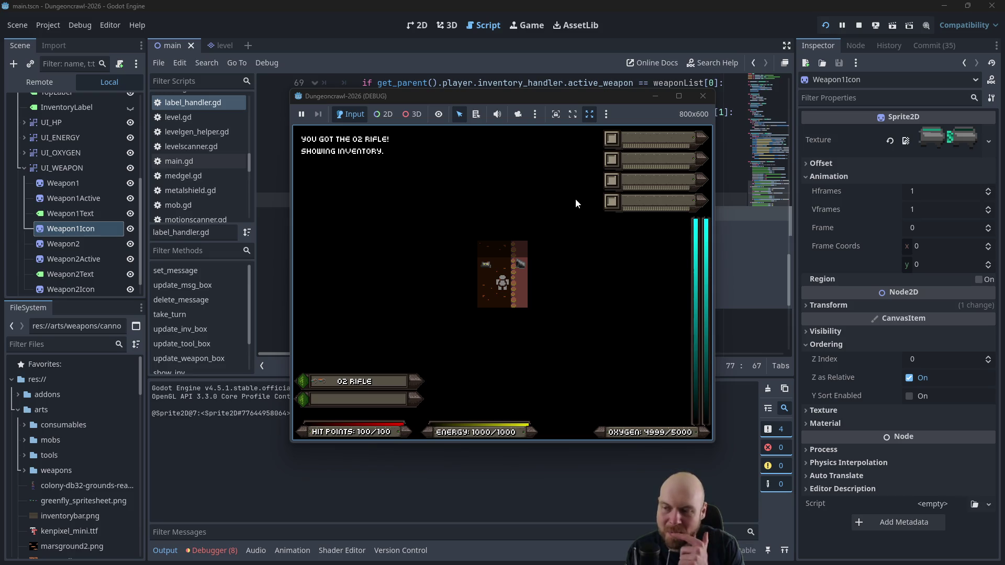
{"action": "key", "text": "1"}
{"action": "key", "text": "1"}
{"action": "key", "text": "1"}
{"action": "key", "text": "1"}
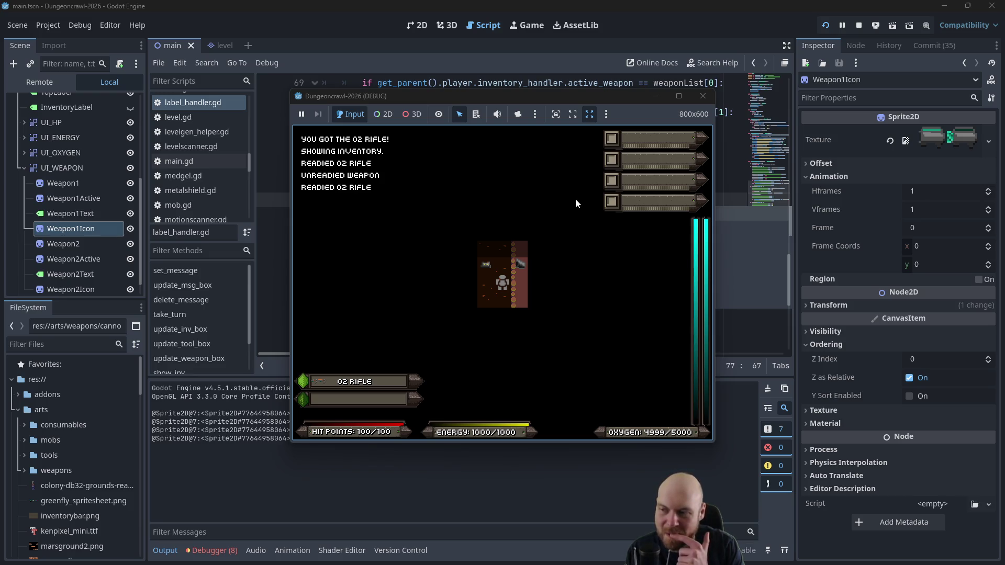
{"action": "left_click", "coordinate": [703, 96]}
{"action": "left_click", "coordinate": [597, 167]}
{"action": "left_click", "coordinate": [628, 200]}
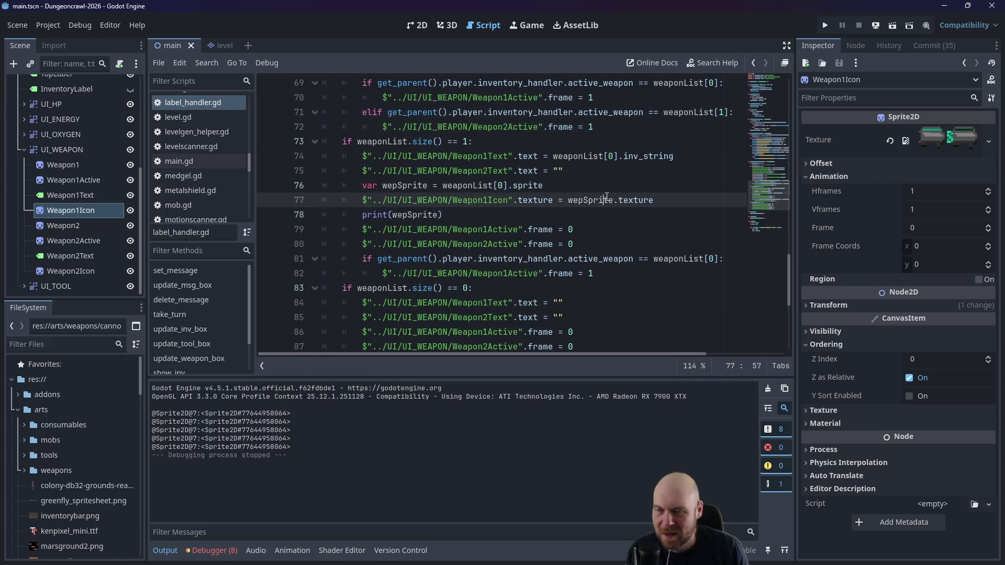
{"action": "left_click", "coordinate": [662, 201]}
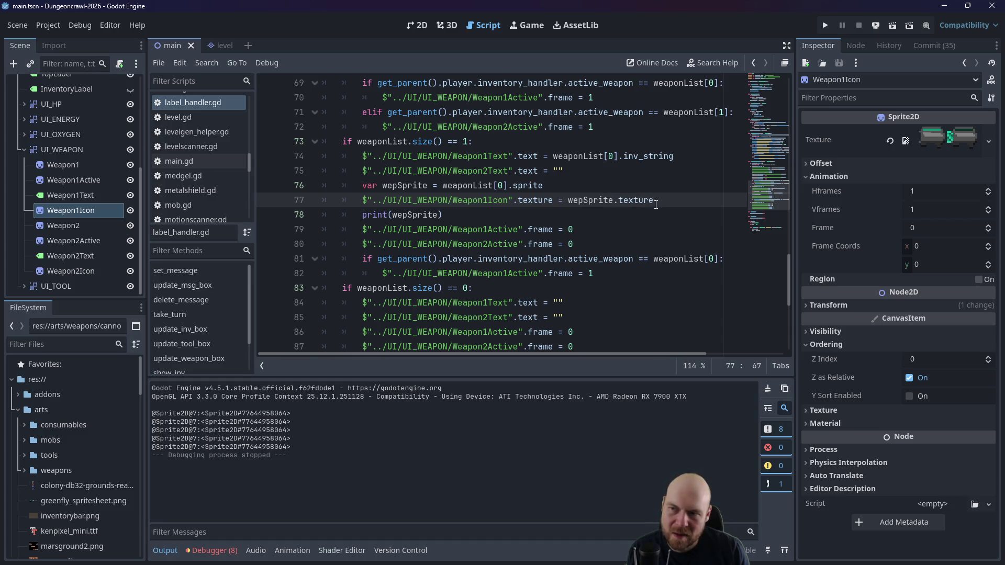
{"action": "mouse_move", "coordinate": [652, 204]}
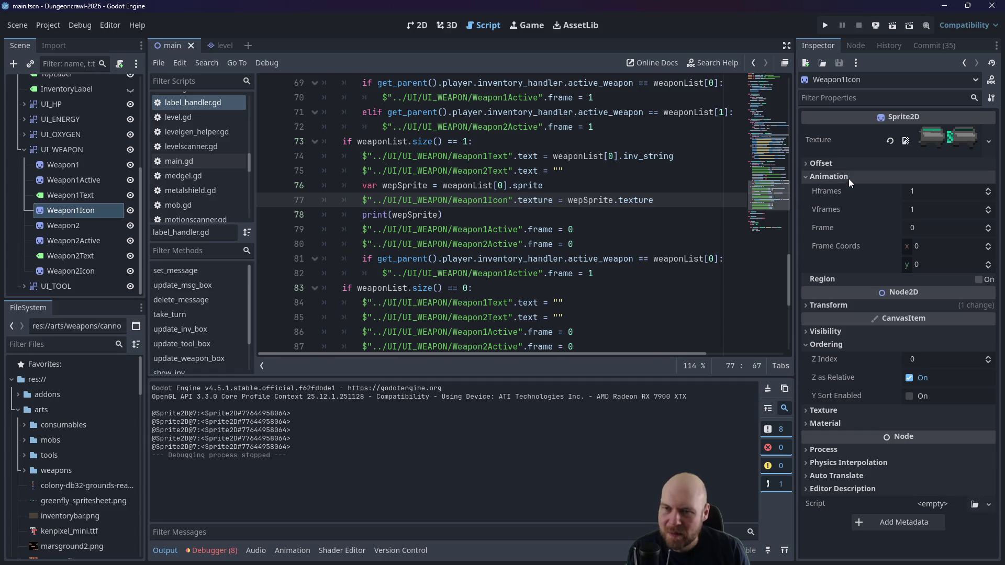
{"action": "left_click", "coordinate": [64, 211]}
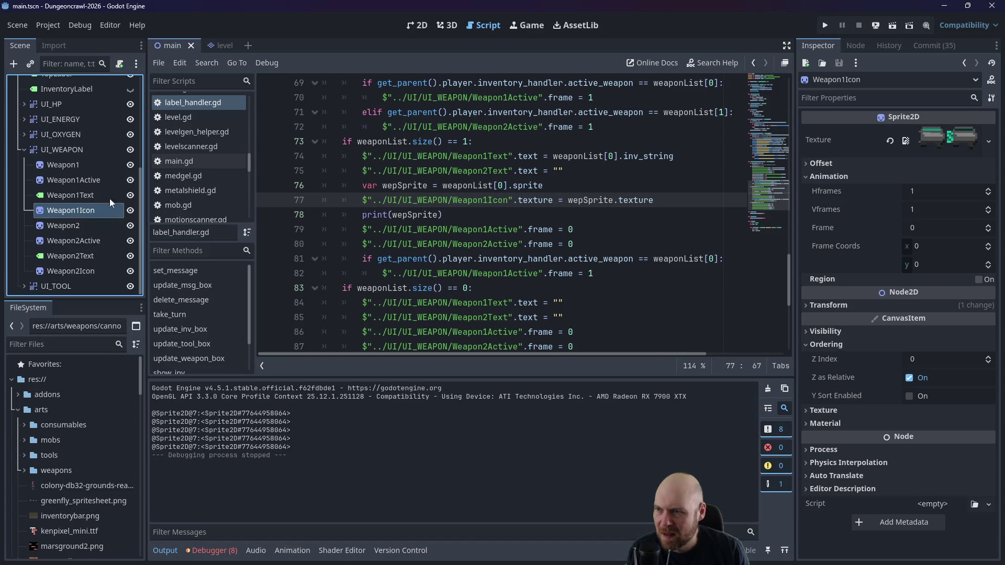
{"action": "left_click_drag", "start_coordinate": [515, 200], "coordinate": [611, 200]}
Step: Remove both .texture suffixes from line 77 and test-run the game
{"action": "key", "text": "BackSpace"}
{"action": "key", "text": "BackSpace"}
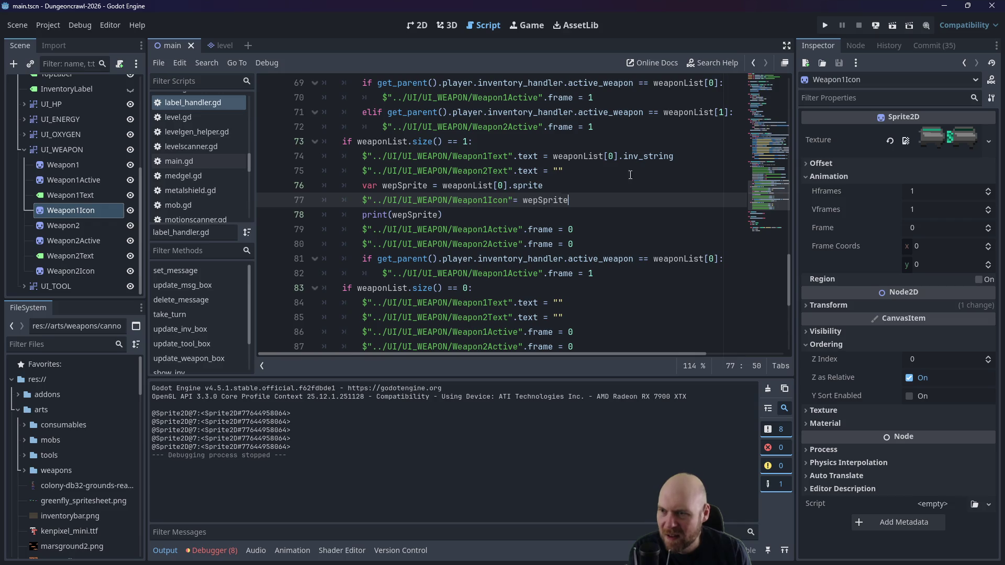
{"action": "left_click", "coordinate": [516, 200]}
{"action": "left_click", "coordinate": [827, 25]}
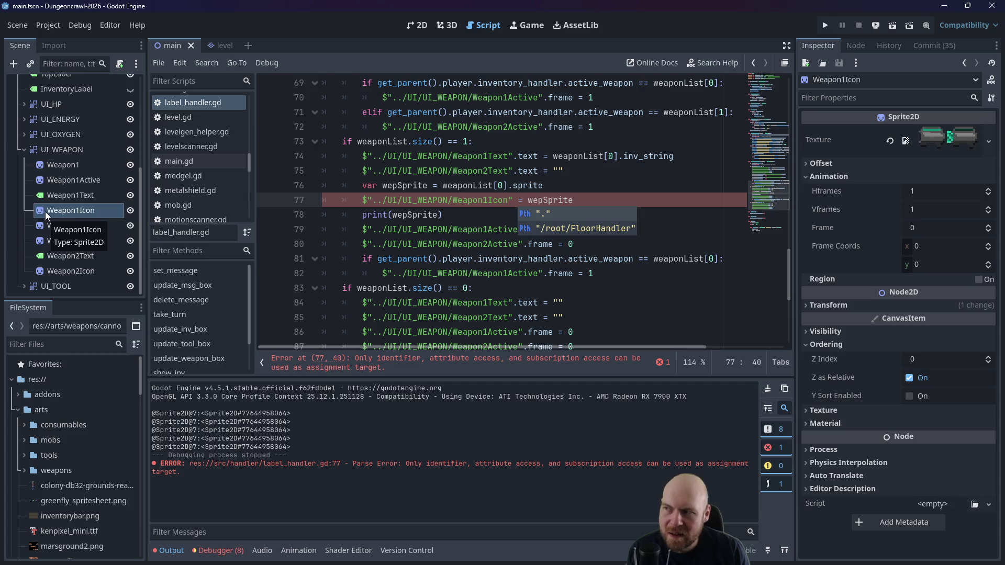
{"action": "left_click", "coordinate": [563, 187]}
Step: Replace Weapon1Icon in the node path with .Weapon1Item and run the game again
{"action": "left_click_drag", "start_coordinate": [511, 200], "coordinate": [454, 201]}
{"action": "key", "text": "BackSpace"}
{"action": "key", "text": "BackSpace"}
{"action": "type", "text": ".Weapon1Ite"}
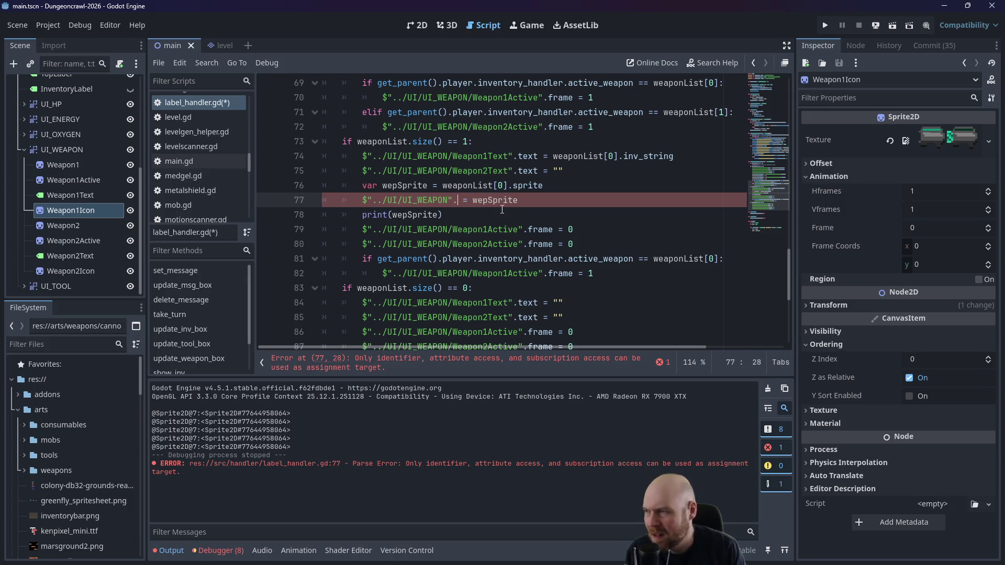
{"action": "type", "text": "m"}
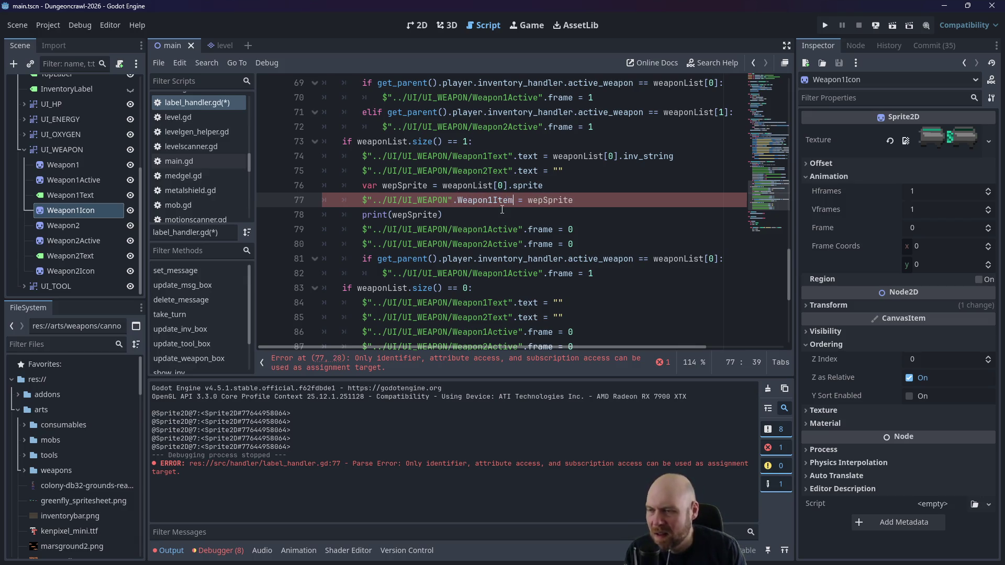
{"action": "left_click", "coordinate": [824, 27]}
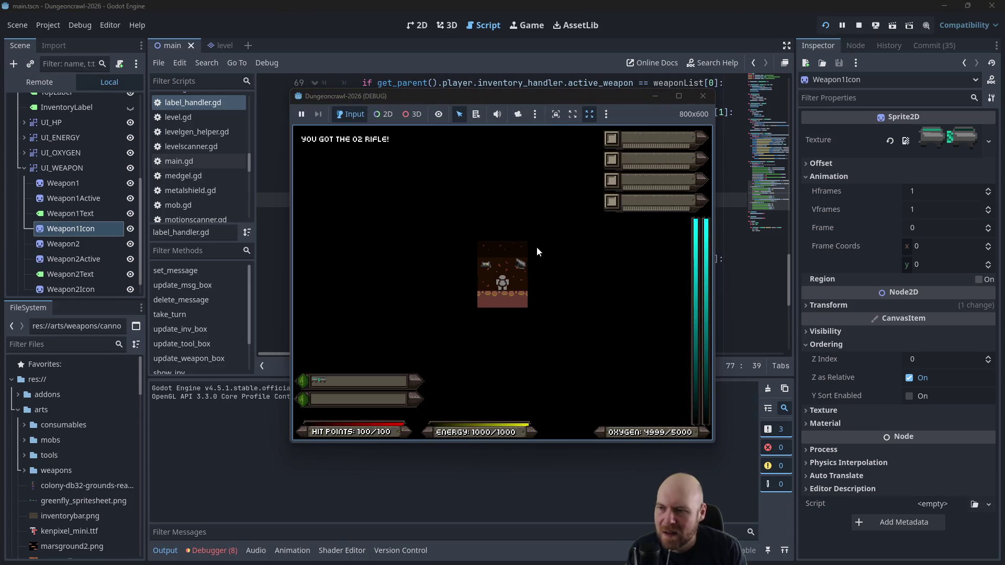
Step: Equip the weapon in the running game, then look over Weapon1Item on line 77
{"action": "key", "text": "1"}
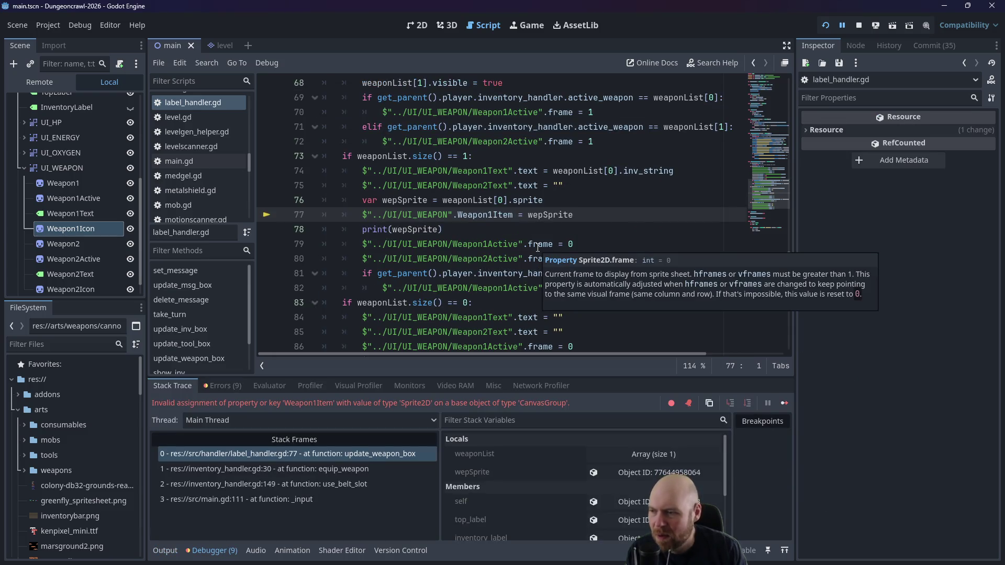
{"action": "left_click", "coordinate": [459, 215]}
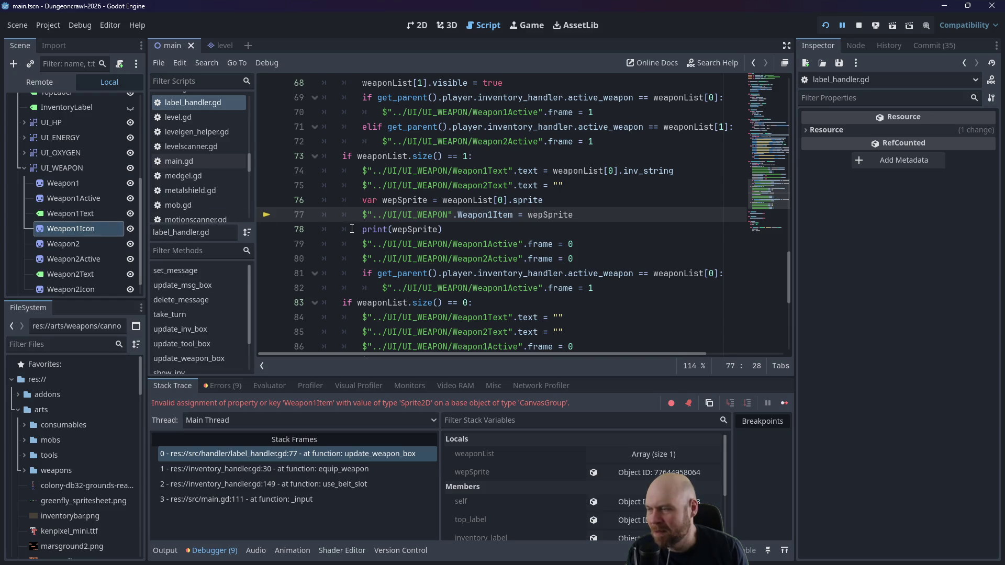
{"action": "left_click", "coordinate": [487, 216]}
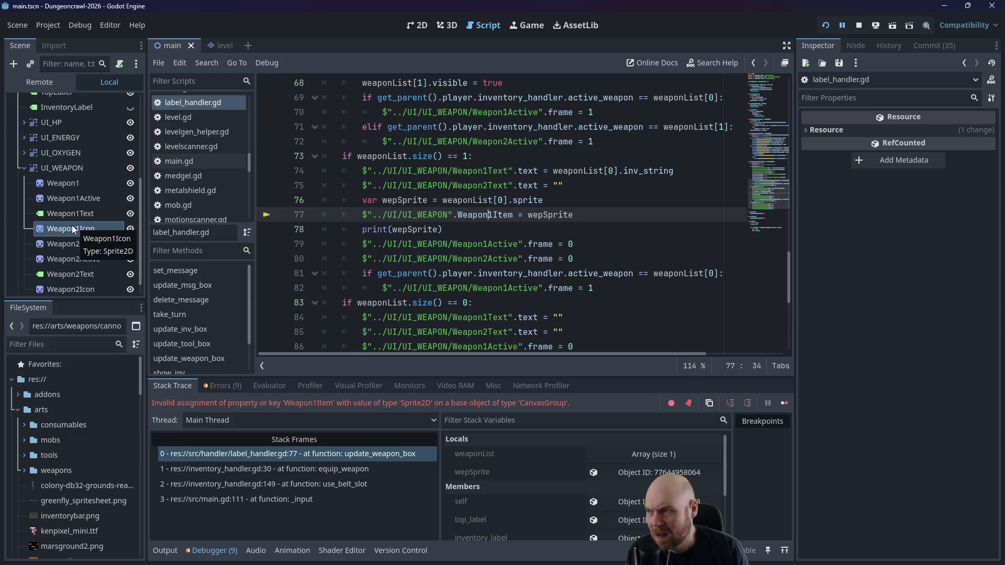
{"action": "left_click", "coordinate": [458, 216]}
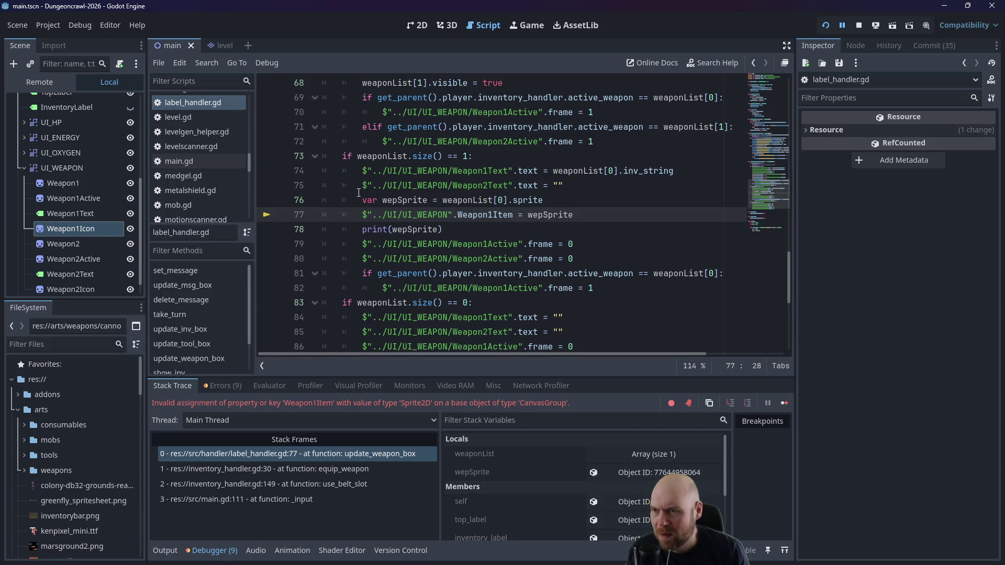
{"action": "scroll", "coordinate": [379, 205], "scroll_direction": "up", "scroll_amount": 5}
{"action": "scroll", "coordinate": [379, 205], "scroll_direction": "up", "scroll_amount": 8}
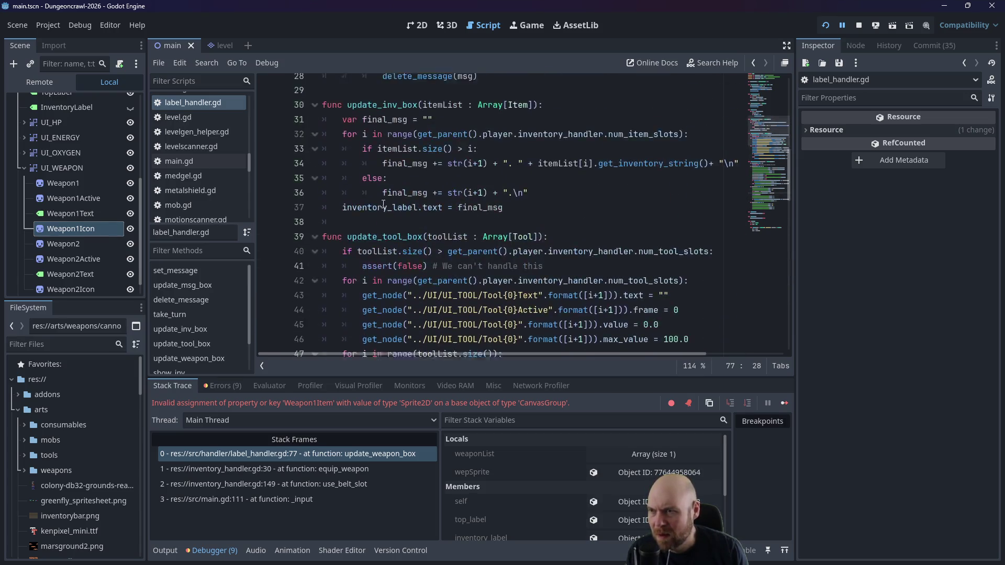
{"action": "scroll", "coordinate": [419, 199], "scroll_direction": "down", "scroll_amount": 10}
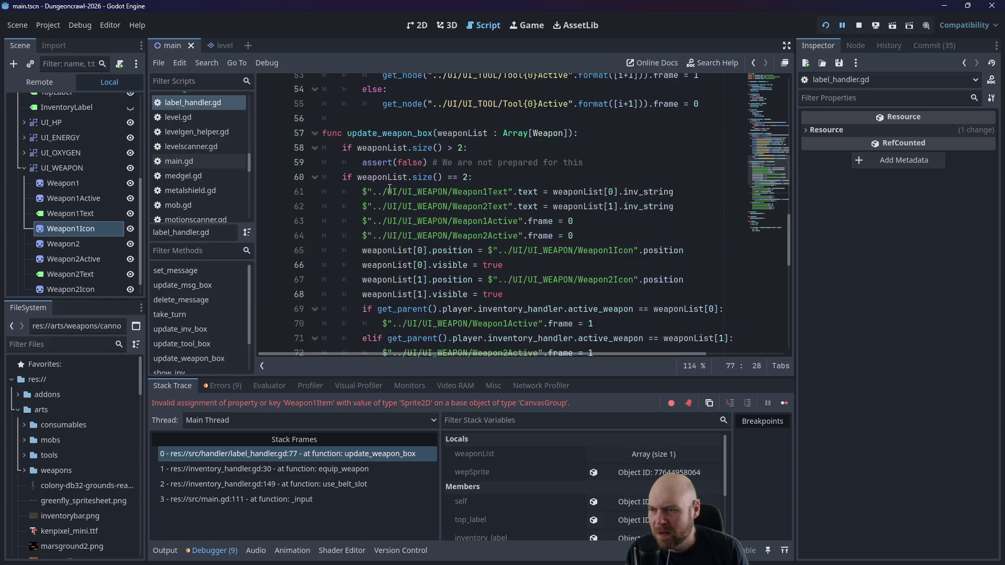
Step: Store the Weapon1Icon path in 'var icon', move '= wepSprite' to a new 'icon' line, and run
{"action": "key", "text": "Home"}
{"action": "type", "text": "va"}
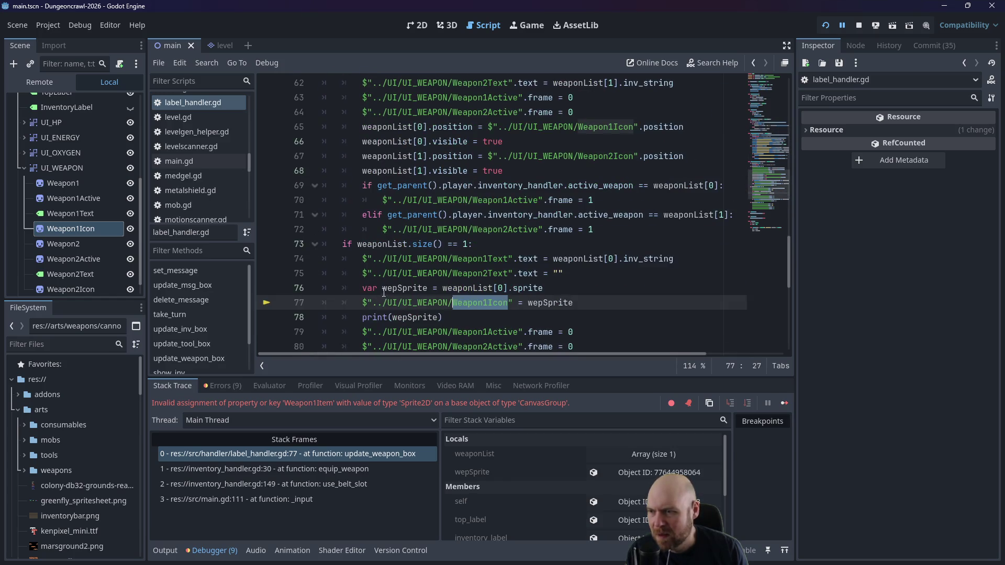
{"action": "type", "text": "r "}
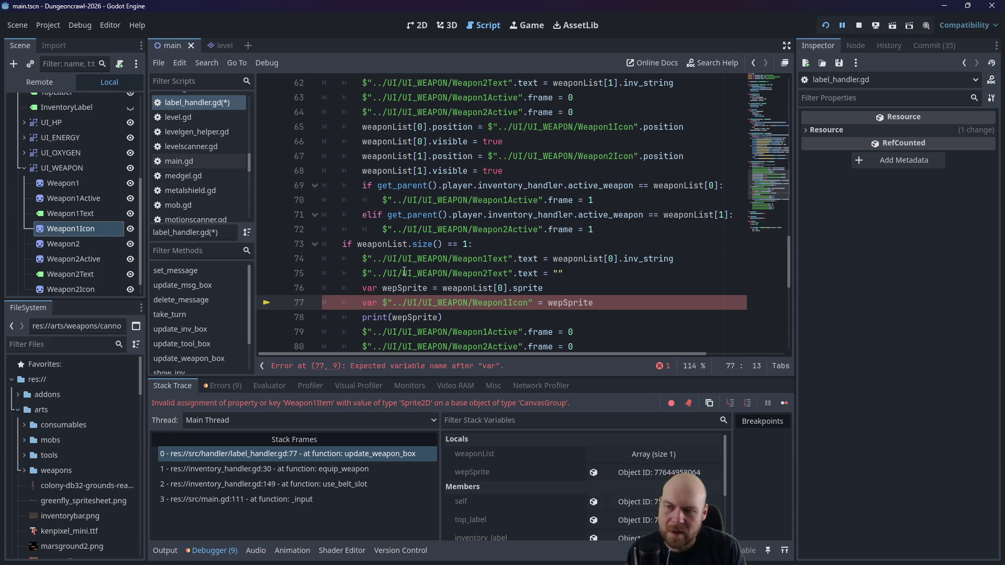
{"action": "type", "text": "icon ="}
{"action": "key", "text": "Right"}
{"action": "key", "text": "Right"}
{"action": "key", "text": "Right"}
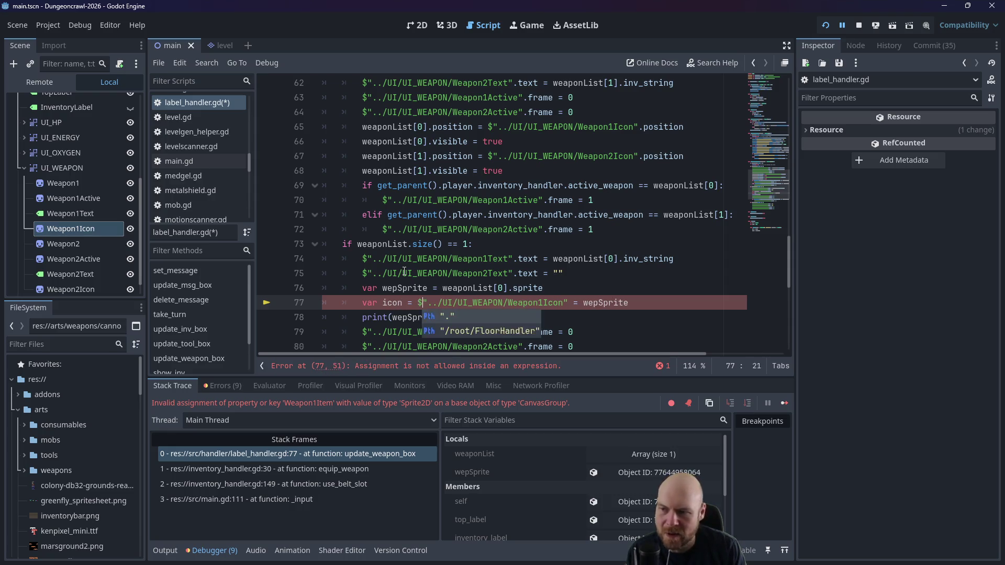
{"action": "key", "text": "Right"}
{"action": "key", "text": "Right"}
{"action": "key", "text": "Right"}
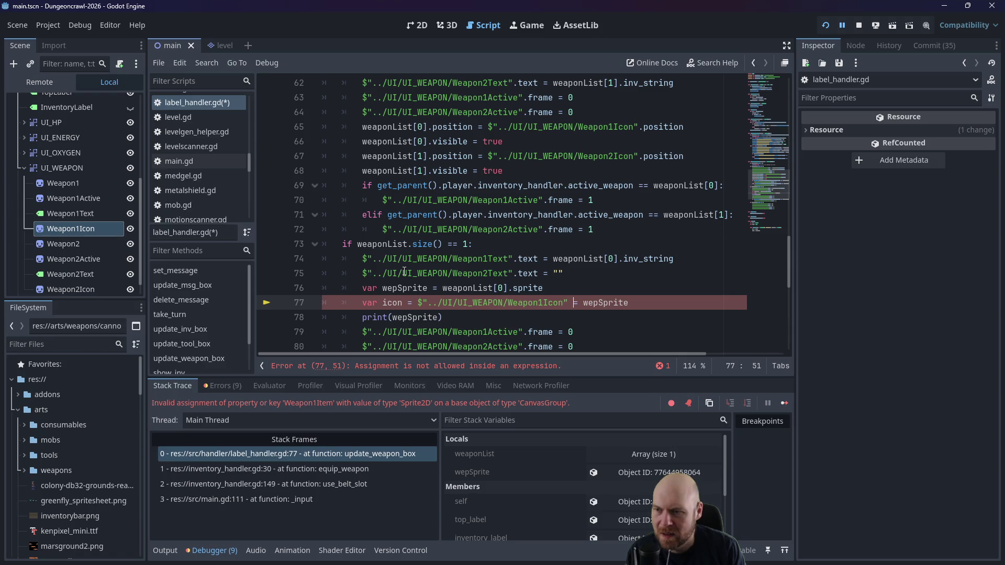
{"action": "key", "text": "Return"}
{"action": "type", "text": "icon"}
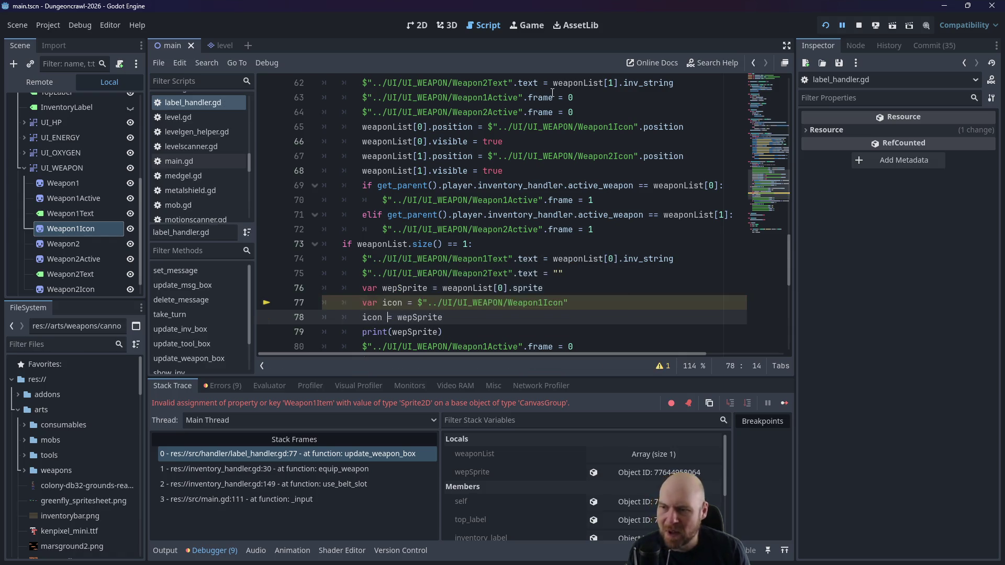
{"action": "left_click", "coordinate": [825, 25]}
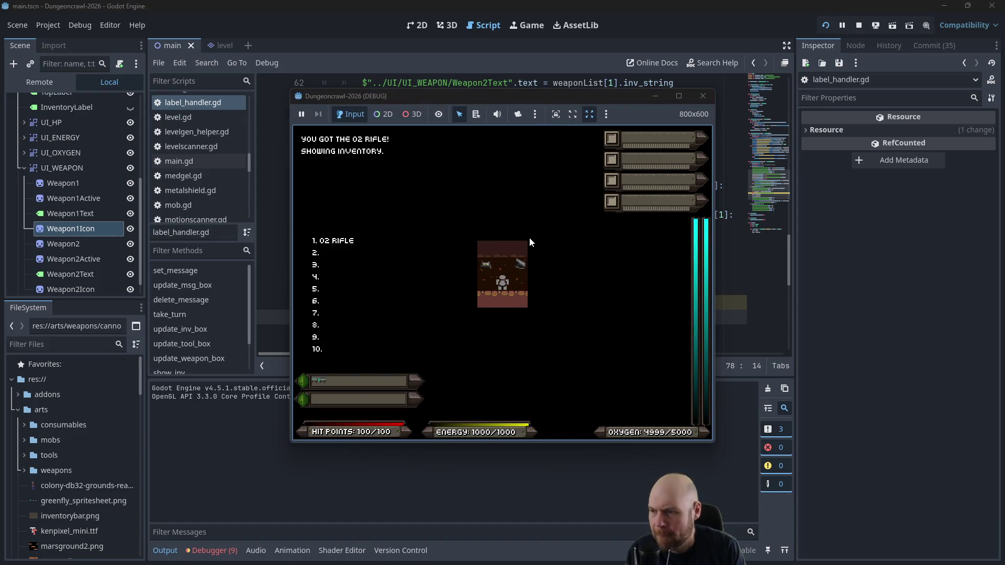
Step: Take a few turns with O2 RIFLE equipped, then close the game and return to line 74
{"action": "key", "text": "Right"}
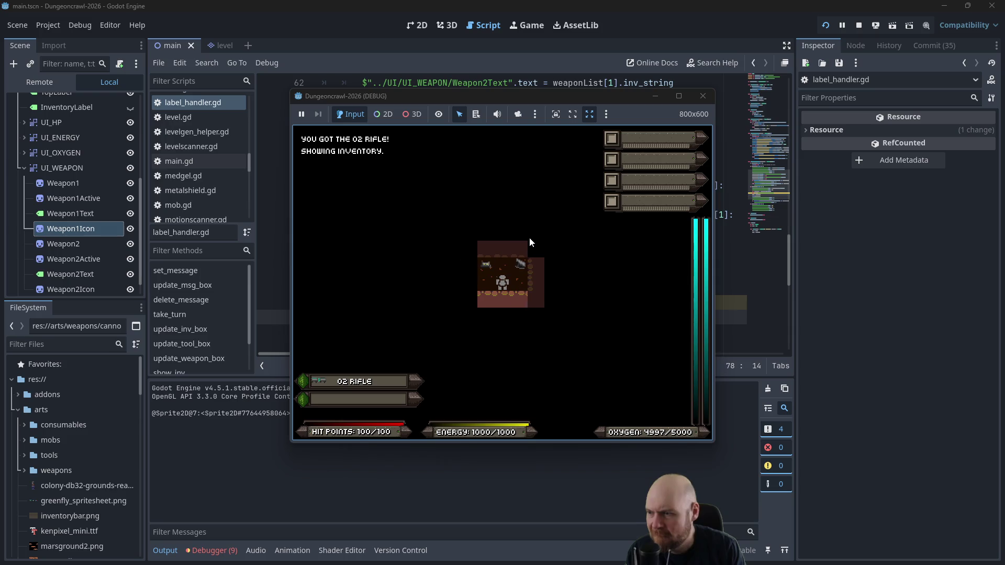
{"action": "key", "text": "Left"}
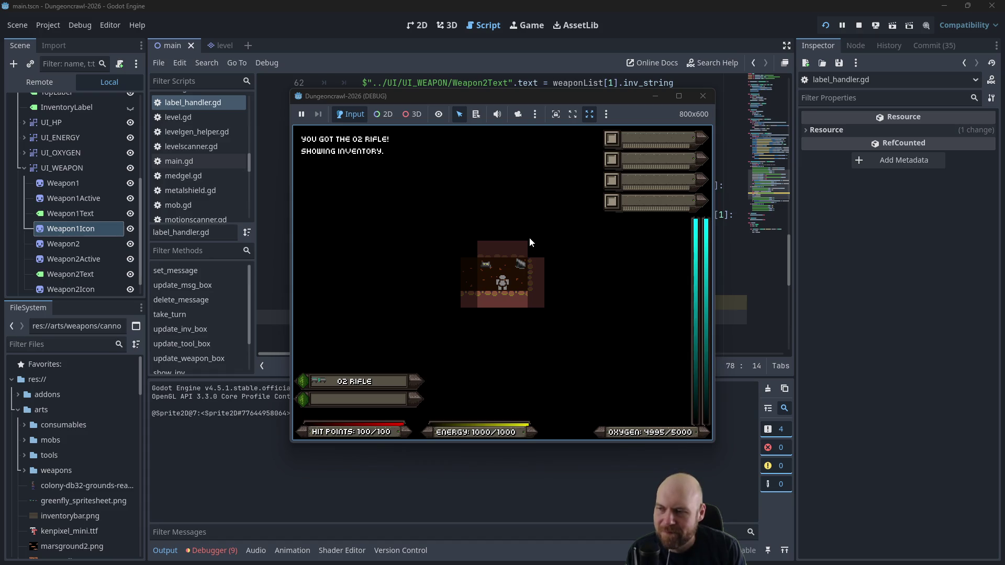
{"action": "key", "text": "Right"}
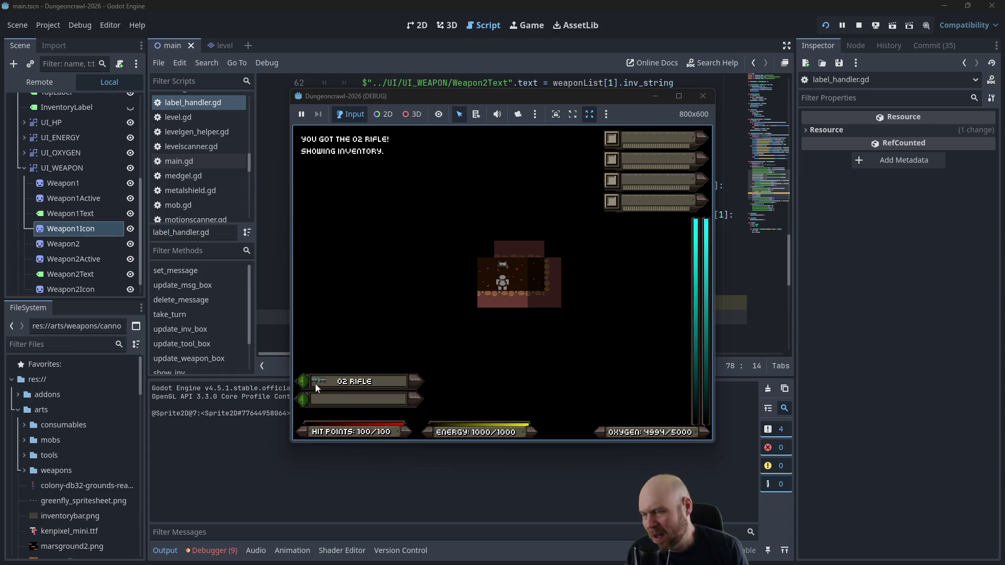
{"action": "left_click", "coordinate": [703, 97]}
{"action": "left_click", "coordinate": [452, 232]}
{"action": "left_click", "coordinate": [453, 258]}
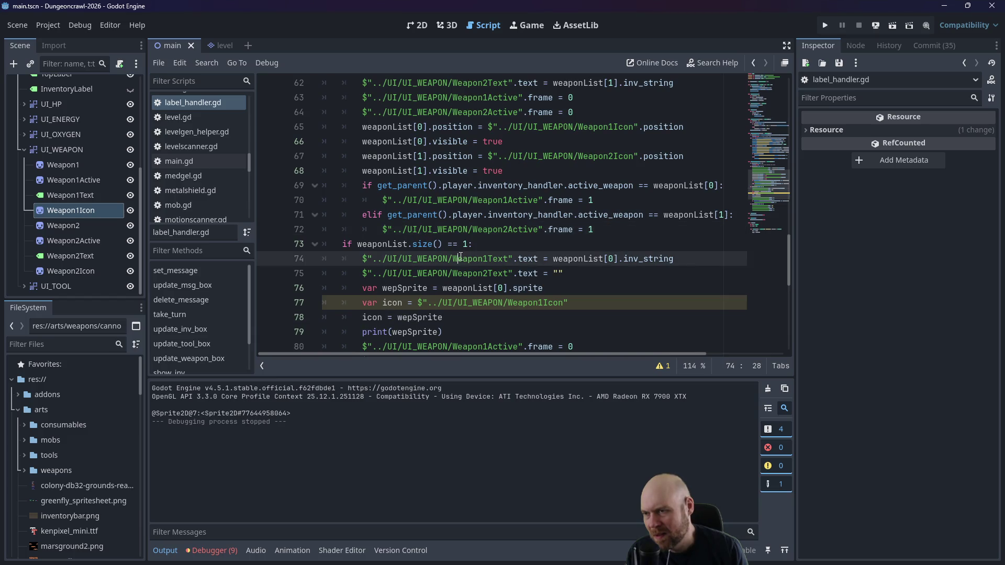
{"action": "scroll", "coordinate": [460, 259], "scroll_direction": "up", "scroll_amount": 1}
{"action": "scroll", "coordinate": [462, 267], "scroll_direction": "up", "scroll_amount": 1}
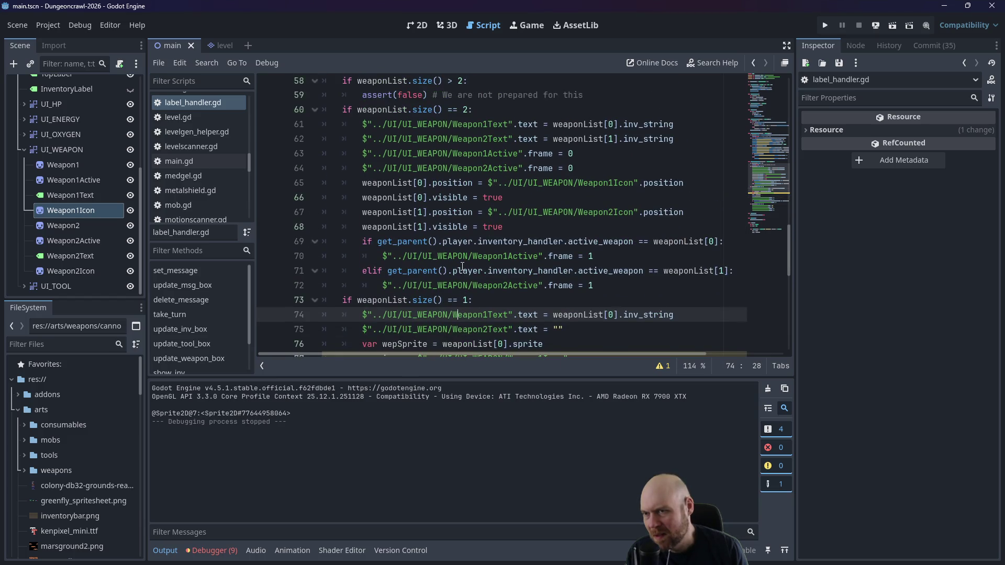
{"action": "scroll", "coordinate": [462, 265], "scroll_direction": "up", "scroll_amount": 2}
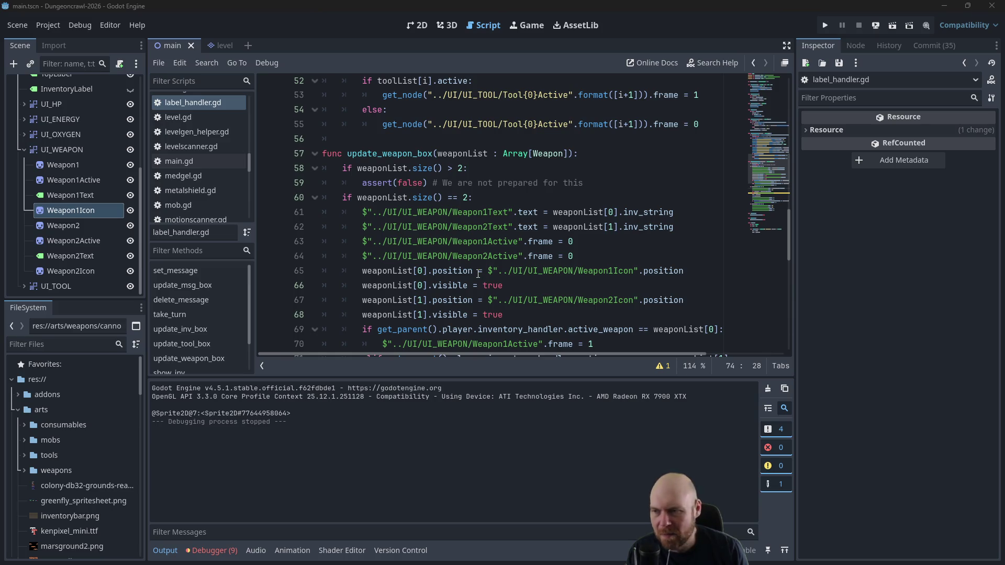
{"action": "scroll", "coordinate": [474, 271], "scroll_direction": "down", "scroll_amount": 3}
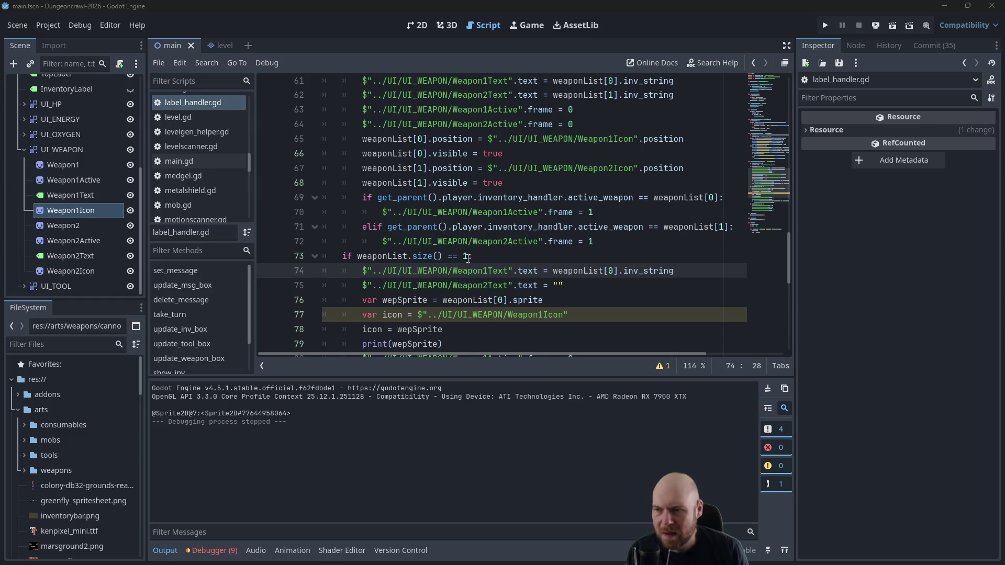
{"action": "scroll", "coordinate": [474, 262], "scroll_direction": "down", "scroll_amount": 2}
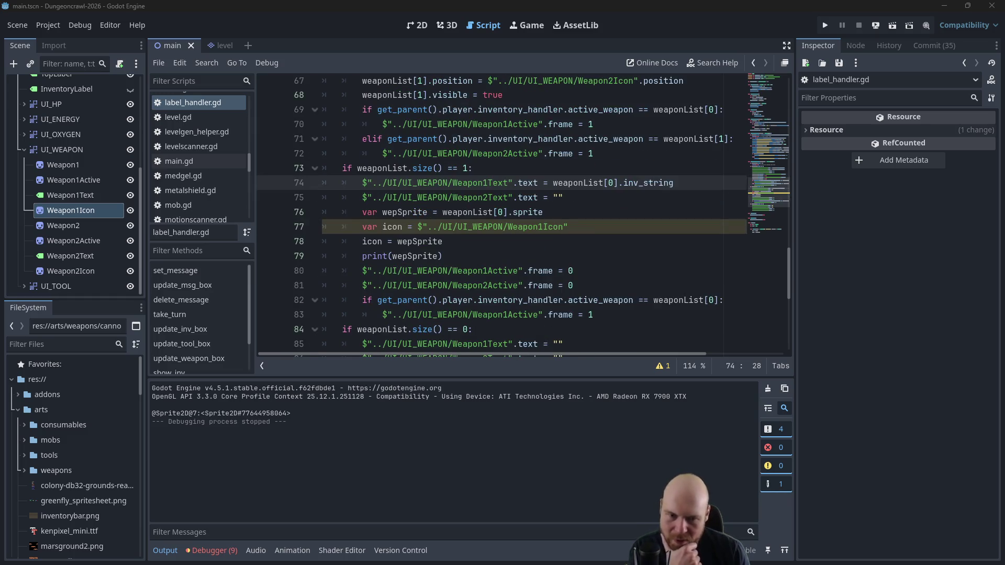
{"action": "key", "text": "alt+Tab"}
Step: Scroll the Google results to 'Sharing or Assigning the Sprite's Texture', then return to Godot
{"action": "scroll", "coordinate": [340, 209], "scroll_direction": "down", "scroll_amount": 3}
{"action": "scroll", "coordinate": [340, 210], "scroll_direction": "up", "scroll_amount": 1}
{"action": "scroll", "coordinate": [340, 209], "scroll_direction": "down", "scroll_amount": 1}
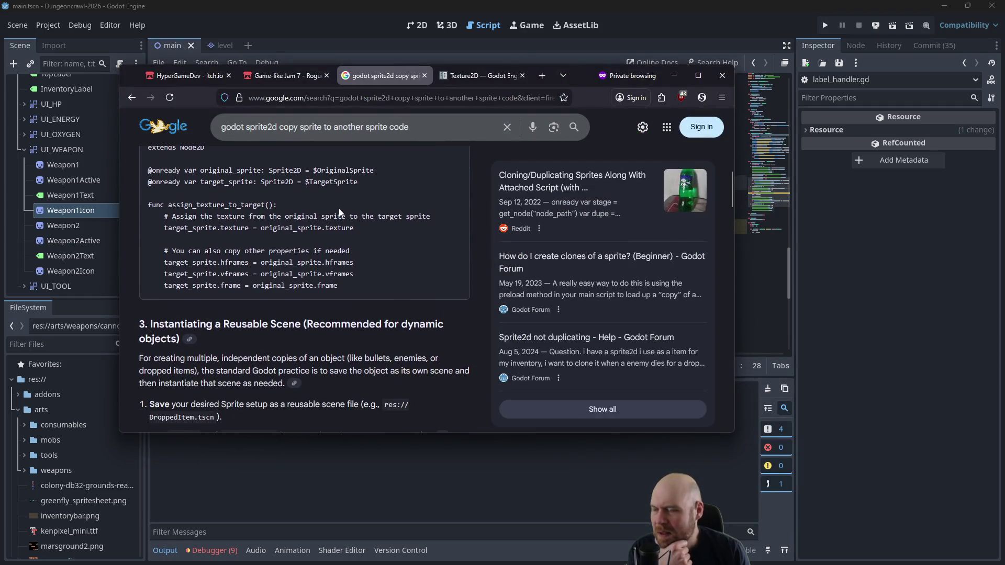
{"action": "scroll", "coordinate": [338, 210], "scroll_direction": "down", "scroll_amount": 1}
{"action": "scroll", "coordinate": [338, 210], "scroll_direction": "down", "scroll_amount": 1}
{"action": "scroll", "coordinate": [339, 215], "scroll_direction": "up", "scroll_amount": 4}
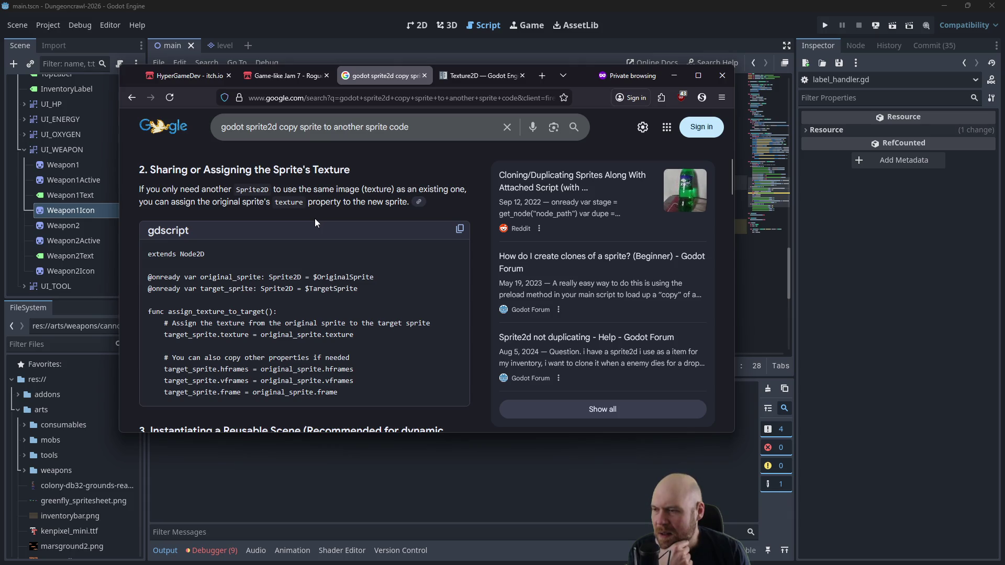
{"action": "left_click", "coordinate": [887, 289]}
Step: Rewrite line 77 as Weapon1Icon.texture = wepSprite.texture and delete the print(wepSprite) line
{"action": "left_click", "coordinate": [524, 248]}
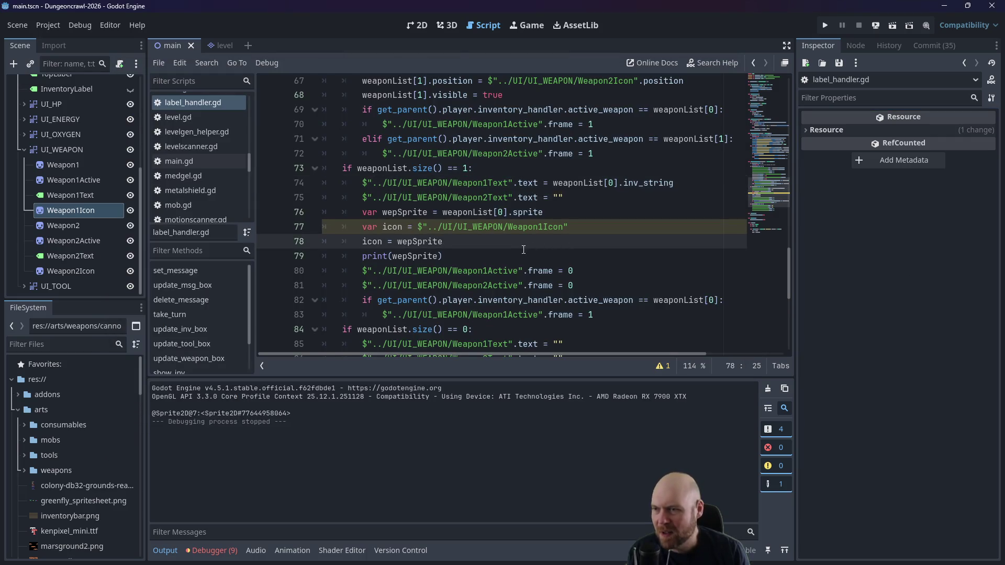
{"action": "key", "text": "Home"}
{"action": "key", "text": "ctrl+Delete"}
{"action": "key", "text": "BackSpace"}
{"action": "key", "text": "BackSpace"}
{"action": "key", "text": "BackSpace"}
{"action": "key", "text": "Home"}
{"action": "key", "text": "Delete"}
{"action": "key", "text": "Delete"}
{"action": "key", "text": "Delete"}
{"action": "key", "text": "End"}
{"action": "type", "text": ".texture"}
{"action": "key", "text": "Left"}
{"action": "key", "text": "Left"}
{"action": "key", "text": "Left"}
{"action": "type", "text": ".texture"}
{"action": "triple_click", "coordinate": [415, 241]}
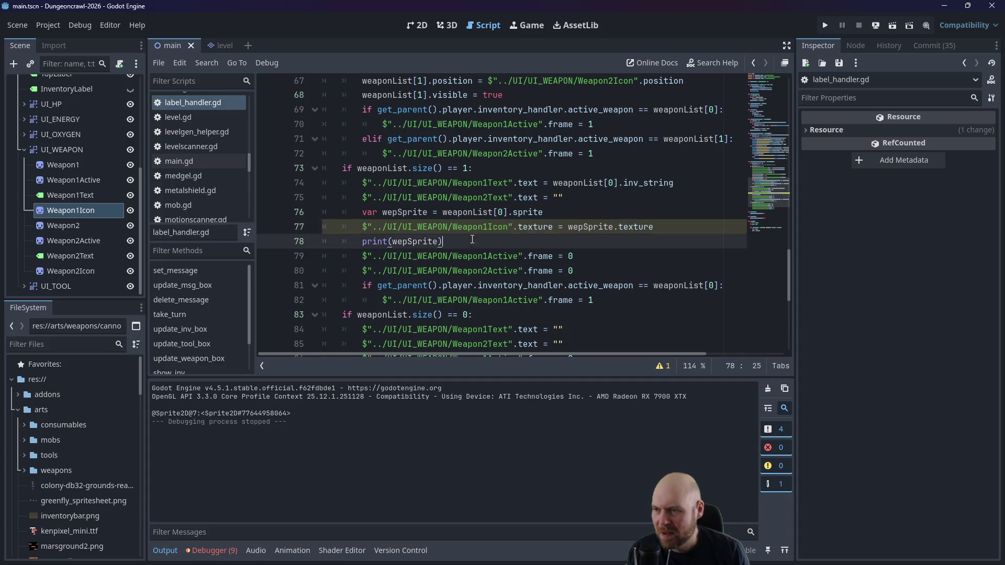
{"action": "key", "text": "BackSpace"}
Step: Add an indented line setting the Weapon1Icon path's .hframes = 2
{"action": "left_click_drag", "start_coordinate": [513, 228], "coordinate": [364, 231]}
{"action": "key", "text": "ctrl+c"}
{"action": "left_click", "coordinate": [375, 246]}
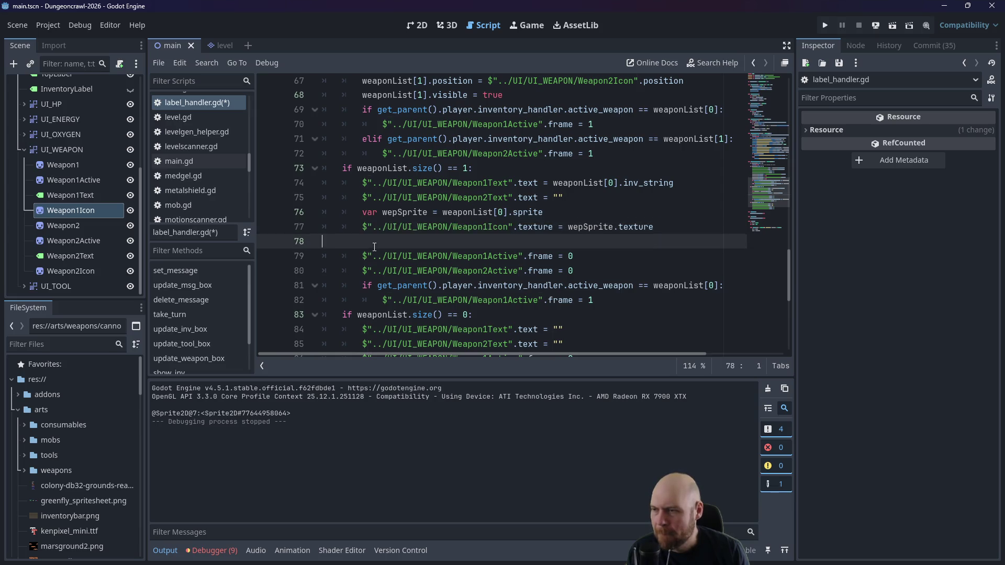
{"action": "key", "text": "Return"}
{"action": "key", "text": "Up"}
{"action": "key", "text": "ctrl+v"}
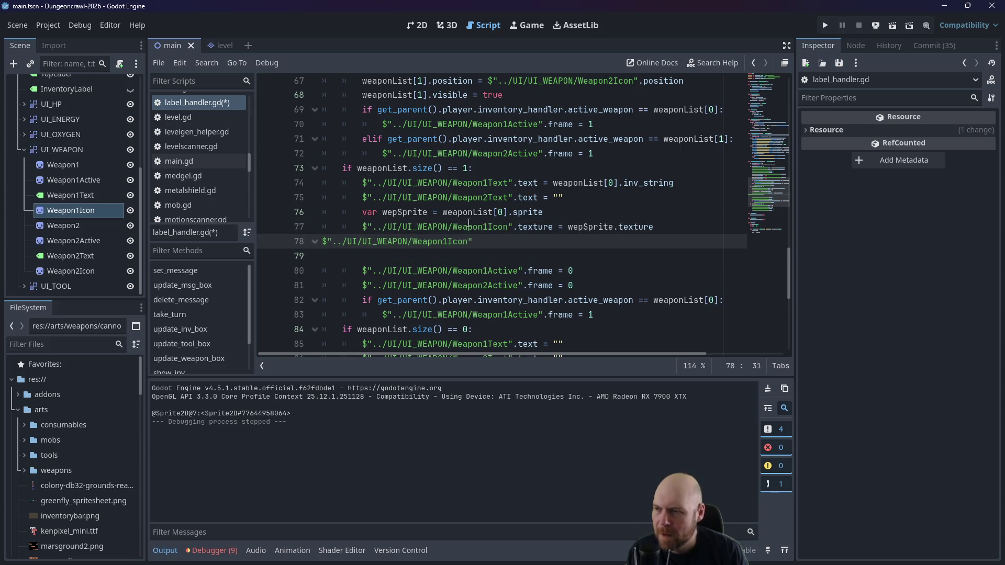
{"action": "key", "text": "Home"}
{"action": "key", "text": "Tab"}
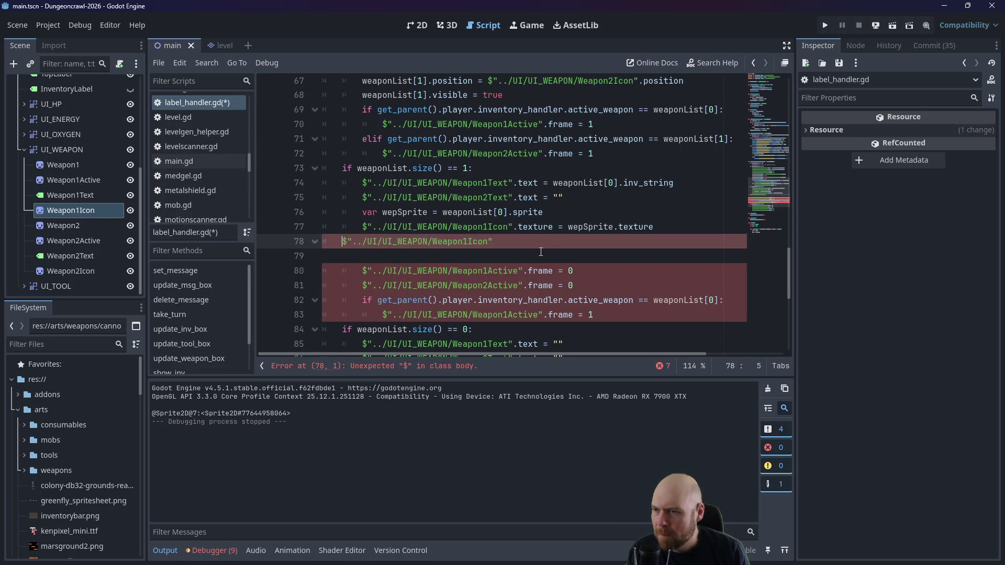
{"action": "key", "text": "Tab"}
{"action": "key", "text": "End"}
{"action": "type", "text": ".hframes = 2"}
Step: Add Weapon1Icon lines for vframes = 1 and .frame = wepSprite.frame
{"action": "key", "text": "Return"}
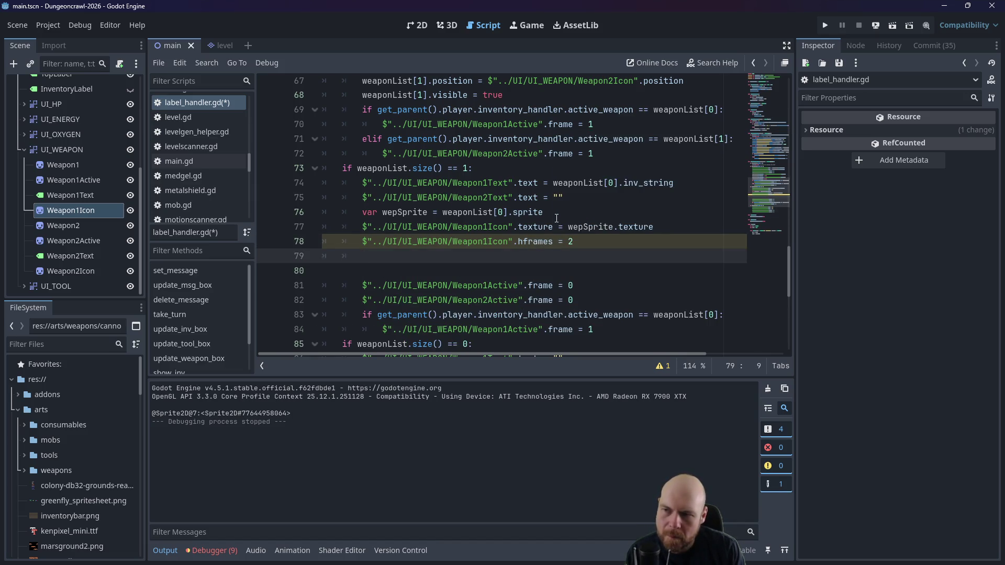
{"action": "key", "text": "ctrl+v"}
{"action": "type", "text": "vframes ="}
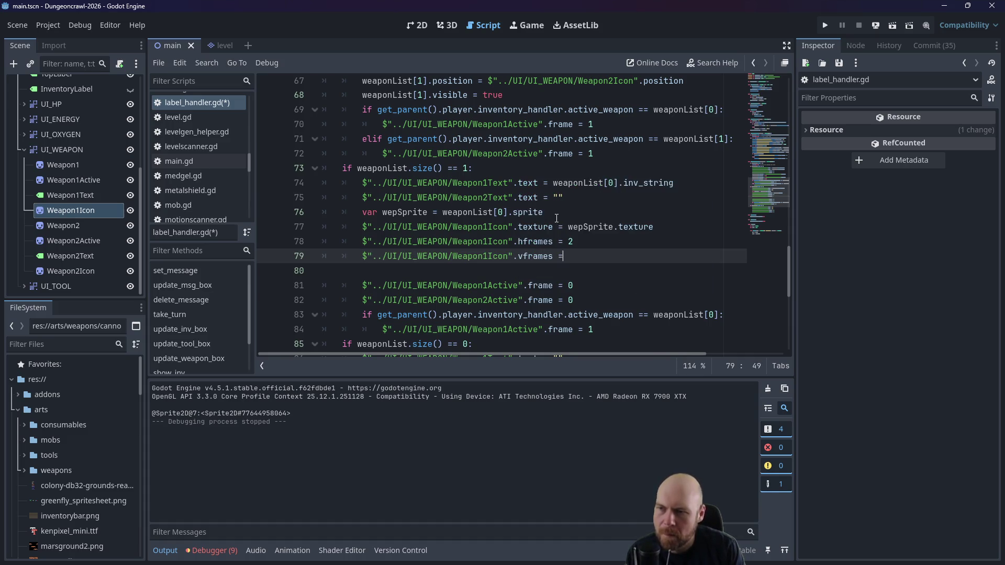
{"action": "key", "text": "Return"}
{"action": "key", "text": "ctrl+v"}
{"action": "type", "text": ".frame = "}
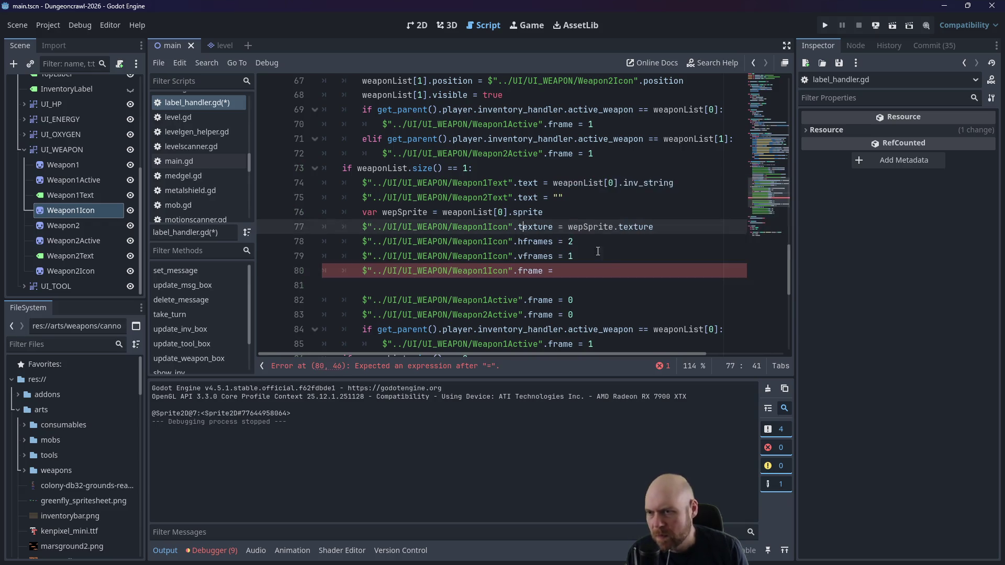
{"action": "type", "text": "wep"}
{"action": "key", "text": "Return"}
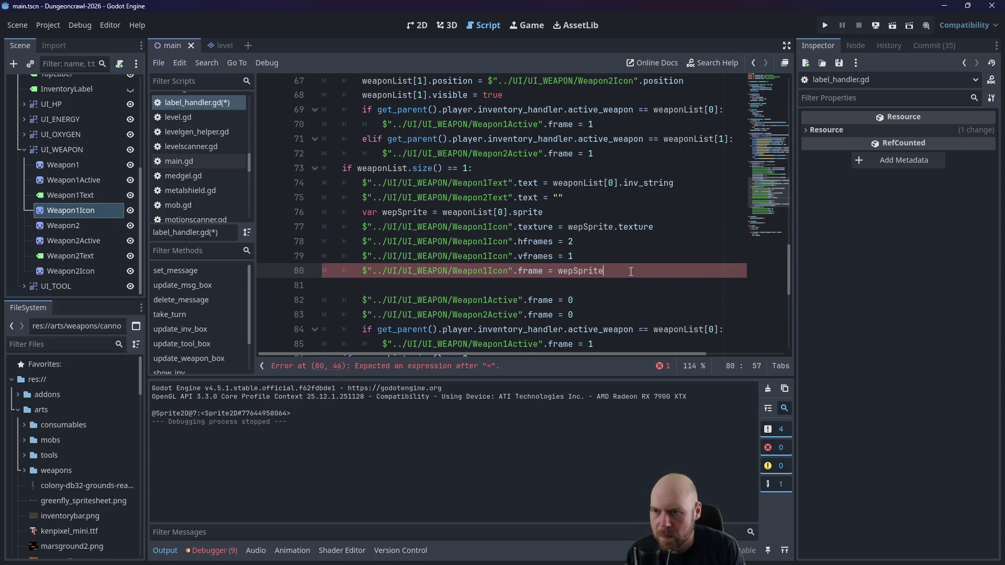
{"action": "type", "text": "ame"}
Step: Save the script and test-run the game once
{"action": "left_click", "coordinate": [534, 227]}
{"action": "key", "text": "ctrl+s"}
{"action": "left_click", "coordinate": [832, 25]}
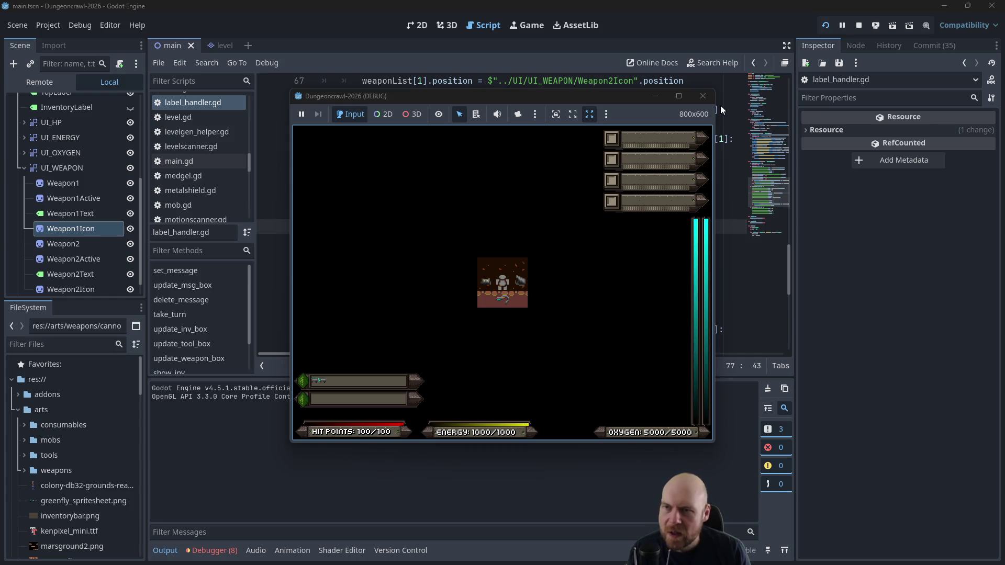
{"action": "left_click", "coordinate": [703, 96]}
Step: Replace the fixed hframes value on line 78 with wepSprite's hframes
{"action": "left_click", "coordinate": [687, 240]}
{"action": "key", "text": "BackSpace"}
{"action": "type", "text": "wep"}
{"action": "key", "text": "Return"}
{"action": "type", "text": ".hf"}
Step: Finish the hframes line and make line 79's vframes copy wepSprite.vframes
{"action": "key", "text": "Return"}
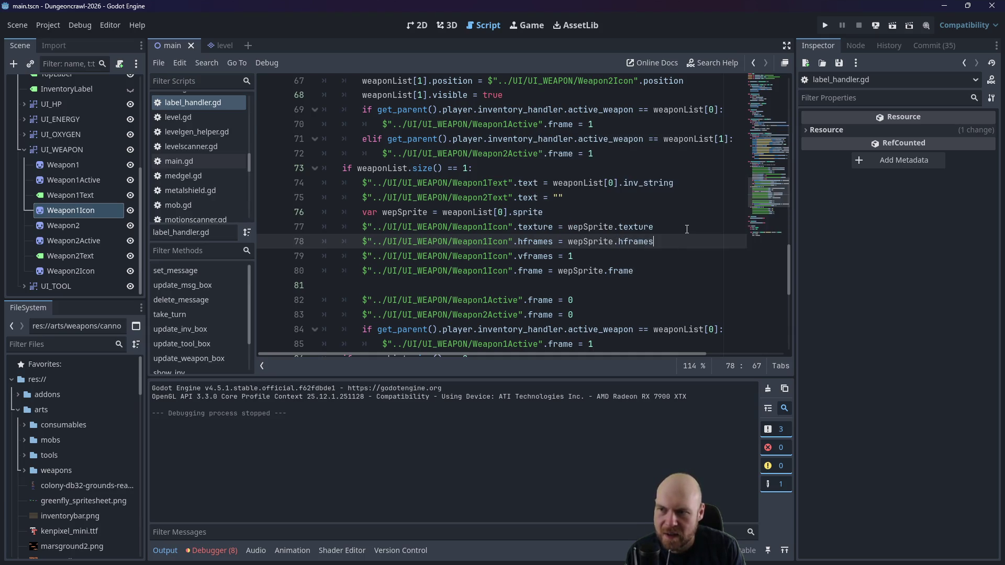
{"action": "key", "text": "Down"}
{"action": "key", "text": "BackSpace"}
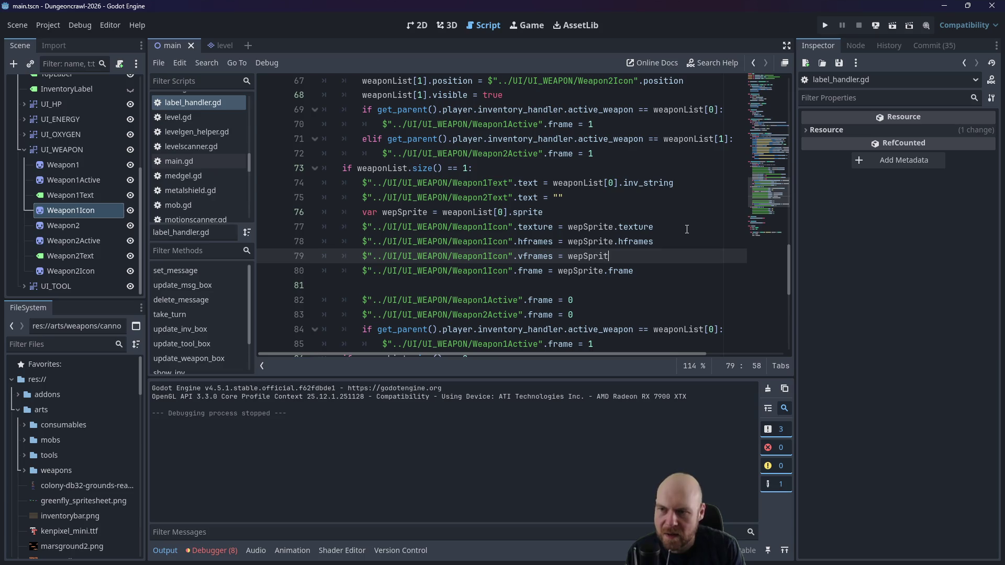
{"action": "type", "text": "F"}
{"action": "key", "text": "Return"}
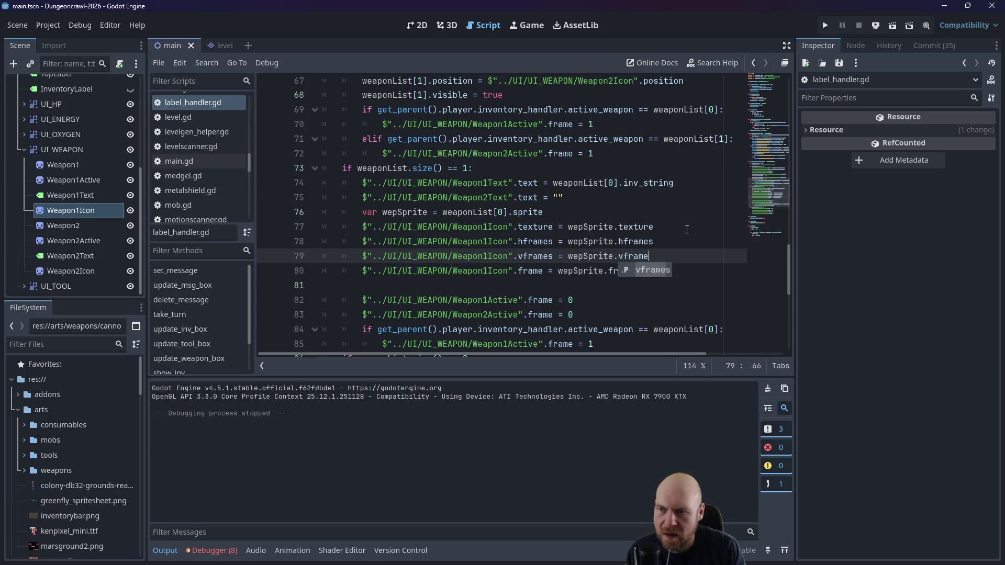
Step: Delete the blank line 81 and launch the game
{"action": "left_click", "coordinate": [425, 300]}
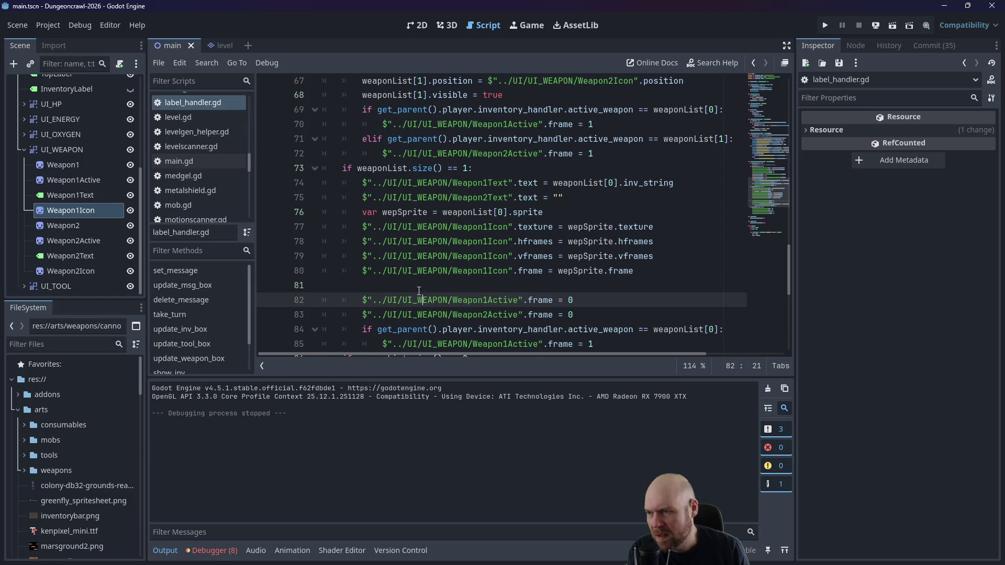
{"action": "left_click", "coordinate": [418, 291]}
{"action": "key", "text": "BackSpace"}
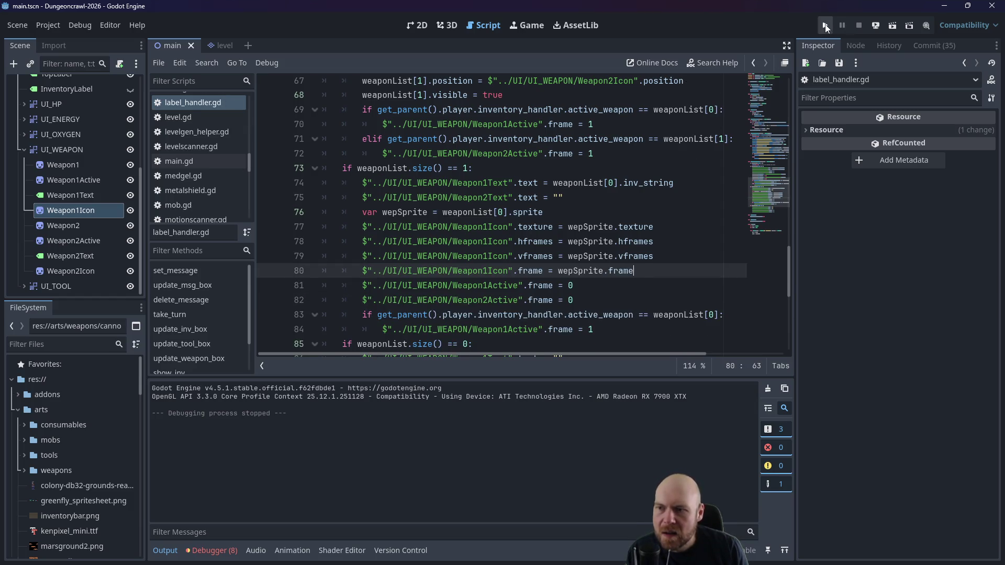
{"action": "left_click", "coordinate": [826, 28]}
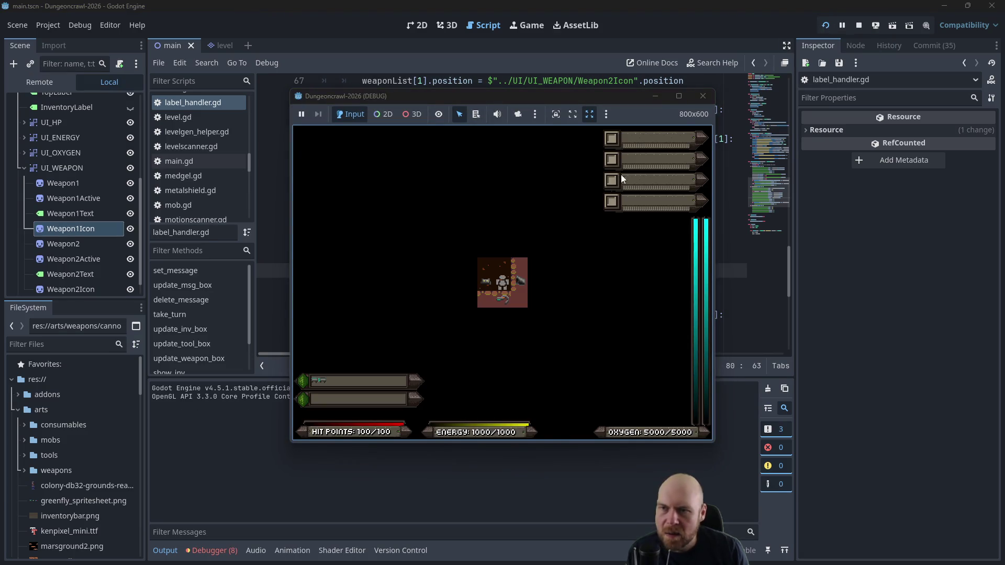
Step: Restart the game, pick up the O2 rifle, check O2 RIFLE in the slot, and close it
{"action": "left_click", "coordinate": [703, 96]}
{"action": "key", "text": "F5"}
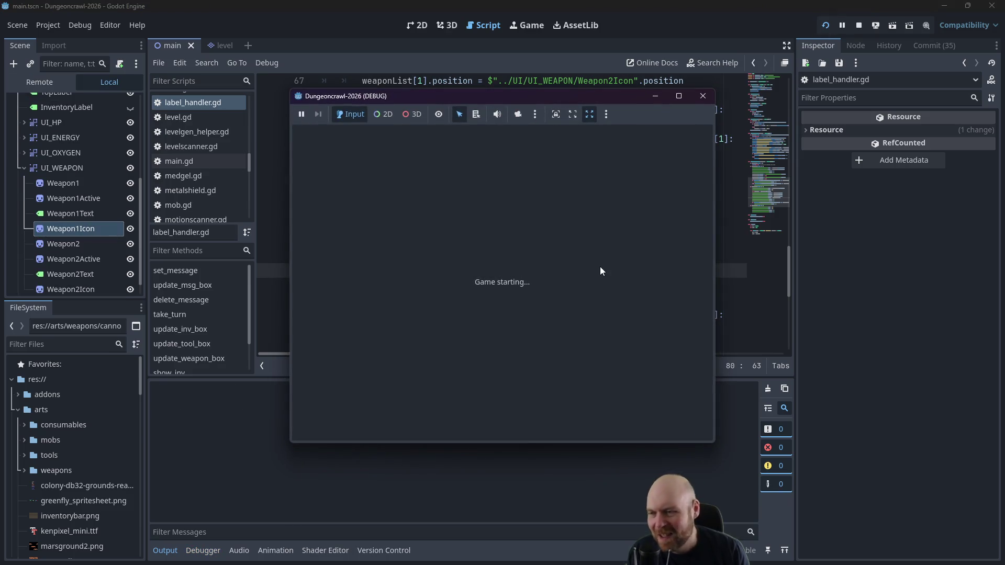
{"action": "key", "text": "i"}
{"action": "key", "text": "1"}
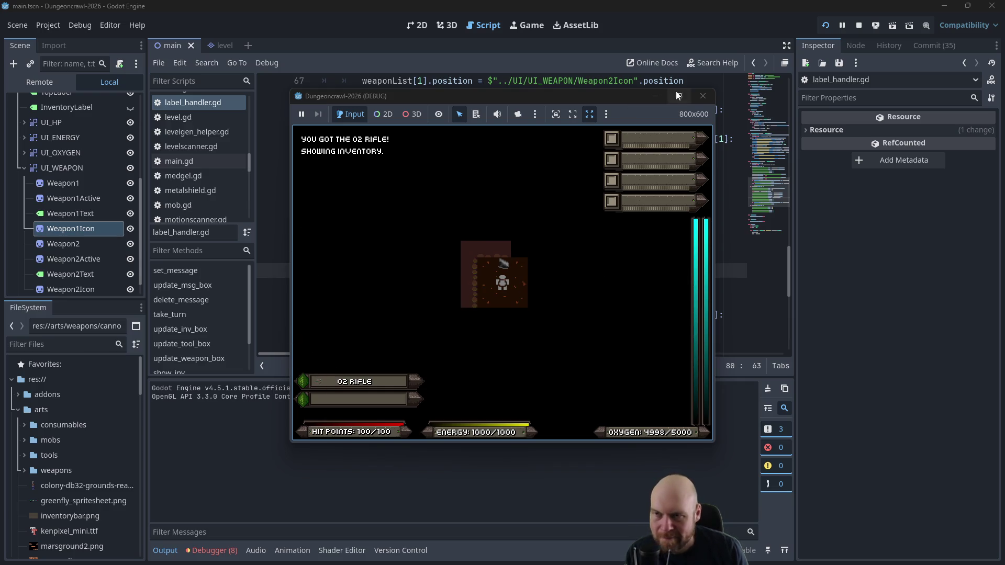
{"action": "left_click", "coordinate": [699, 98]}
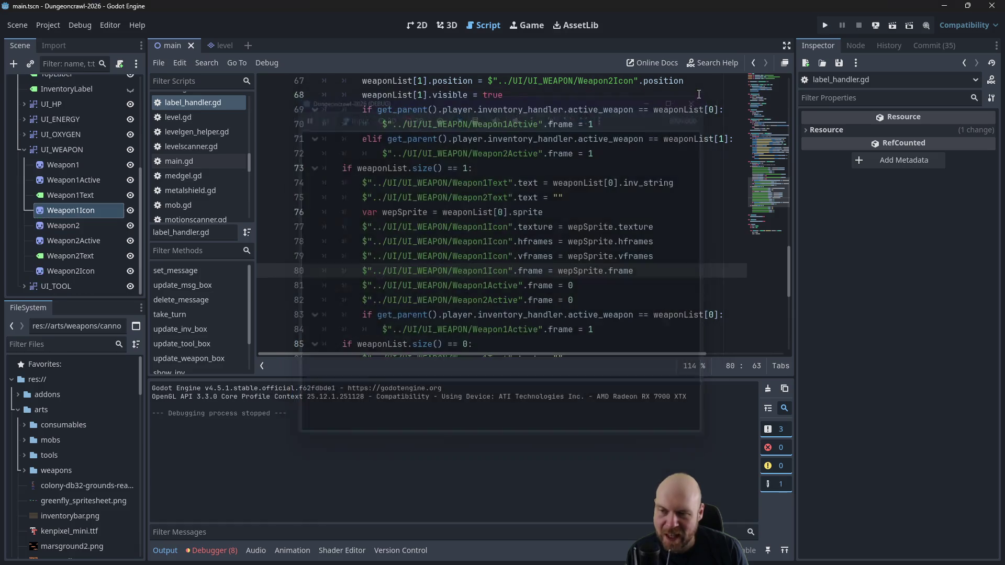
Step: Select Weapon1Icon, clear its placeholder Texture, and switch to the 2D view
{"action": "left_click", "coordinate": [563, 240]}
{"action": "left_click", "coordinate": [564, 209]}
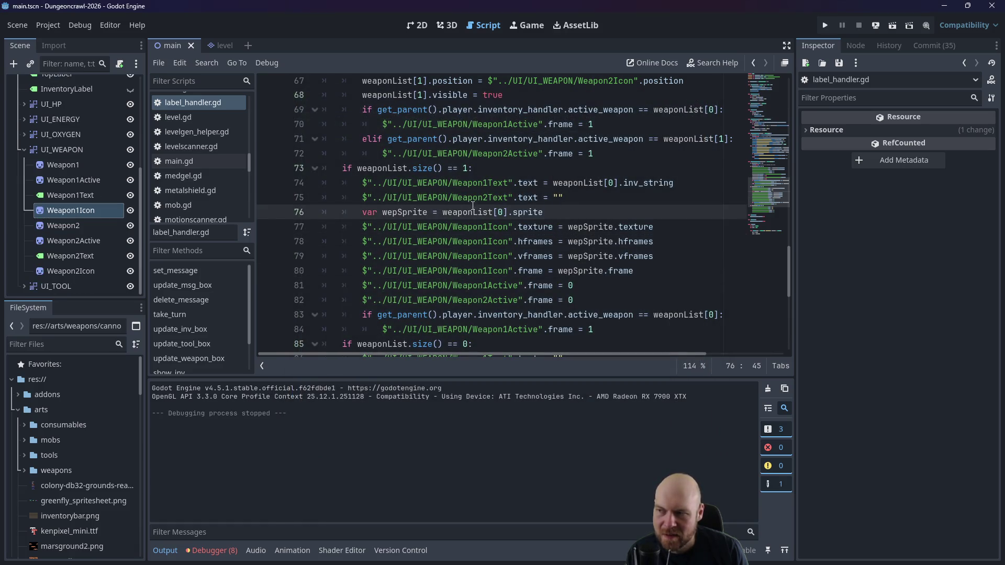
{"action": "left_click", "coordinate": [61, 210]}
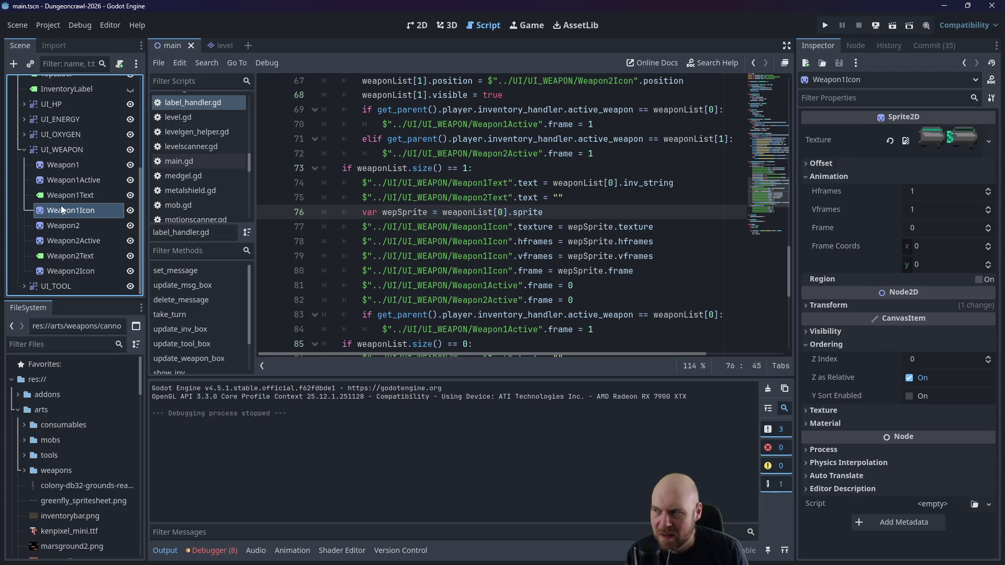
{"action": "left_click", "coordinate": [905, 141]}
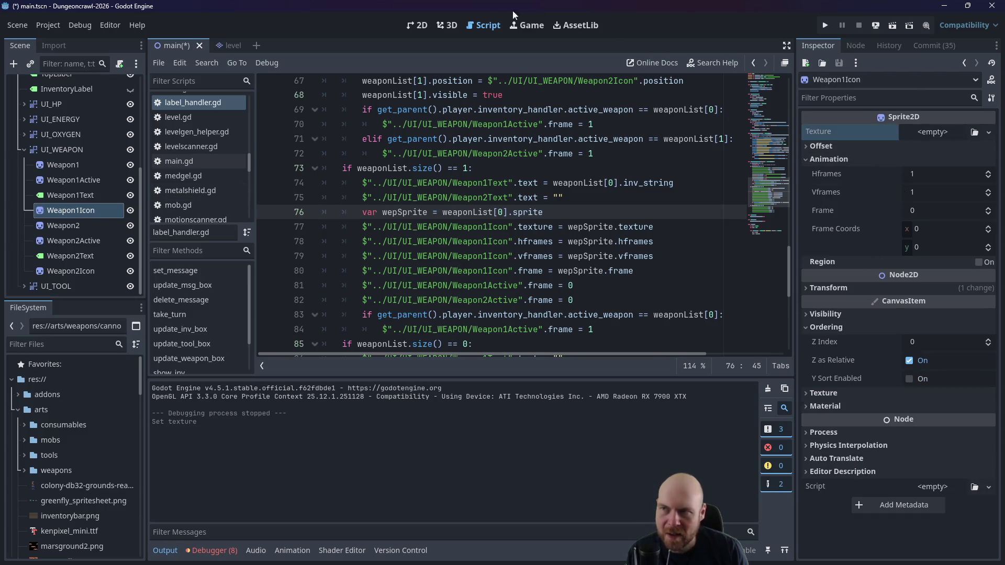
{"action": "left_click", "coordinate": [416, 25]}
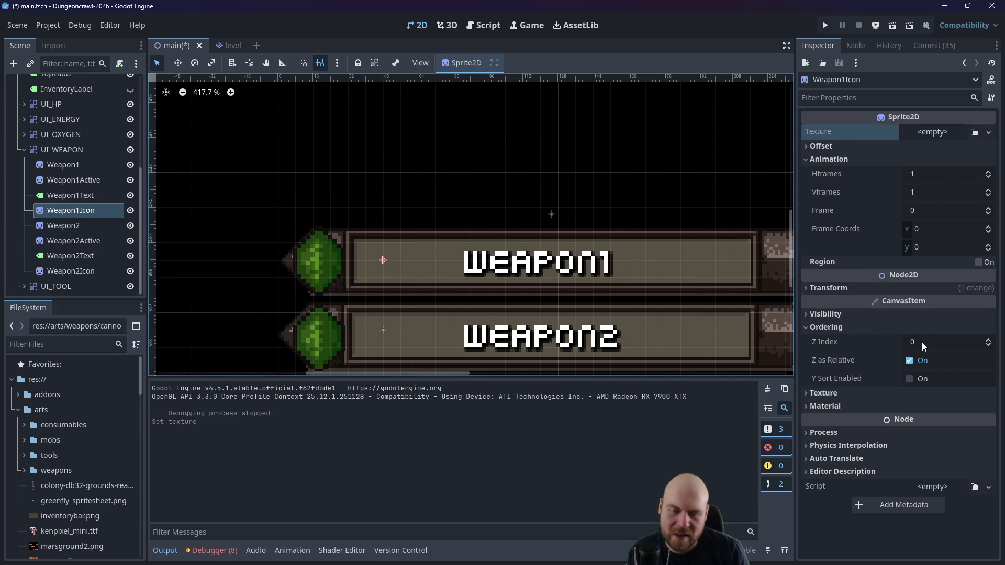
Step: Set Weapon1Icon's Transform scale to 1.25
{"action": "left_click", "coordinate": [806, 395]}
{"action": "left_click", "coordinate": [805, 395]}
{"action": "left_click", "coordinate": [807, 289]}
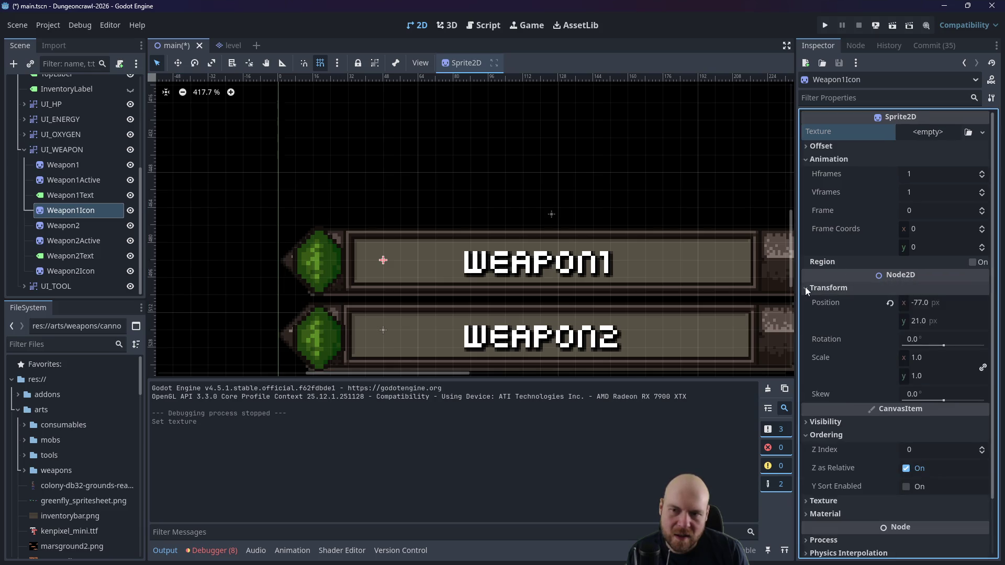
{"action": "left_click", "coordinate": [933, 358]}
{"action": "type", "text": "1.25"}
{"action": "key", "text": "Return"}
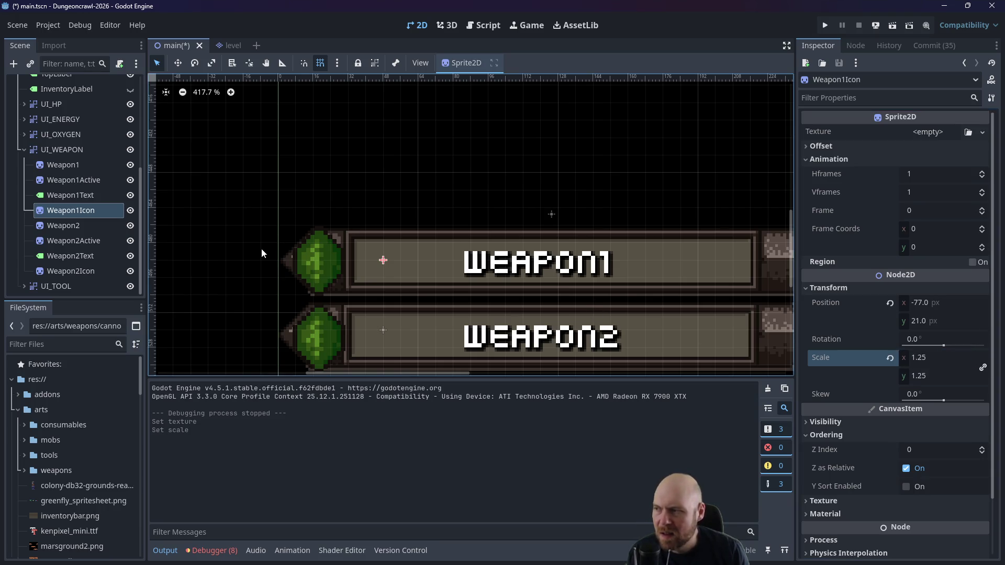
{"action": "left_click", "coordinate": [106, 271]}
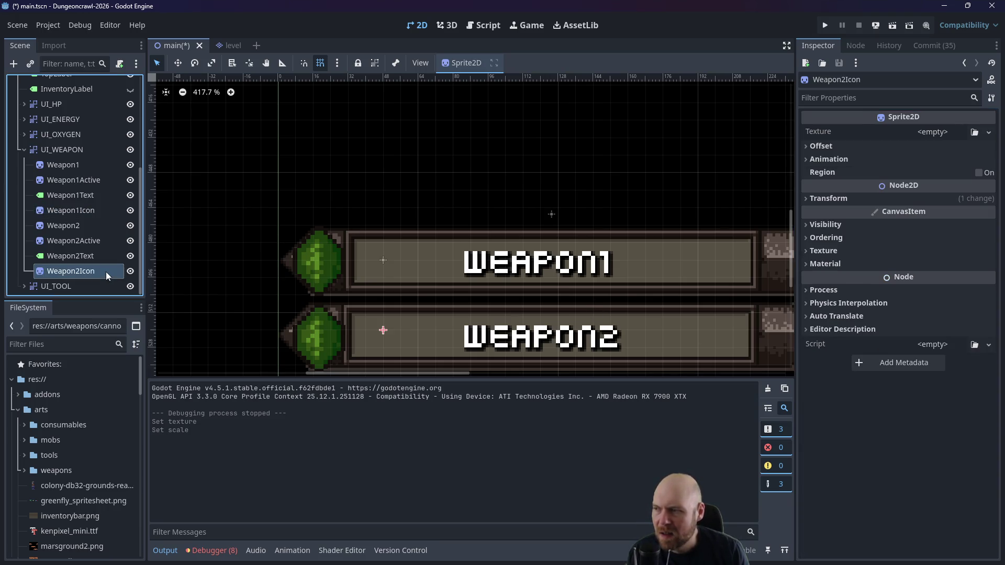
Step: Scale Weapon2Icon to 1.25 and test-run with the O2 rifle in the first slot
{"action": "left_click", "coordinate": [806, 197]}
{"action": "left_click", "coordinate": [948, 268]}
{"action": "type", "text": ".25"}
{"action": "key", "text": "Return"}
{"action": "left_click", "coordinate": [824, 25]}
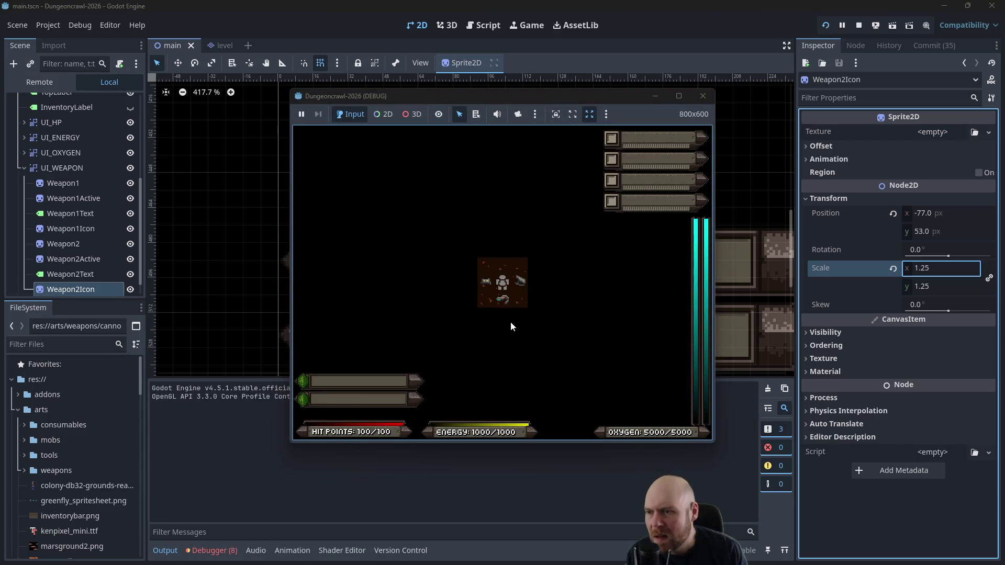
{"action": "key", "text": "1"}
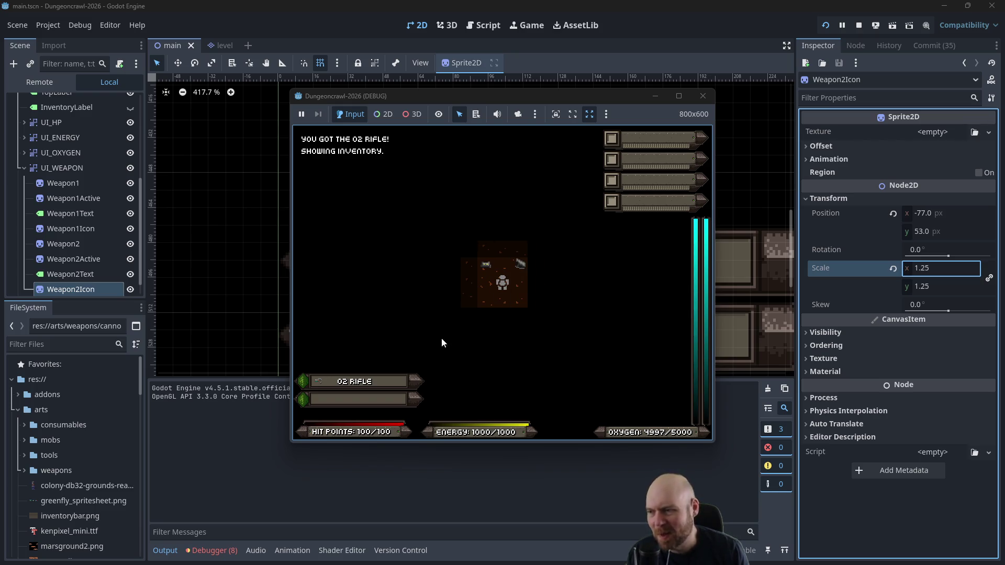
{"action": "left_click", "coordinate": [703, 96]}
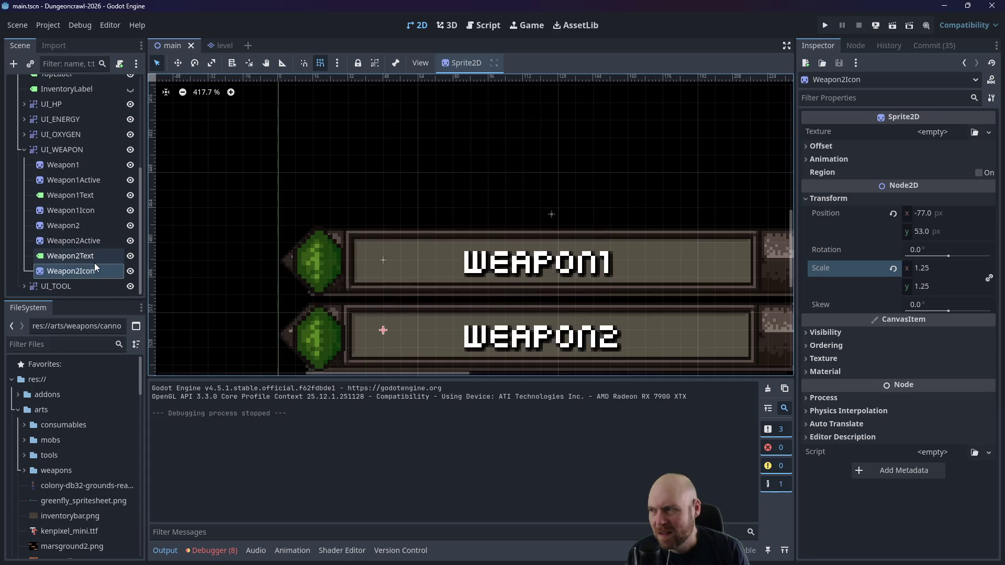
Step: Set the Weapon2 node's scale to 2, then undo that change
{"action": "left_click", "coordinate": [83, 226]}
{"action": "left_click", "coordinate": [83, 226]}
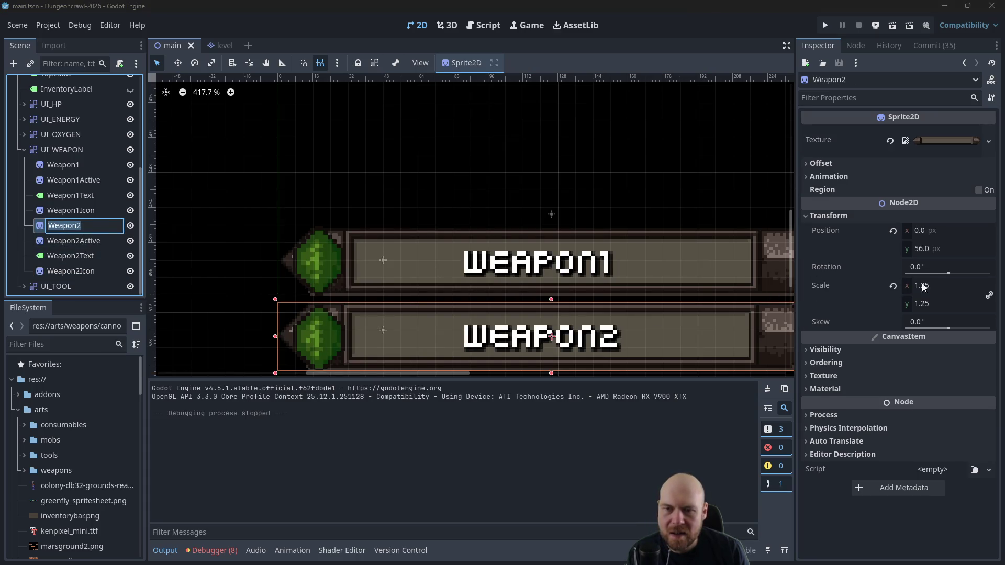
{"action": "left_click", "coordinate": [944, 290]}
{"action": "left_click", "coordinate": [943, 290]}
{"action": "type", "text": "2"}
{"action": "key", "text": "Return"}
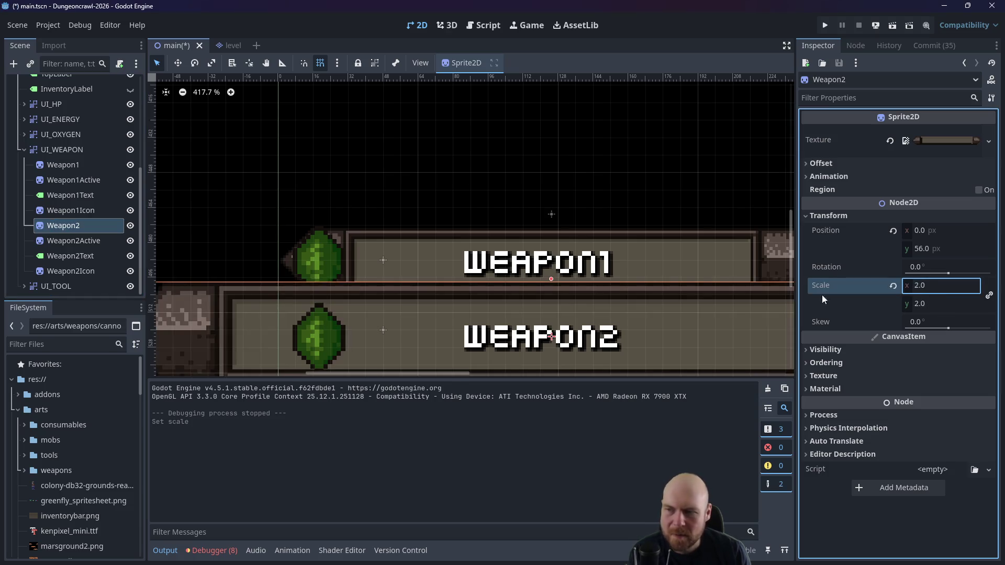
{"action": "key", "text": "ctrl+z"}
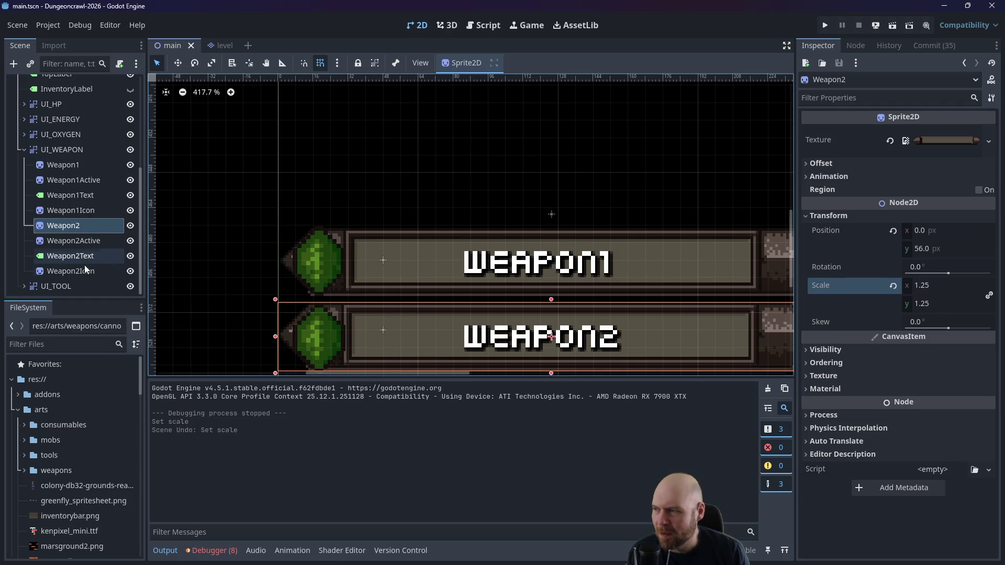
Step: Scale both Weapon2Icon and Weapon1Icon to 2.0 and run the game
{"action": "left_click", "coordinate": [86, 267]}
{"action": "left_click", "coordinate": [939, 268]}
{"action": "type", "text": "2"}
{"action": "key", "text": "Return"}
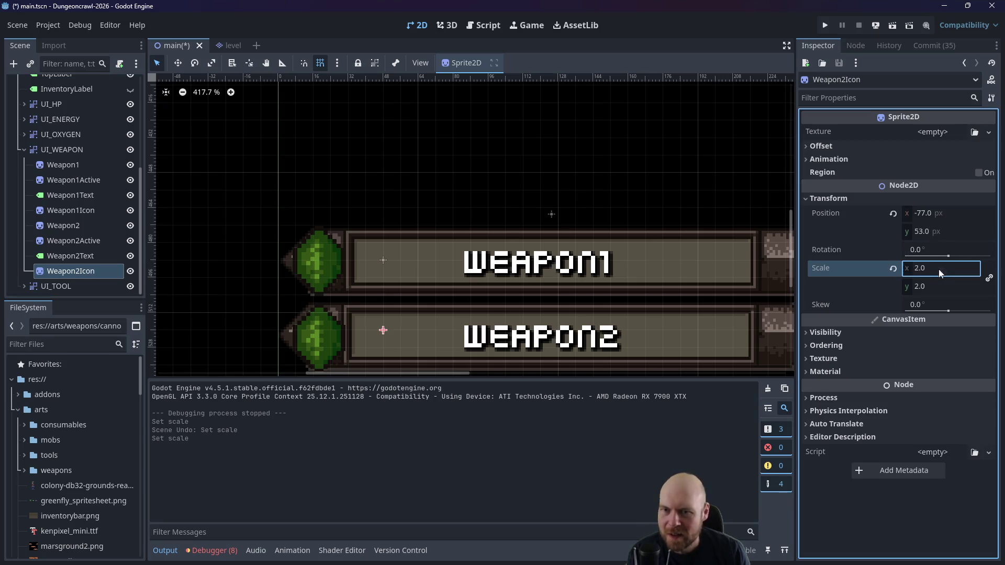
{"action": "left_click", "coordinate": [65, 209]}
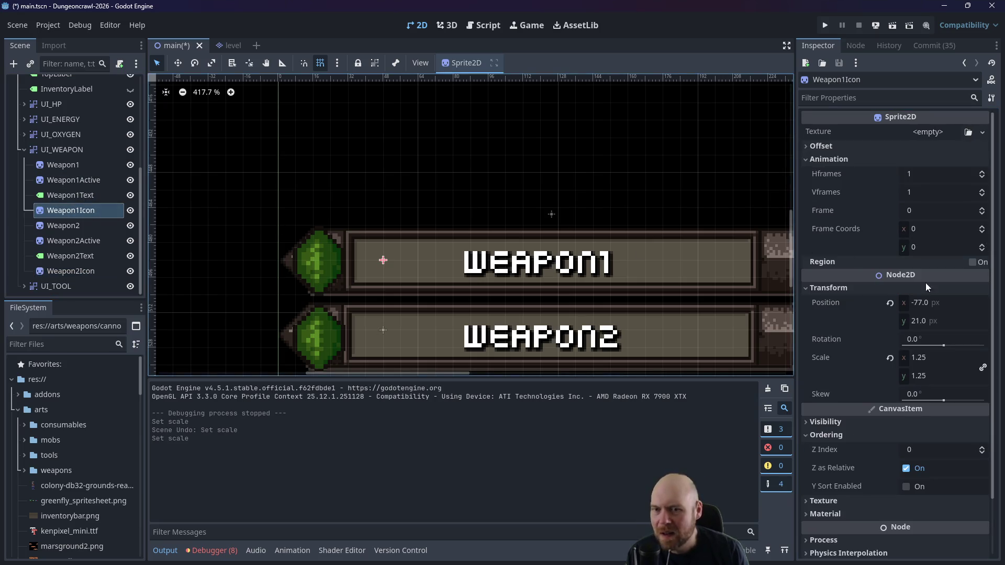
{"action": "left_click", "coordinate": [925, 357]}
{"action": "type", "text": "2"}
{"action": "key", "text": "Return"}
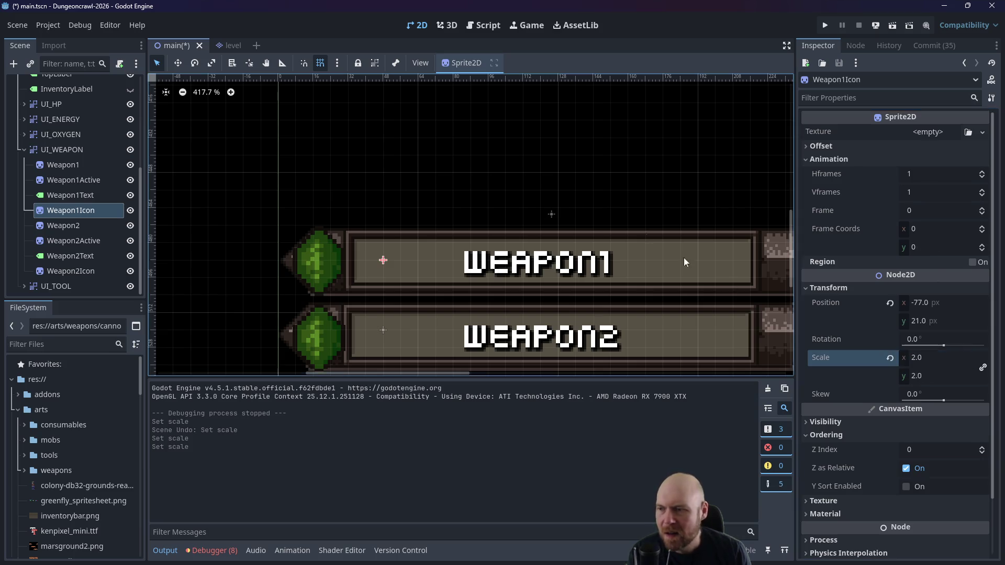
{"action": "left_click", "coordinate": [631, 158]}
{"action": "left_click", "coordinate": [821, 26]}
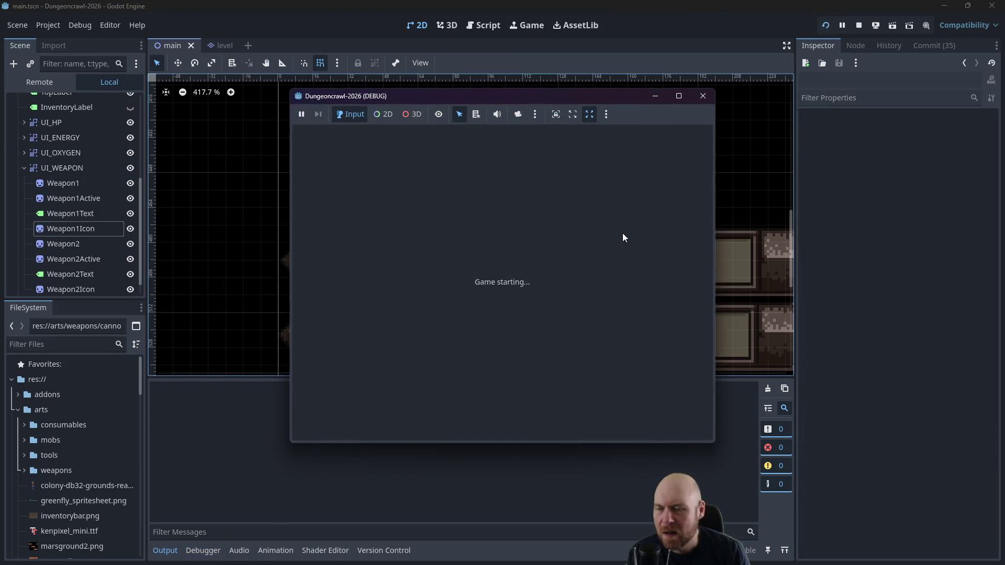
Step: In the test run, pick up the O2 rifle, ready it in slot 1, then close the game window
{"action": "key", "text": "Right"}
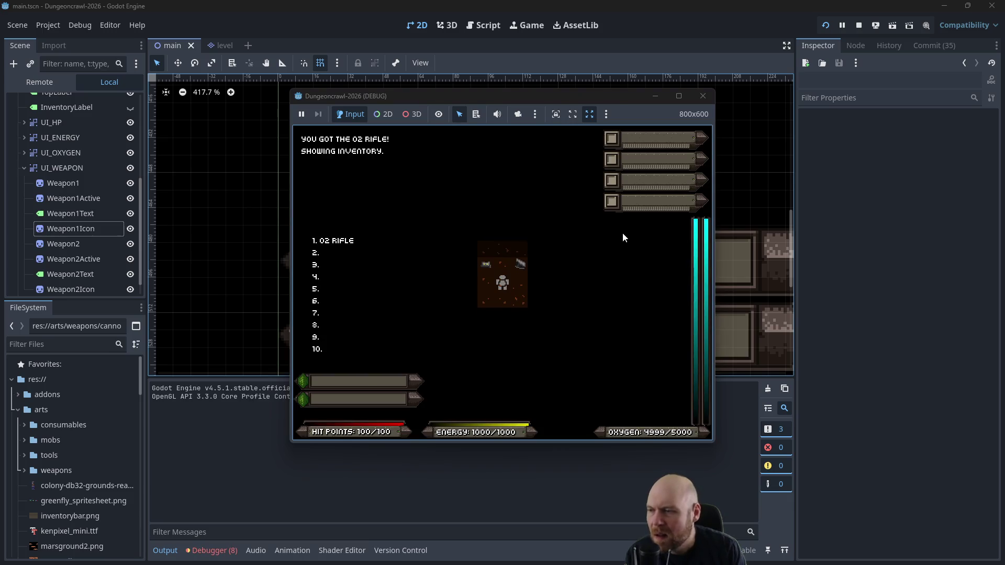
{"action": "key", "text": "Right"}
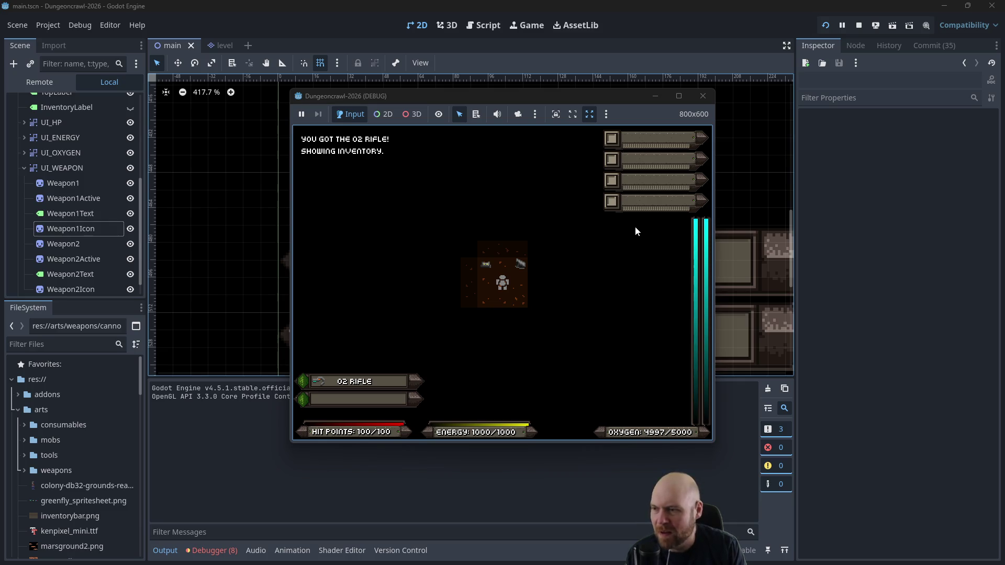
{"action": "key", "text": "1"}
{"action": "key", "text": "Up"}
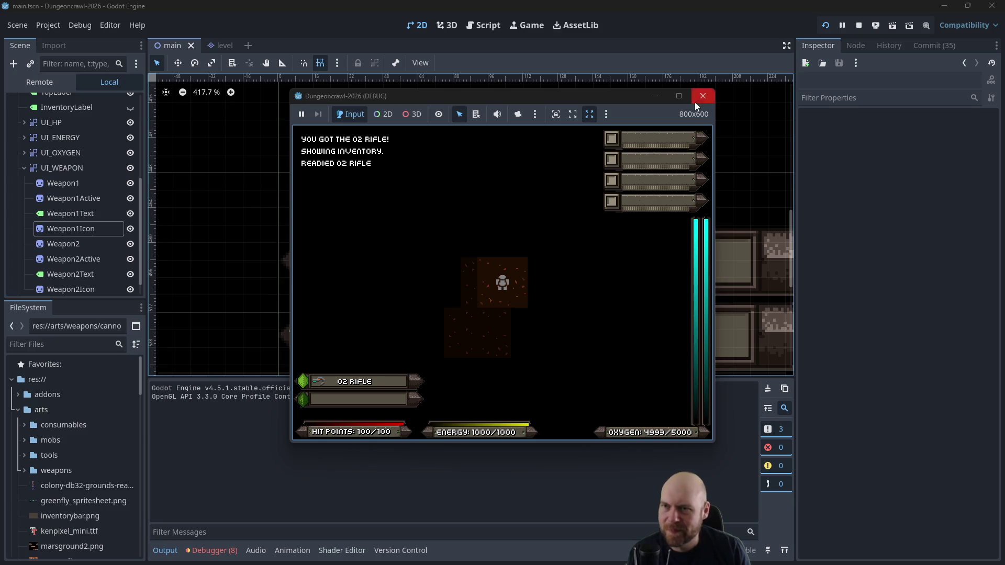
{"action": "left_click", "coordinate": [702, 96]}
{"action": "scroll", "coordinate": [438, 206], "scroll_direction": "down", "scroll_amount": 3}
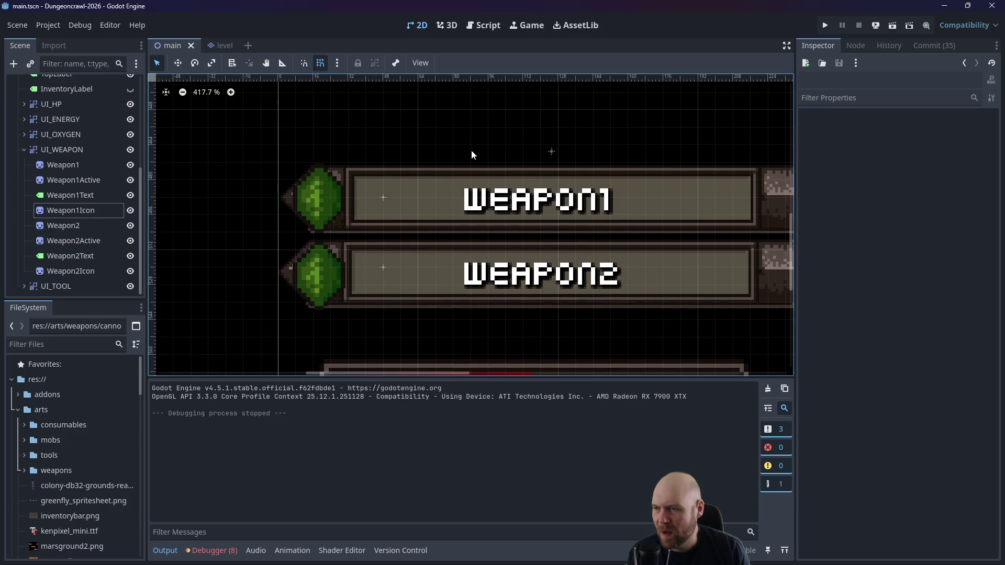
Step: Zoom out the 2D canvas and open combat_handler.gd from the Combat Handler node
{"action": "scroll", "coordinate": [473, 144], "scroll_direction": "down", "scroll_amount": 5}
{"action": "scroll", "coordinate": [510, 130], "scroll_direction": "down", "scroll_amount": 3}
{"action": "scroll", "coordinate": [89, 199], "scroll_direction": "up", "scroll_amount": 3}
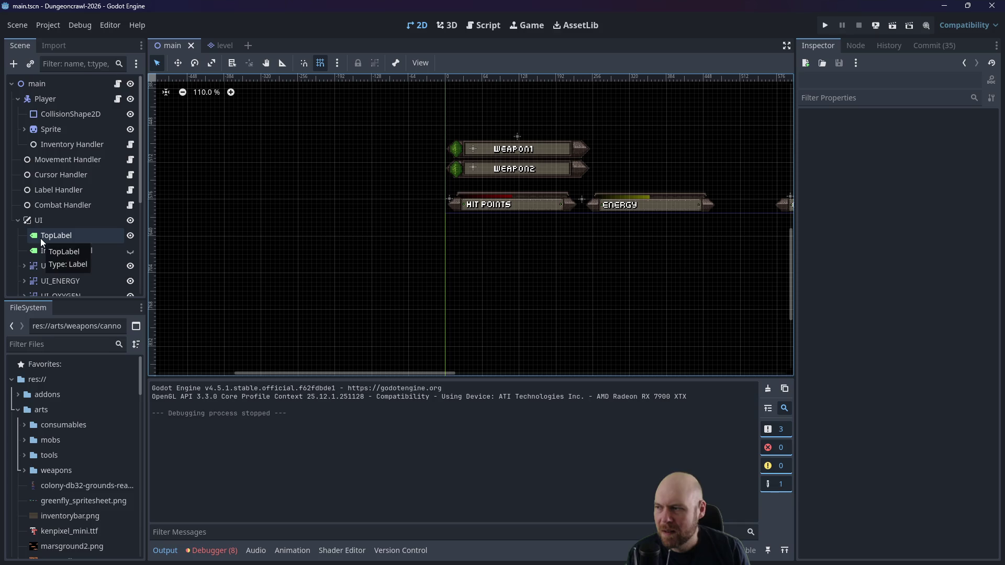
{"action": "left_click", "coordinate": [55, 208]}
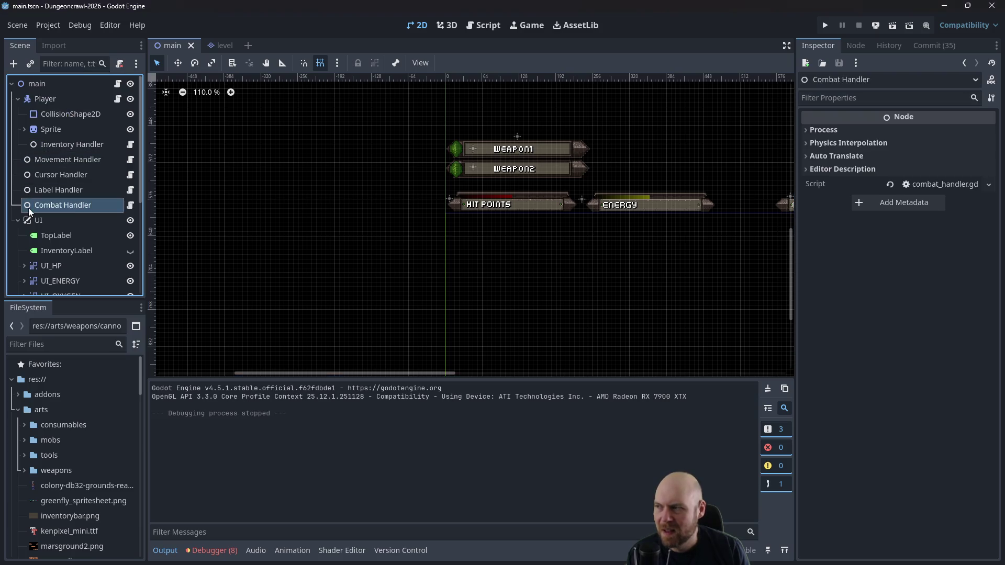
{"action": "left_click", "coordinate": [130, 206]}
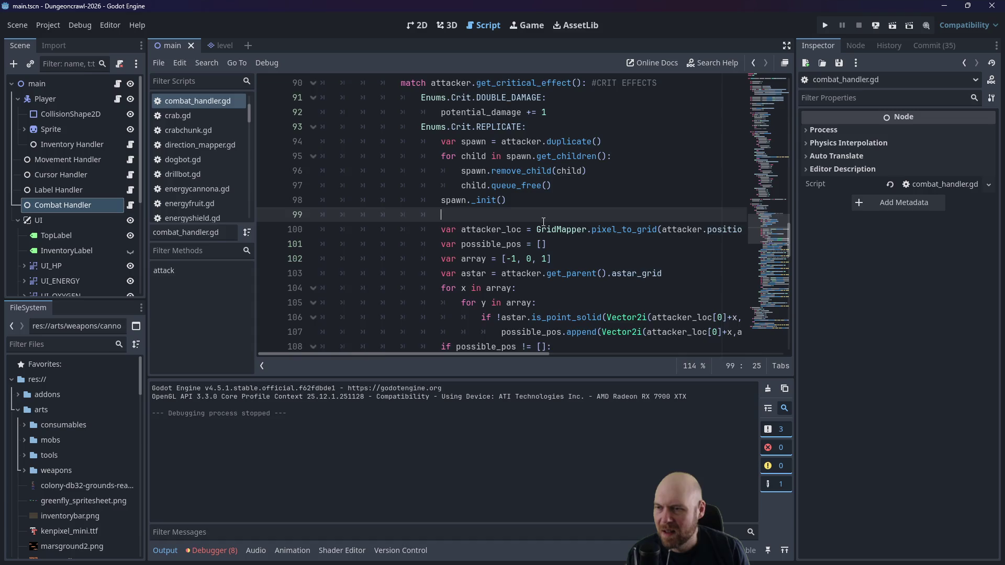
{"action": "scroll", "coordinate": [544, 221], "scroll_direction": "up", "scroll_amount": 4}
{"action": "scroll", "coordinate": [543, 222], "scroll_direction": "up", "scroll_amount": 10}
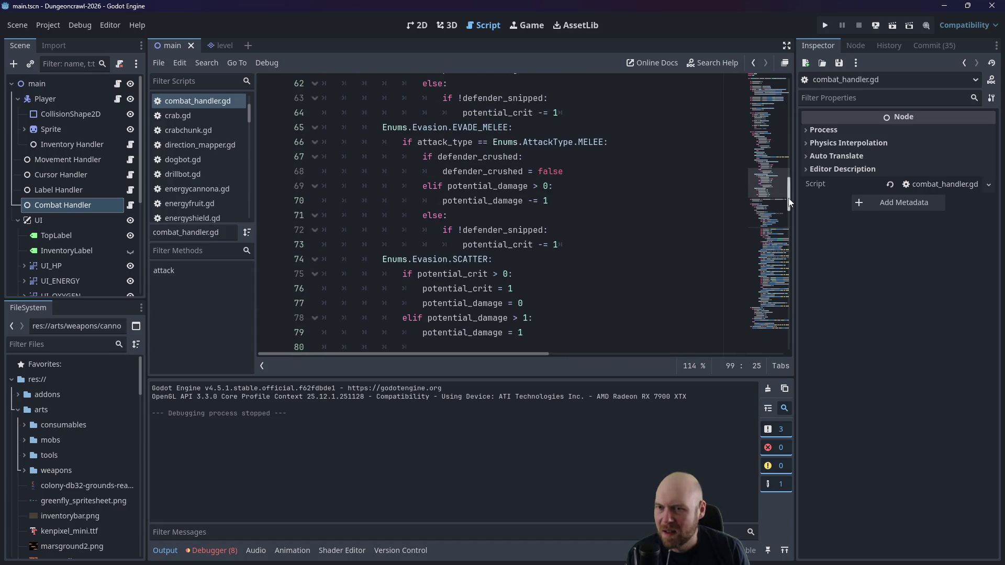
{"action": "left_click", "coordinate": [780, 105]}
{"action": "scroll", "coordinate": [787, 94], "scroll_direction": "up", "scroll_amount": 2}
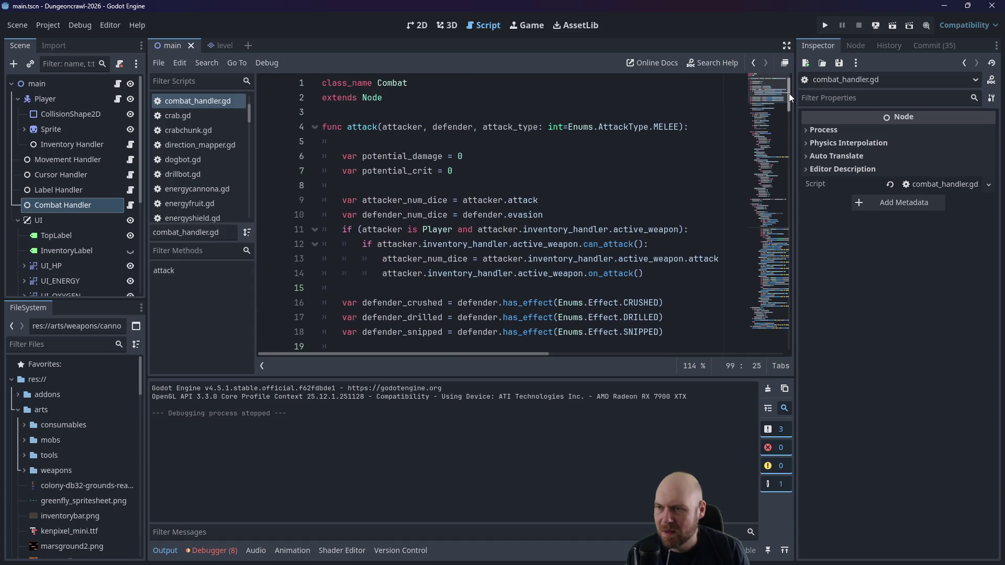
{"action": "left_click_drag", "start_coordinate": [790, 96], "coordinate": [788, 106]}
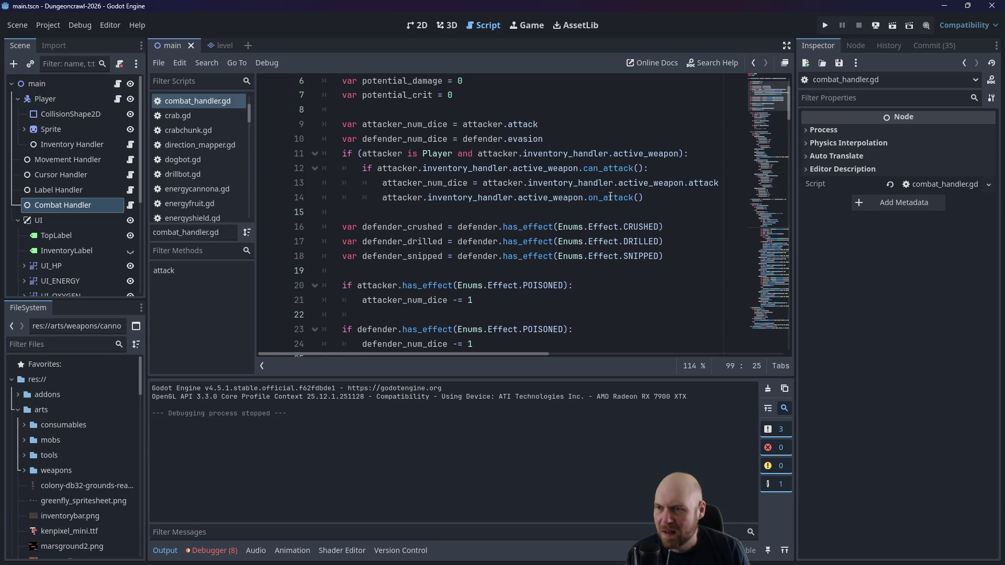
{"action": "left_click", "coordinate": [654, 200]}
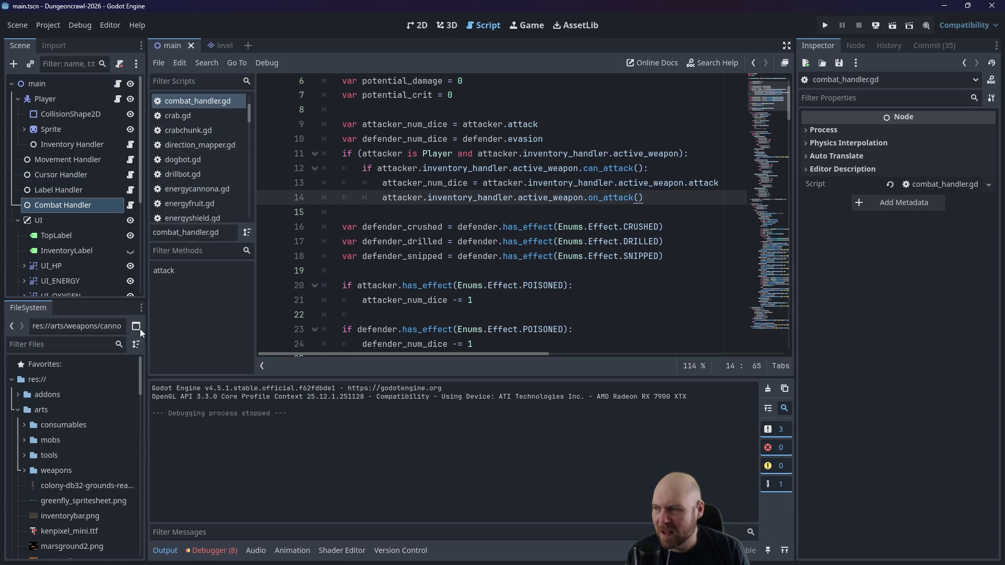
Step: Collapse the weapons art, arts and floor_strategies folders in the FileSystem dock
{"action": "scroll", "coordinate": [187, 182], "scroll_direction": "down", "scroll_amount": 2}
{"action": "scroll", "coordinate": [191, 180], "scroll_direction": "down", "scroll_amount": 1}
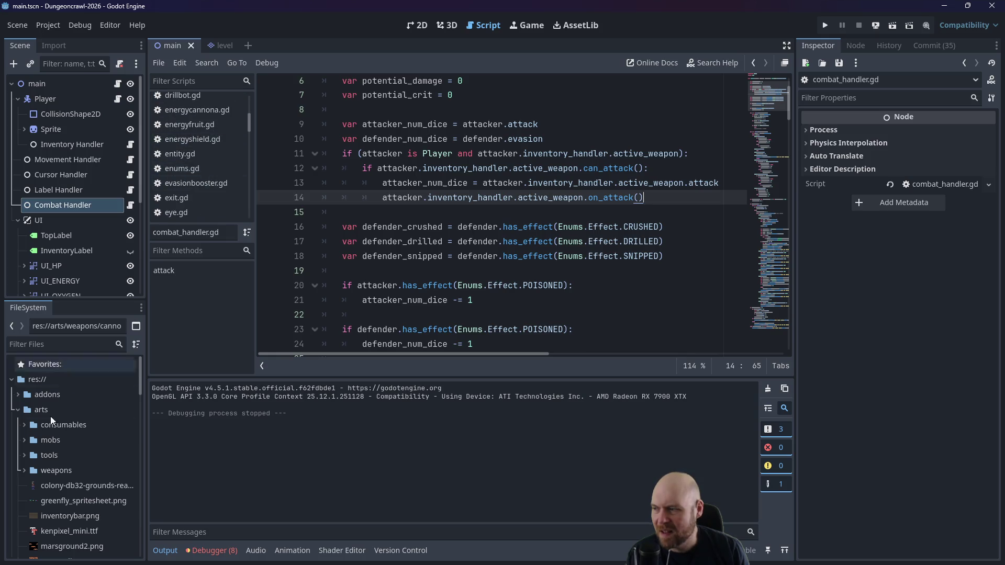
{"action": "scroll", "coordinate": [33, 458], "scroll_direction": "down", "scroll_amount": 2}
{"action": "left_click", "coordinate": [23, 420]}
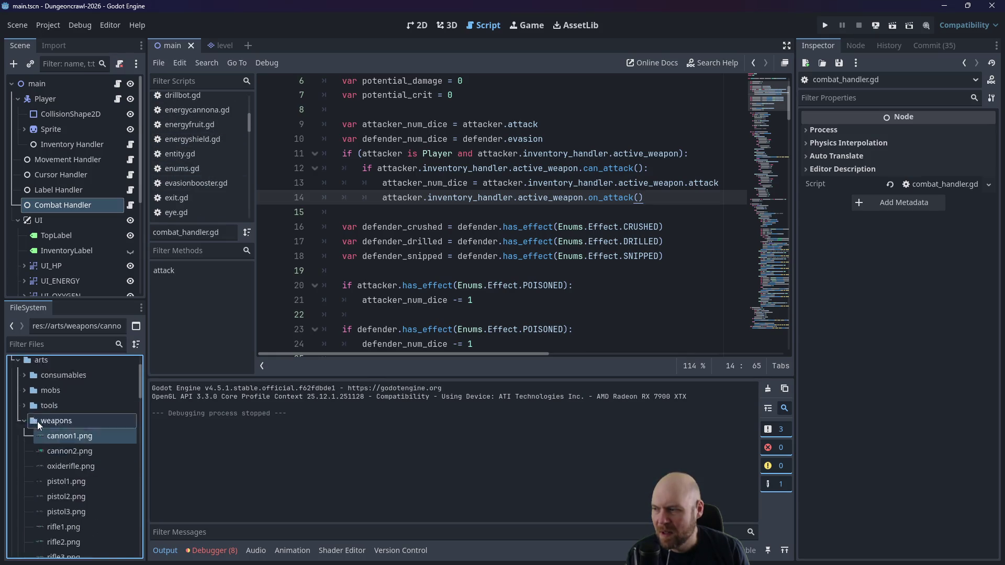
{"action": "scroll", "coordinate": [32, 408], "scroll_direction": "down", "scroll_amount": 2}
{"action": "scroll", "coordinate": [54, 403], "scroll_direction": "down", "scroll_amount": 1}
{"action": "scroll", "coordinate": [55, 403], "scroll_direction": "up", "scroll_amount": 1}
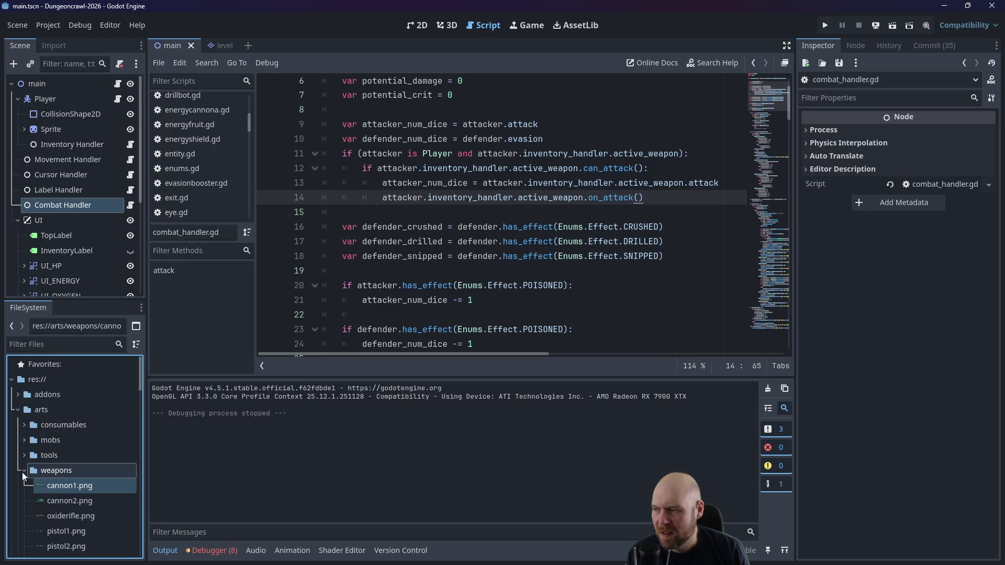
{"action": "double_click", "coordinate": [61, 470]}
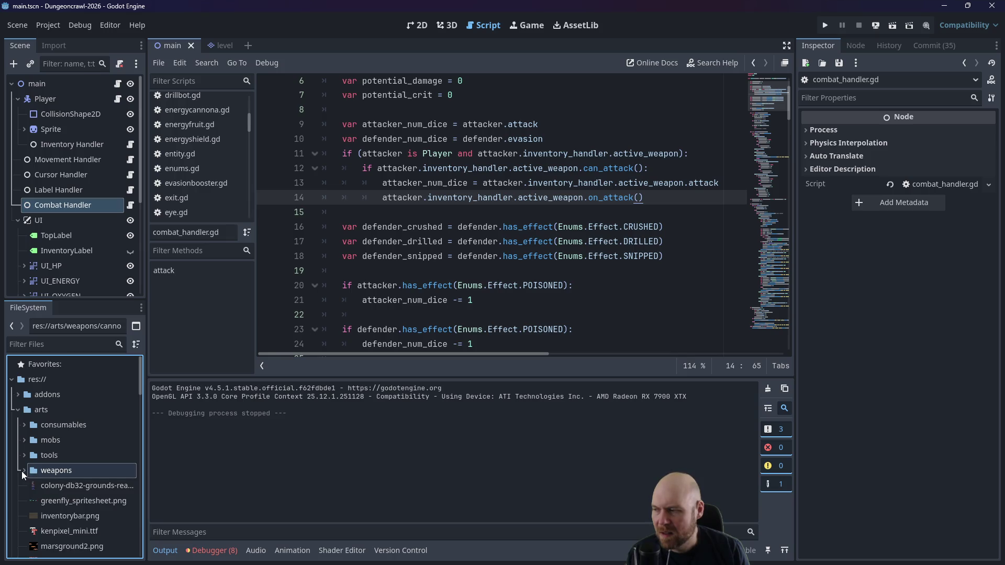
{"action": "left_click", "coordinate": [18, 409]}
{"action": "scroll", "coordinate": [34, 426], "scroll_direction": "down", "scroll_amount": 3}
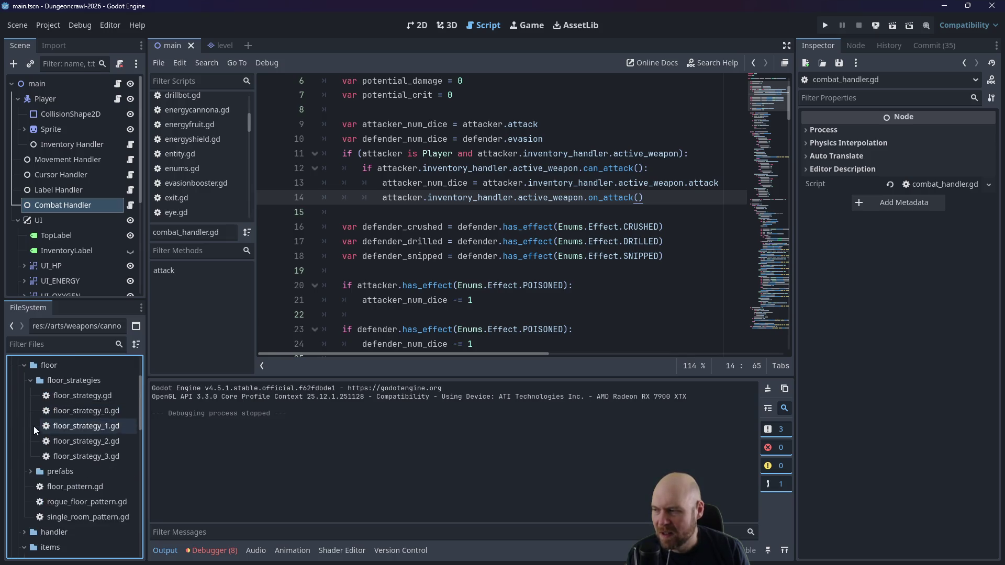
{"action": "left_click", "coordinate": [30, 382]}
{"action": "scroll", "coordinate": [27, 419], "scroll_direction": "down", "scroll_amount": 2}
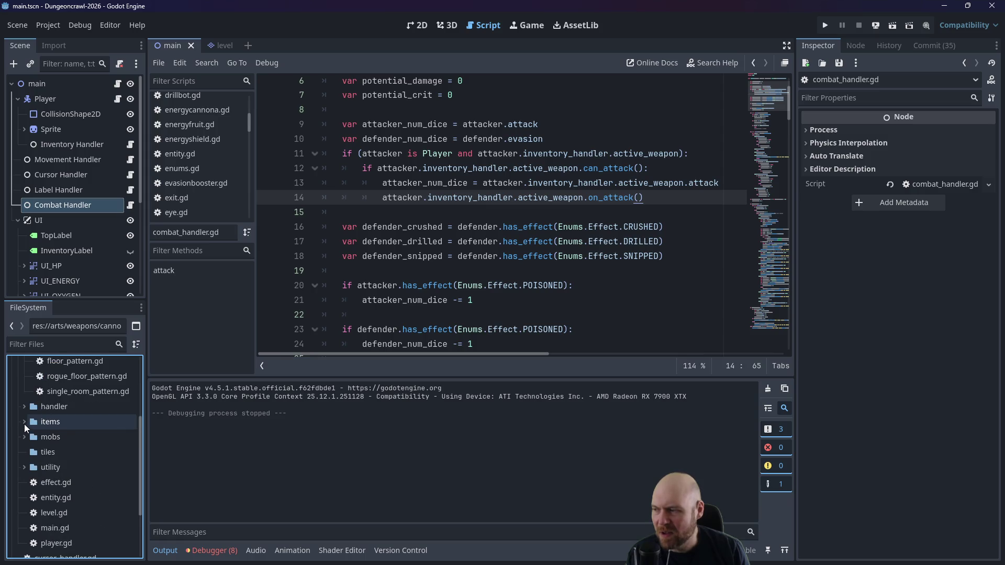
{"action": "scroll", "coordinate": [26, 425], "scroll_direction": "down", "scroll_amount": 2}
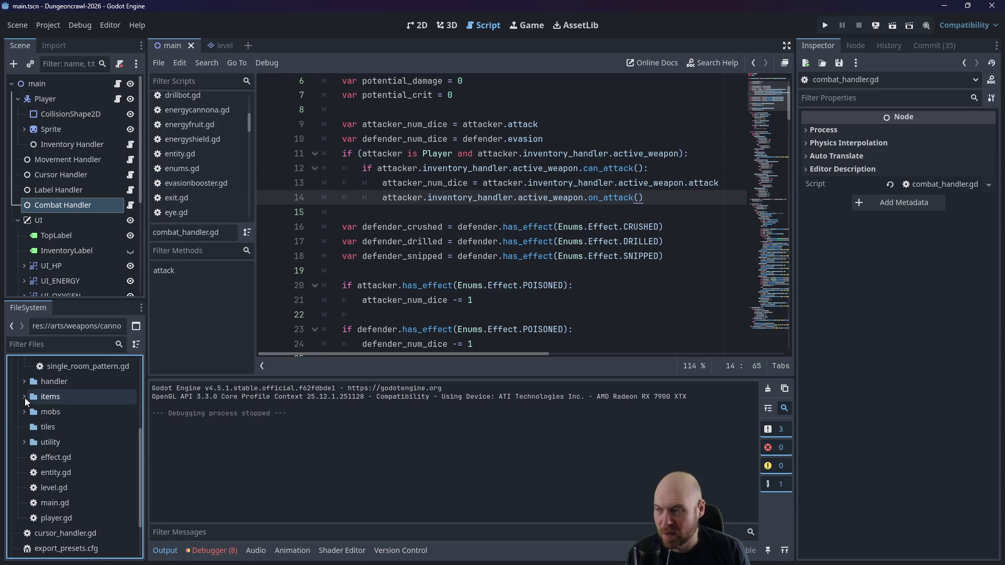
{"action": "scroll", "coordinate": [23, 412], "scroll_direction": "up", "scroll_amount": 2}
Step: Expand the items and weapon script folders and open weapon.gd
{"action": "left_click", "coordinate": [24, 422]}
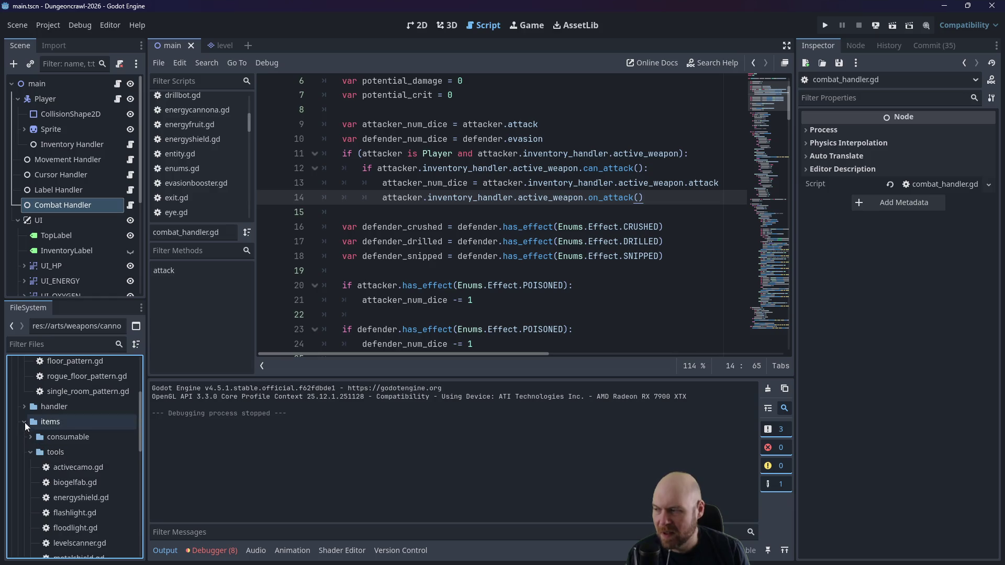
{"action": "scroll", "coordinate": [39, 436], "scroll_direction": "down", "scroll_amount": 3}
{"action": "left_click", "coordinate": [31, 376]}
{"action": "left_click", "coordinate": [29, 392]}
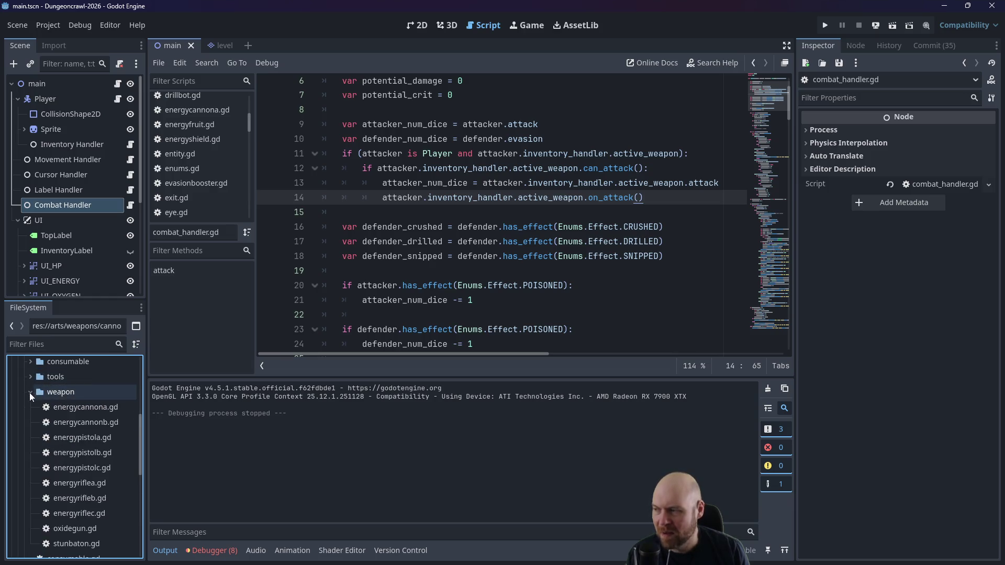
{"action": "scroll", "coordinate": [67, 428], "scroll_direction": "down", "scroll_amount": 3}
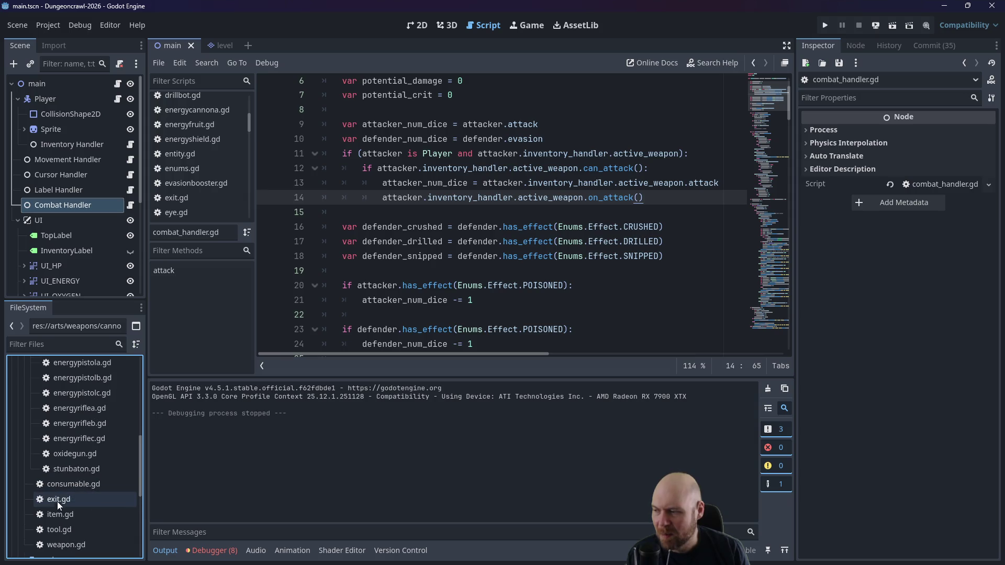
{"action": "double_click", "coordinate": [62, 543]}
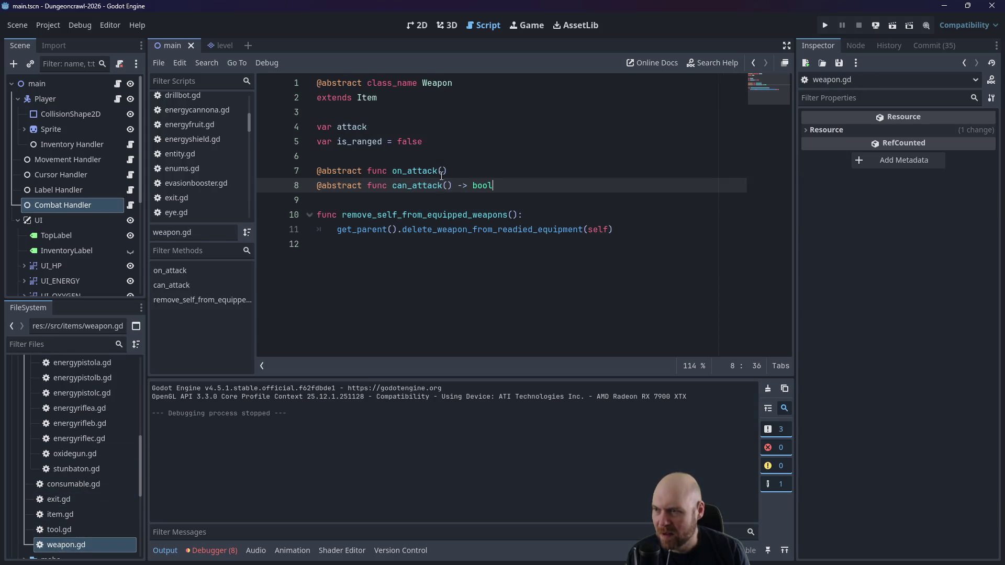
Step: Open energypistolc.gd and inspect the sprite.hframes line in set_sprite
{"action": "scroll", "coordinate": [85, 450], "scroll_direction": "up", "scroll_amount": 1}
{"action": "double_click", "coordinate": [80, 419]}
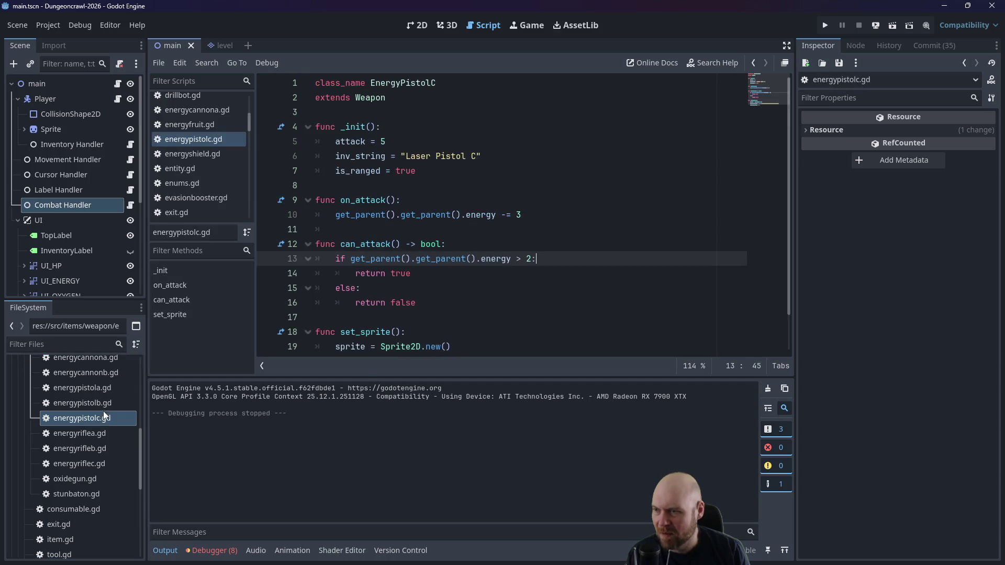
{"action": "scroll", "coordinate": [478, 235], "scroll_direction": "down", "scroll_amount": 1}
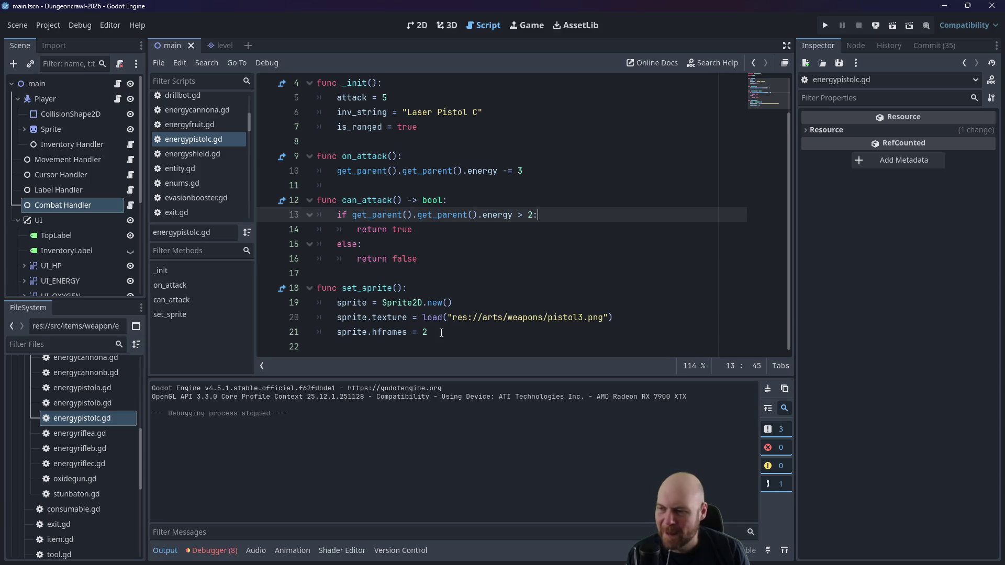
{"action": "scroll", "coordinate": [443, 333], "scroll_direction": "up", "scroll_amount": 1}
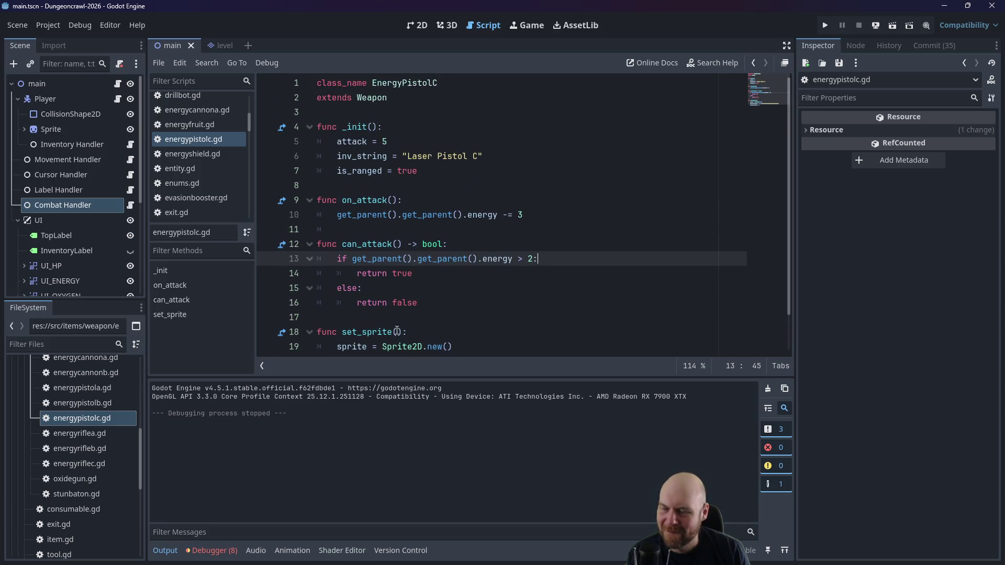
{"action": "scroll", "coordinate": [86, 386], "scroll_direction": "up", "scroll_amount": 8}
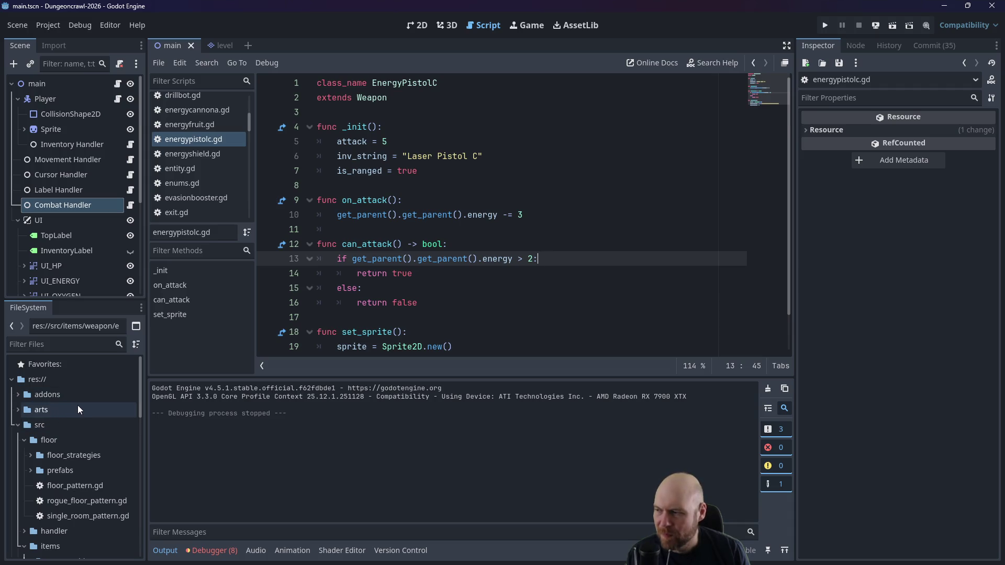
{"action": "scroll", "coordinate": [429, 298], "scroll_direction": "down", "scroll_amount": 1}
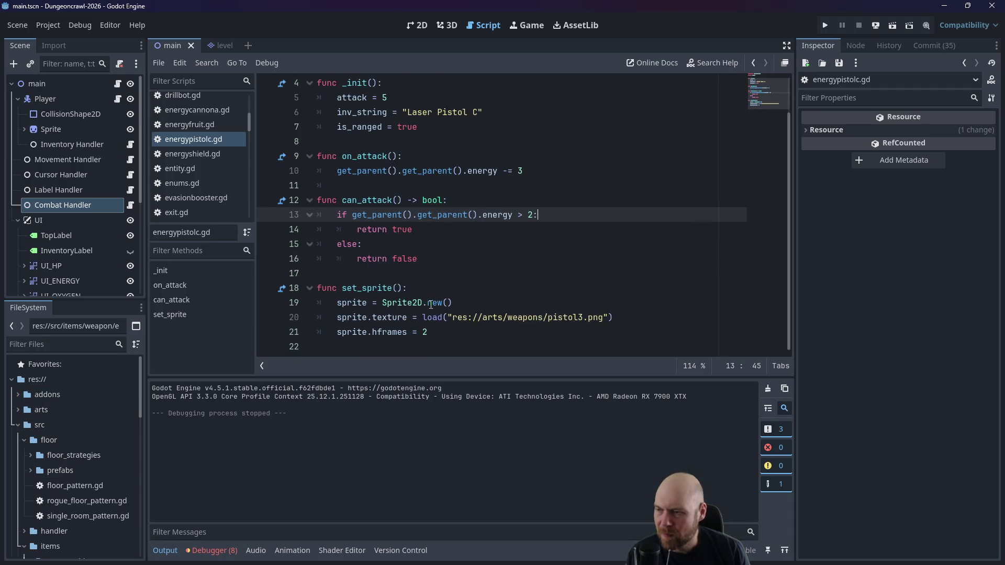
{"action": "left_click", "coordinate": [460, 333]}
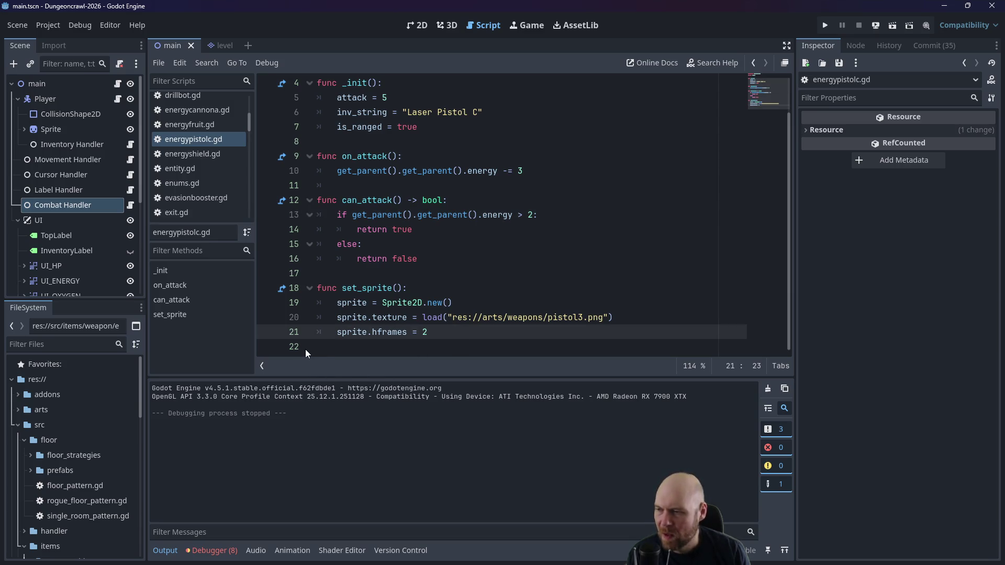
Step: Reopen the weapon.gd base script from the FileSystem dock
{"action": "scroll", "coordinate": [63, 461], "scroll_direction": "down", "scroll_amount": 3}
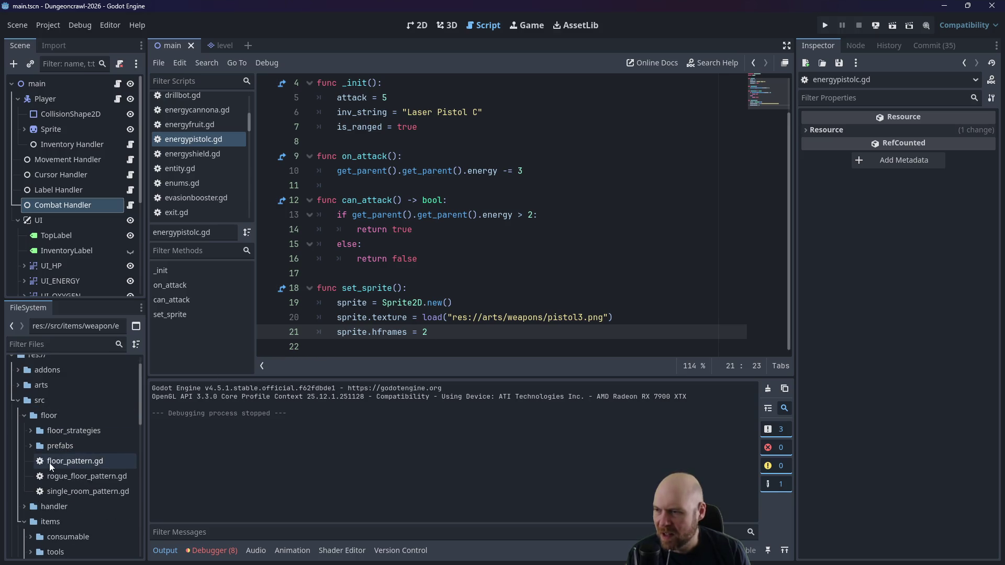
{"action": "scroll", "coordinate": [56, 472], "scroll_direction": "down", "scroll_amount": 3}
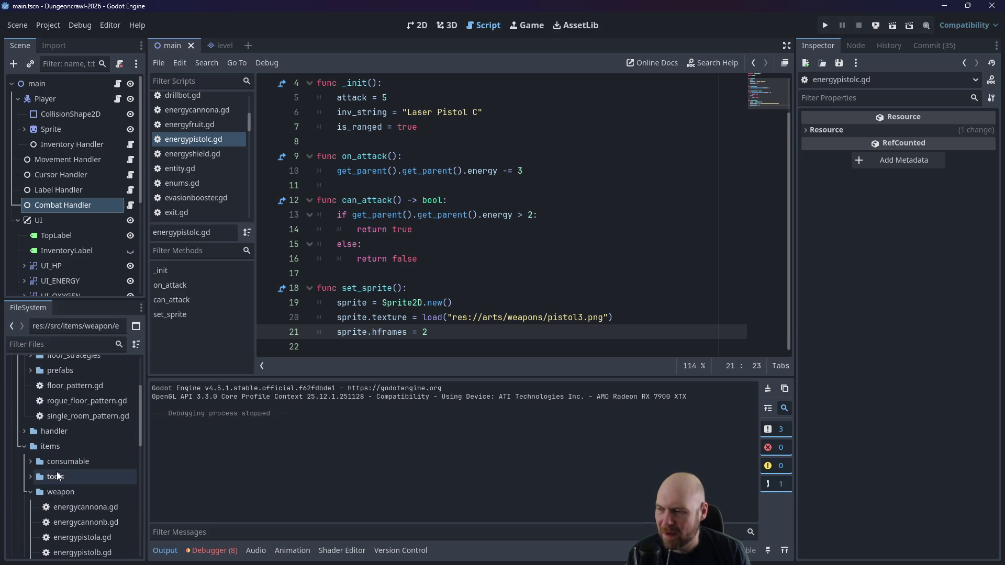
{"action": "scroll", "coordinate": [80, 466], "scroll_direction": "down", "scroll_amount": 8}
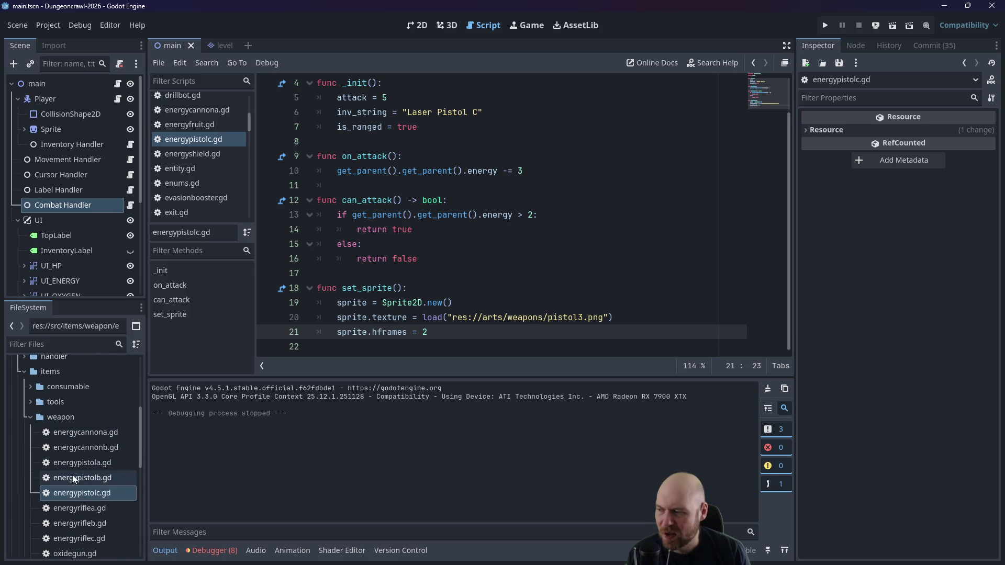
{"action": "scroll", "coordinate": [71, 478], "scroll_direction": "down", "scroll_amount": 5}
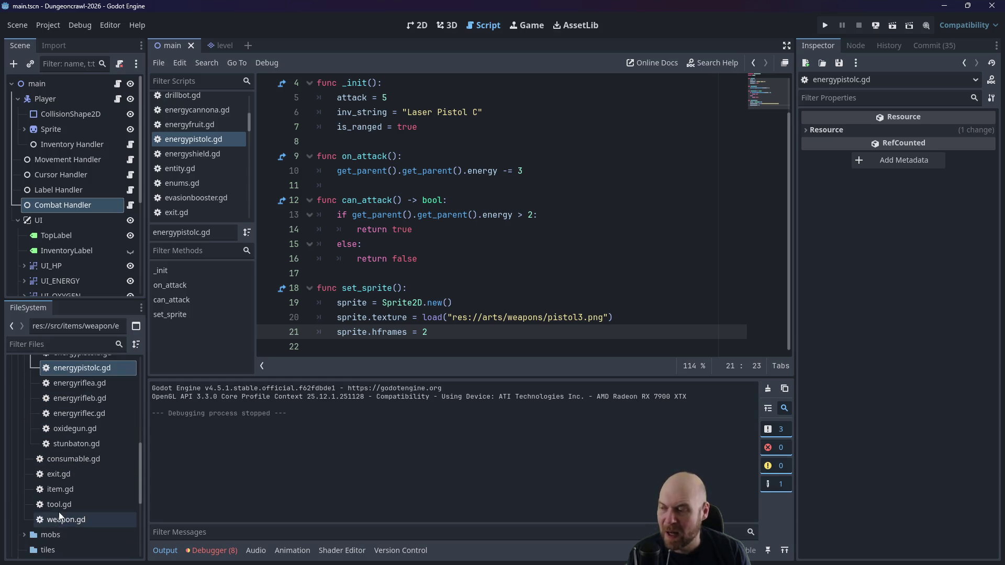
{"action": "double_click", "coordinate": [63, 520]}
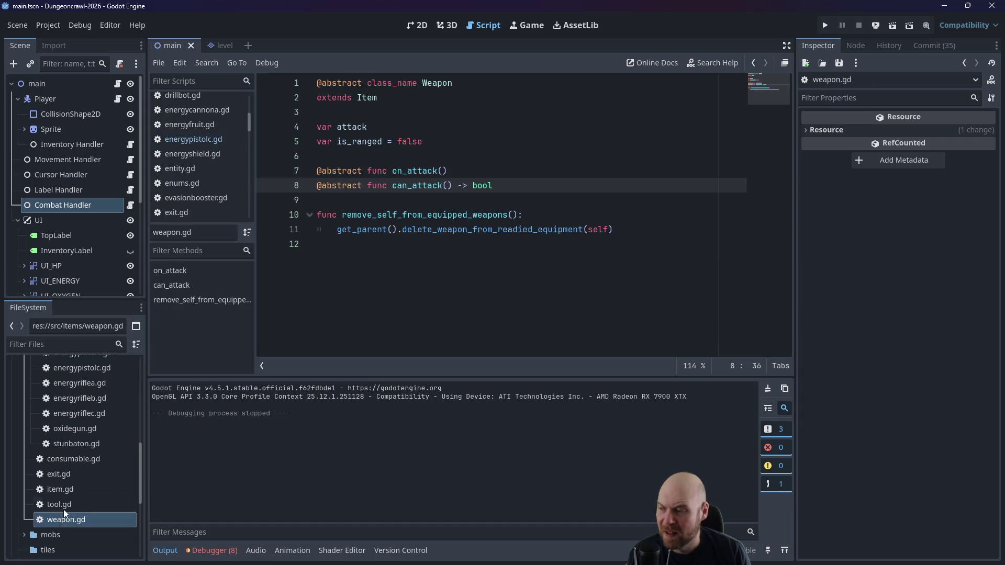
Step: Write a set_sprite_frame(i) function setting sprite.frame = i in weapon.gd and save
{"action": "left_click", "coordinate": [471, 264]}
{"action": "type", "text": "func set_sprit"}
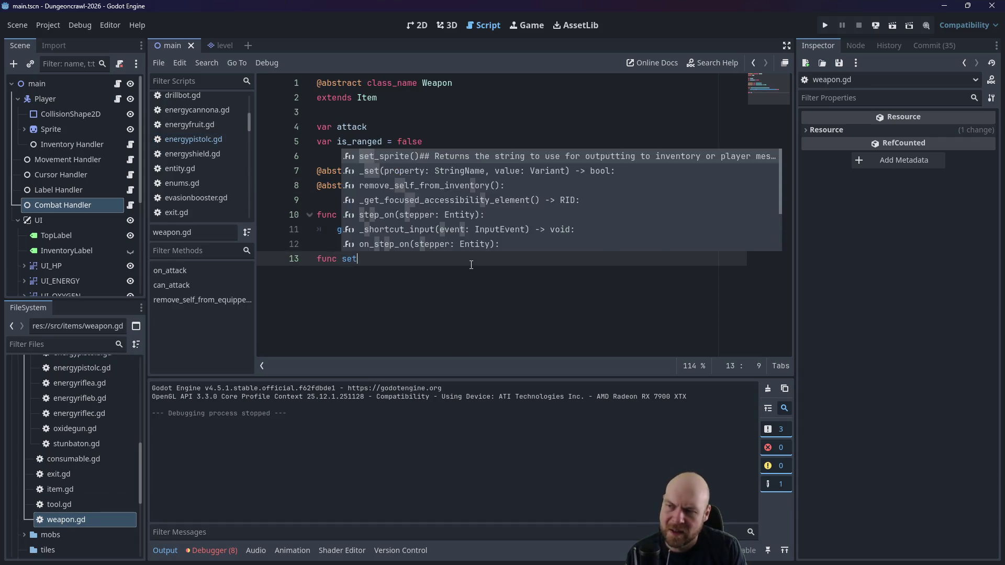
{"action": "type", "text": "e_frame():"}
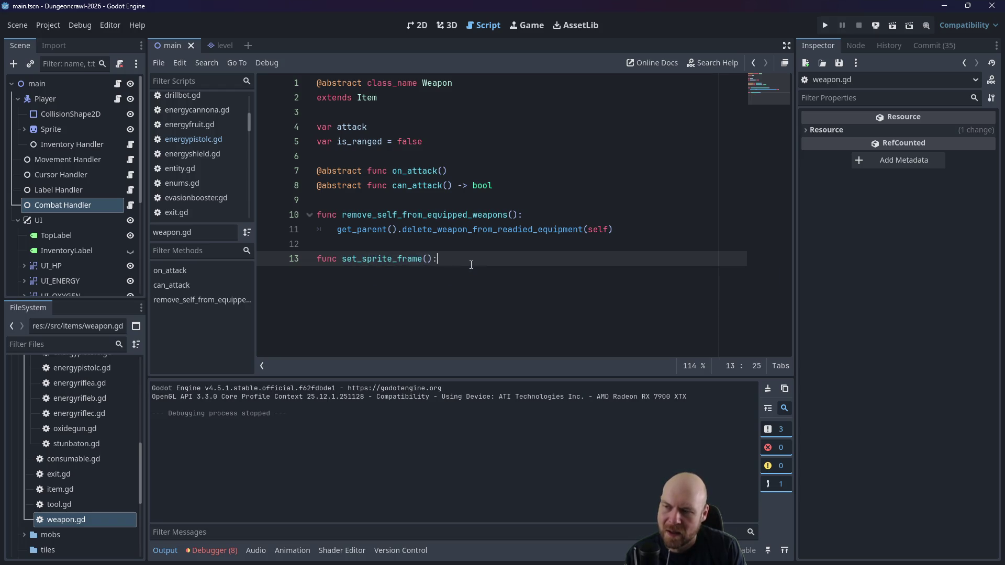
{"action": "key", "text": "Return"}
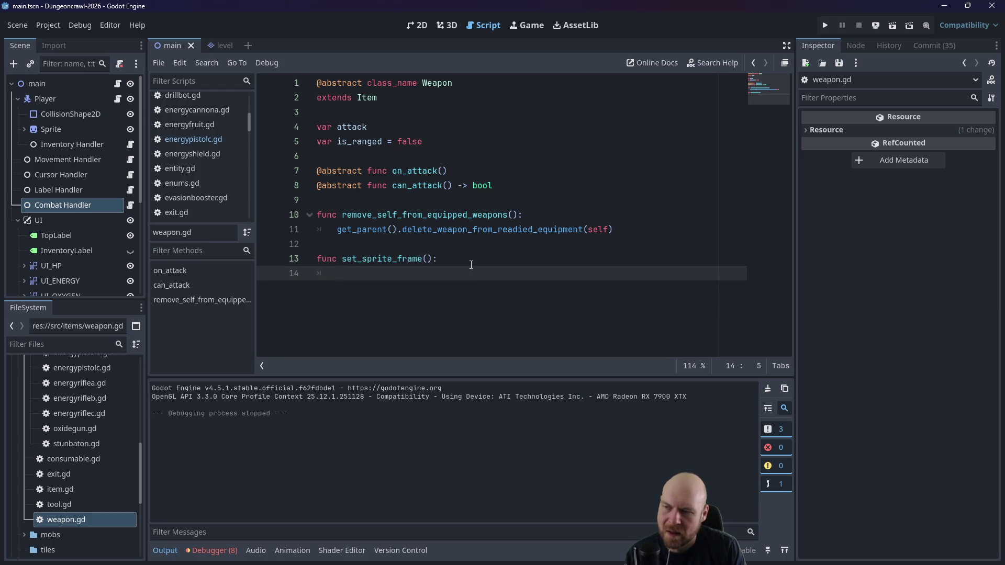
{"action": "key", "text": "ctrl+z"}
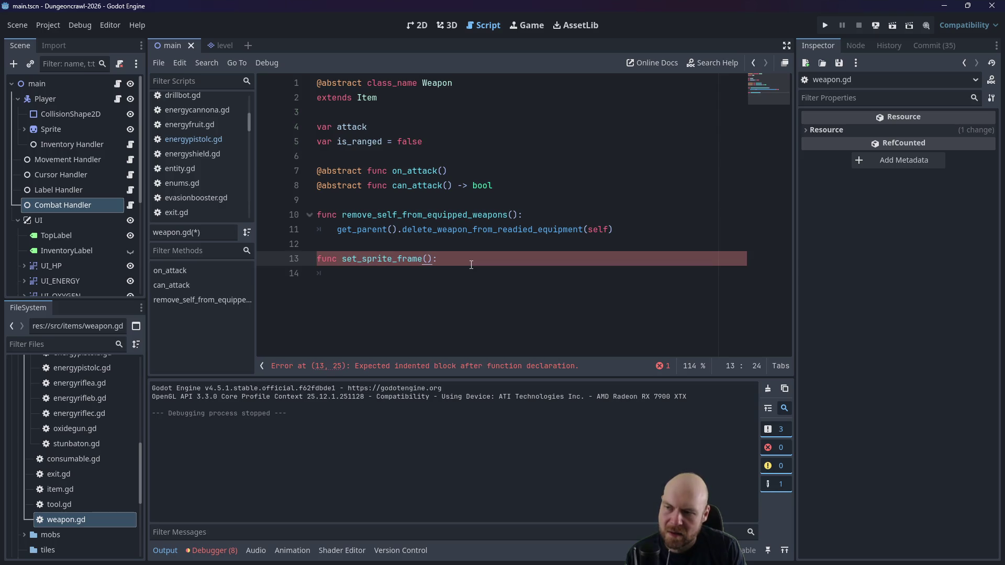
{"action": "key", "text": "Return"}
{"action": "type", "text": "frame = i"}
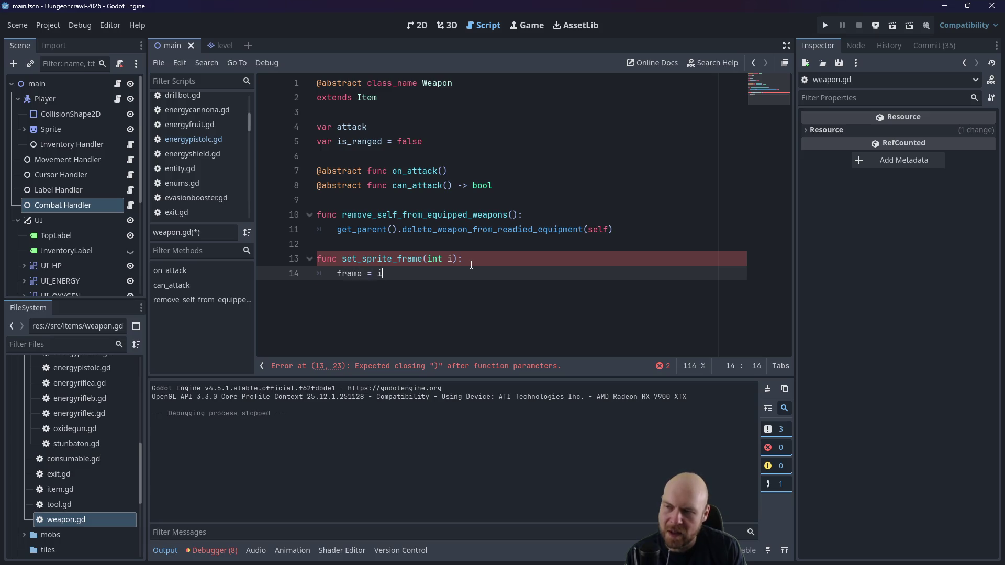
{"action": "key", "text": "Left"}
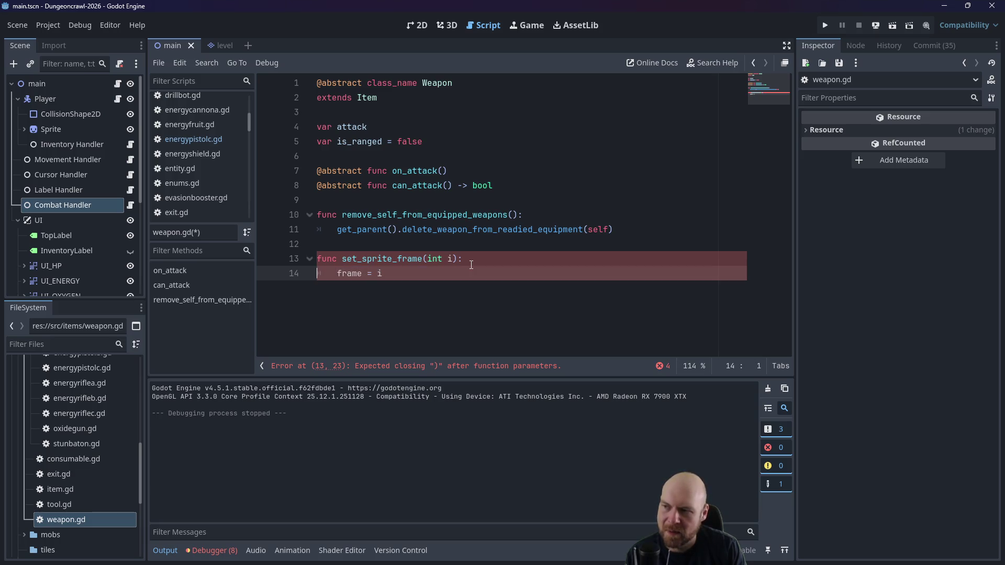
{"action": "type", "text": "sprite."}
{"action": "left_click", "coordinate": [471, 265]}
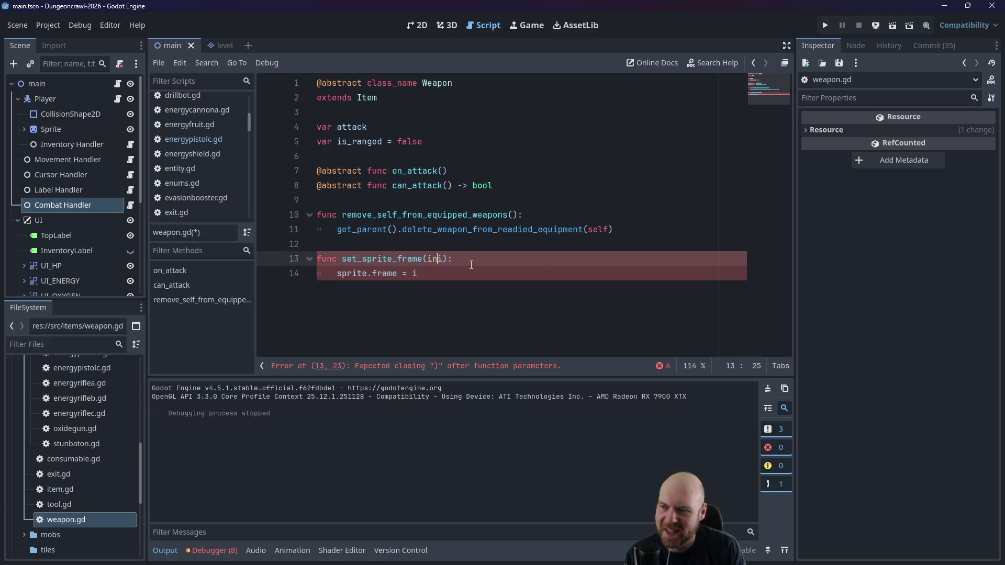
{"action": "type", "text": ":"}
{"action": "key", "text": "ctrl+s"}
Step: Select the whole set_sprite_frame function and remove it from weapon.gd
{"action": "scroll", "coordinate": [100, 400], "scroll_direction": "up", "scroll_amount": 10}
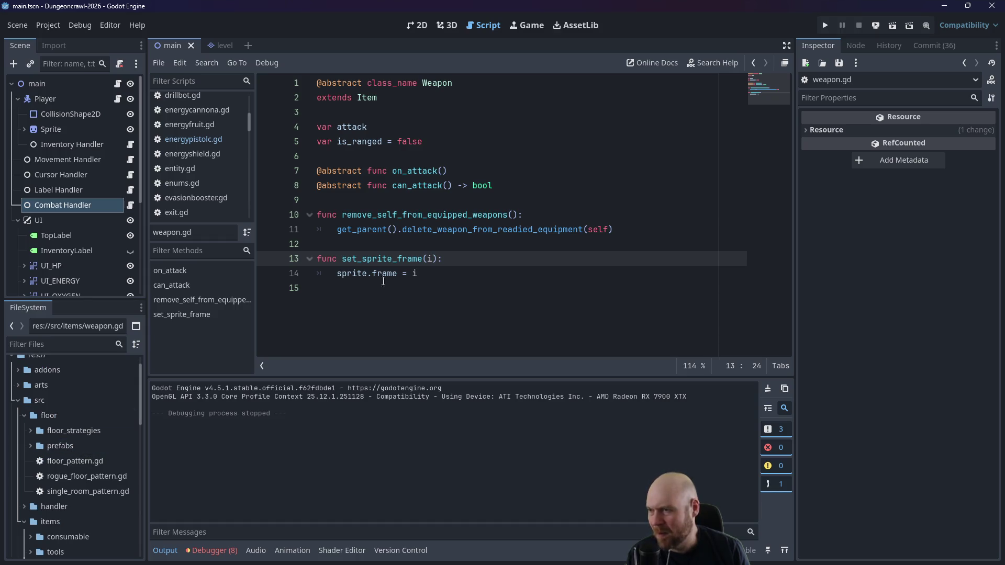
{"action": "left_click_drag", "start_coordinate": [444, 275], "coordinate": [314, 259]}
{"action": "key", "text": "BackSpace"}
{"action": "key", "text": "BackSpace"}
{"action": "key", "text": "BackSpace"}
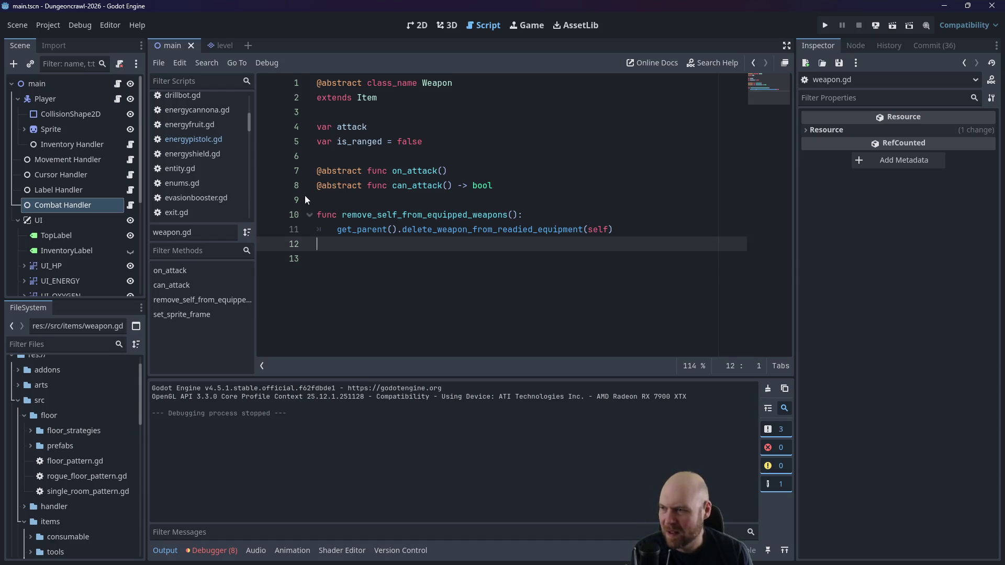
Step: Collapse the weapon folder and open item.gd
{"action": "scroll", "coordinate": [87, 429], "scroll_direction": "down", "scroll_amount": 3}
{"action": "left_click", "coordinate": [29, 490]}
{"action": "double_click", "coordinate": [61, 506]}
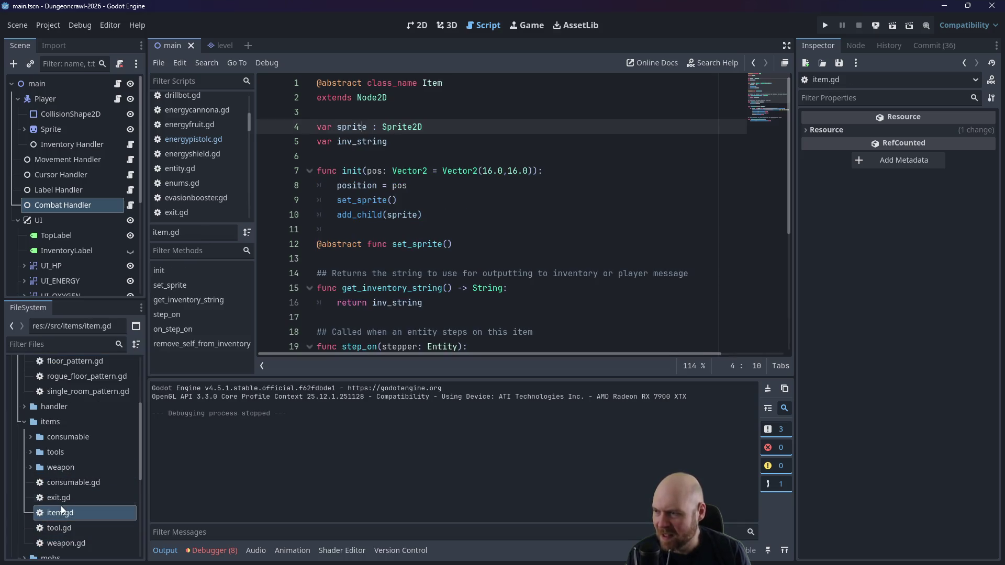
Step: Paste set_sprite_frame(i) at the end of item.gd, remove the extra blank line, and save
{"action": "scroll", "coordinate": [398, 231], "scroll_direction": "down", "scroll_amount": 5}
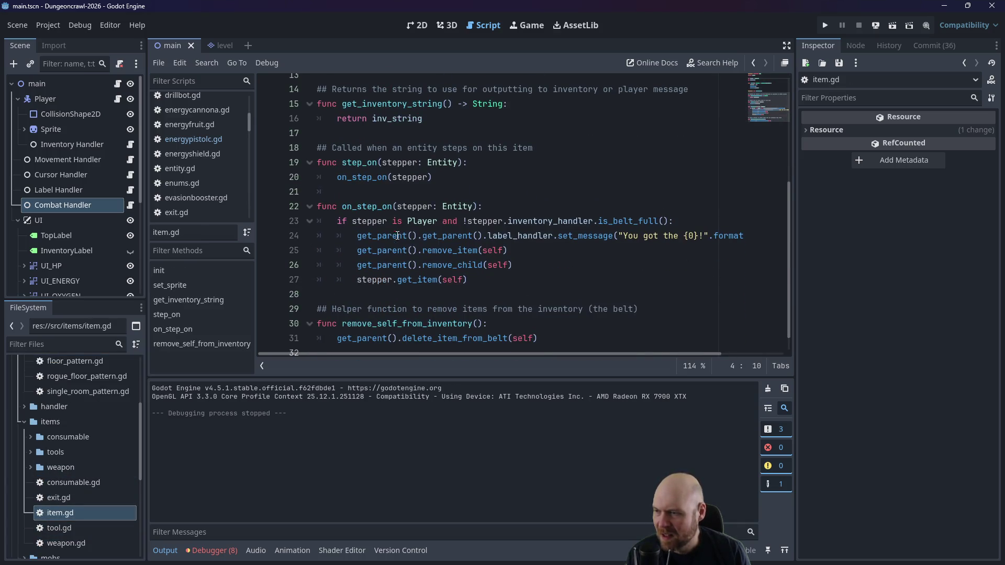
{"action": "left_click", "coordinate": [373, 332]}
{"action": "key", "text": "ctrl+v"}
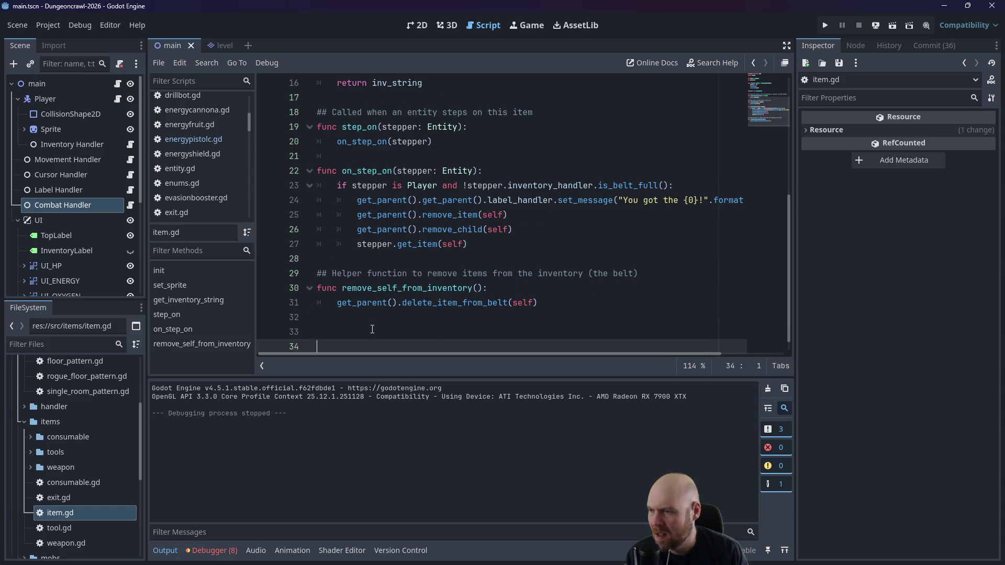
{"action": "scroll", "coordinate": [424, 316], "scroll_direction": "up", "scroll_amount": 6}
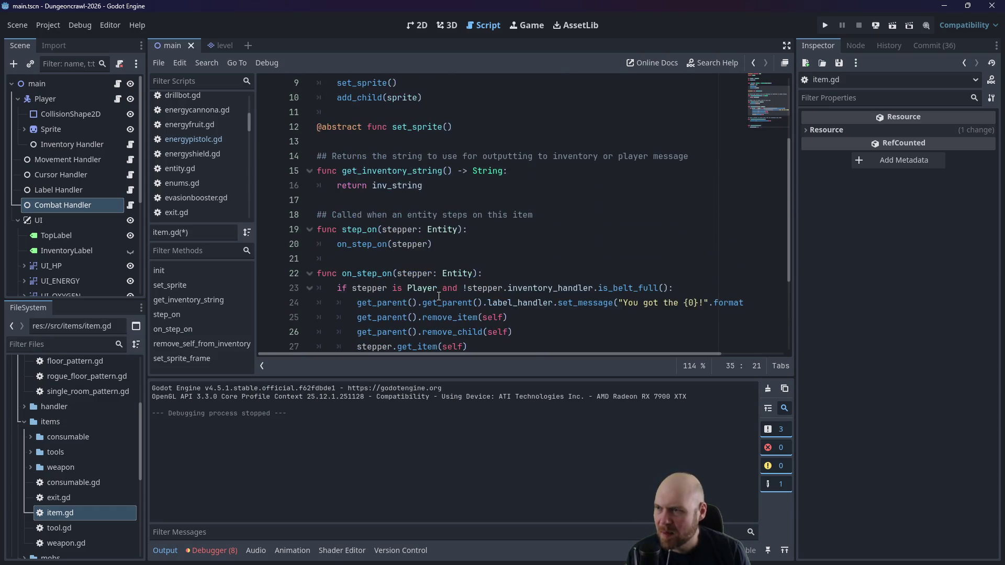
{"action": "scroll", "coordinate": [361, 131], "scroll_direction": "down", "scroll_amount": 6}
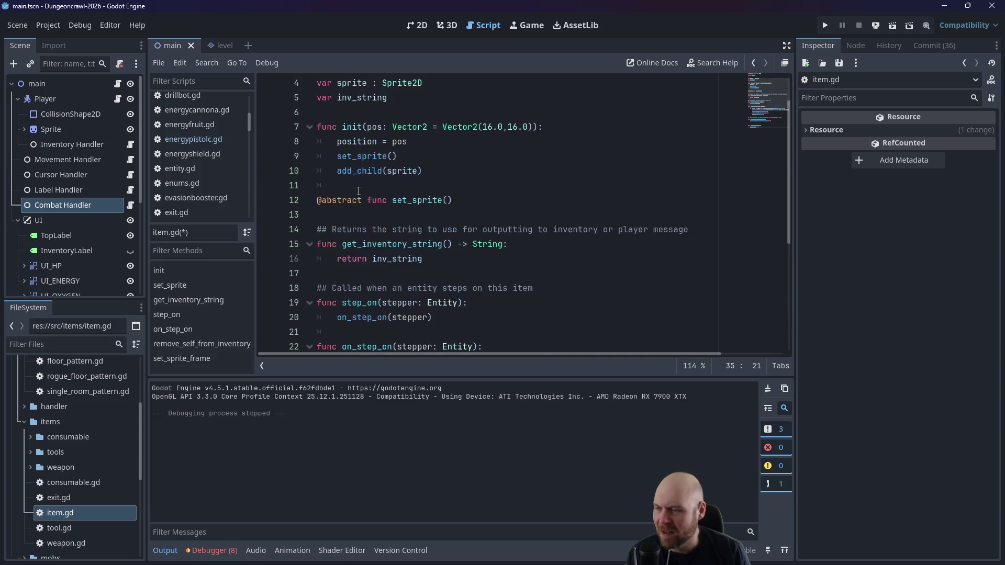
{"action": "left_click", "coordinate": [328, 293]}
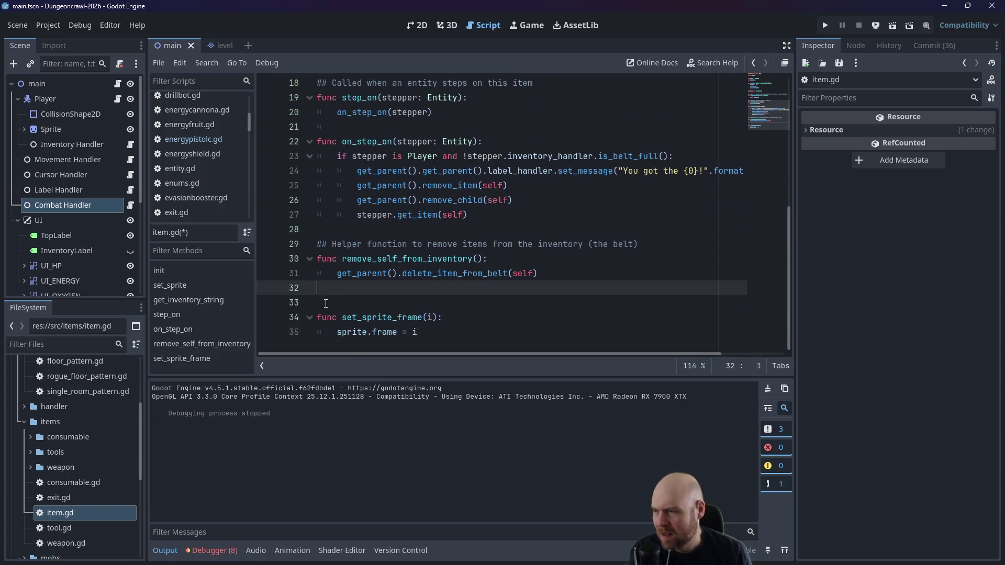
{"action": "key", "text": "Delete"}
{"action": "key", "text": "ctrl+s"}
{"action": "scroll", "coordinate": [96, 393], "scroll_direction": "up", "scroll_amount": 5}
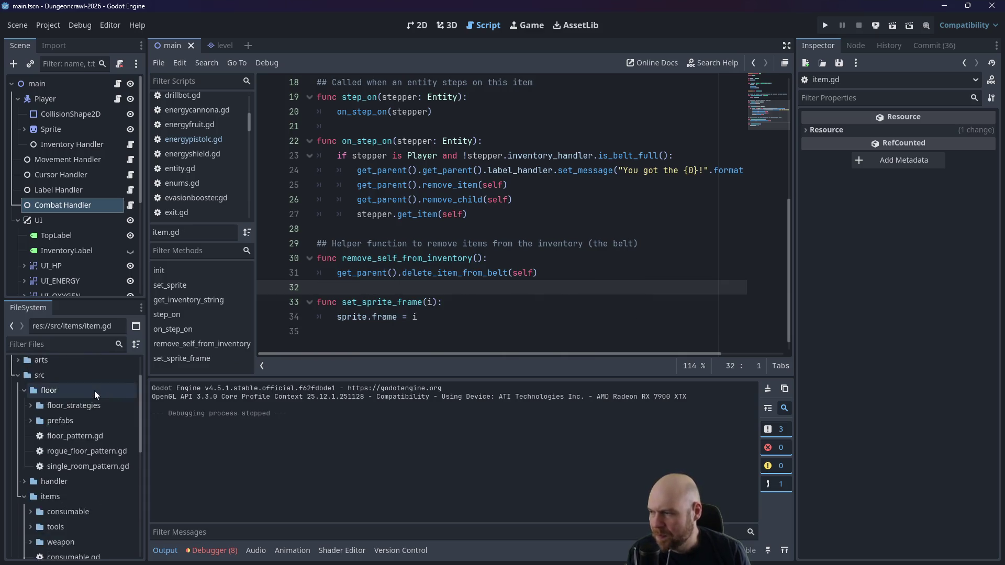
{"action": "scroll", "coordinate": [85, 453], "scroll_direction": "down", "scroll_amount": 3}
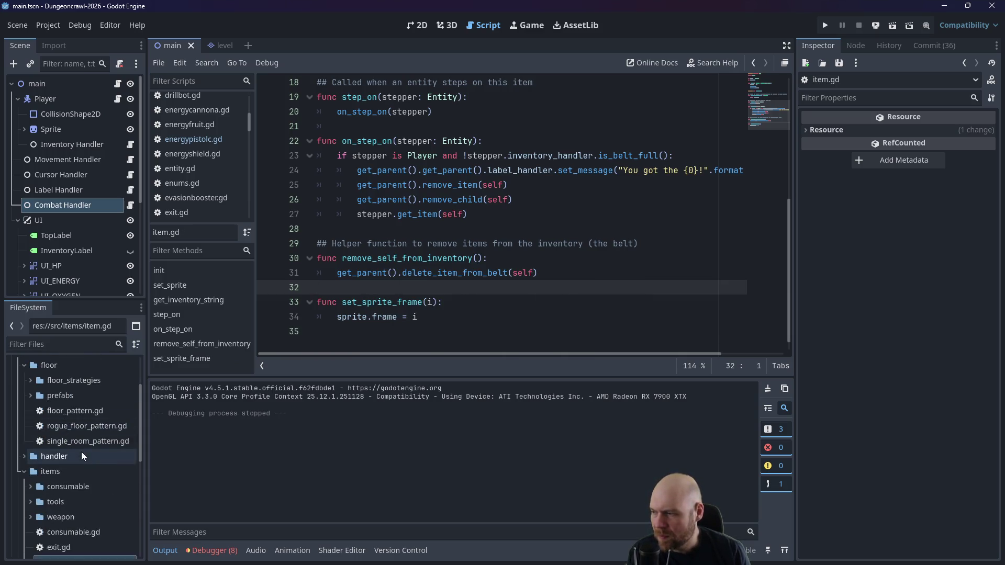
{"action": "scroll", "coordinate": [63, 502], "scroll_direction": "down", "scroll_amount": 2}
{"action": "scroll", "coordinate": [64, 503], "scroll_direction": "up", "scroll_amount": 5}
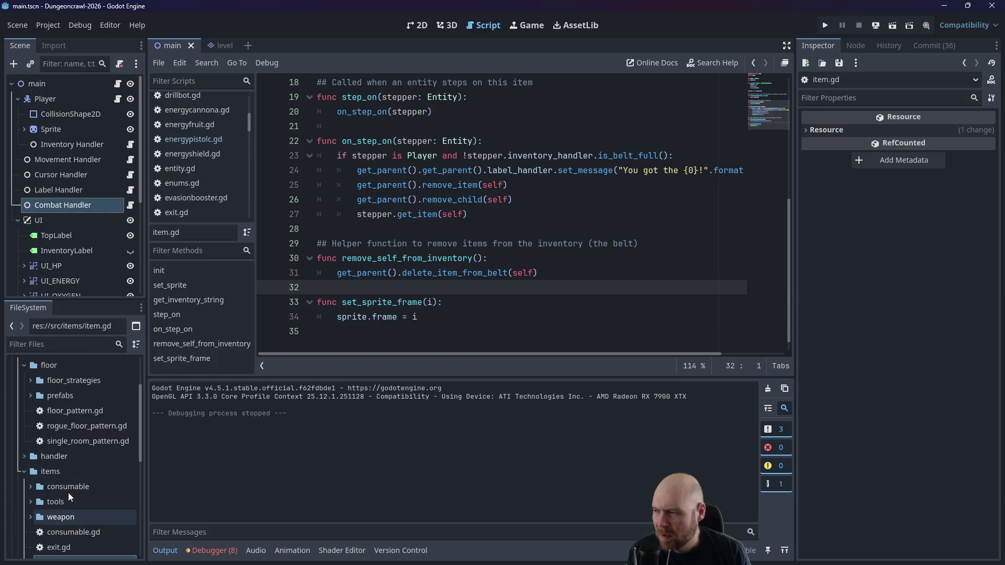
{"action": "scroll", "coordinate": [187, 154], "scroll_direction": "up", "scroll_amount": 2}
{"action": "scroll", "coordinate": [187, 155], "scroll_direction": "up", "scroll_amount": 5}
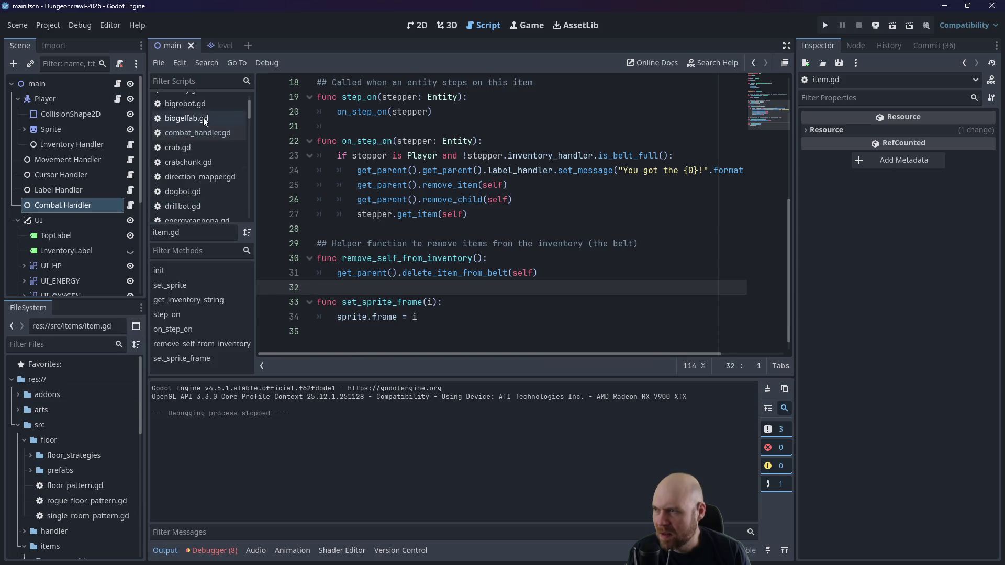
Step: In combat_handler.gd, add attacker.inventory_handler.active_weapon.set_sprite_frame(2) after the on_attack() call
{"action": "left_click", "coordinate": [198, 132]}
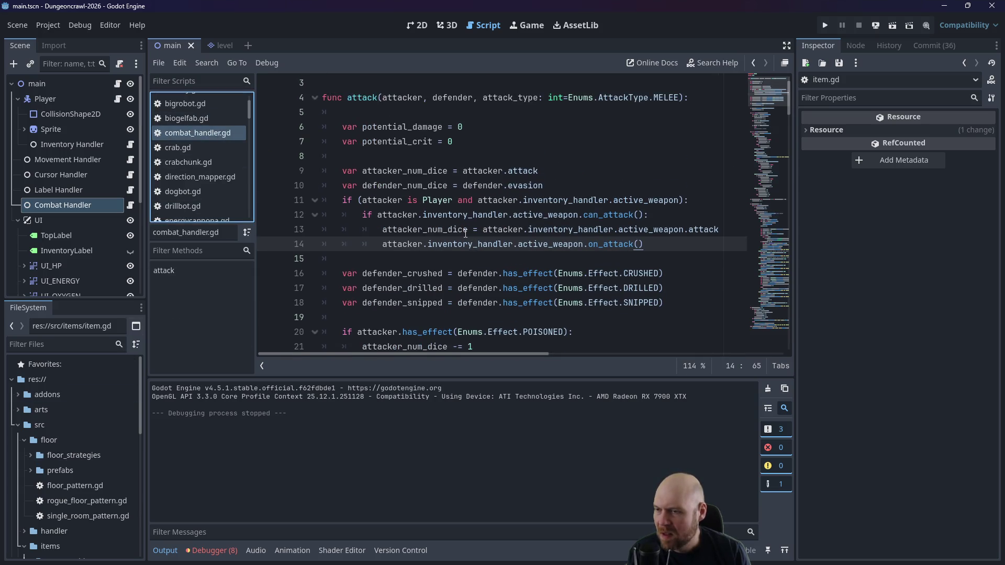
{"action": "scroll", "coordinate": [454, 242], "scroll_direction": "up", "scroll_amount": 1}
{"action": "left_click", "coordinate": [672, 278]}
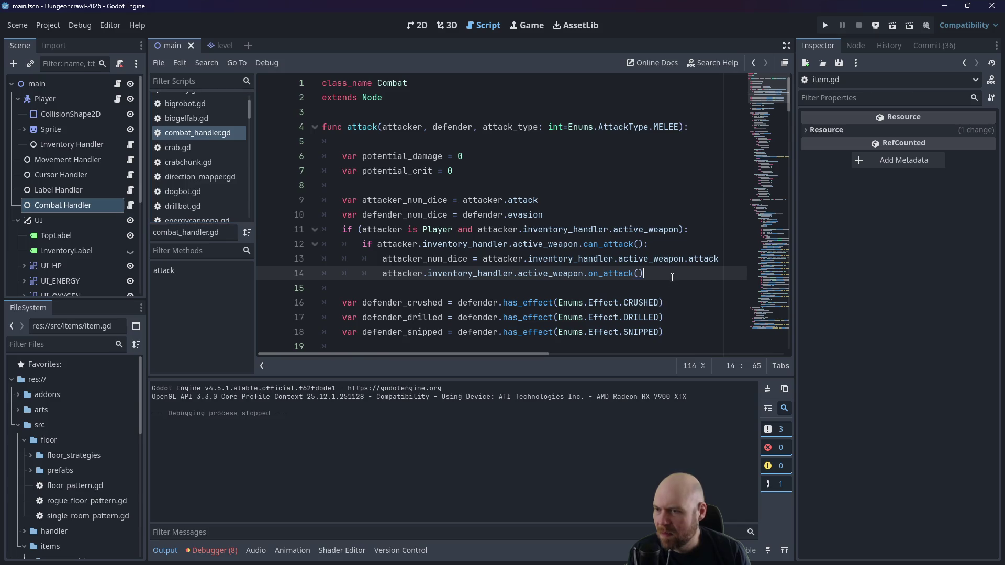
{"action": "key", "text": "Return"}
{"action": "type", "text": "attack"}
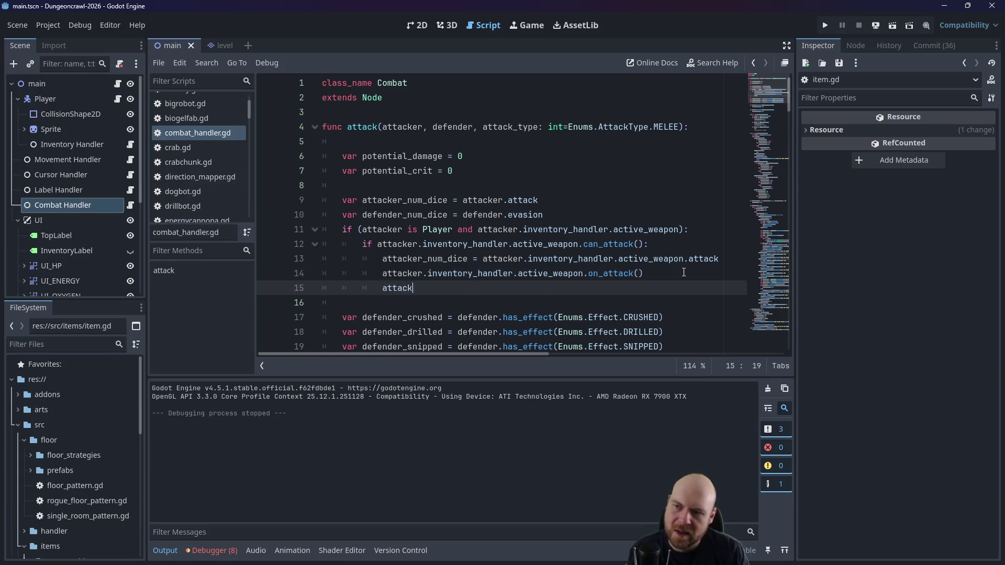
{"action": "type", "text": "er.inventory"}
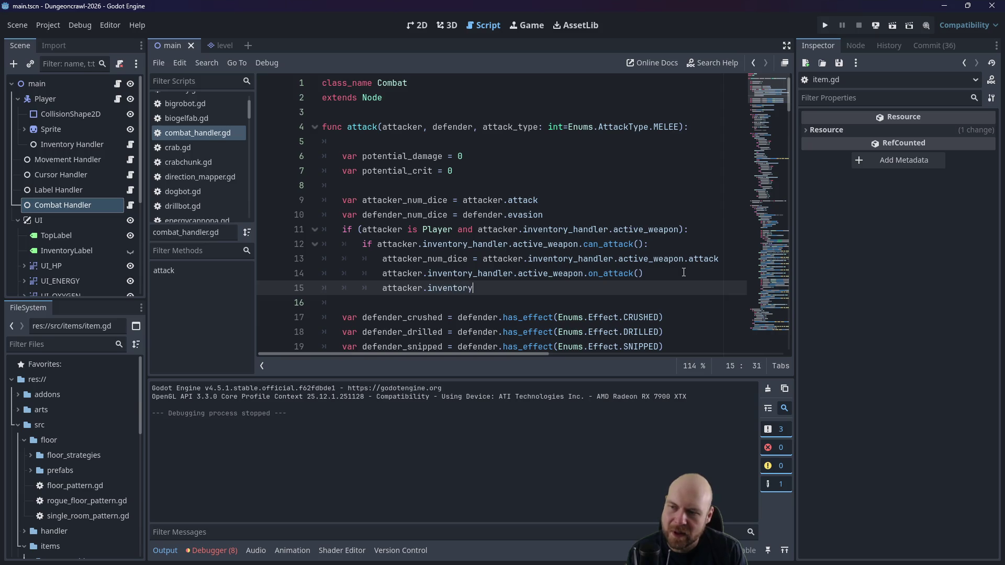
{"action": "key", "text": "BackSpace"}
{"action": "key", "text": "BackSpace"}
{"action": "key", "text": "BackSpace"}
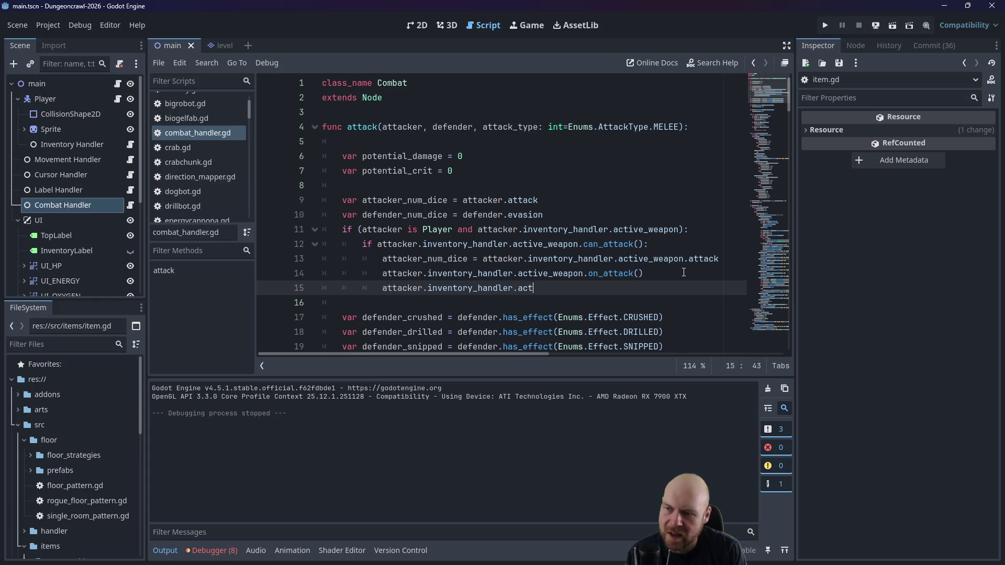
{"action": "type", "text": "ive_weapon.set"}
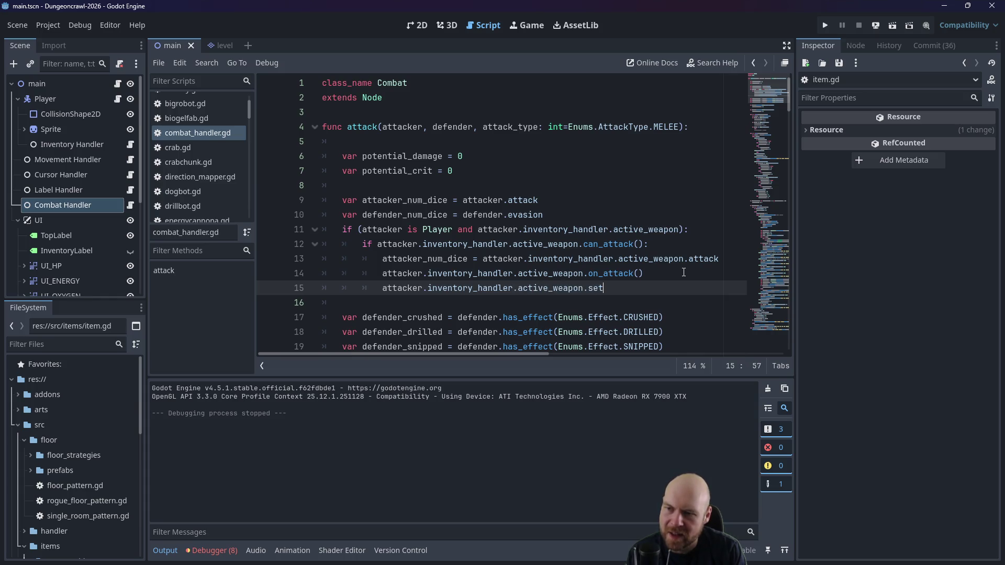
{"action": "type", "text": "ame(2"}
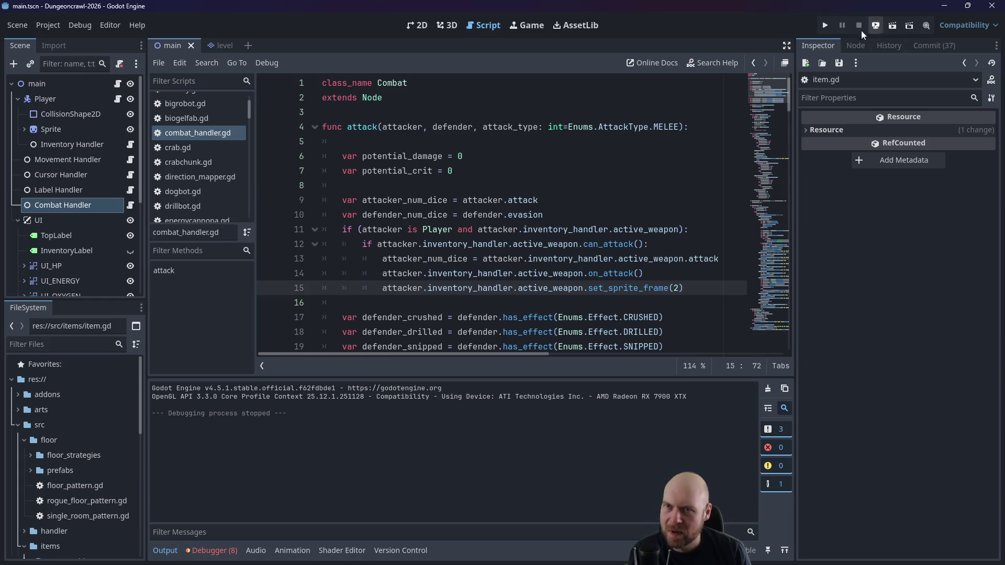
Step: Run the project, ready the O2 rifle, try shooting, and maximize the game window
{"action": "left_click", "coordinate": [825, 25]}
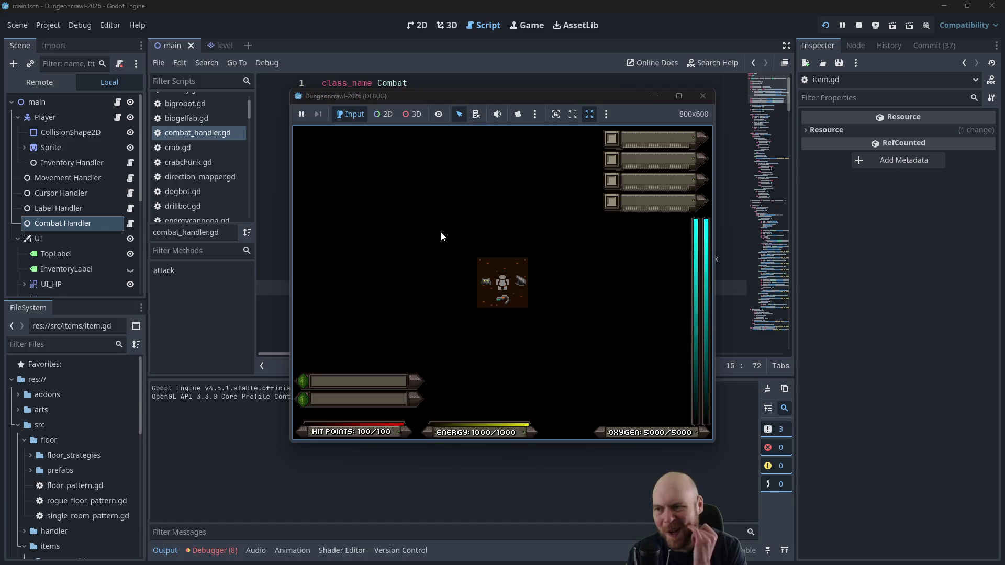
{"action": "key", "text": "Down"}
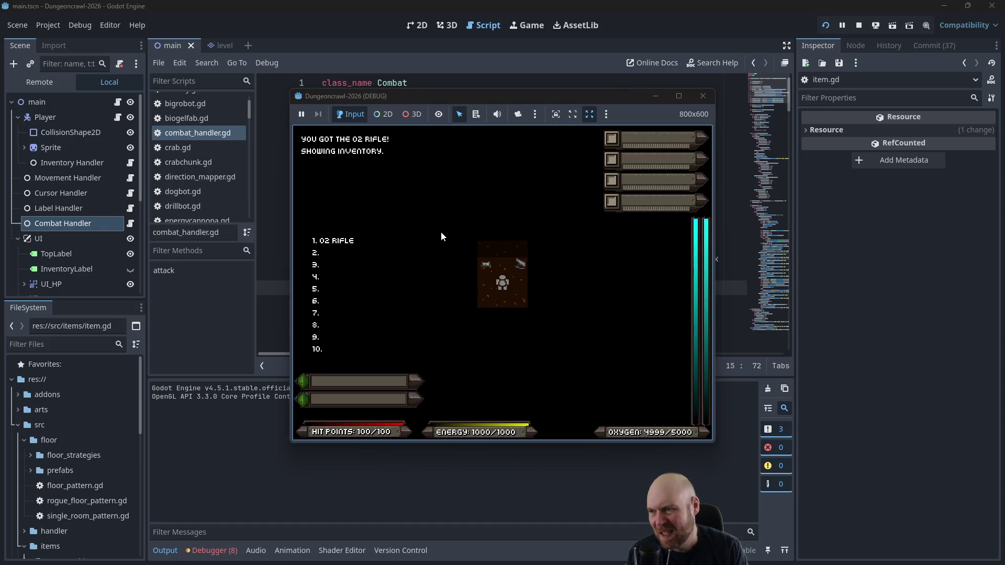
{"action": "key", "text": "1"}
{"action": "key", "text": "f"}
{"action": "key", "text": "Return"}
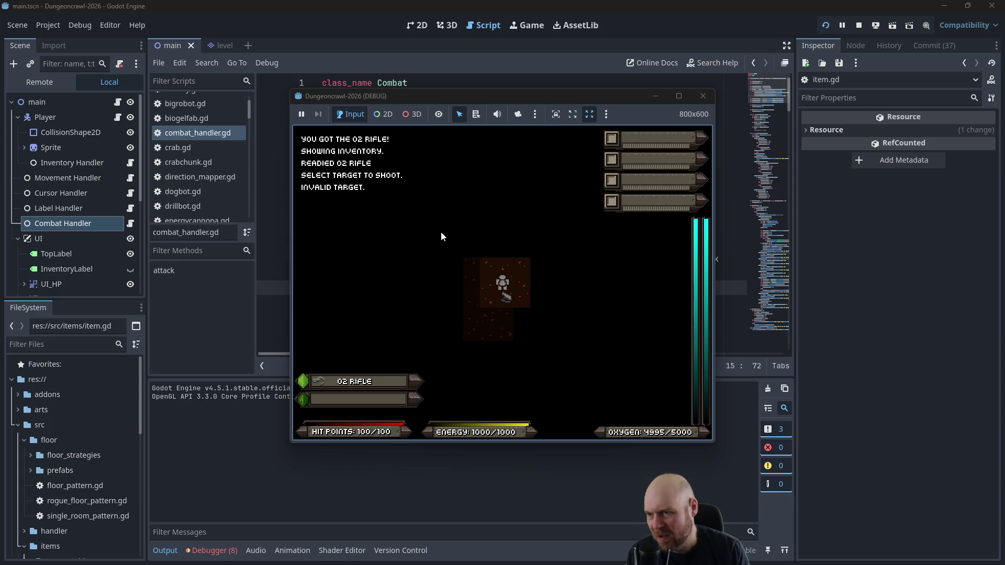
{"action": "left_click", "coordinate": [683, 96]}
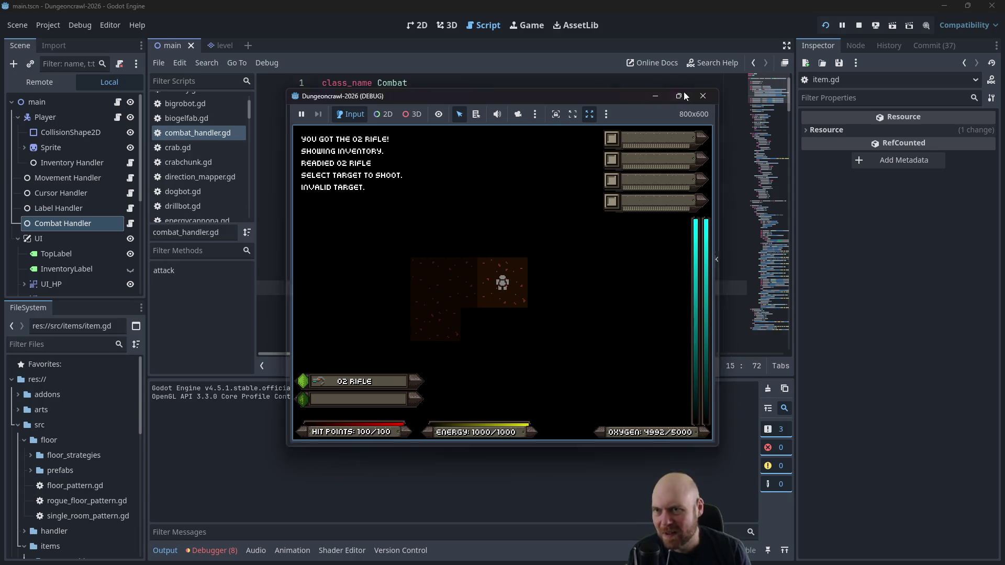
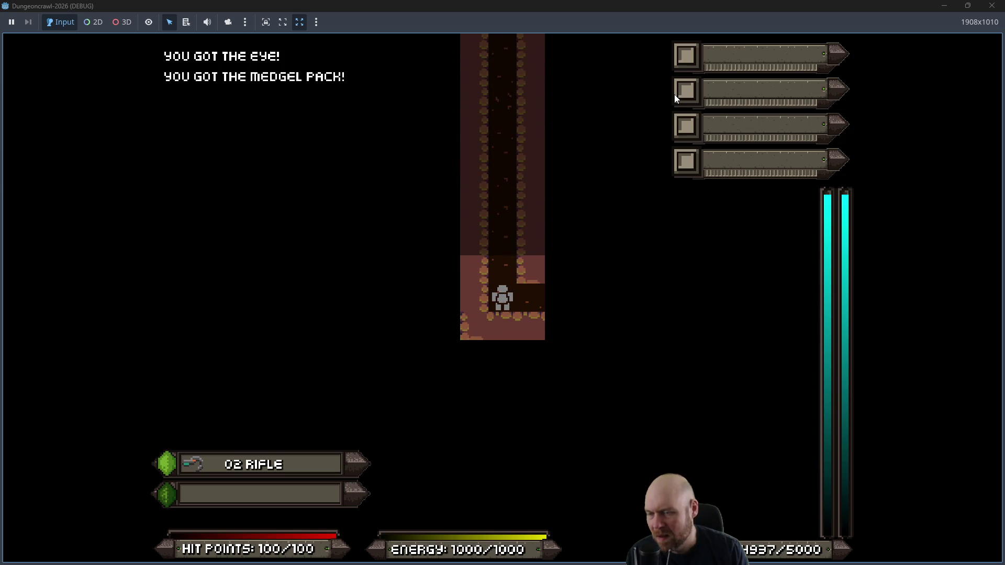
Step: Walk right, fight the Martian butterfly with punches and O2 Rifle shots, then stop the game
{"action": "key", "text": "Right"}
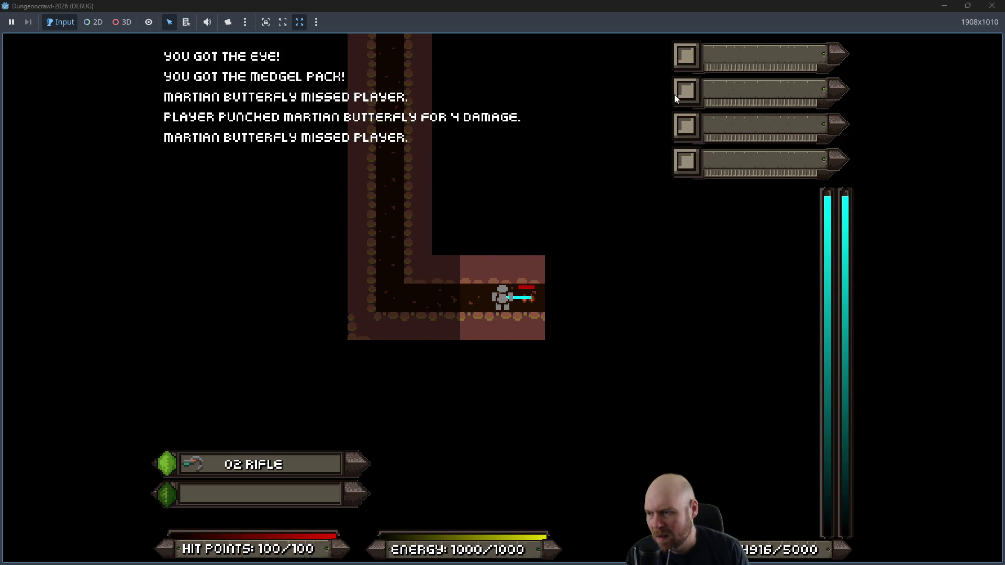
{"action": "key", "text": "Right"}
{"action": "key", "text": "Right"}
{"action": "key", "text": "Right"}
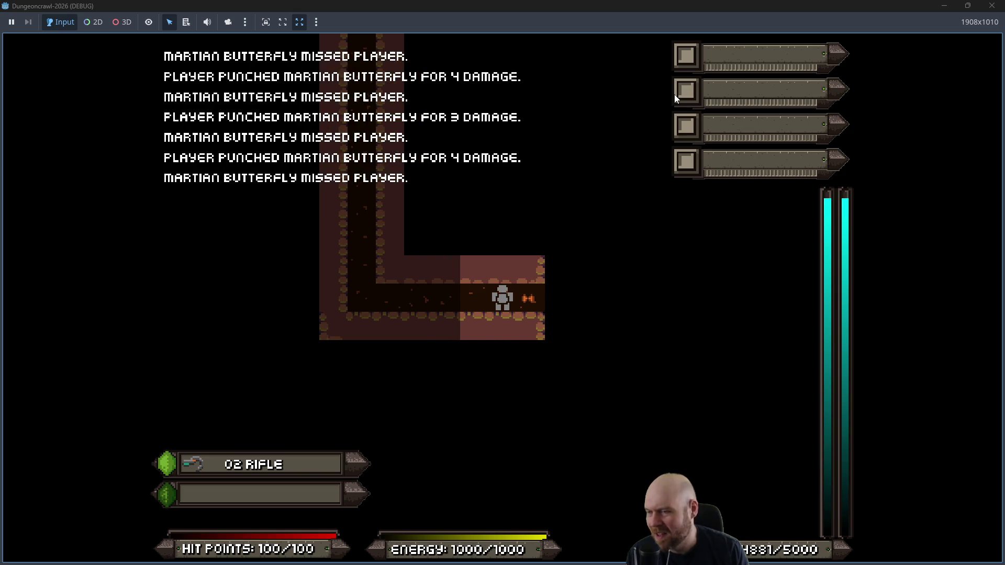
{"action": "key", "text": "Right"}
{"action": "key", "text": "f"}
{"action": "key", "text": "Right"}
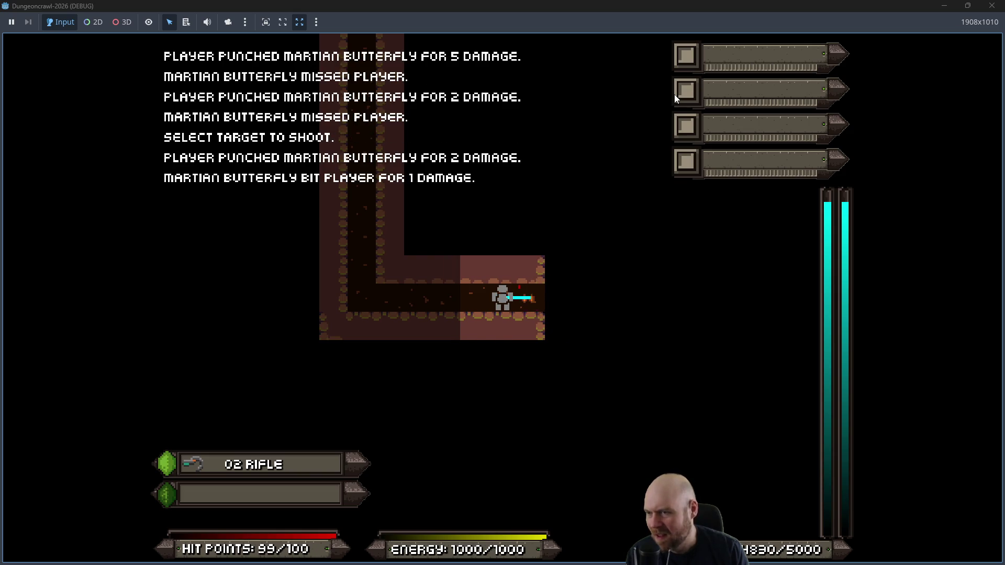
{"action": "key", "text": "f"}
{"action": "key", "text": "Right"}
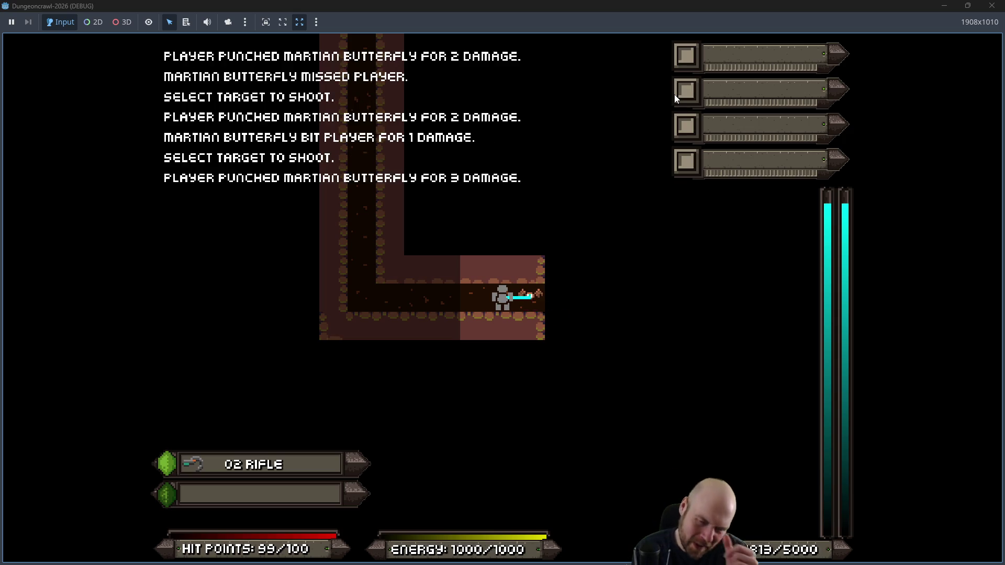
{"action": "left_click", "coordinate": [992, 6]}
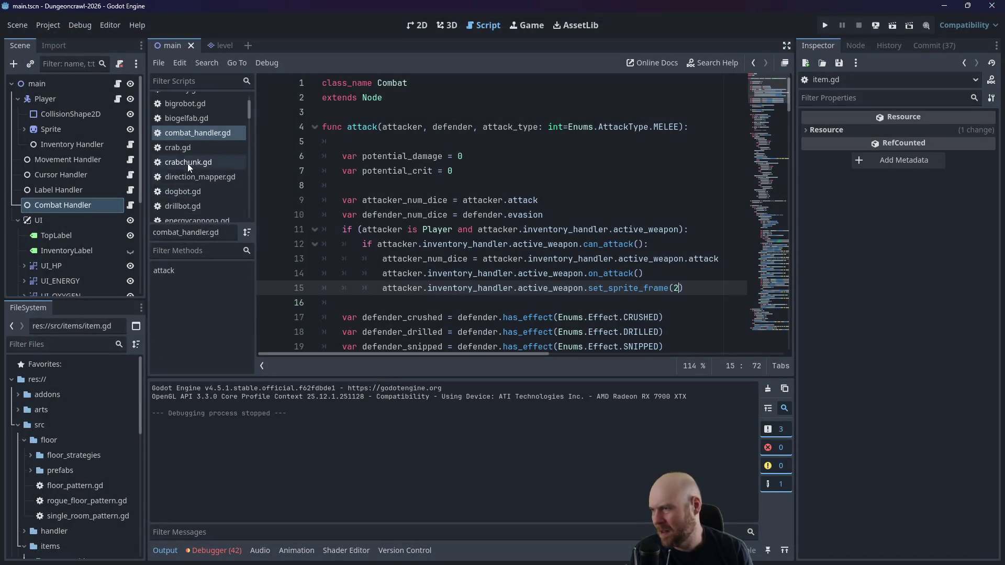
Step: Change update_tool_box(tool_slots) to update_weapon_box(weapon_slots) on main.gd line 253, save, and rerun
{"action": "scroll", "coordinate": [18, 465], "scroll_direction": "down", "scroll_amount": 1}
{"action": "key", "text": "alt+Left"}
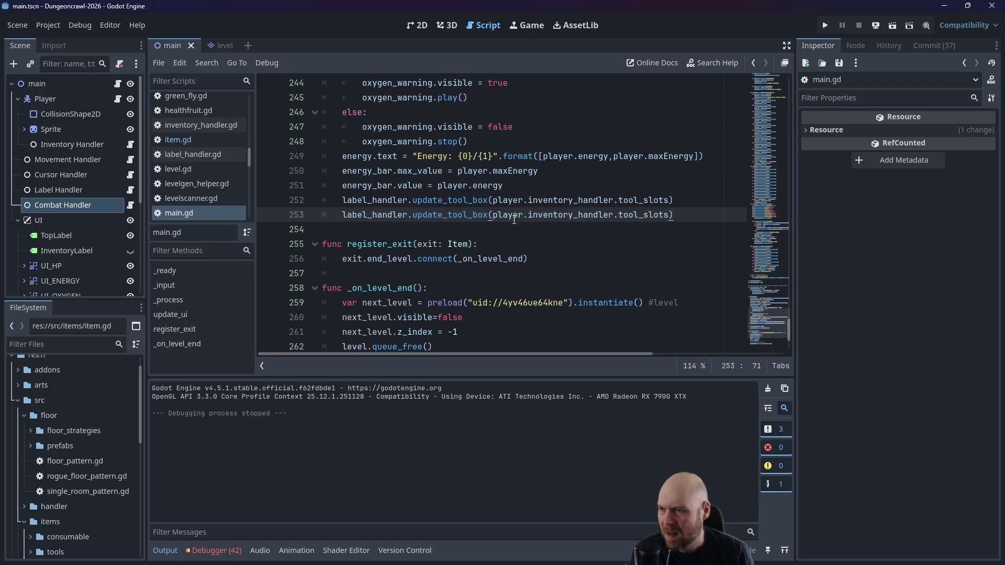
{"action": "left_click", "coordinate": [466, 218]}
{"action": "key", "text": "BackSpace"}
{"action": "key", "text": "BackSpace"}
{"action": "key", "text": "BackSpace"}
{"action": "type", "text": "weapon"}
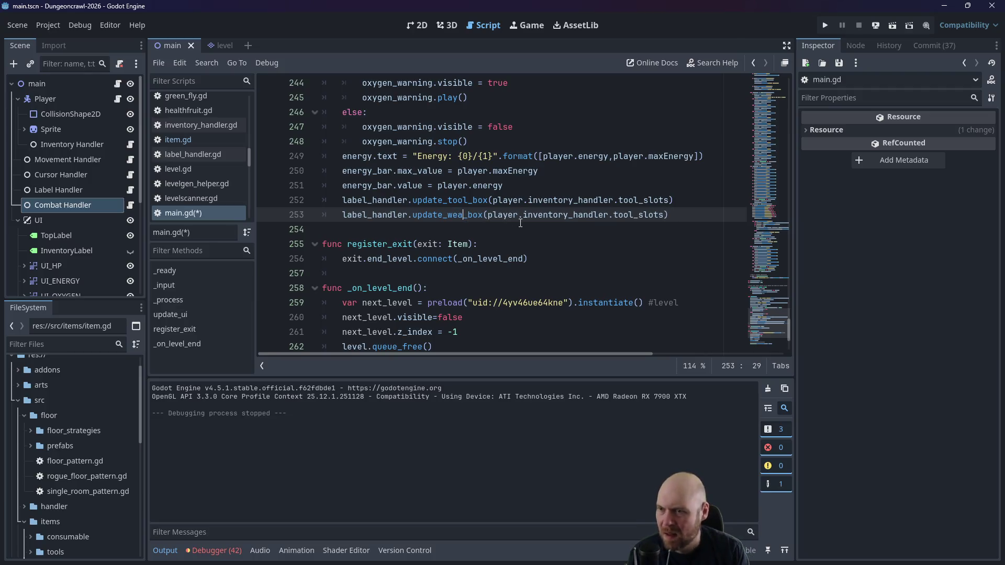
{"action": "left_click_drag", "start_coordinate": [627, 214], "coordinate": [649, 215]}
{"action": "type", "text": "weapon"}
{"action": "key", "text": "ctrl+s"}
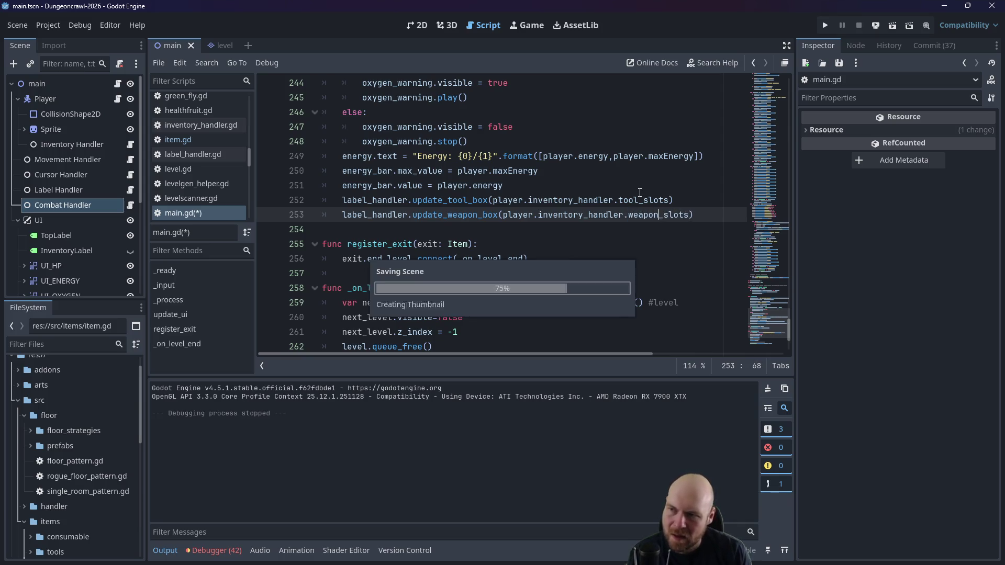
{"action": "left_click", "coordinate": [830, 29]}
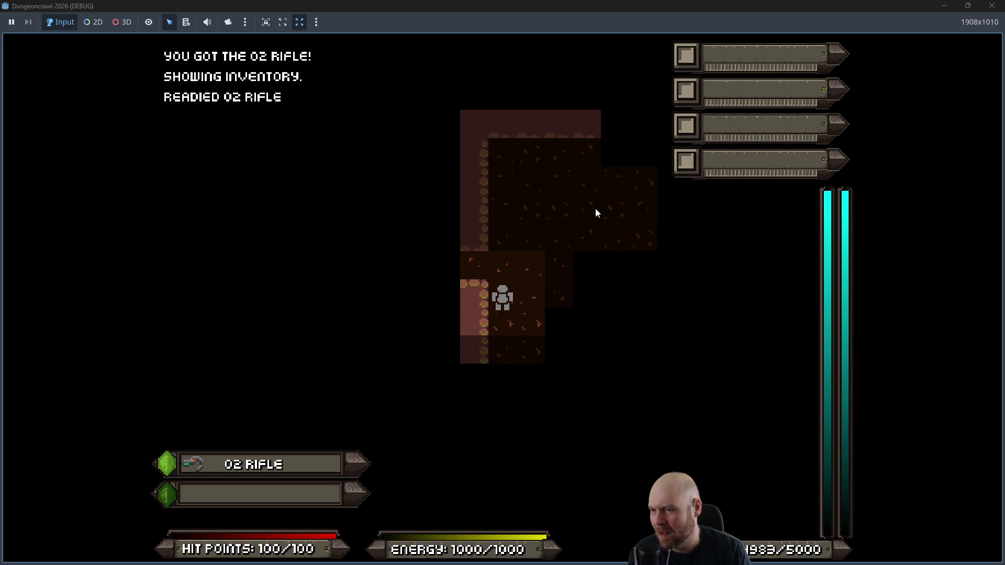
Step: Move left and alternate rifle shots and punches at the Martian butterfly, then continue right
{"action": "key", "text": "Left"}
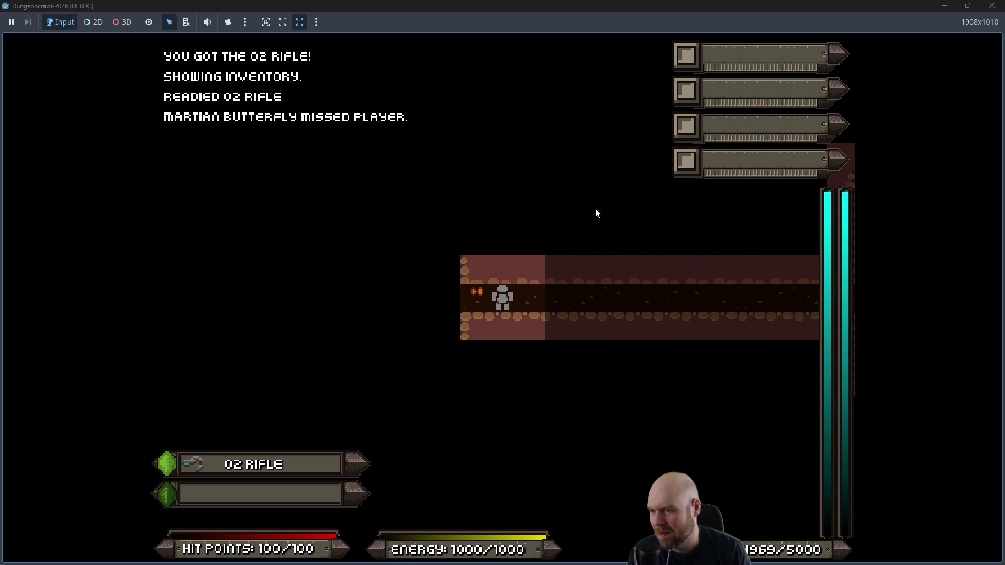
{"action": "key", "text": "f"}
{"action": "key", "text": "Left"}
{"action": "key", "text": "f"}
{"action": "key", "text": "Left"}
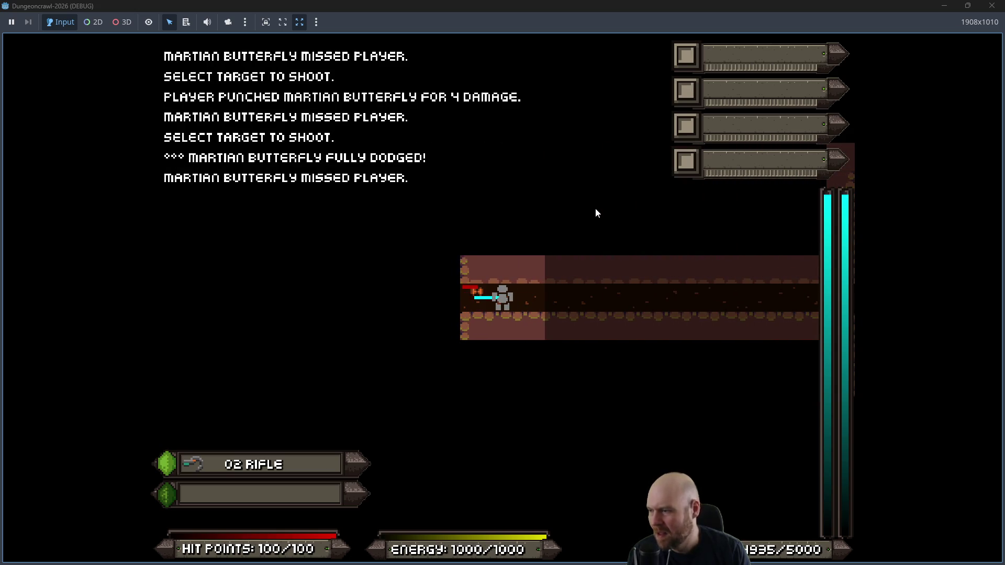
{"action": "key", "text": "f"}
{"action": "key", "text": "Left"}
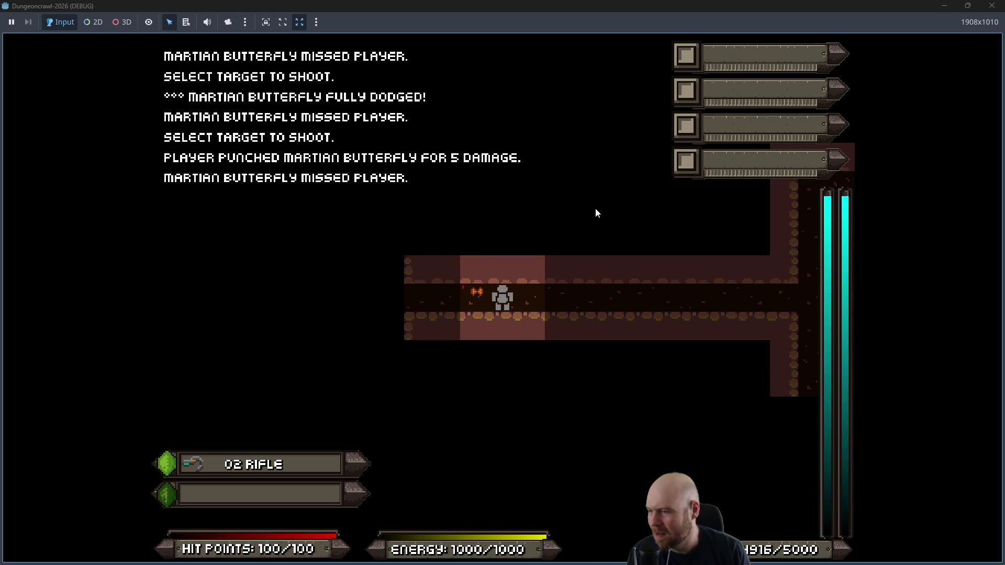
{"action": "key", "text": "f"}
{"action": "key", "text": "Left"}
{"action": "key", "text": "f"}
{"action": "key", "text": "Left"}
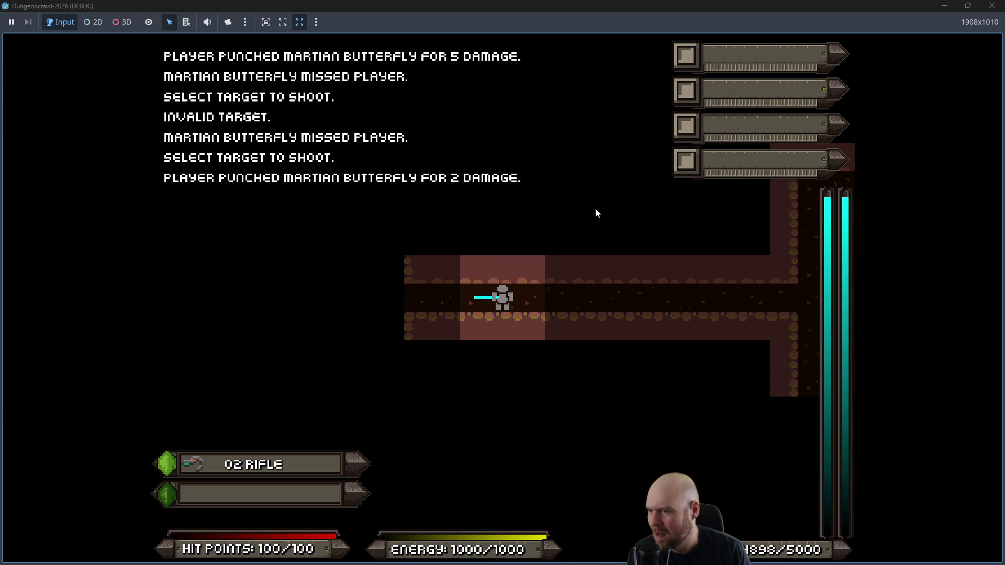
{"action": "key", "text": "Right"}
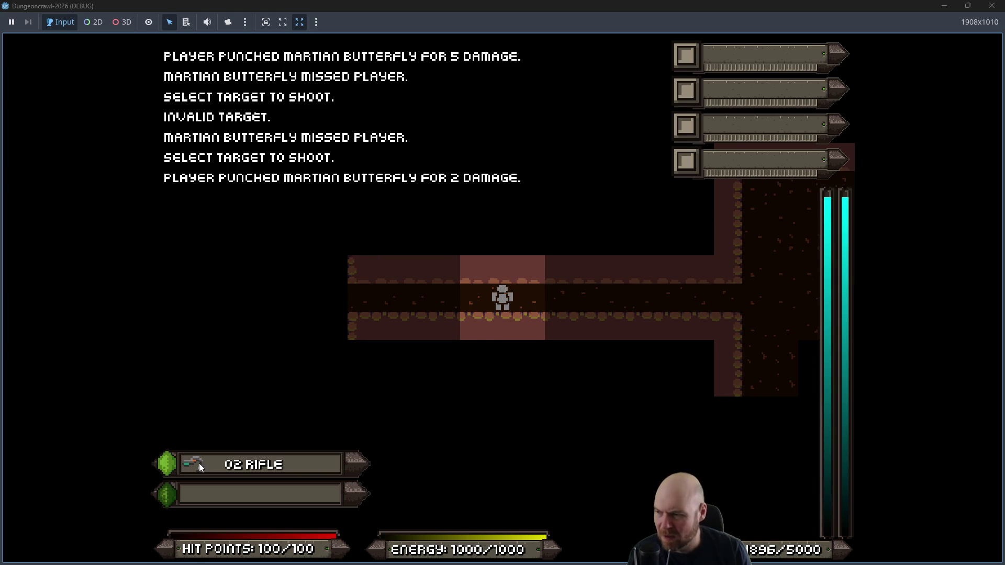
Step: Stop the game and add print(webSprite.frame) after line 80 of label_handler.gd, then run
{"action": "left_click", "coordinate": [991, 6]}
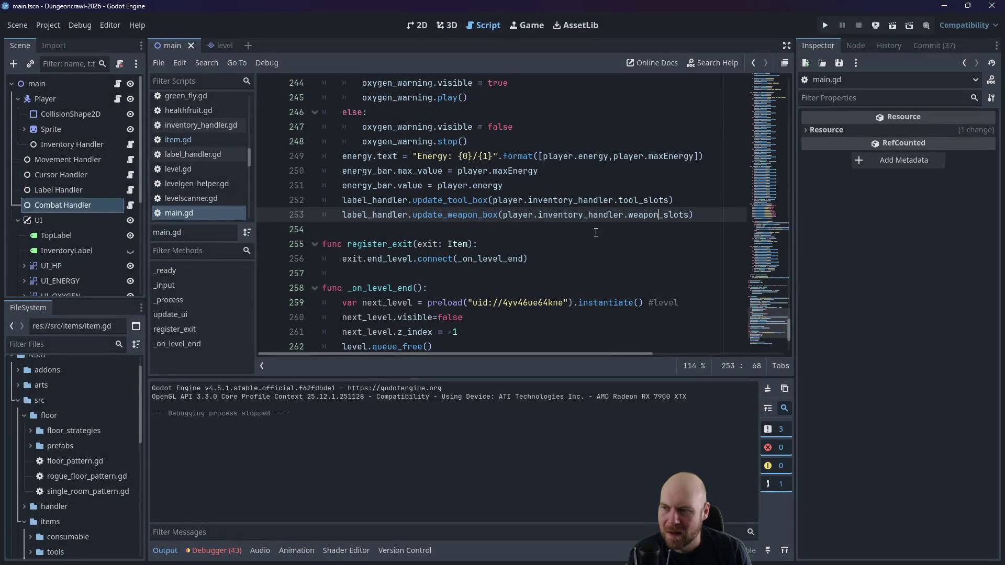
{"action": "scroll", "coordinate": [186, 177], "scroll_direction": "down", "scroll_amount": 3}
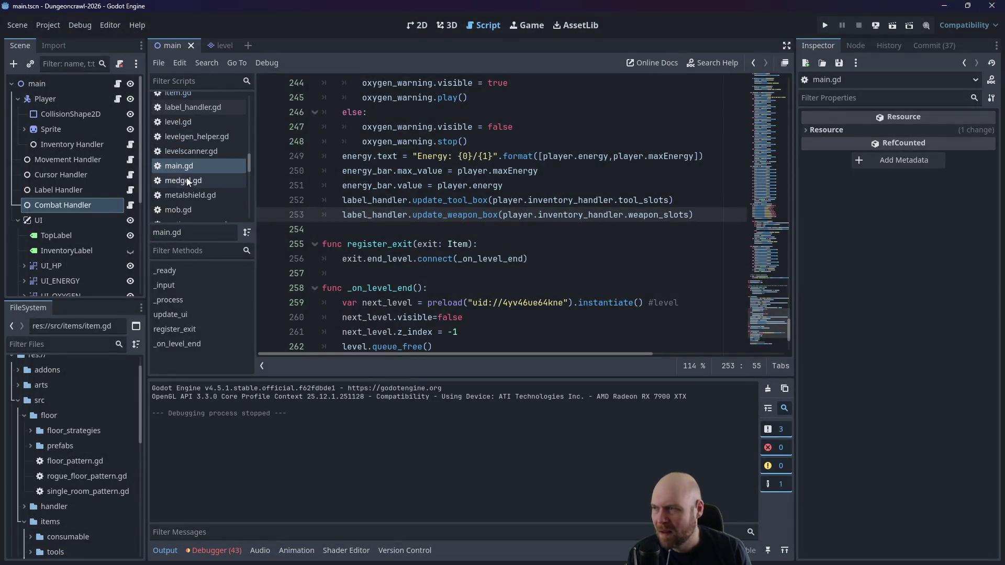
{"action": "left_click", "coordinate": [129, 204]}
{"action": "scroll", "coordinate": [498, 253], "scroll_direction": "up", "scroll_amount": 5}
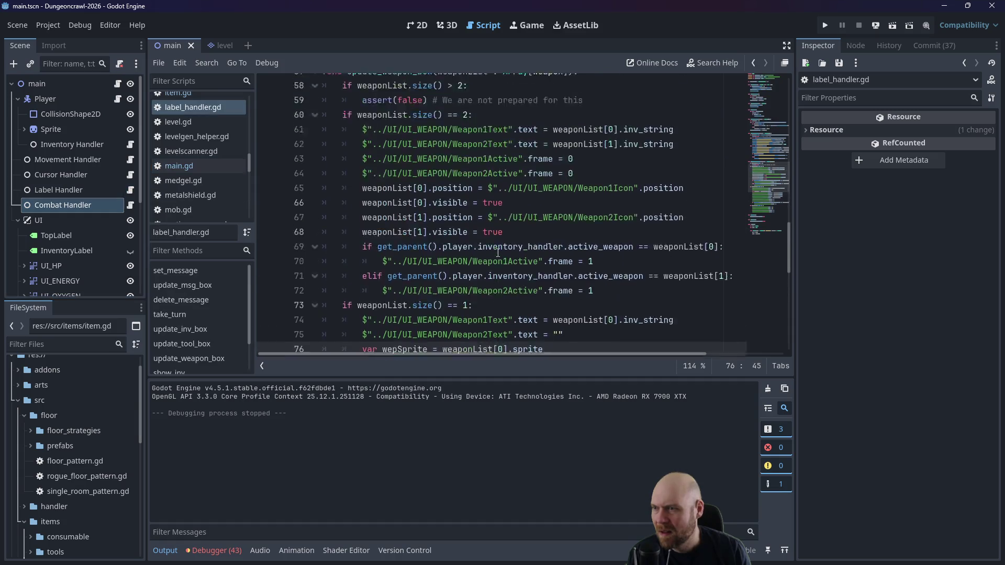
{"action": "scroll", "coordinate": [432, 236], "scroll_direction": "down", "scroll_amount": 6}
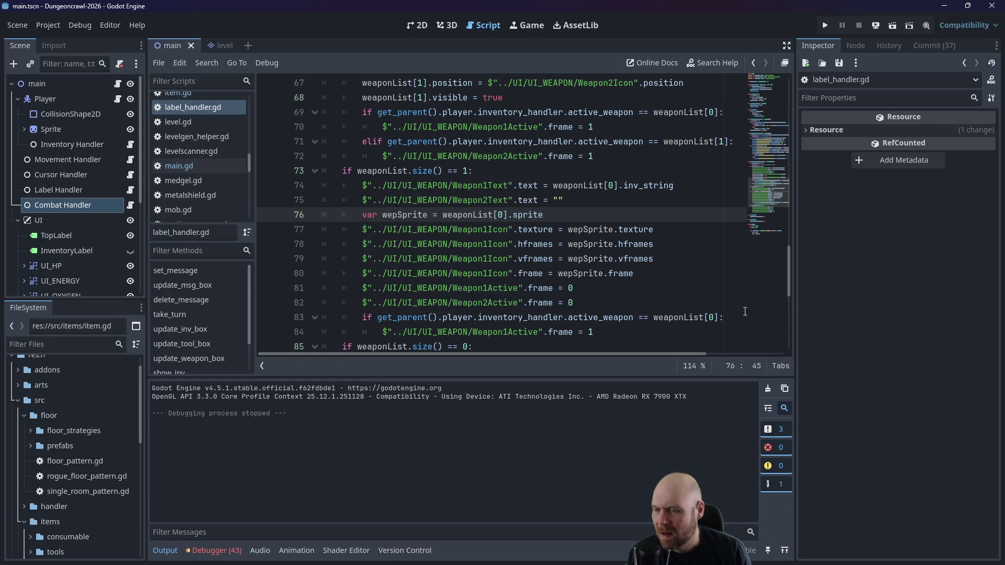
{"action": "scroll", "coordinate": [646, 292], "scroll_direction": "down", "scroll_amount": 1}
{"action": "left_click", "coordinate": [661, 231]}
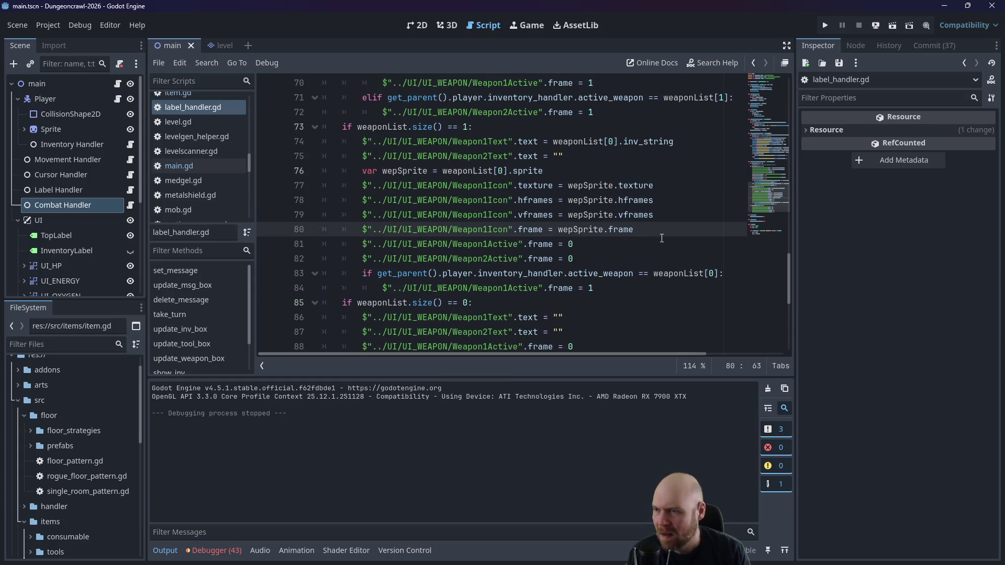
{"action": "key", "text": "Return"}
{"action": "type", "text": "pri"}
{"action": "type", "text": "webSprite.frame"}
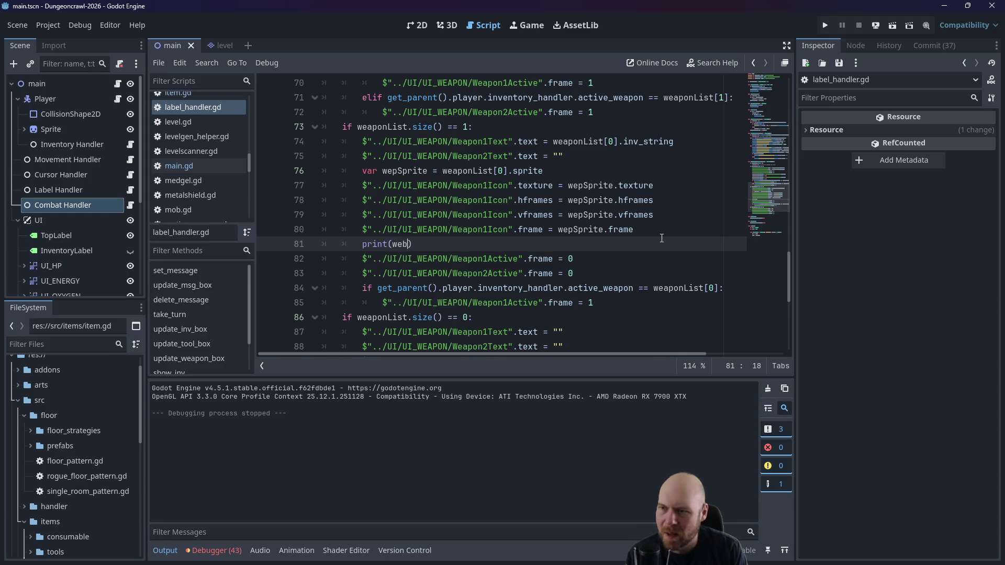
{"action": "left_click", "coordinate": [825, 25]}
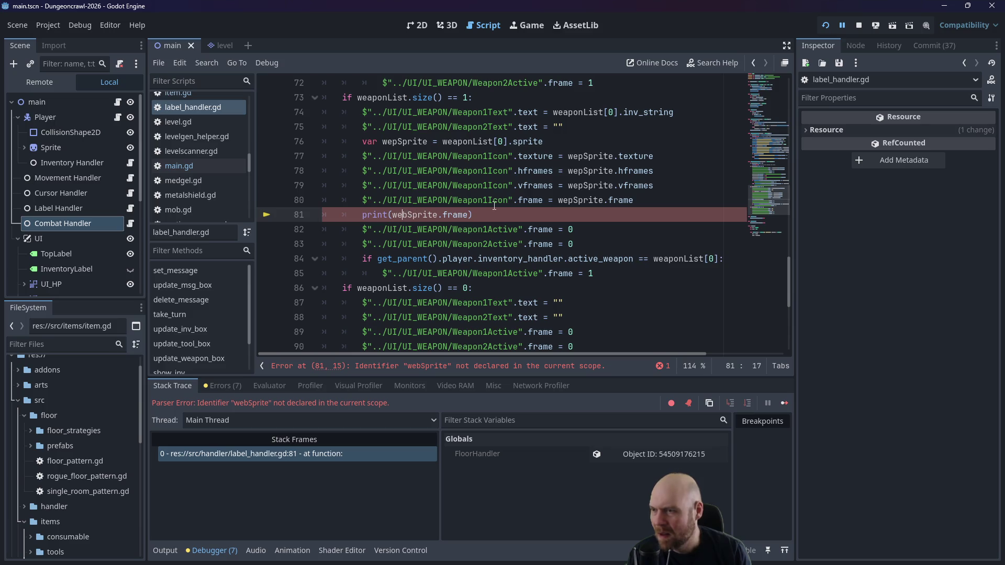
Step: Correct webSprite to wepSprite, save label_handler.gd, and dismiss the Load Errors message
{"action": "key", "text": "BackSpace"}
{"action": "type", "text": "p"}
{"action": "key", "text": "ctrl+s"}
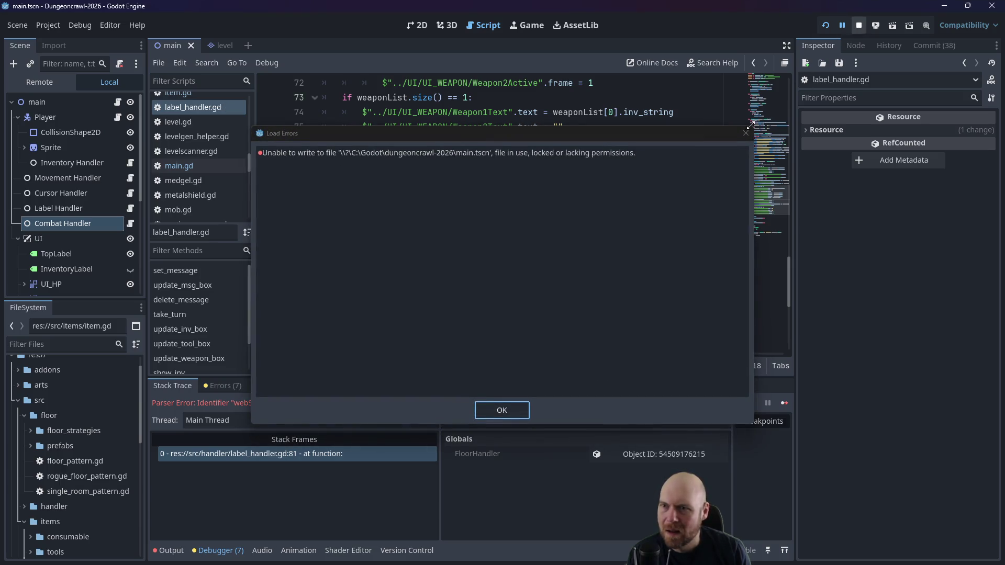
{"action": "left_click", "coordinate": [743, 139]}
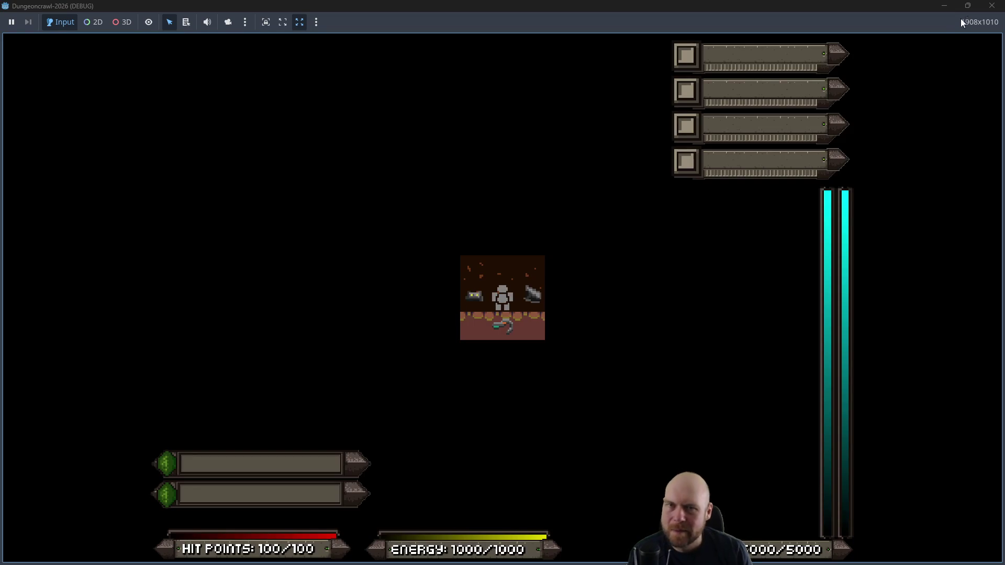
Step: Switch on the Floodlight, fire the rifle at the butterfly, and restore the game to a floating window
{"action": "left_click", "coordinate": [992, 6]}
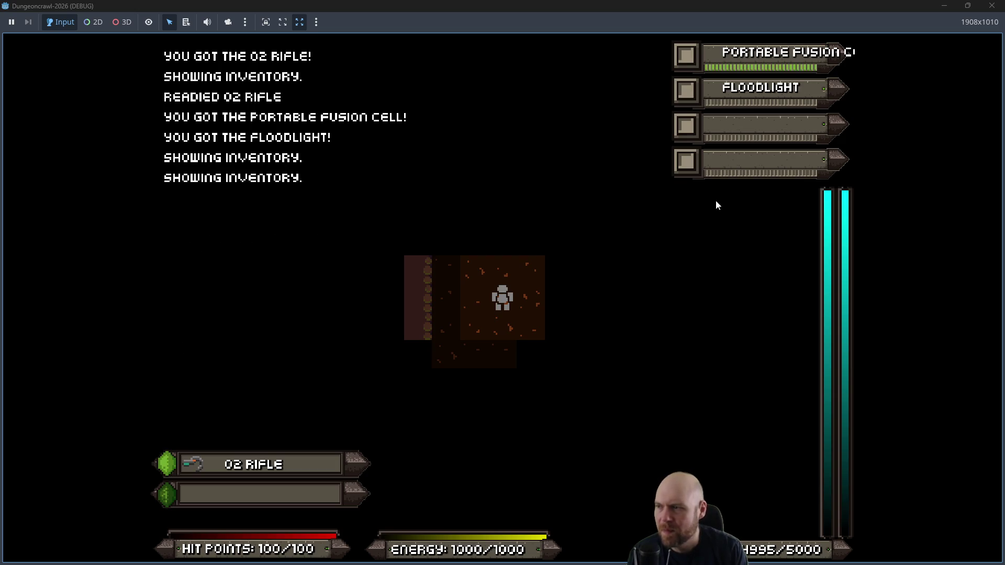
{"action": "key", "text": "2"}
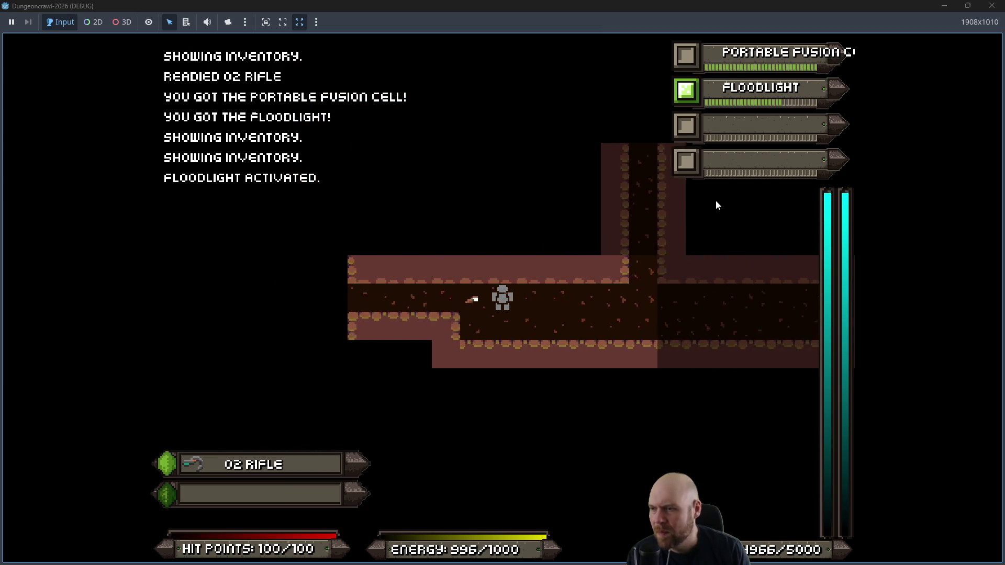
{"action": "key", "text": "f"}
{"action": "key", "text": "f"}
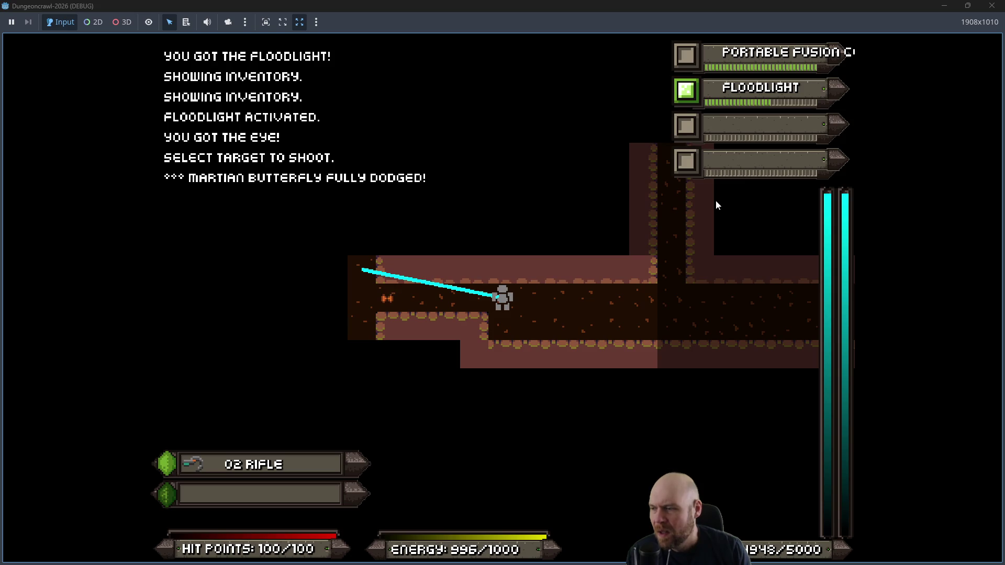
{"action": "key", "text": "f"}
{"action": "key", "text": "f"}
{"action": "key", "text": "f"}
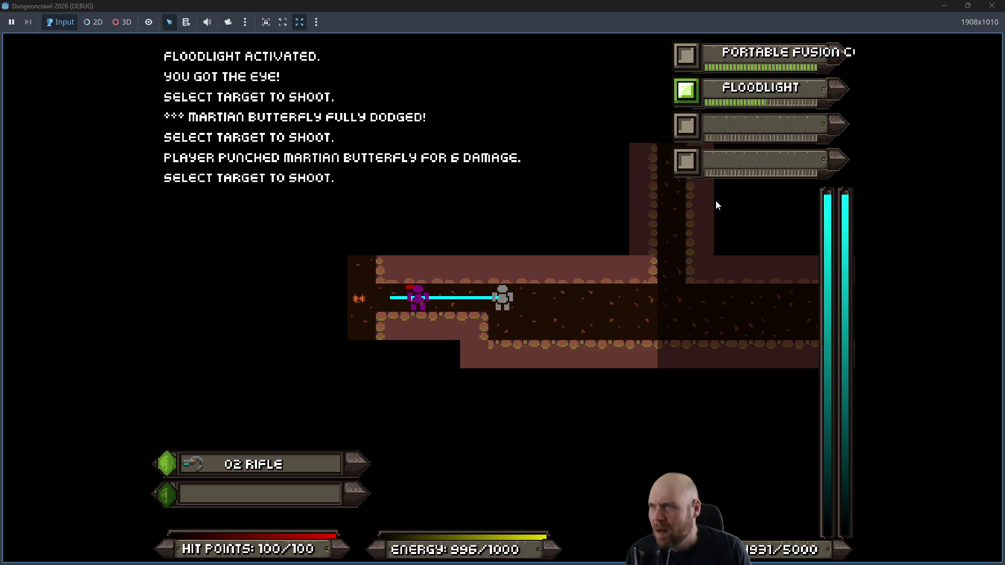
{"action": "left_click", "coordinate": [967, 5]}
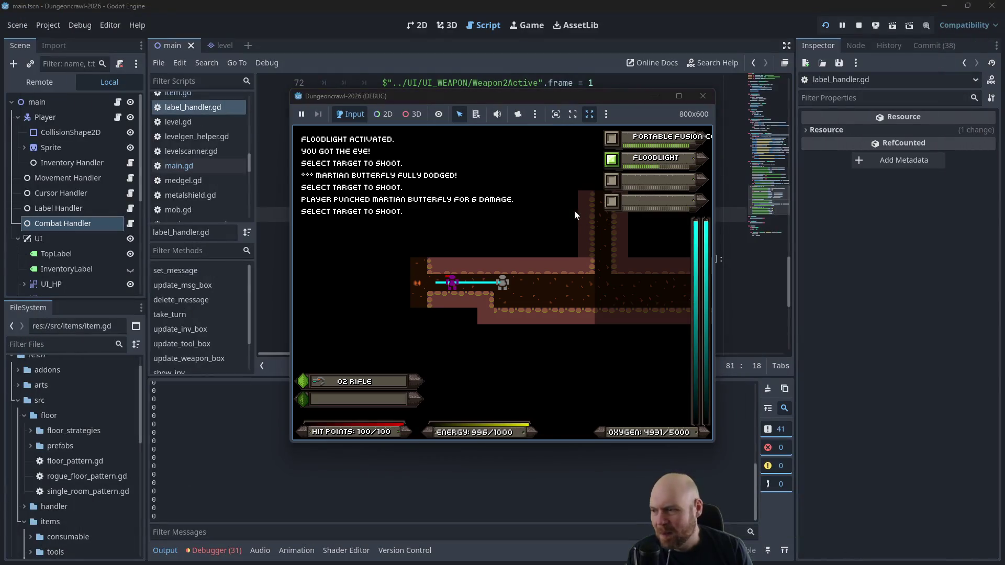
Step: Punch the butterfly once more and close the game window
{"action": "left_click", "coordinate": [449, 281]}
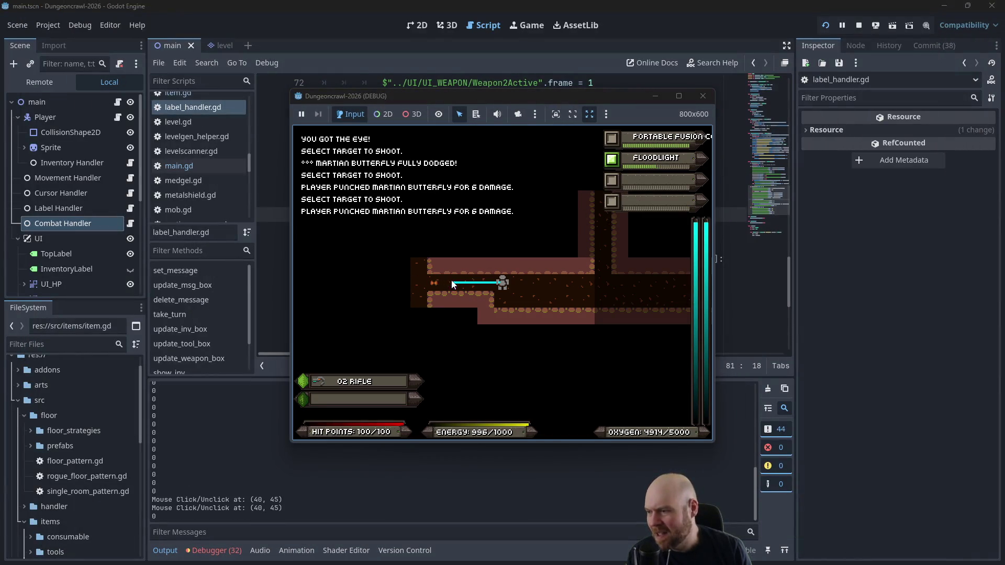
{"action": "left_click", "coordinate": [701, 98]}
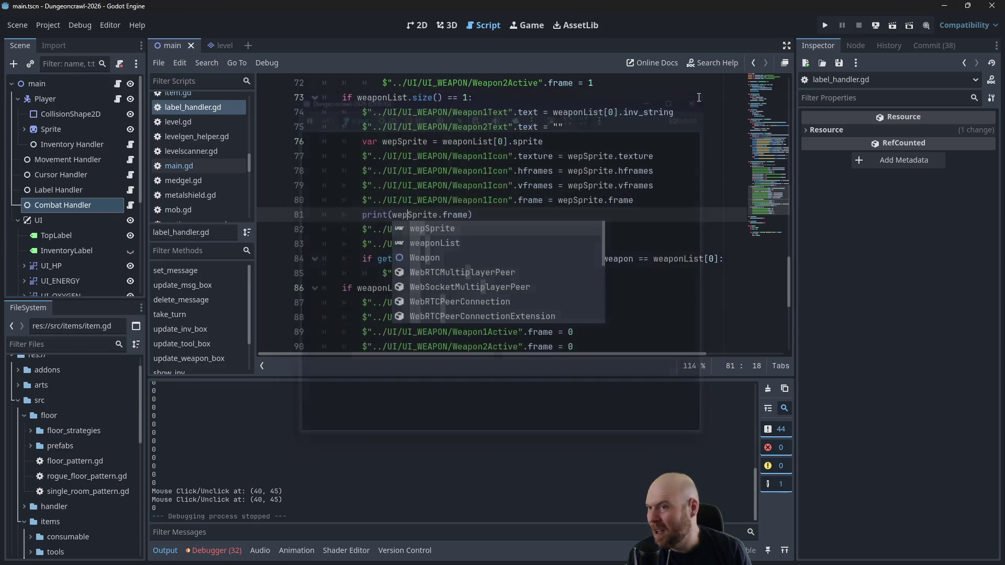
{"action": "scroll", "coordinate": [219, 194], "scroll_direction": "up", "scroll_amount": 1}
{"action": "scroll", "coordinate": [413, 158], "scroll_direction": "up", "scroll_amount": 2}
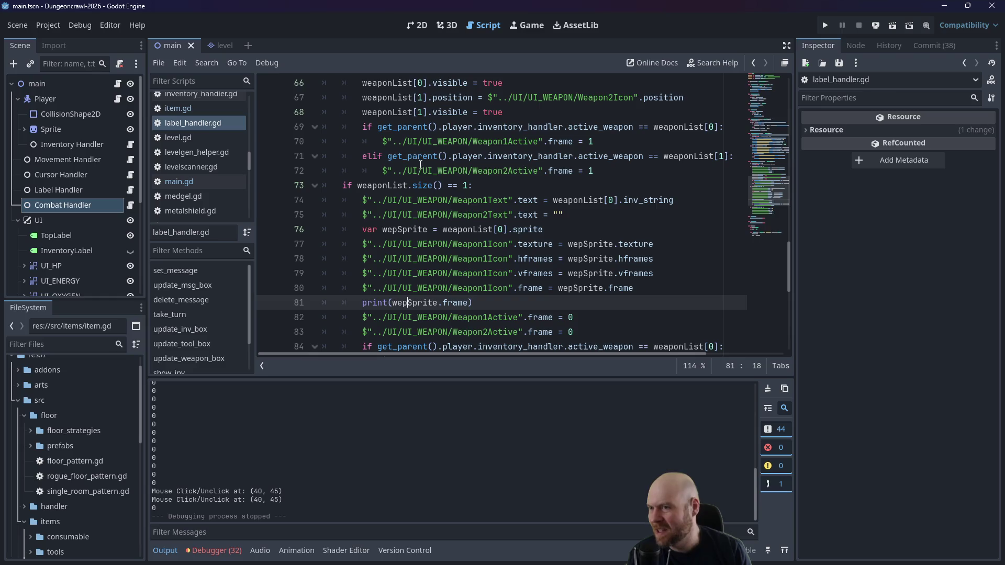
{"action": "scroll", "coordinate": [184, 164], "scroll_direction": "up", "scroll_amount": 4}
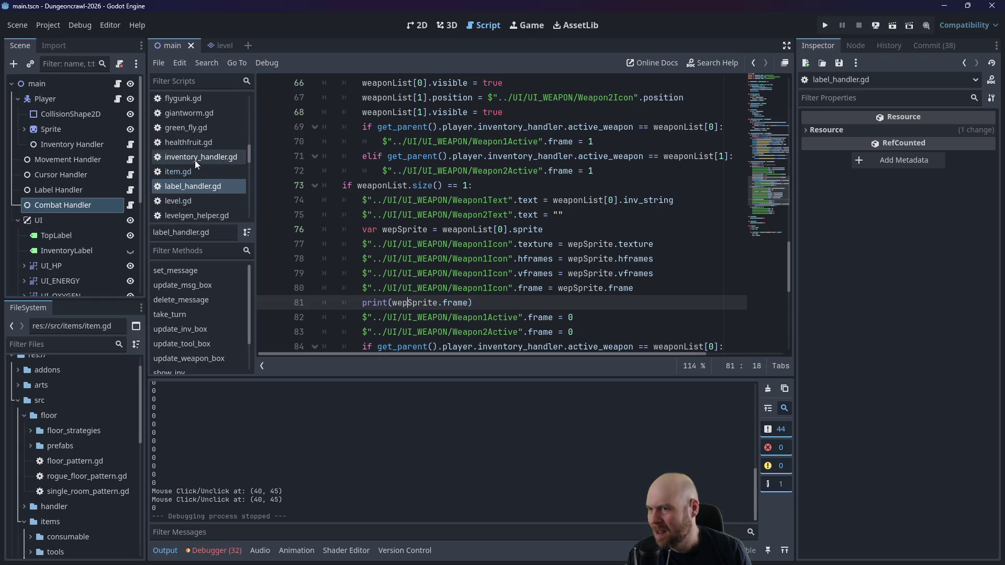
{"action": "left_click_drag", "start_coordinate": [249, 156], "coordinate": [247, 101]}
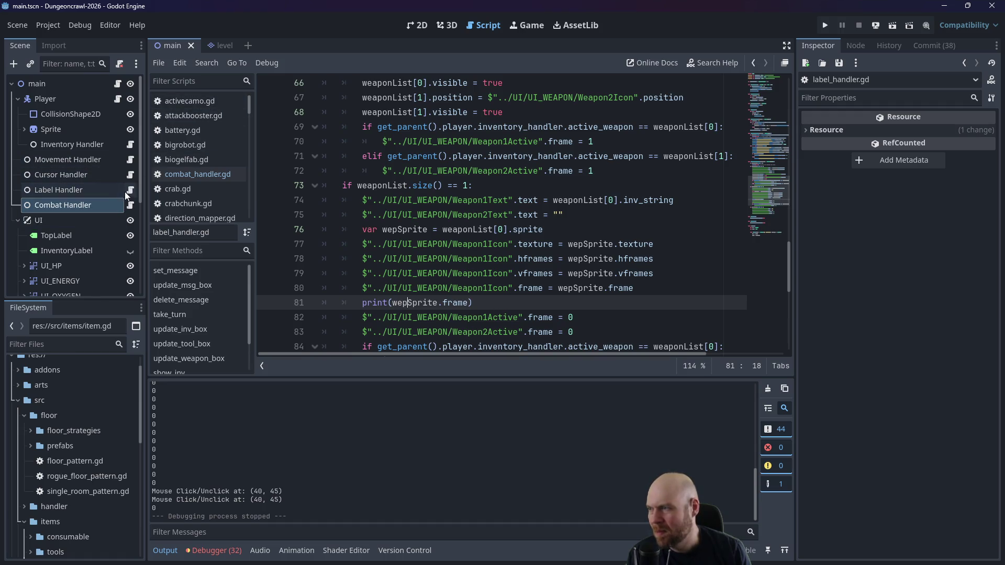
Step: Change set_sprite_frame(2) to set_sprite_frame(1) on line 15 of combat_handler.gd and run the game
{"action": "double_click", "coordinate": [116, 205]}
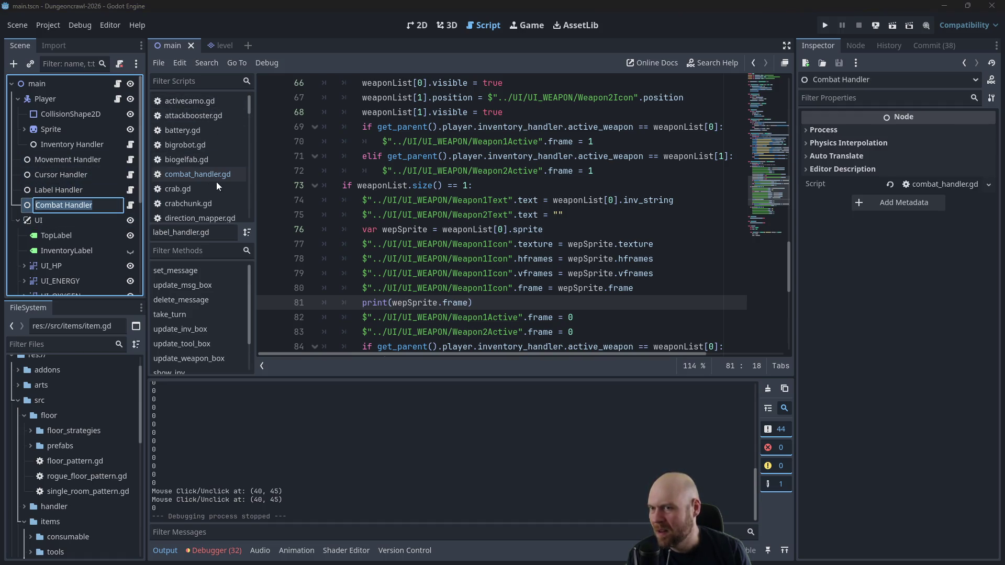
{"action": "left_click", "coordinate": [131, 205]}
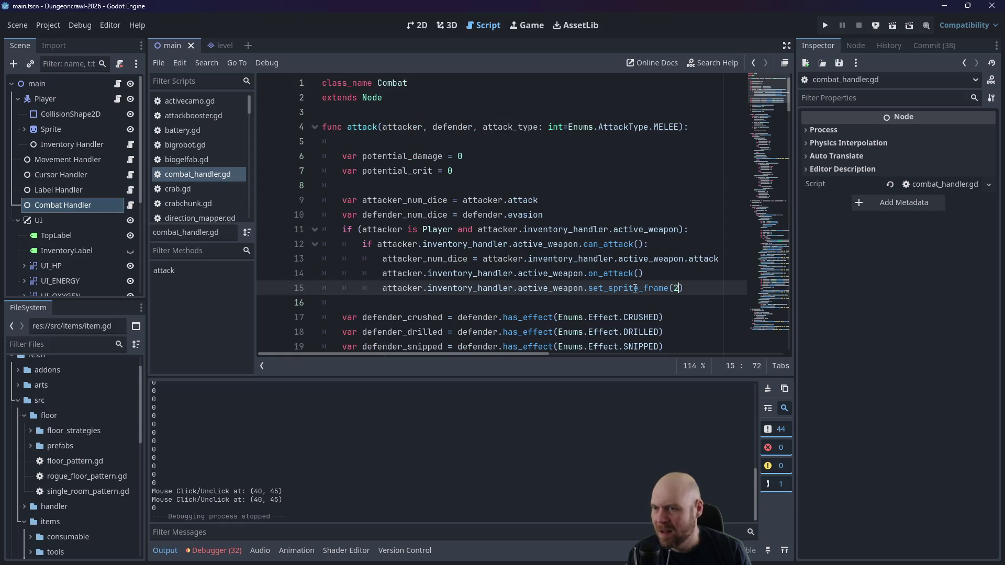
{"action": "double_click", "coordinate": [675, 288]}
{"action": "type", "text": "1"}
{"action": "left_click", "coordinate": [824, 26]}
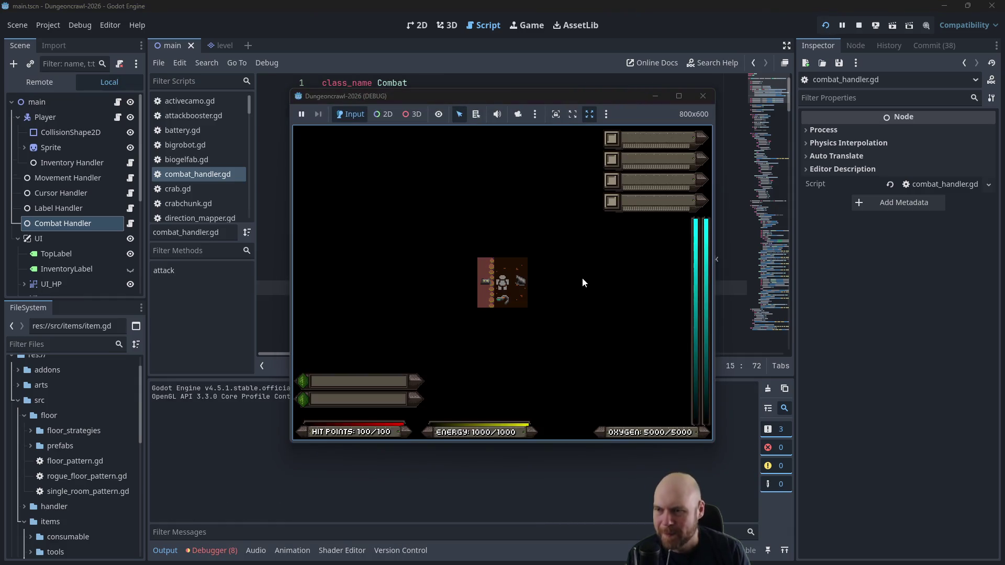
Step: Pick up and ready the O2 Rifle, then enlarge the game window to full screen
{"action": "key", "text": "i"}
{"action": "key", "text": "1"}
{"action": "key", "text": "Right"}
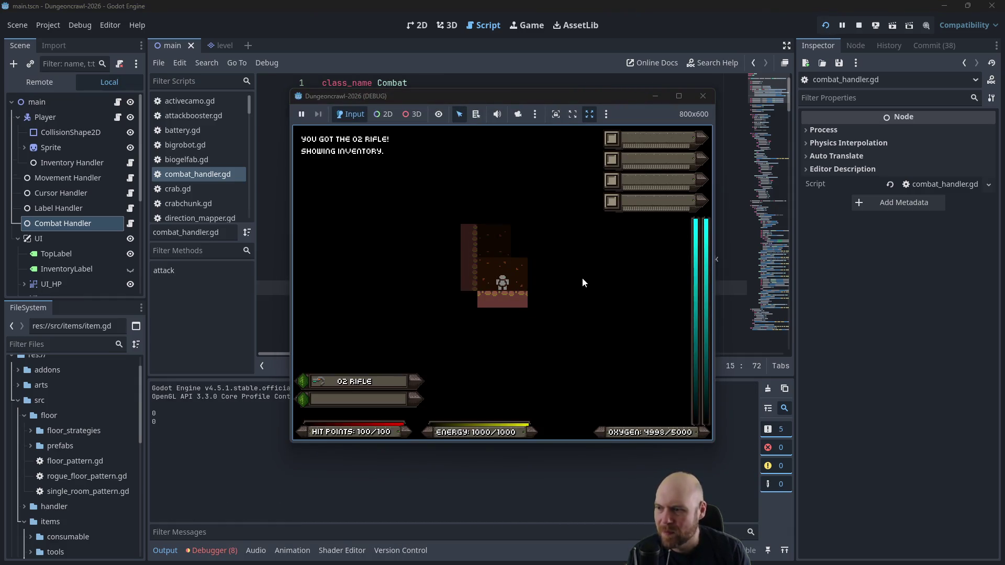
{"action": "key", "text": "Right"}
{"action": "key", "text": "Right"}
{"action": "key", "text": "Right"}
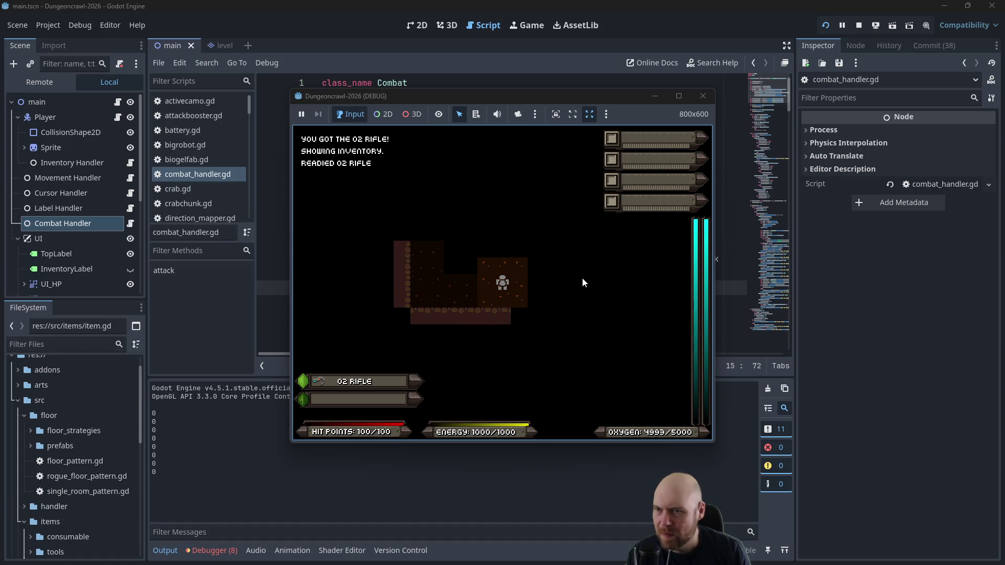
{"action": "left_click", "coordinate": [673, 97]}
Step: Walk through the dungeon to pick up and activate the Motion Tracker
{"action": "key", "text": "Right"}
{"action": "key", "text": "Up"}
{"action": "key", "text": "Up"}
{"action": "key", "text": "Up"}
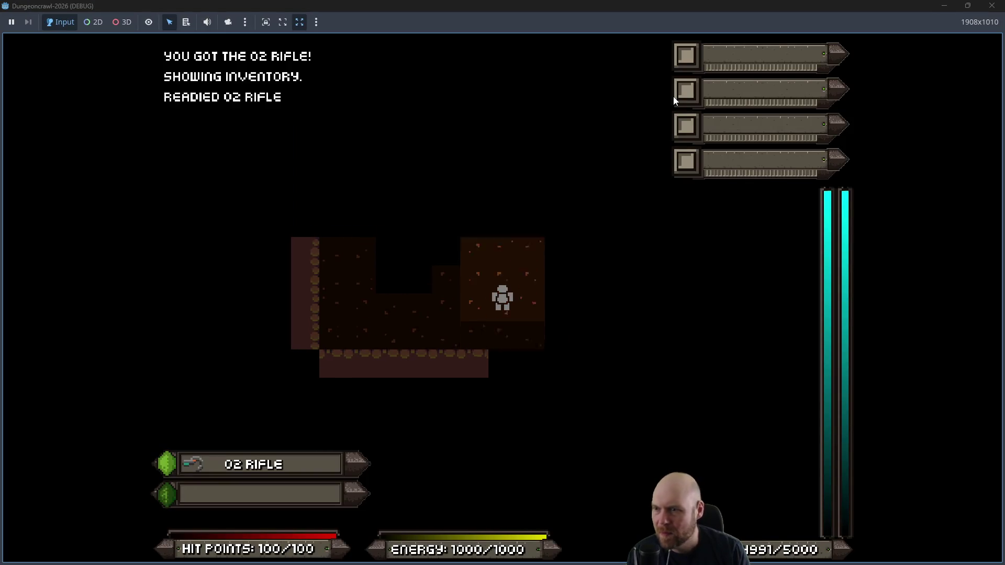
{"action": "key", "text": "Left"}
{"action": "key", "text": "Down"}
{"action": "key", "text": "Right"}
{"action": "key", "text": "Right"}
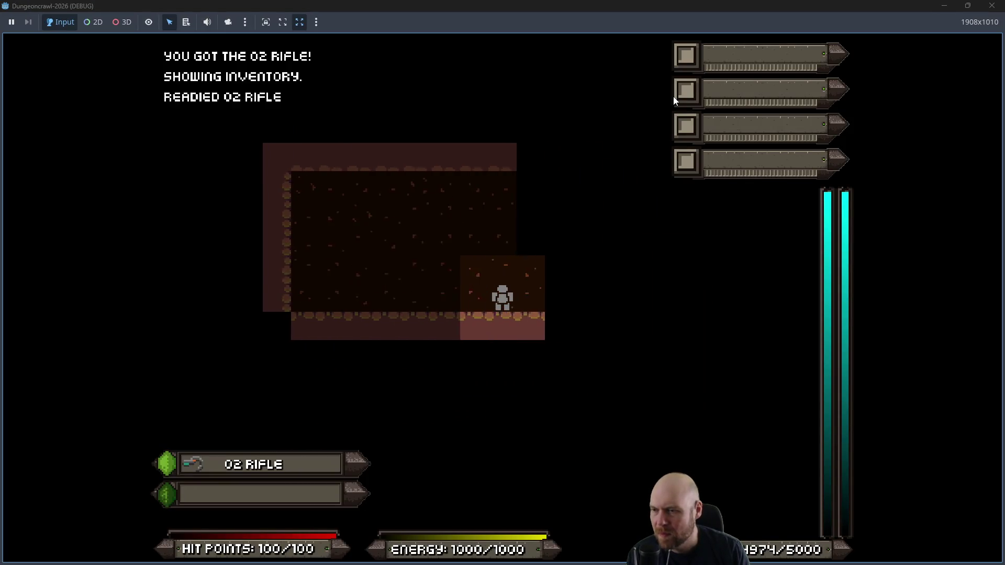
{"action": "key", "text": "Up"}
{"action": "key", "text": "Up"}
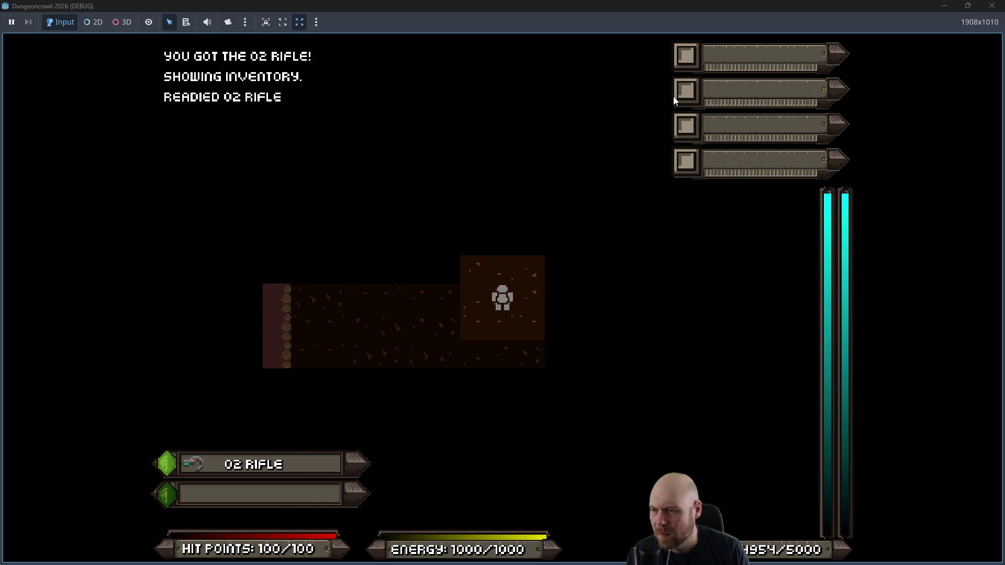
{"action": "key", "text": "Up"}
{"action": "key", "text": "Right"}
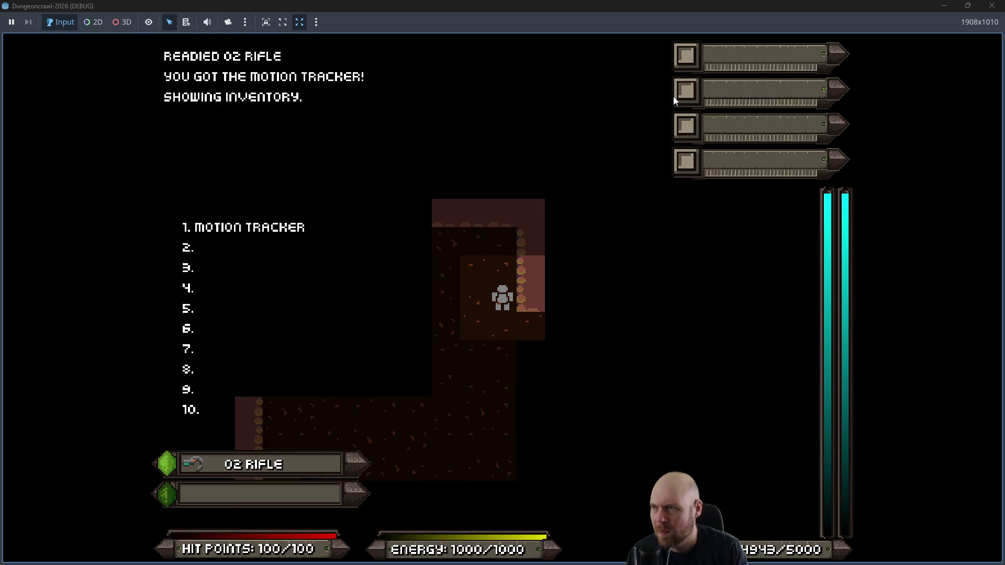
{"action": "key", "text": "1"}
Step: Advance to the rogue bat, attack it with shots and punches, then stop the game with F8
{"action": "key", "text": "Down"}
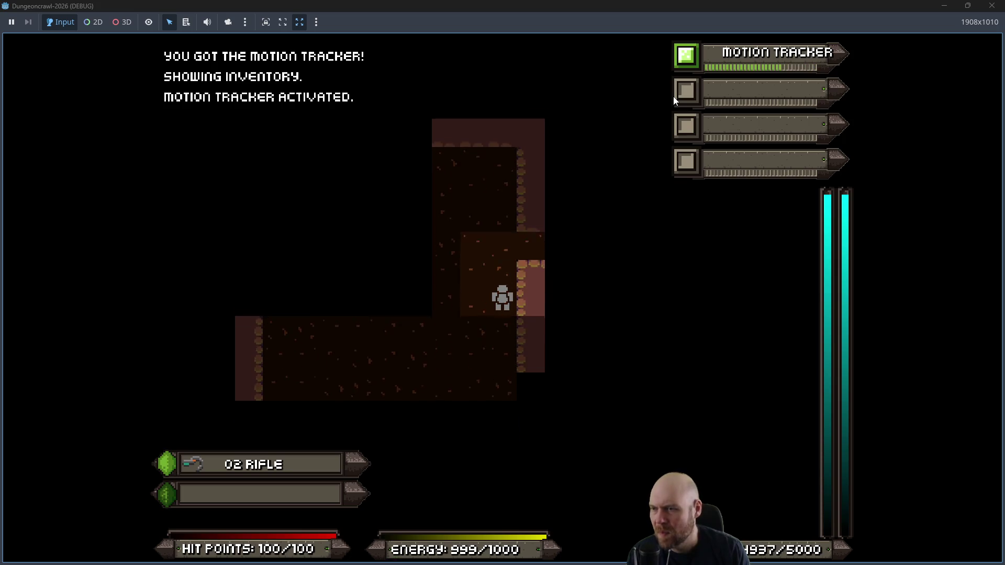
{"action": "key", "text": "Right"}
{"action": "key", "text": "Right"}
{"action": "key", "text": "Right"}
{"action": "key", "text": "Right"}
{"action": "key", "text": "Right"}
{"action": "key", "text": "f"}
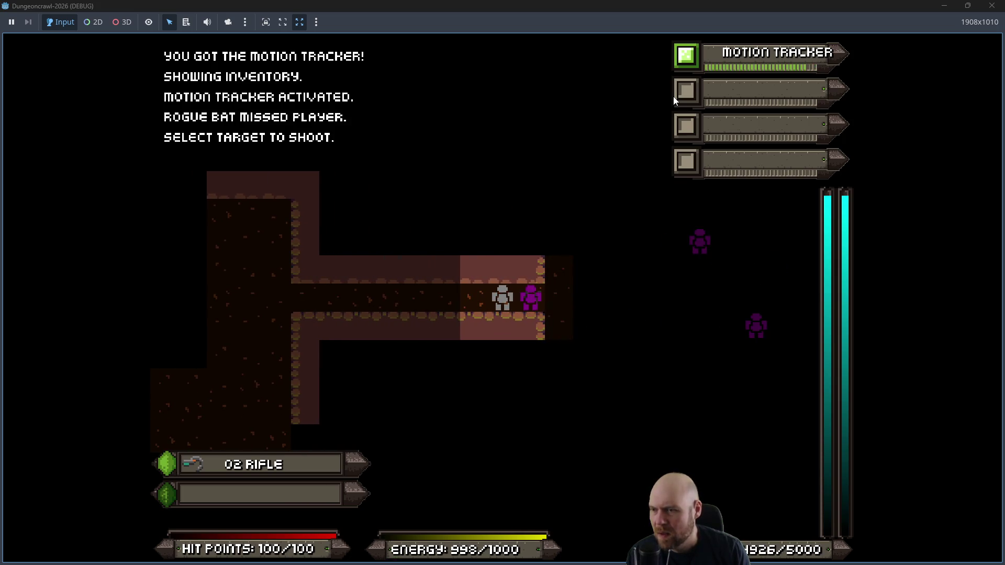
{"action": "key", "text": "Return"}
{"action": "key", "text": "f"}
{"action": "key", "text": "Return"}
{"action": "key", "text": "f"}
{"action": "key", "text": "Return"}
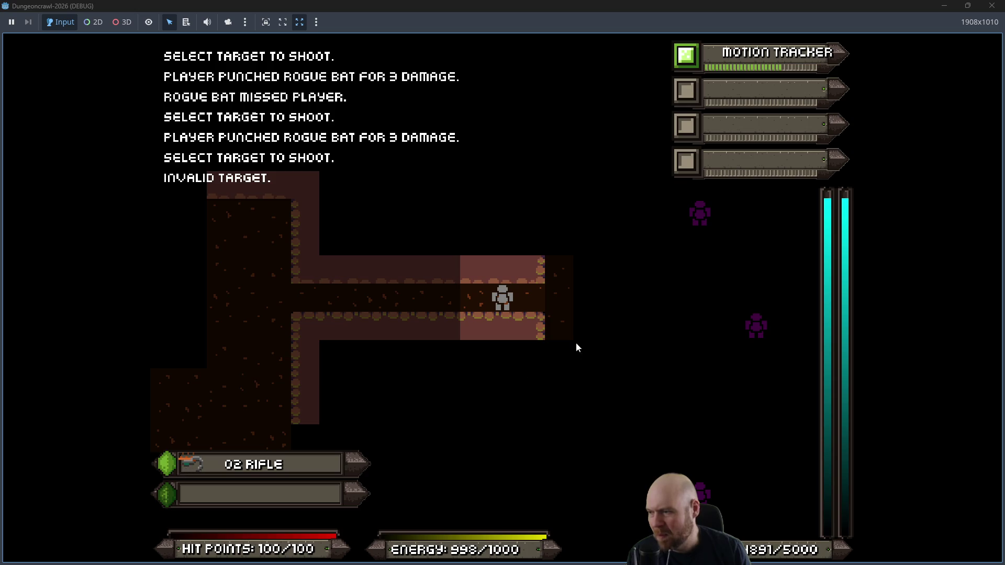
{"action": "key", "text": "F8"}
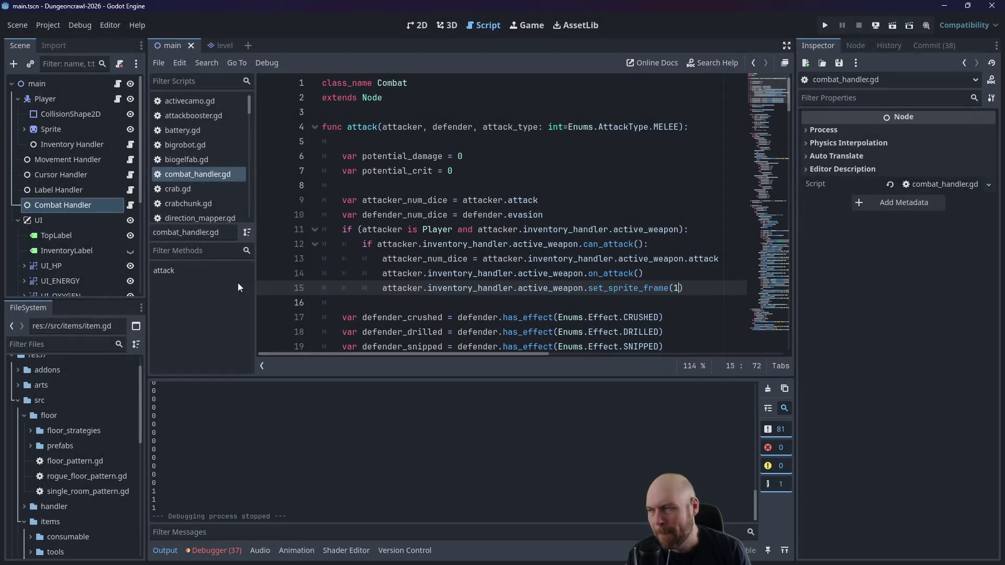
Step: Review lines 10–15 of the attack function in combat_handler.gd
{"action": "left_click", "coordinate": [422, 215]}
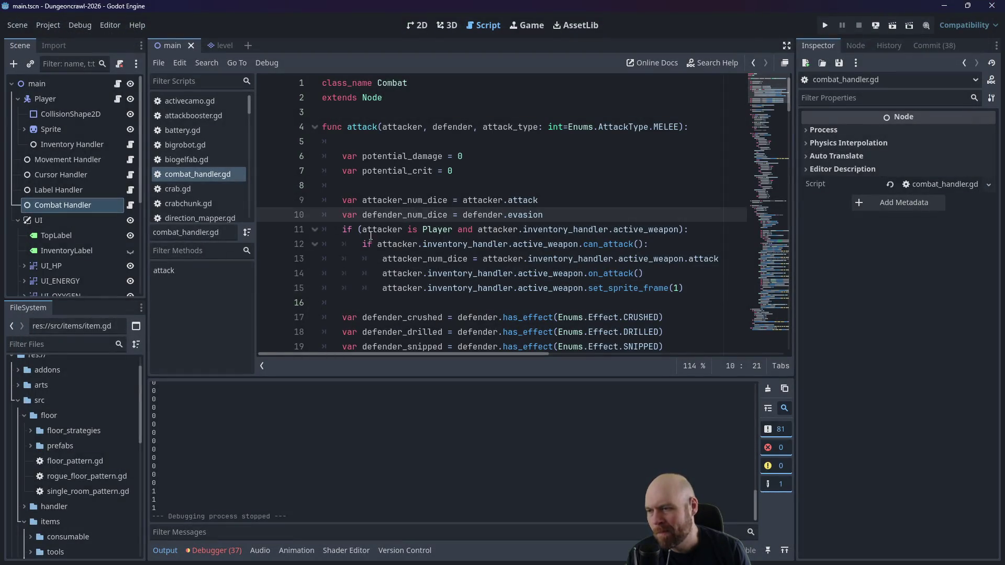
{"action": "scroll", "coordinate": [357, 233], "scroll_direction": "down", "scroll_amount": 1}
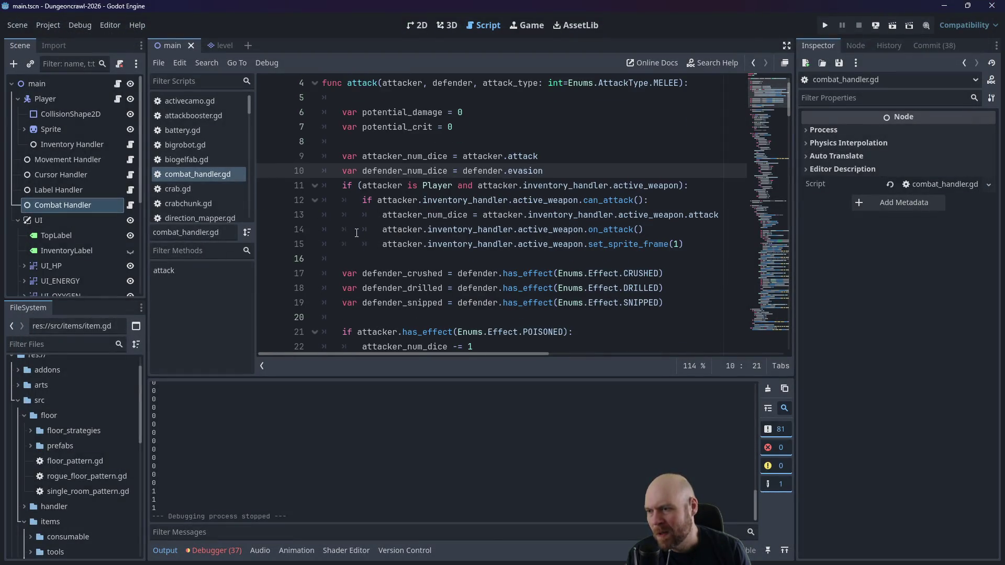
{"action": "left_click", "coordinate": [383, 244]}
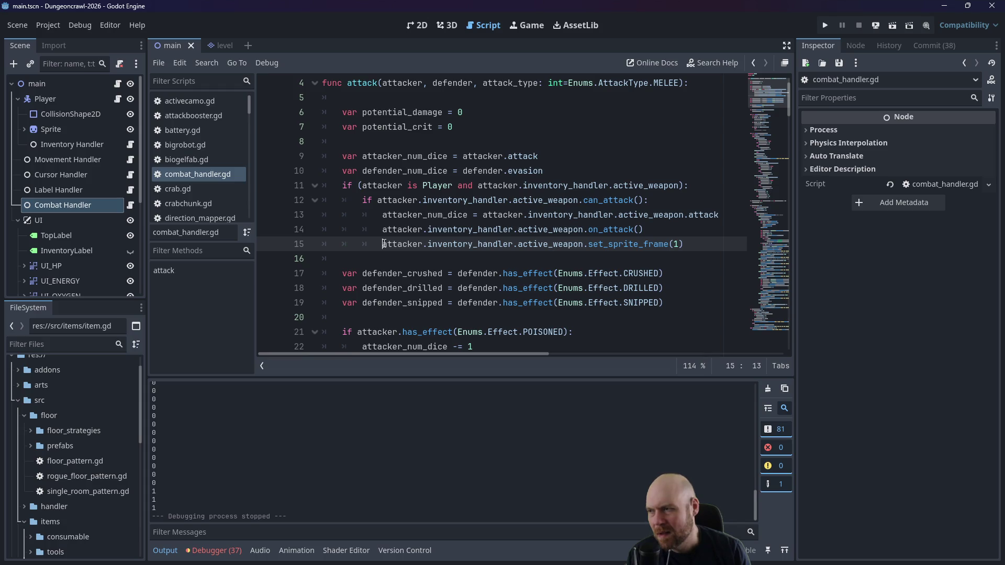
{"action": "left_click", "coordinate": [363, 214]}
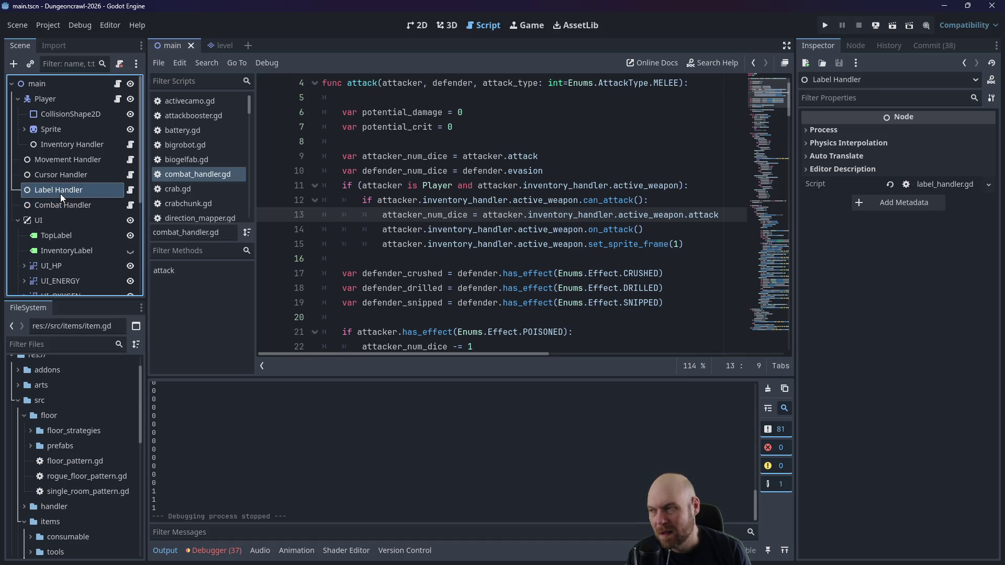
Step: Collapse the floor and src folders in the FileSystem dock and select the Movement Handler node
{"action": "left_click", "coordinate": [59, 200]}
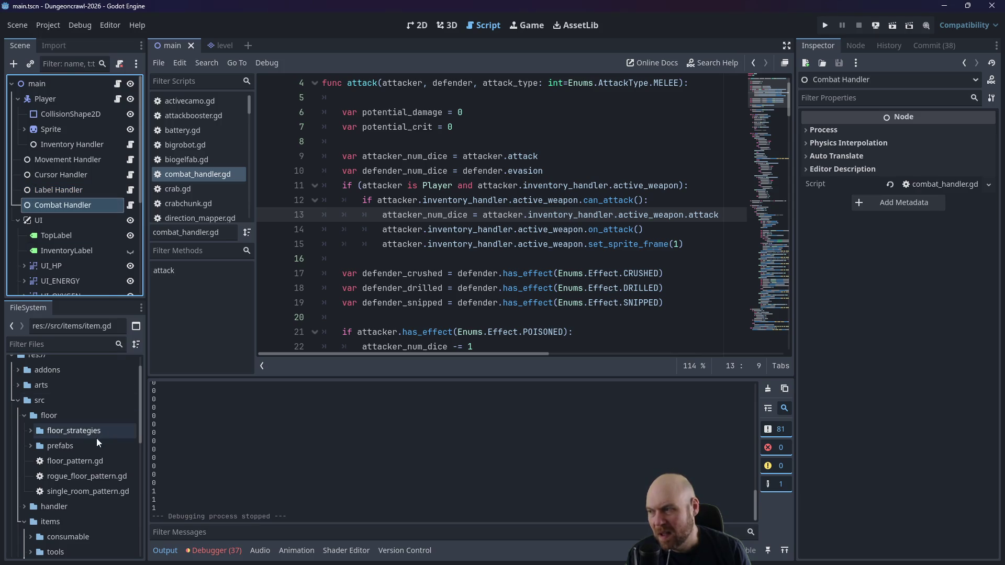
{"action": "scroll", "coordinate": [97, 438], "scroll_direction": "up", "scroll_amount": 2}
{"action": "left_click", "coordinate": [23, 439]}
{"action": "left_click", "coordinate": [17, 428]}
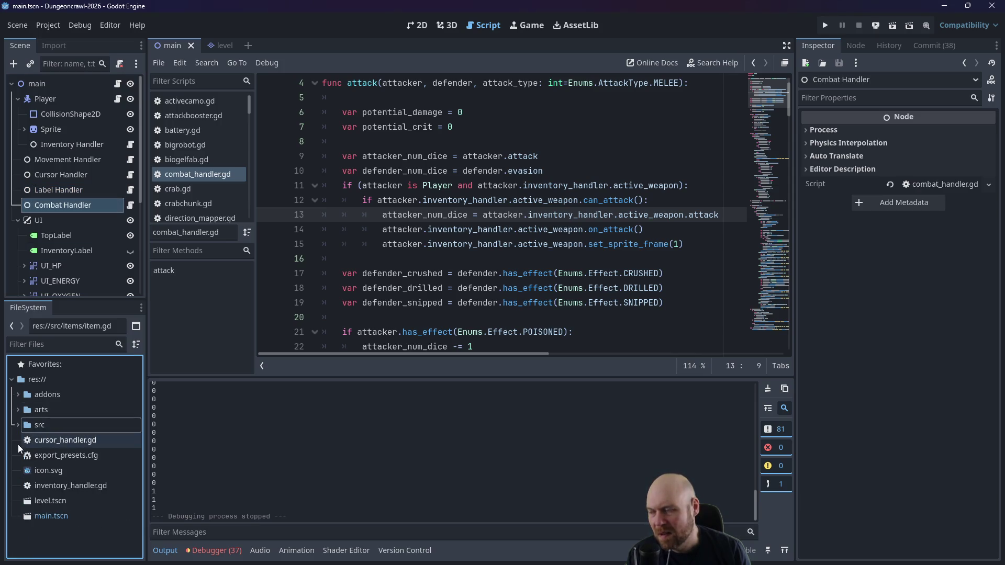
{"action": "left_click", "coordinate": [77, 159]}
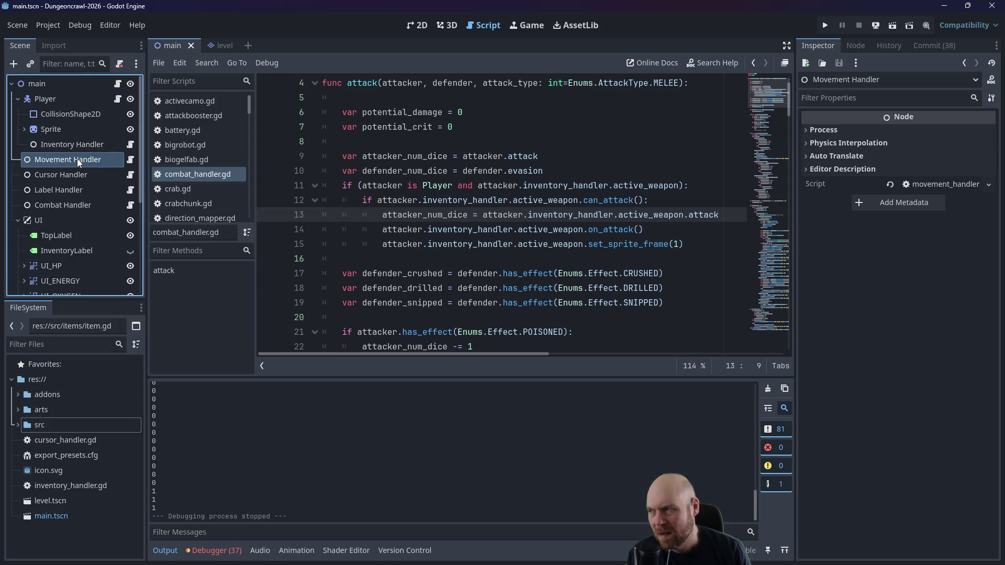
Step: Open movement_handler.gd from the Movement Handler node and read through the code around line 42
{"action": "left_click", "coordinate": [132, 160]}
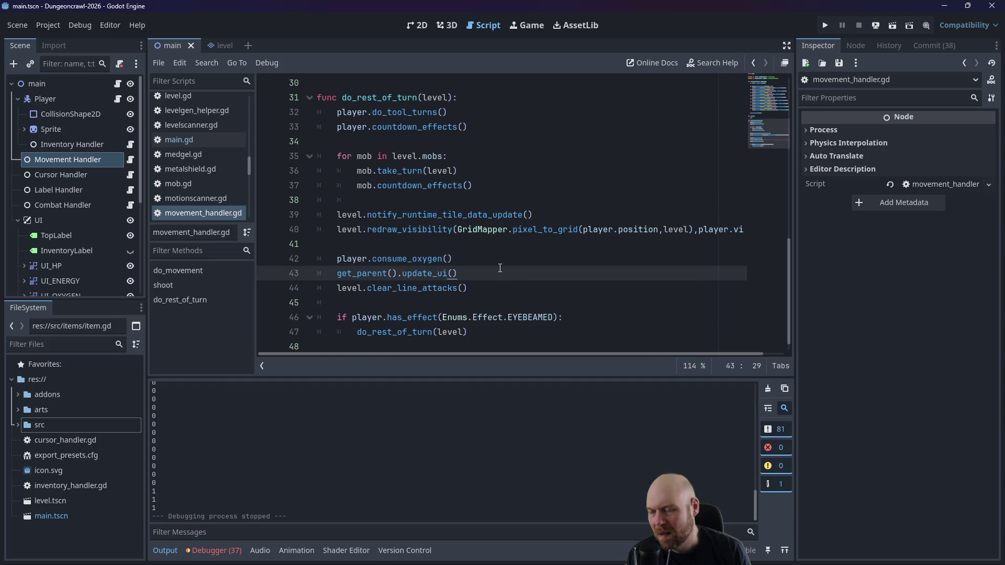
{"action": "scroll", "coordinate": [498, 252], "scroll_direction": "up", "scroll_amount": 2}
{"action": "scroll", "coordinate": [487, 257], "scroll_direction": "down", "scroll_amount": 2}
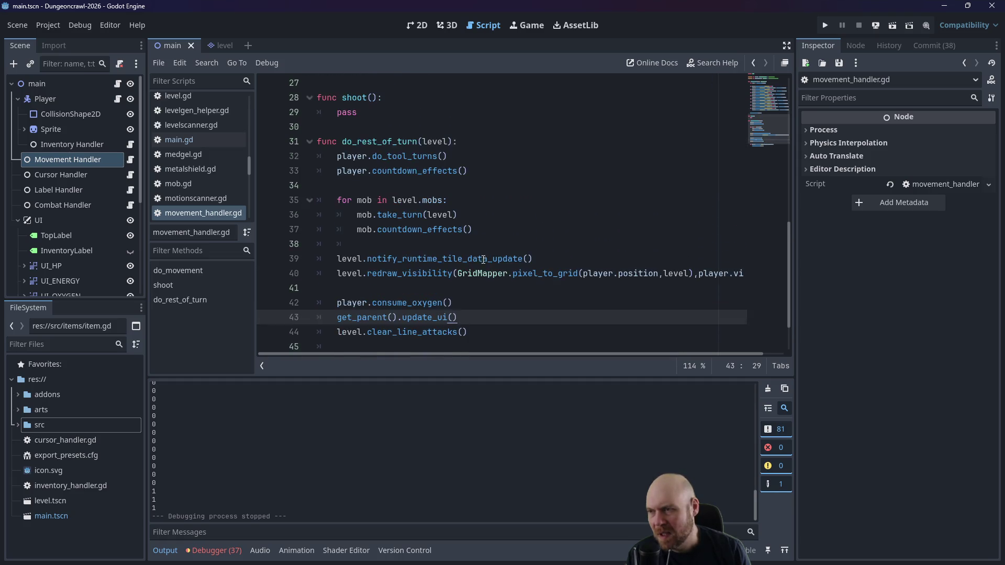
{"action": "left_click", "coordinate": [467, 264]}
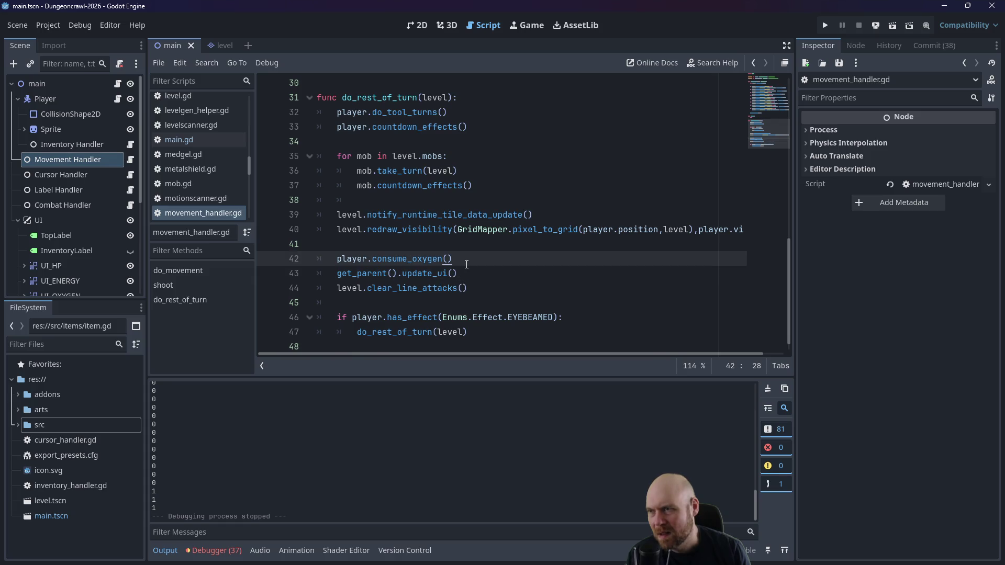
{"action": "scroll", "coordinate": [460, 276], "scroll_direction": "up", "scroll_amount": 3}
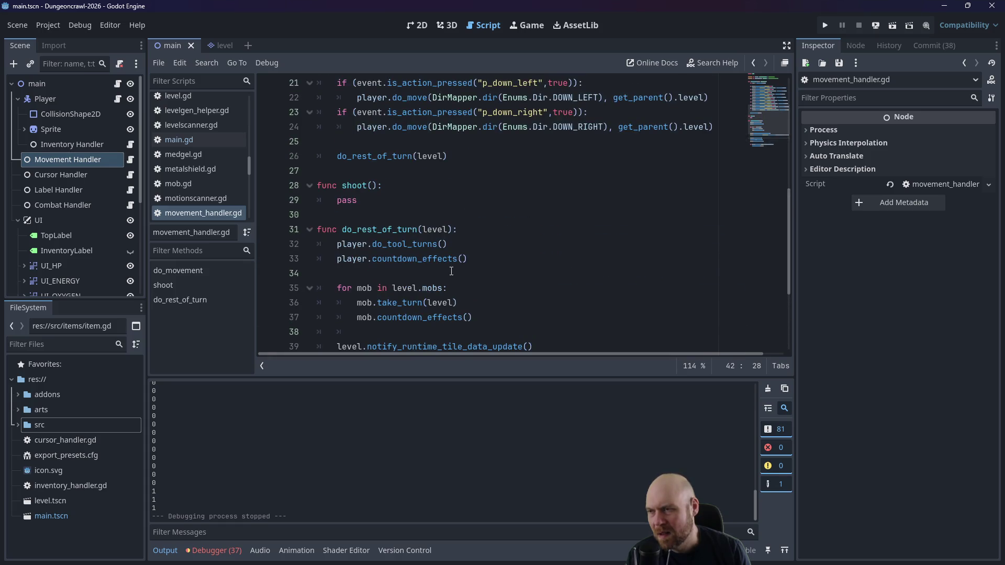
{"action": "scroll", "coordinate": [451, 271], "scroll_direction": "down", "scroll_amount": 3}
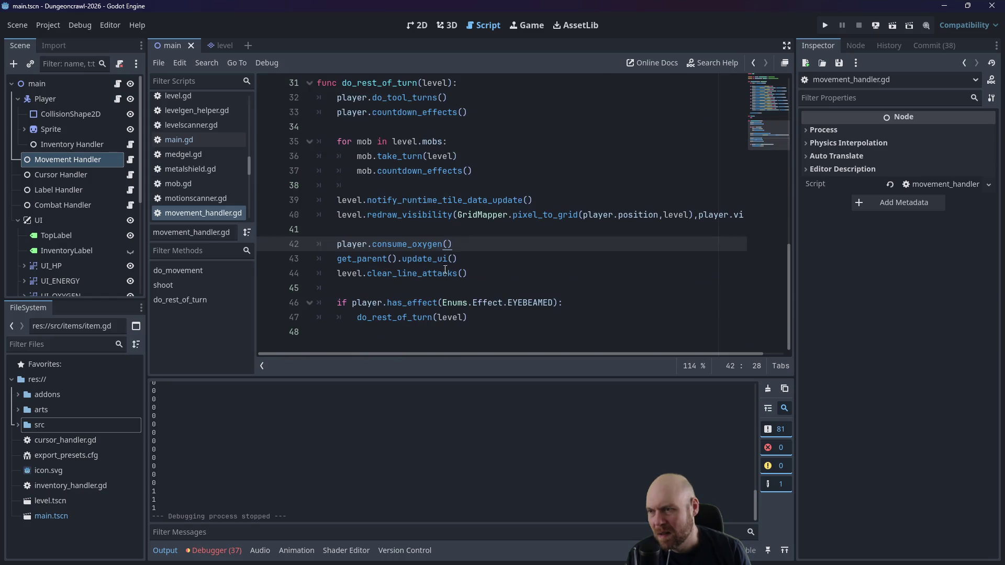
{"action": "scroll", "coordinate": [434, 187], "scroll_direction": "up", "scroll_amount": 7}
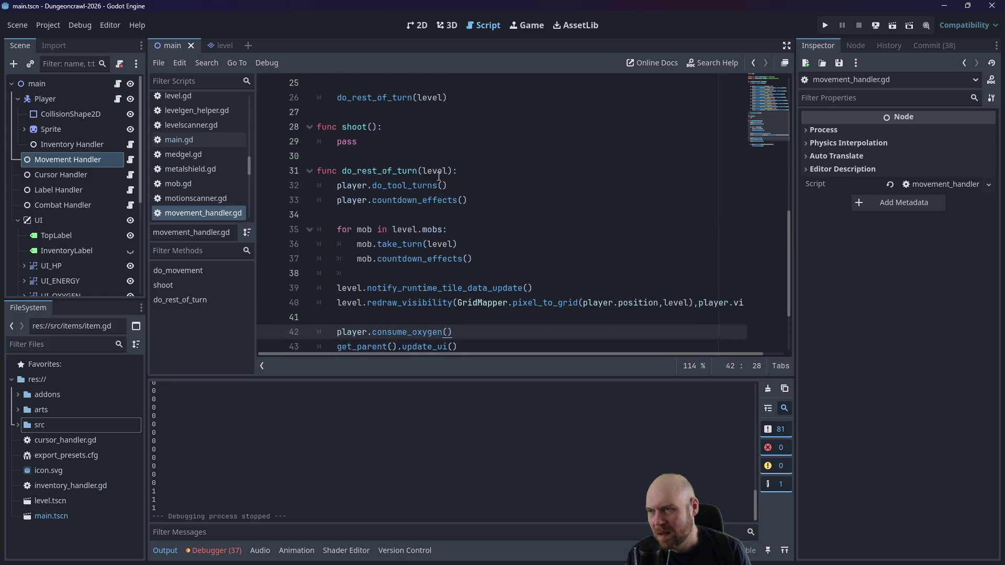
{"action": "scroll", "coordinate": [442, 184], "scroll_direction": "up", "scroll_amount": 3}
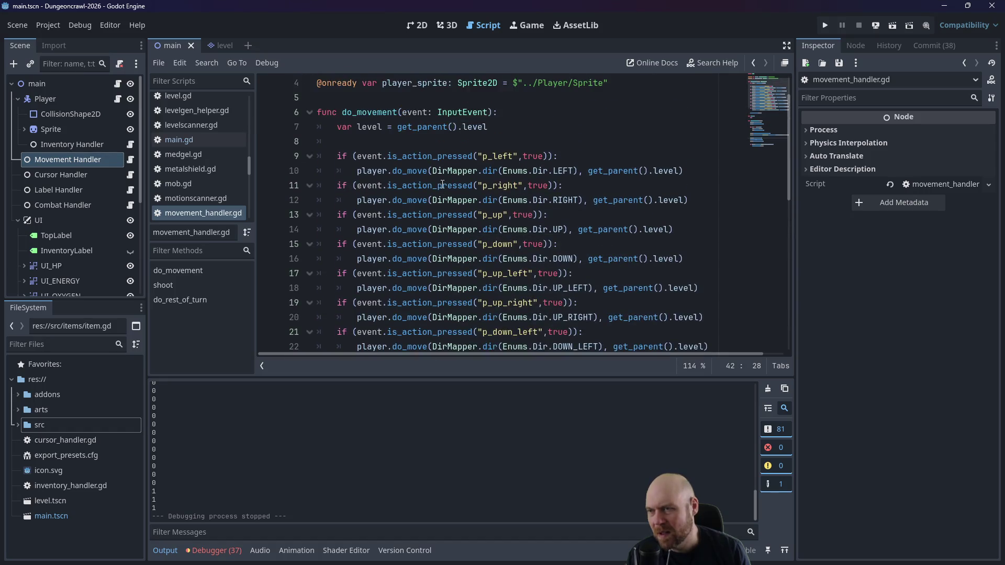
{"action": "scroll", "coordinate": [445, 191], "scroll_direction": "down", "scroll_amount": 9}
{"action": "scroll", "coordinate": [450, 201], "scroll_direction": "down", "scroll_amount": 1}
{"action": "scroll", "coordinate": [450, 201], "scroll_direction": "up", "scroll_amount": 1}
{"action": "scroll", "coordinate": [450, 201], "scroll_direction": "down", "scroll_amount": 1}
{"action": "scroll", "coordinate": [448, 204], "scroll_direction": "up", "scroll_amount": 1}
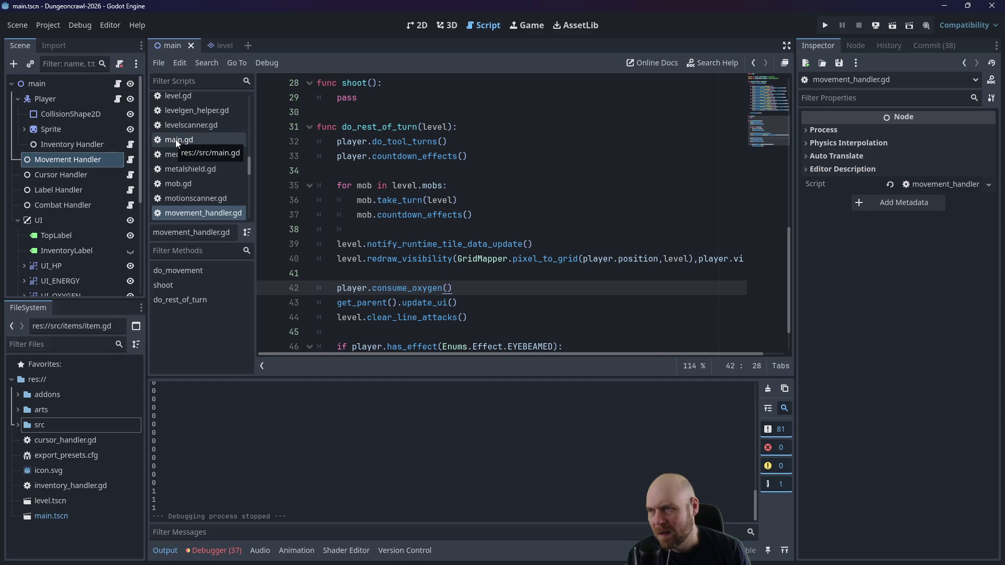
{"action": "scroll", "coordinate": [466, 256], "scroll_direction": "up", "scroll_amount": 5}
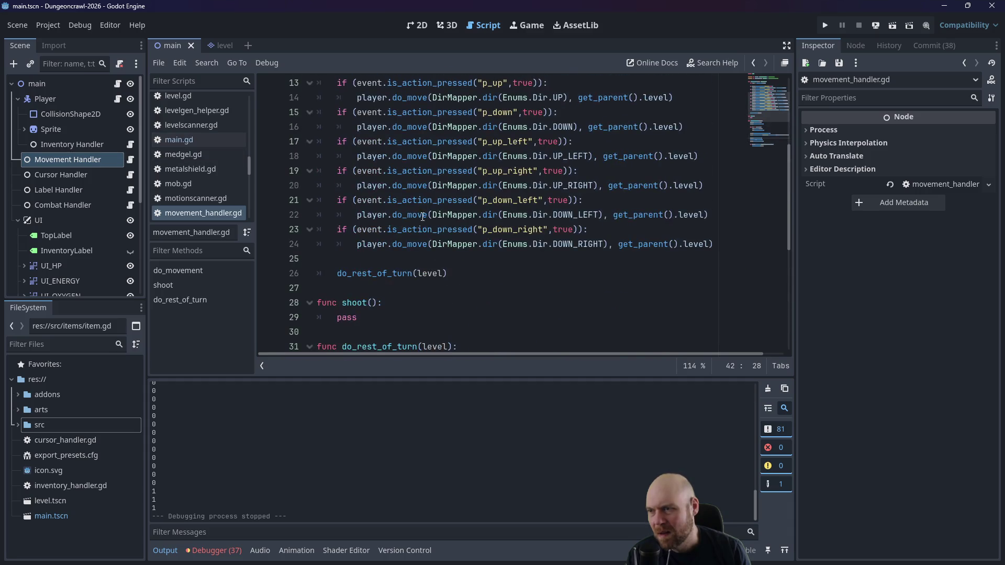
Step: Inspect do_rest_of_turn, placing the caret after its clear_line_attacks call
{"action": "left_click", "coordinate": [468, 261]}
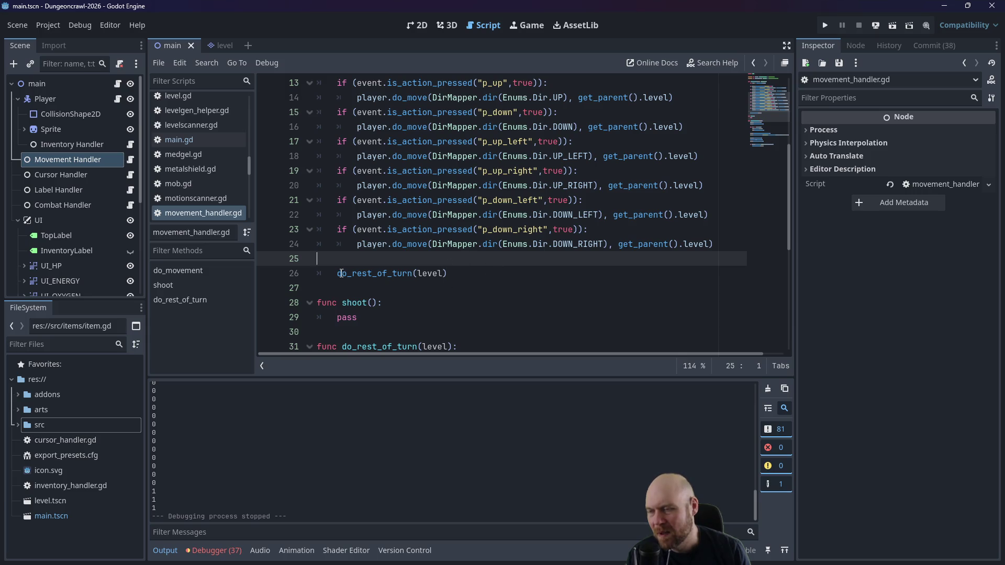
{"action": "mouse_move", "coordinate": [341, 273]}
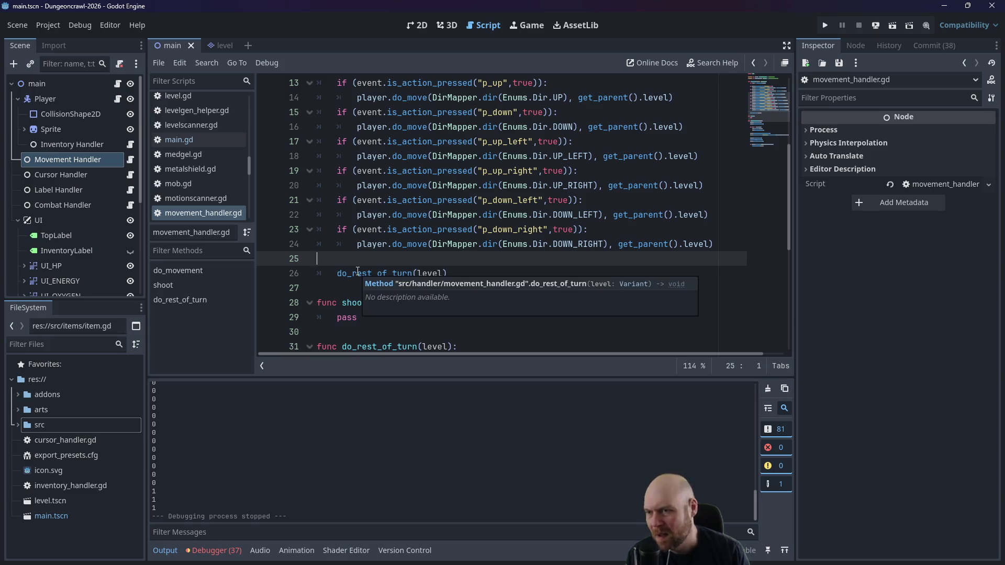
{"action": "left_click", "coordinate": [390, 335]}
{"action": "scroll", "coordinate": [418, 329], "scroll_direction": "down", "scroll_amount": 5}
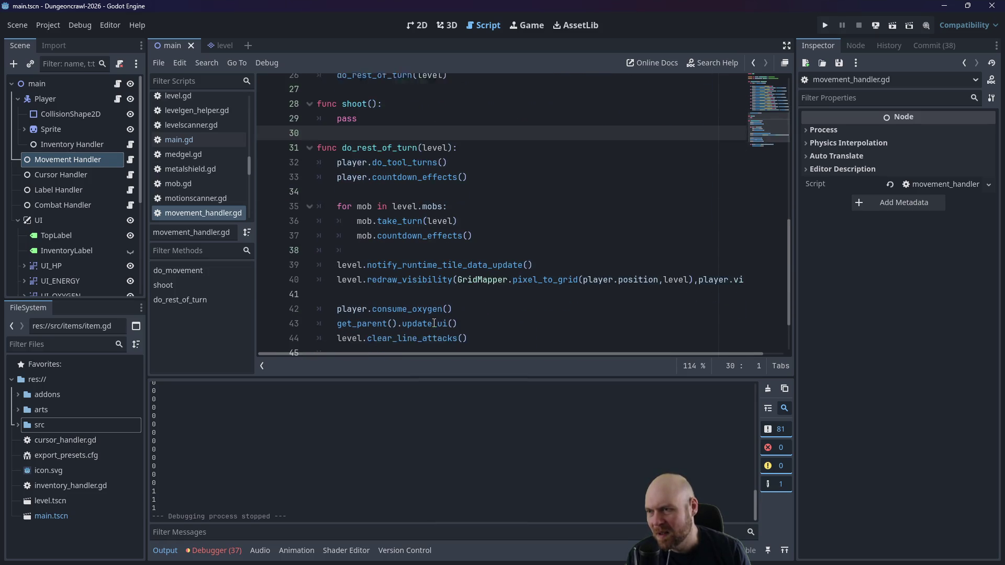
{"action": "left_click", "coordinate": [464, 339]}
{"action": "left_click", "coordinate": [469, 341]}
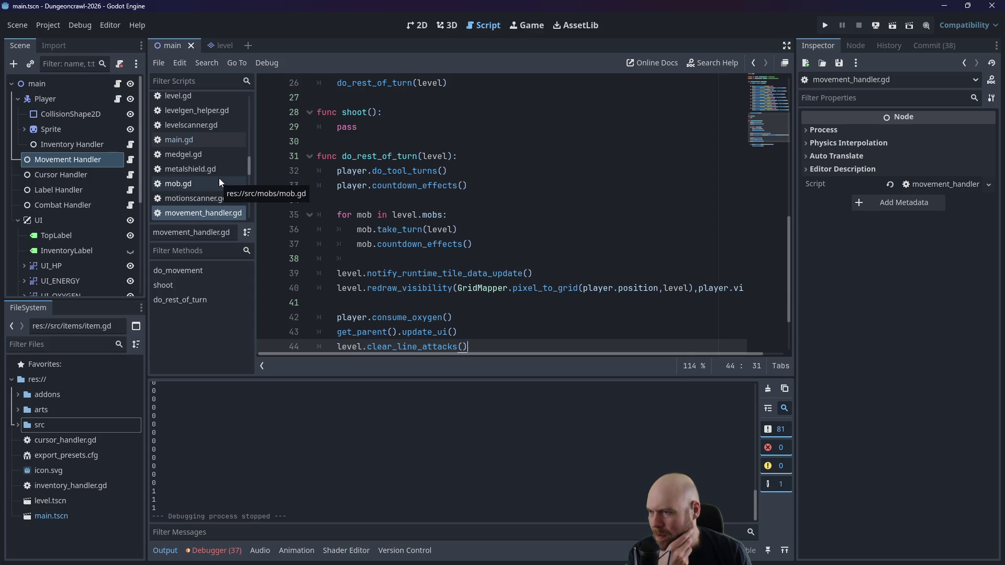
Step: Expand the src folder and open combat_handler.gd from the Combat Handler node
{"action": "scroll", "coordinate": [219, 178], "scroll_direction": "up", "scroll_amount": 1}
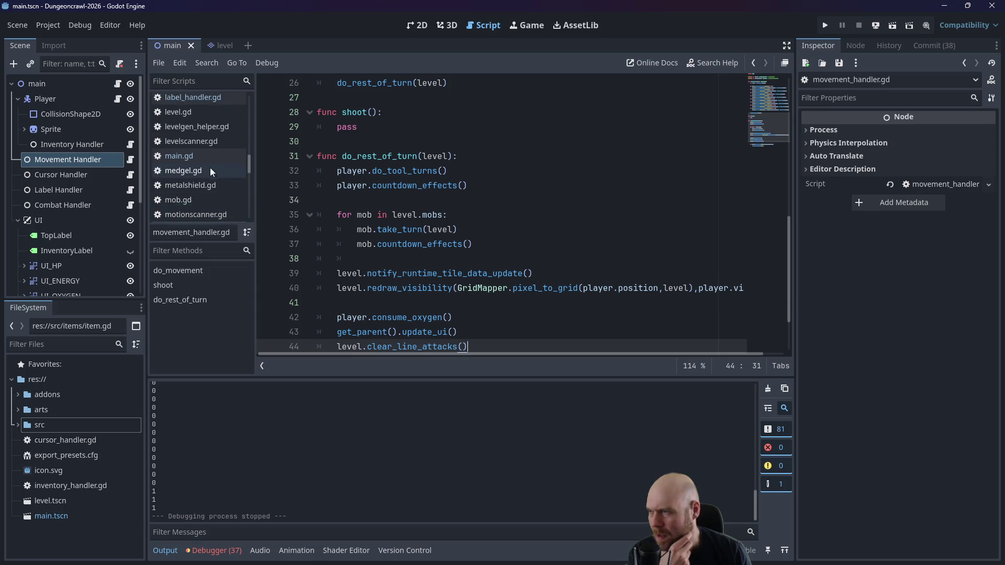
{"action": "scroll", "coordinate": [205, 159], "scroll_direction": "up", "scroll_amount": 8}
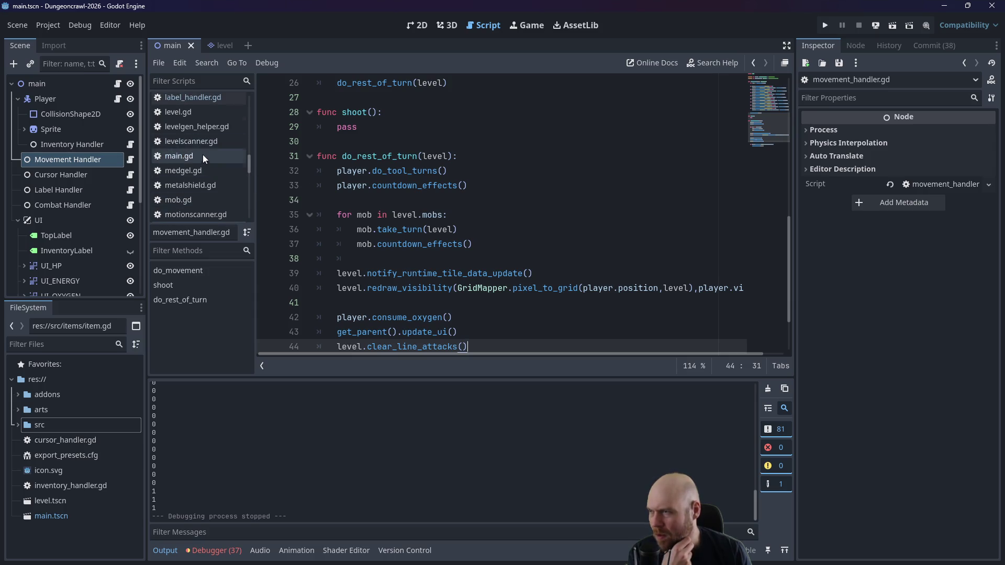
{"action": "scroll", "coordinate": [209, 146], "scroll_direction": "up", "scroll_amount": 12}
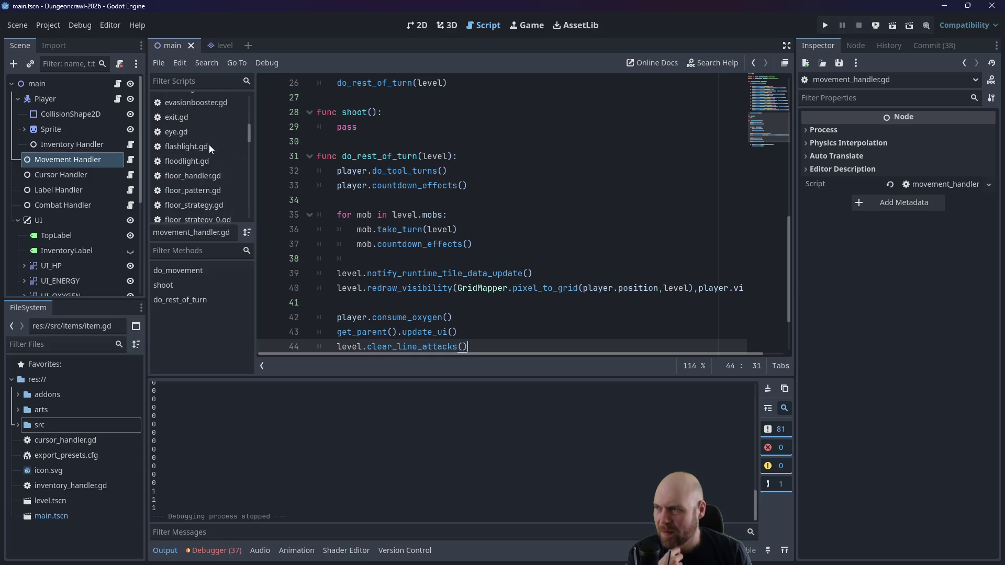
{"action": "left_click", "coordinate": [18, 424]}
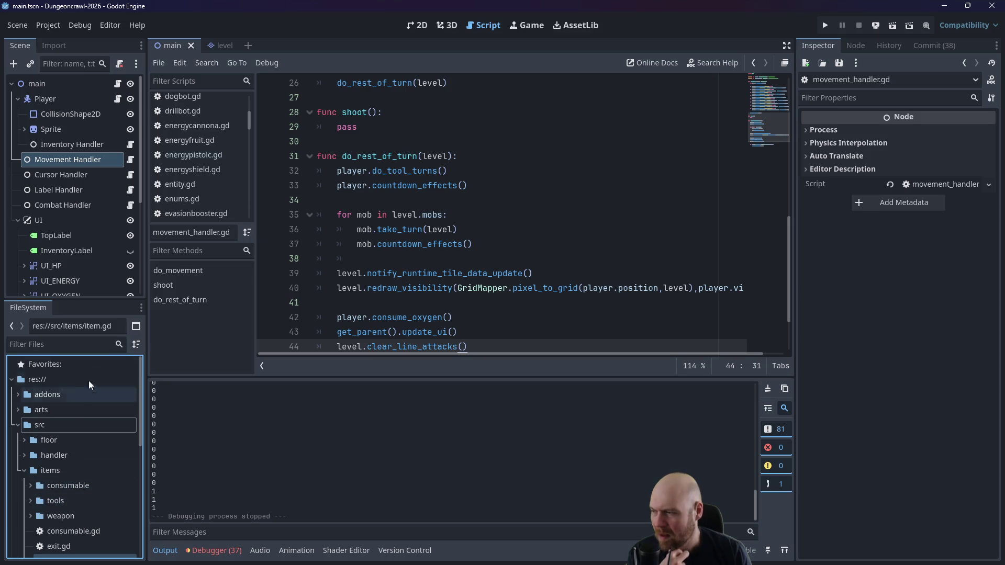
{"action": "scroll", "coordinate": [204, 141], "scroll_direction": "up", "scroll_amount": 2}
{"action": "scroll", "coordinate": [212, 137], "scroll_direction": "up", "scroll_amount": 4}
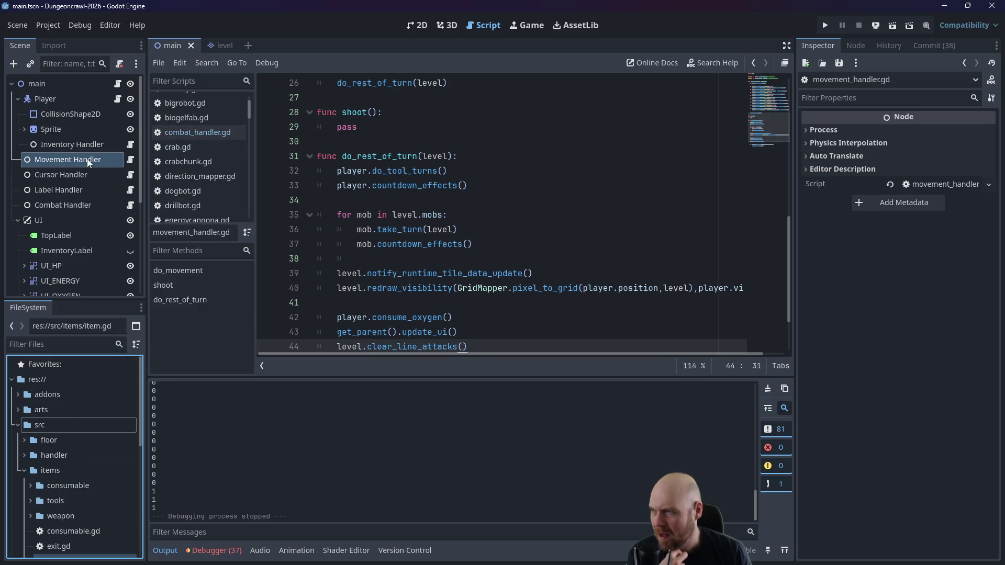
{"action": "left_click", "coordinate": [65, 207]}
{"action": "left_click", "coordinate": [130, 205]}
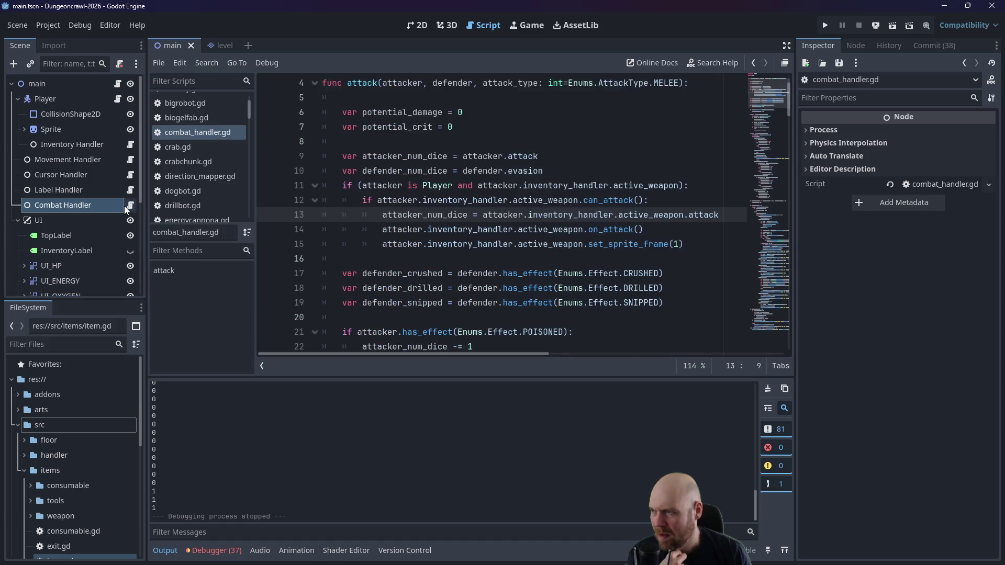
Step: Add line 16 calling get_parent().update_weapon_frame() with the active weapon reference copied from line 15
{"action": "left_click", "coordinate": [655, 232]}
{"action": "left_click", "coordinate": [693, 241]}
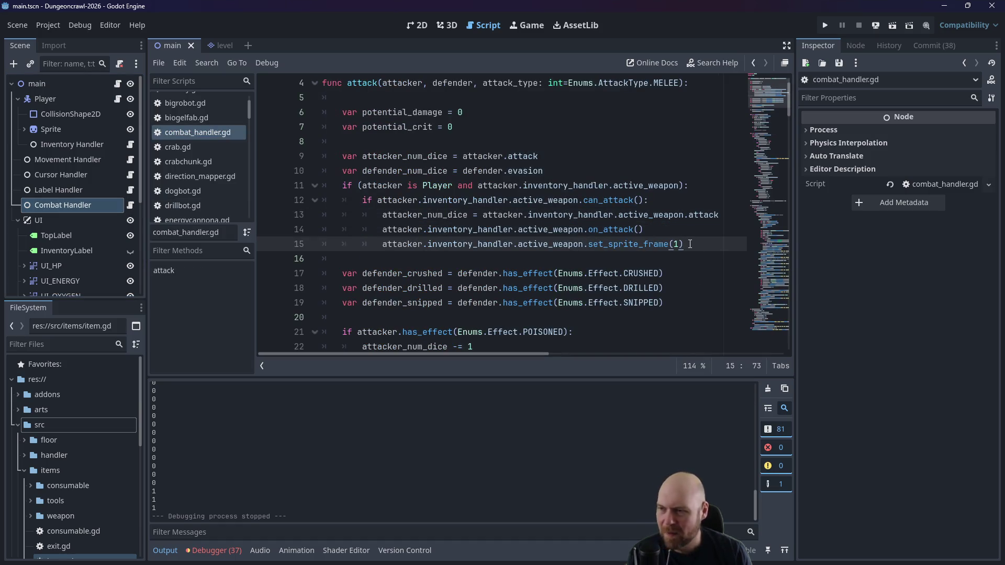
{"action": "key", "text": "Return"}
{"action": "type", "text": "get_"}
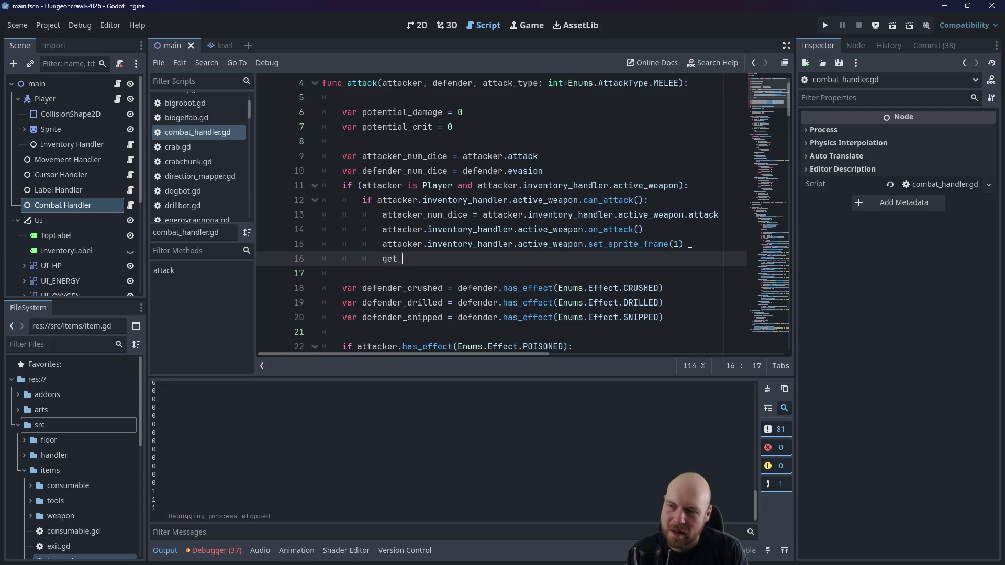
{"action": "type", "text": "parent().upd"}
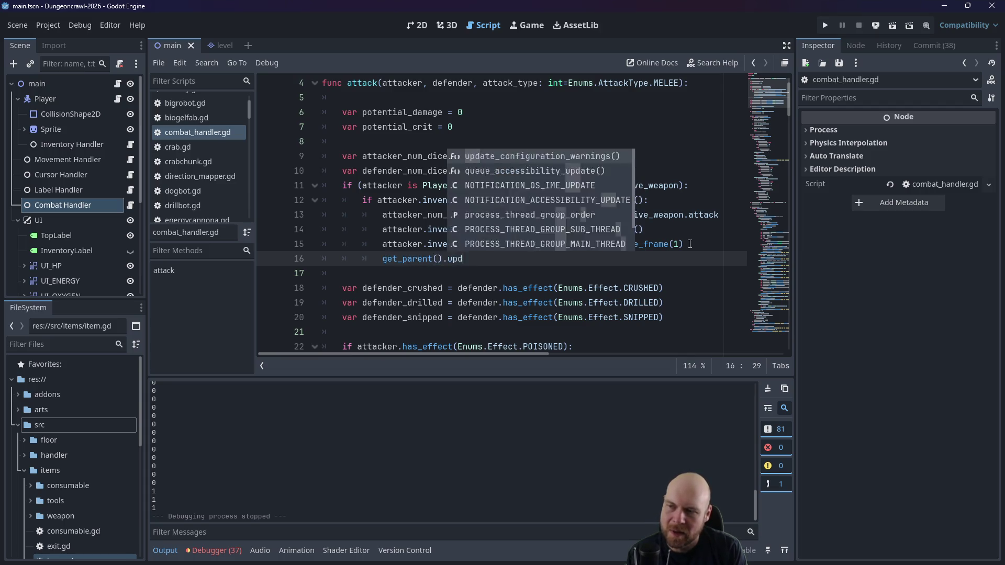
{"action": "type", "text": "ate_weapon_"}
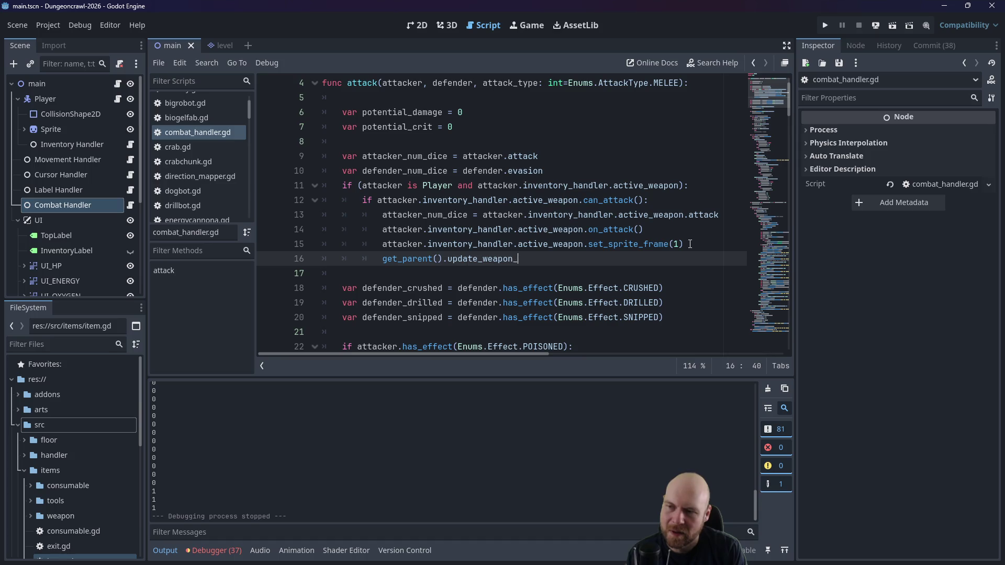
{"action": "type", "text": "frame("}
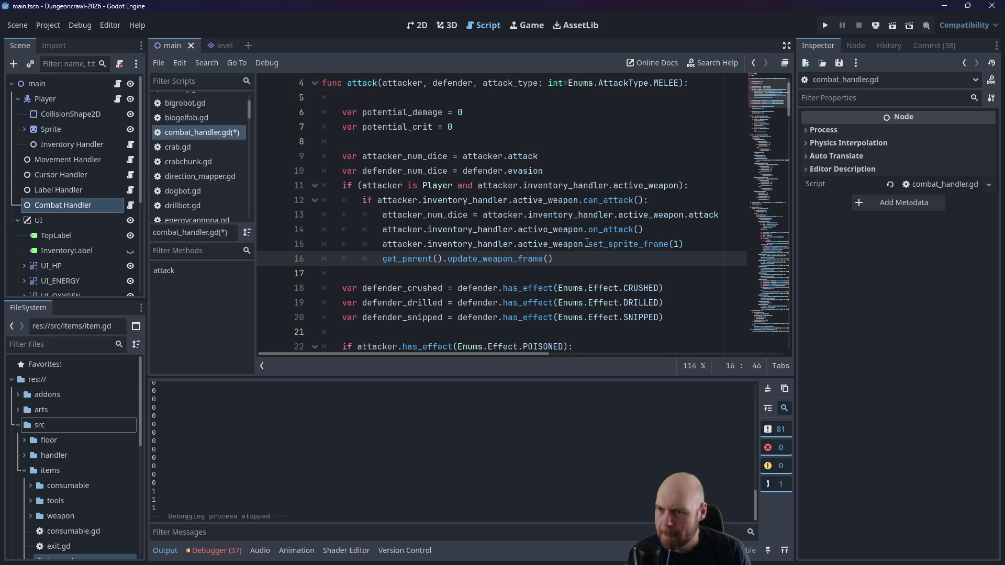
{"action": "left_click_drag", "start_coordinate": [583, 244], "coordinate": [382, 245]}
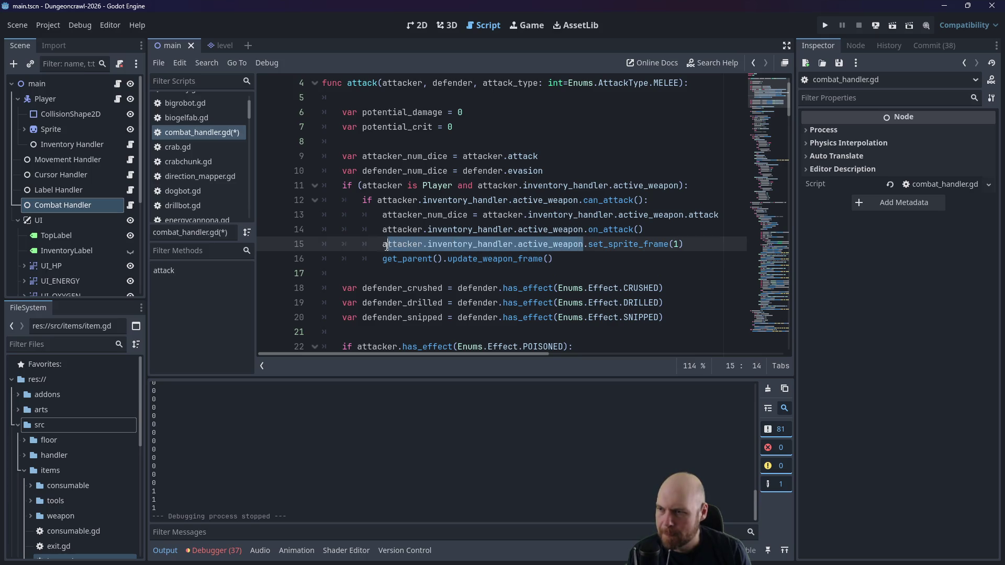
{"action": "key", "text": "ctrl+c"}
{"action": "left_click", "coordinate": [547, 259]}
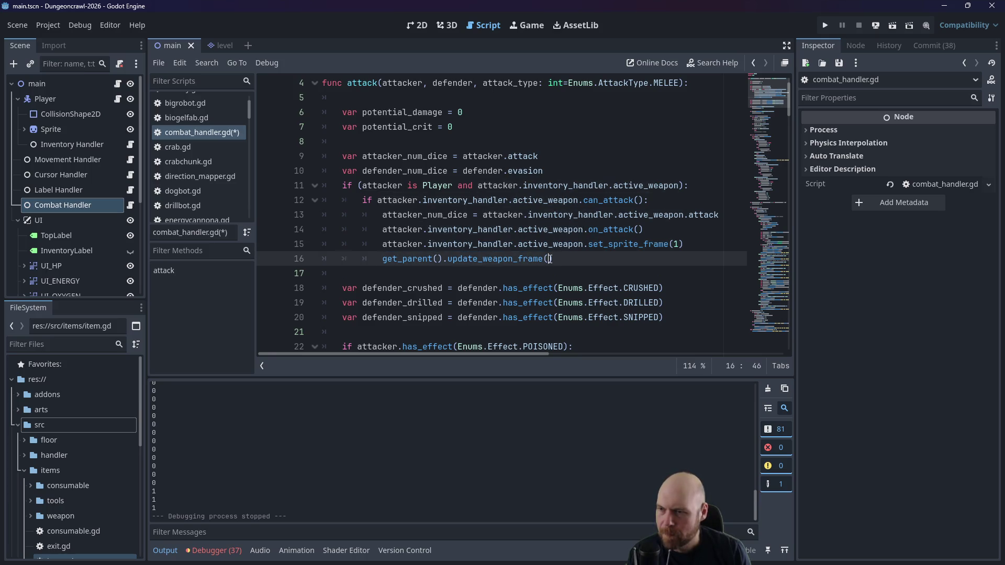
{"action": "key", "text": "ctrl+v"}
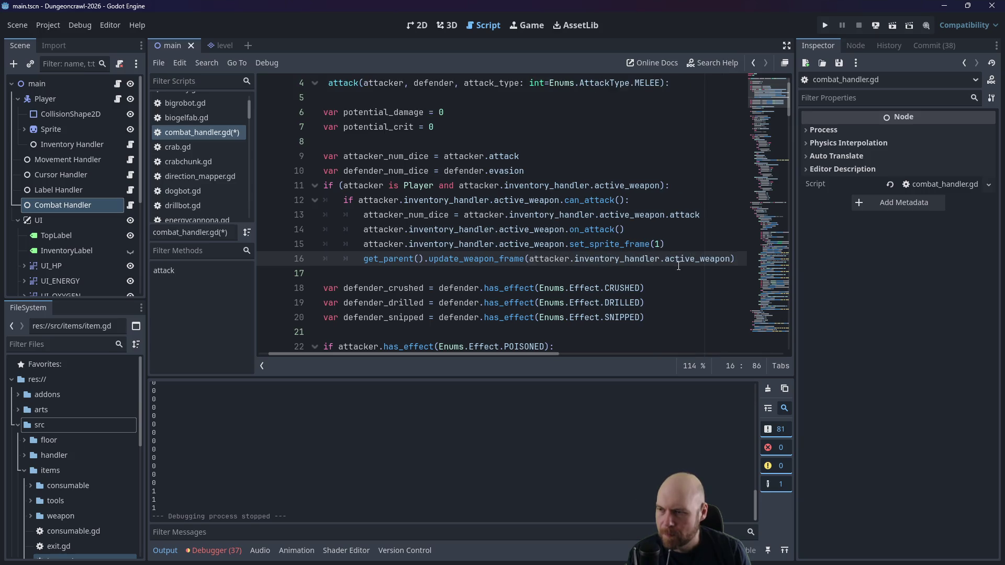
Step: Insert movement_handler(). after get_parent() on line 16, then open movement_handler.gd
{"action": "left_click_drag", "start_coordinate": [429, 259], "coordinate": [524, 259]}
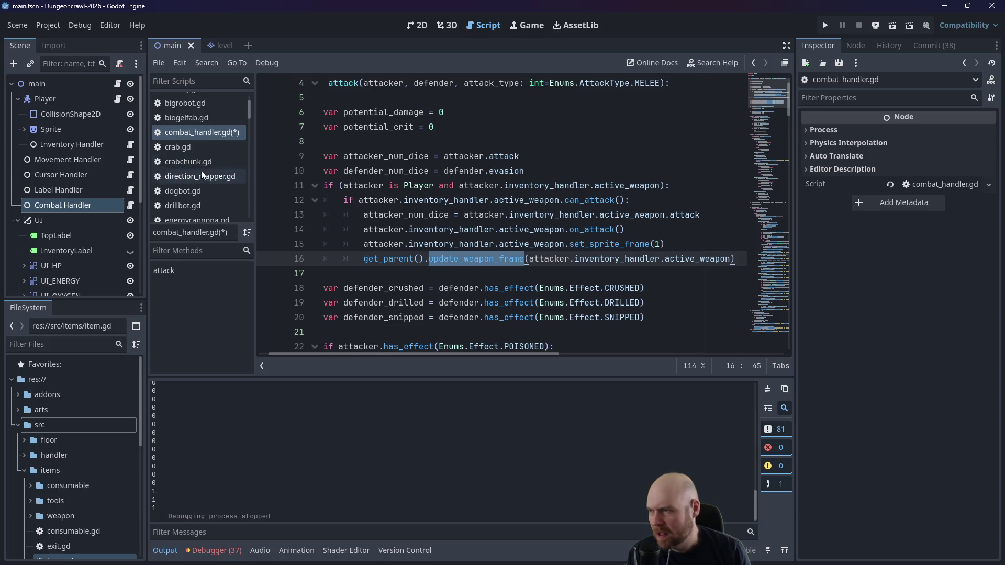
{"action": "scroll", "coordinate": [209, 176], "scroll_direction": "down", "scroll_amount": 5}
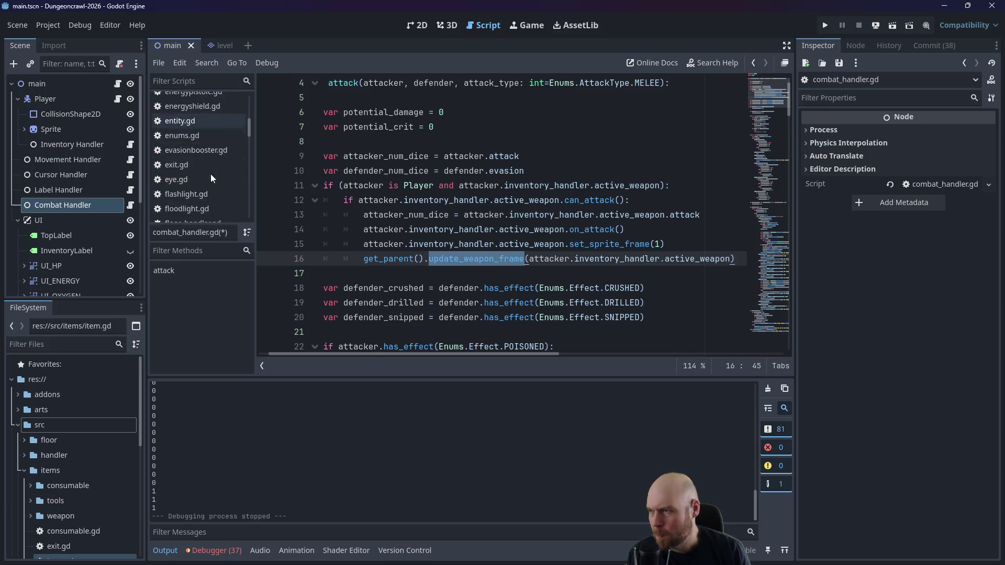
{"action": "scroll", "coordinate": [218, 165], "scroll_direction": "down", "scroll_amount": 4}
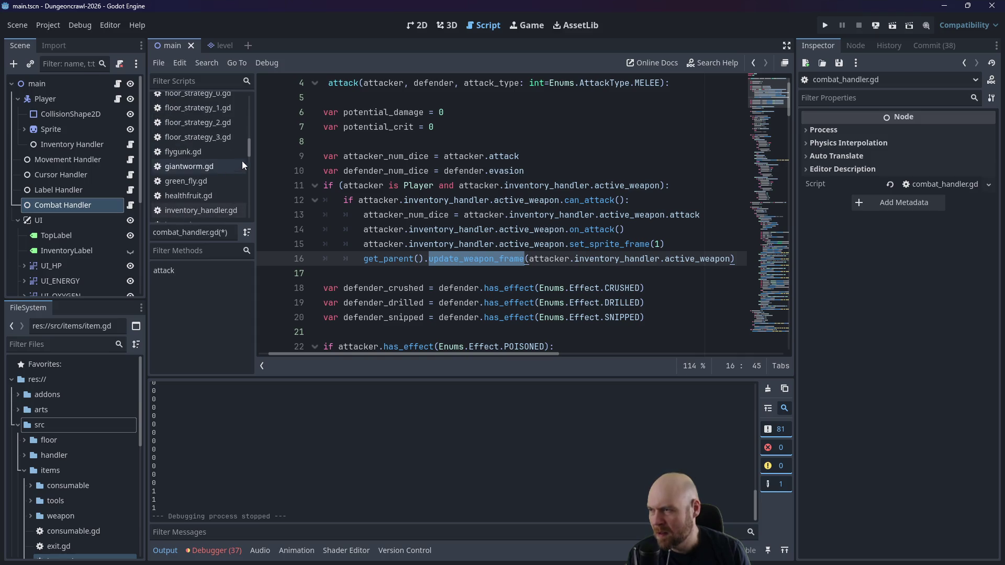
{"action": "left_click_drag", "start_coordinate": [250, 152], "coordinate": [249, 165]}
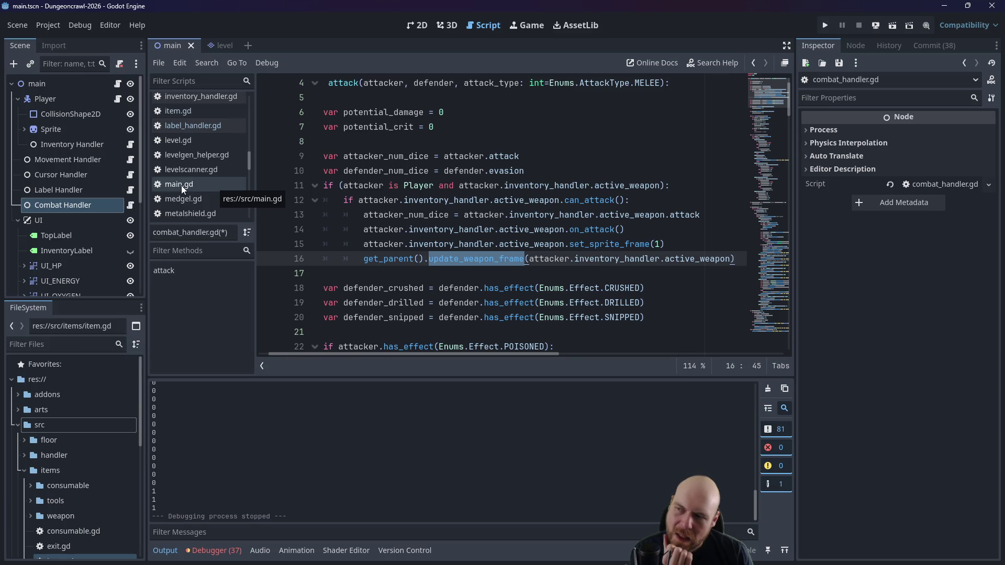
{"action": "left_click", "coordinate": [443, 259]}
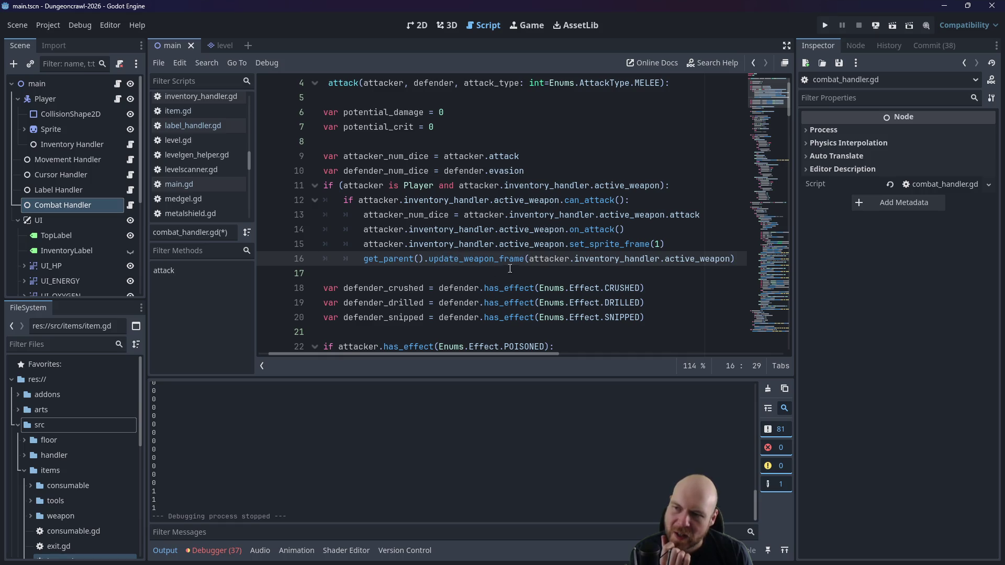
{"action": "type", "text": "moveme"}
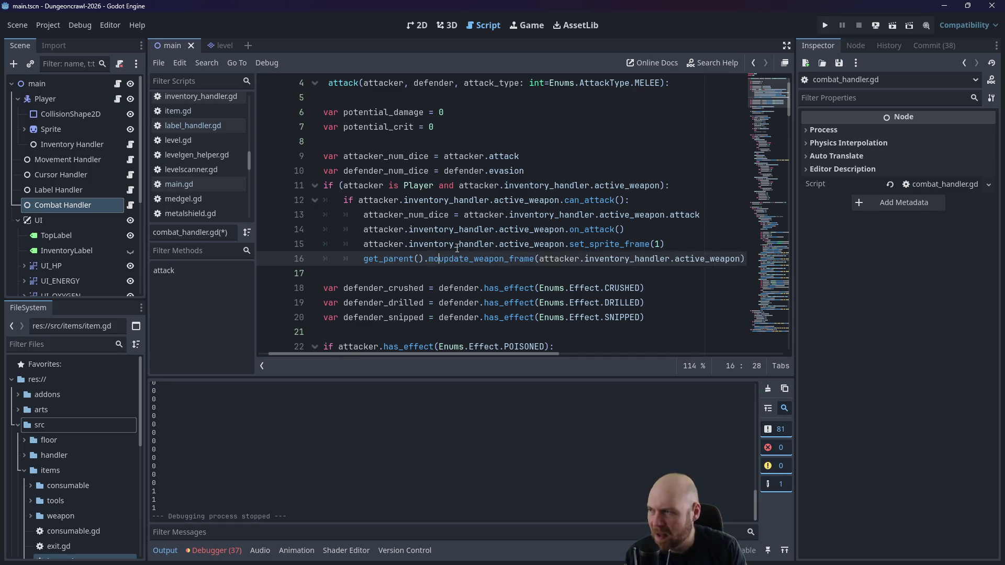
{"action": "type", "text": "nt_handler()."}
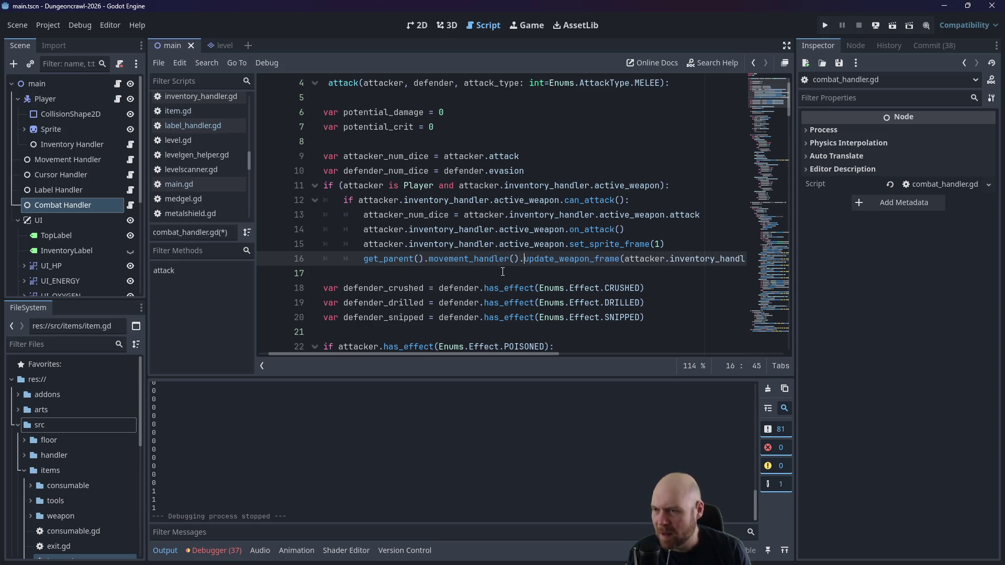
{"action": "double_click", "coordinate": [83, 161]}
{"action": "left_click", "coordinate": [131, 160]}
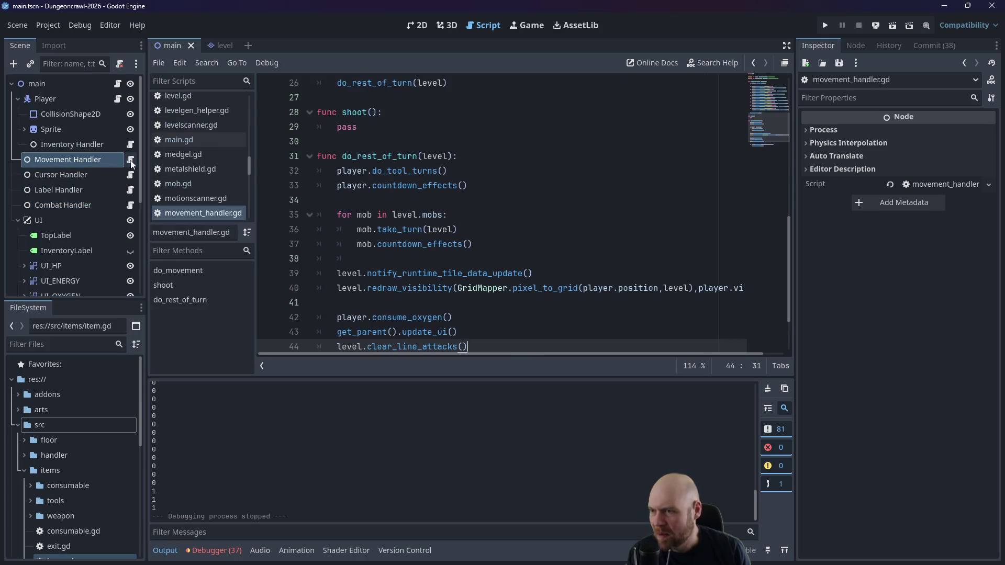
Step: Add 'func update_weapon_frame(wep : Weapon):' as a new last line of movement_handler.gd
{"action": "scroll", "coordinate": [425, 282], "scroll_direction": "down", "scroll_amount": 1}
{"action": "left_click", "coordinate": [374, 332]}
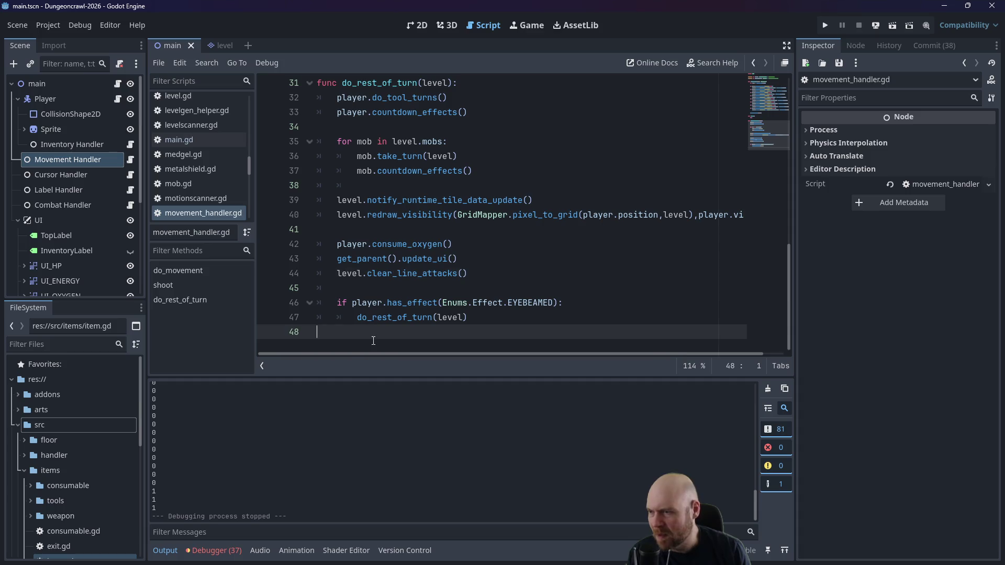
{"action": "key", "text": "Return"}
{"action": "type", "text": "func upda"}
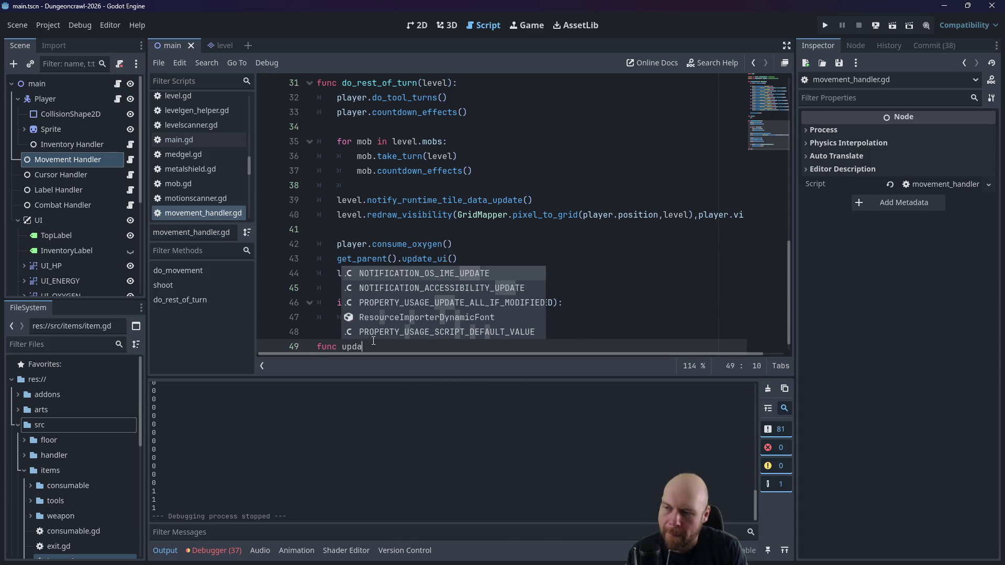
{"action": "type", "text": "te_weapoframe"}
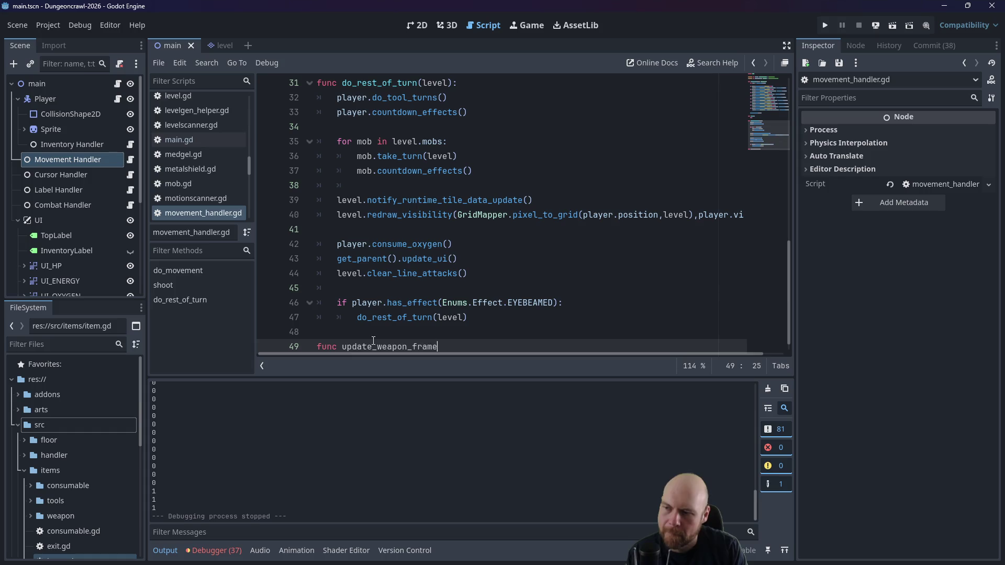
{"action": "type", "text": "wep "}
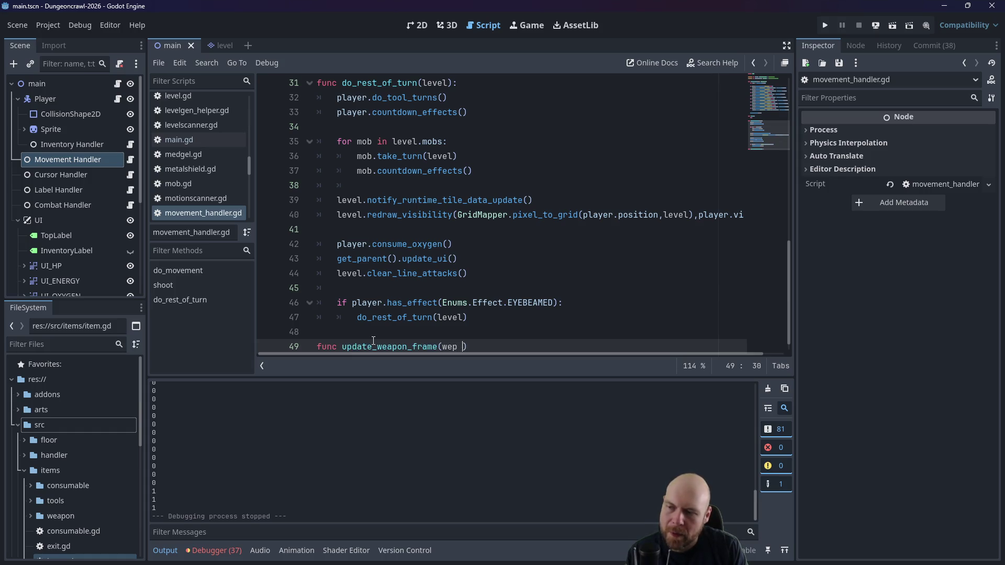
{"action": "type", "text": "Weapon:"}
Step: Scroll back to the top of movement_handler.gd where the variables are declared
{"action": "scroll", "coordinate": [409, 319], "scroll_direction": "up", "scroll_amount": 2}
{"action": "scroll", "coordinate": [426, 309], "scroll_direction": "up", "scroll_amount": 3}
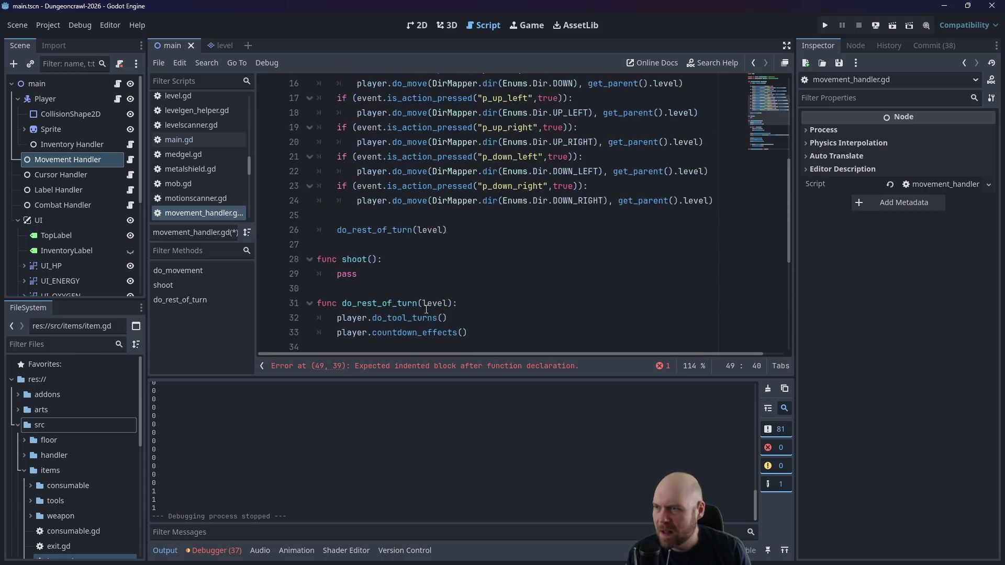
{"action": "scroll", "coordinate": [426, 309], "scroll_direction": "up", "scroll_amount": 5}
{"action": "scroll", "coordinate": [539, 162], "scroll_direction": "down", "scroll_amount": 10}
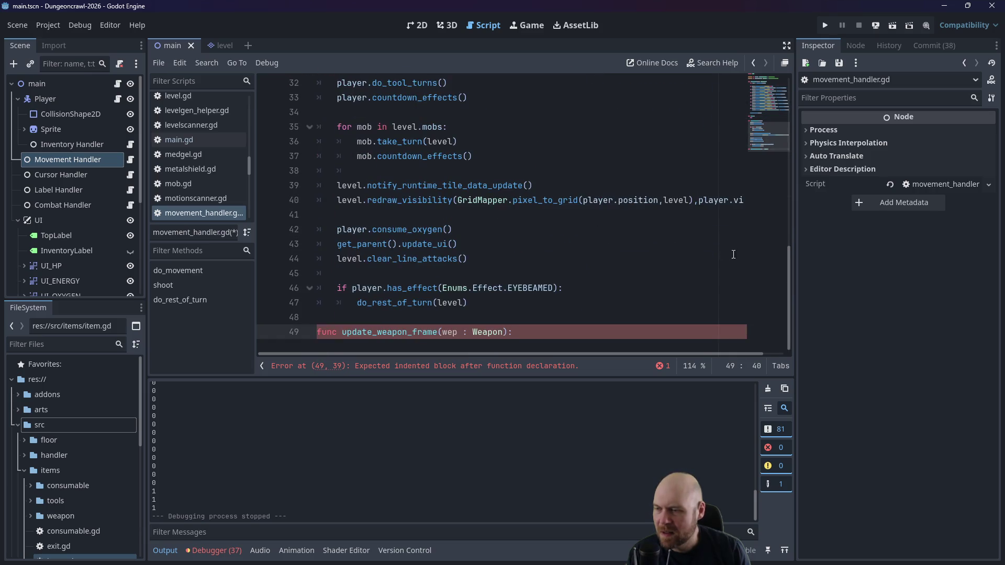
{"action": "left_click_drag", "start_coordinate": [788, 277], "coordinate": [788, 110]}
{"action": "left_click", "coordinate": [531, 151]}
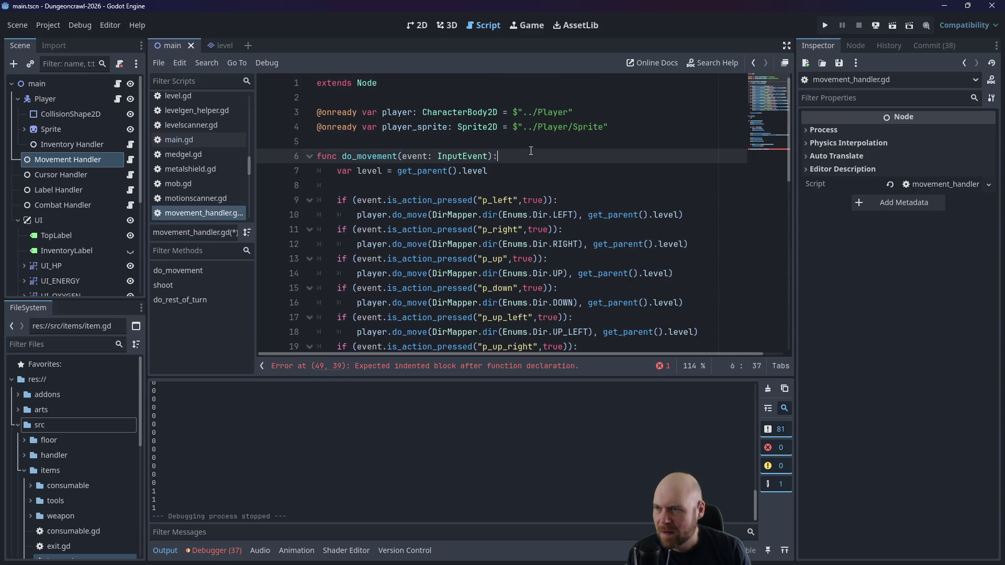
Step: Declare var wep_sprites_to_update = [] above the do_movement function
{"action": "key", "text": "Up"}
{"action": "key", "text": "Return"}
{"action": "key", "text": "Return"}
{"action": "key", "text": "Up"}
{"action": "type", "text": "var "}
{"action": "type", "text": "ps"}
{"action": "type", "text": "_spi"}
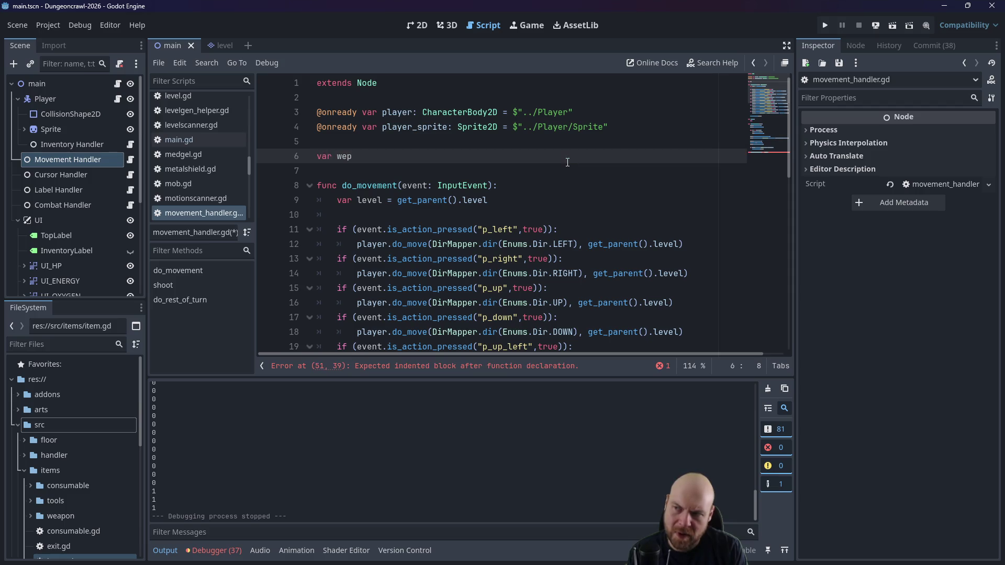
{"action": "type", "text": "rte"}
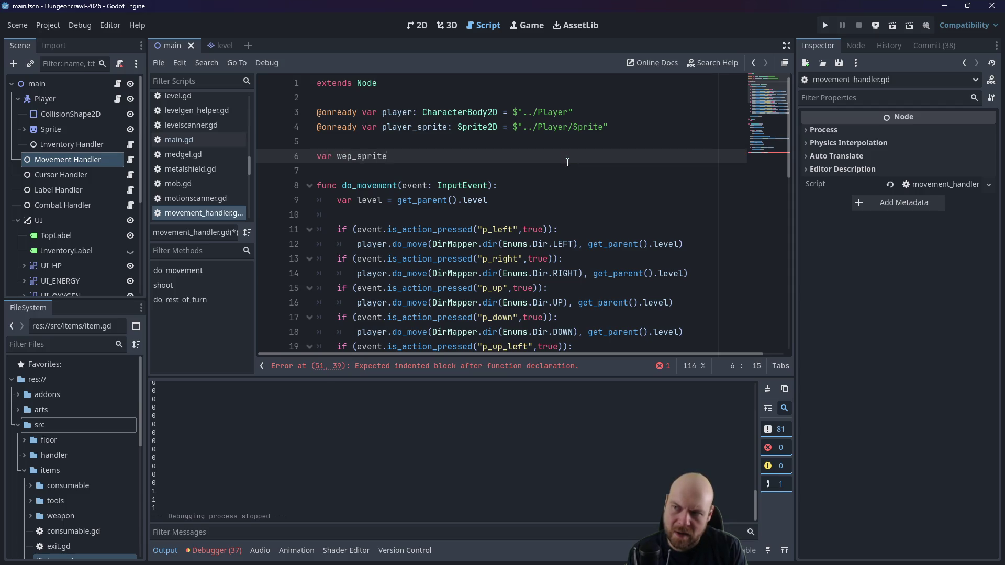
{"action": "type", "text": "update ="}
{"action": "type", "text": " []"}
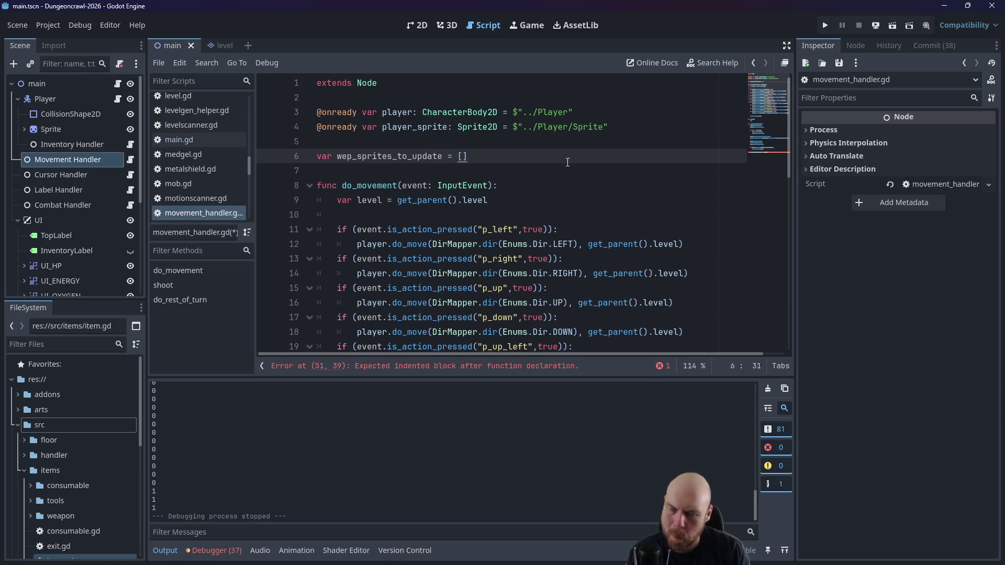
Step: Give update_weapon_frame the body wep_sprites_to_update.append(wep) and save the script
{"action": "scroll", "coordinate": [597, 192], "scroll_direction": "down", "scroll_amount": 5}
{"action": "scroll", "coordinate": [596, 192], "scroll_direction": "down", "scroll_amount": 6}
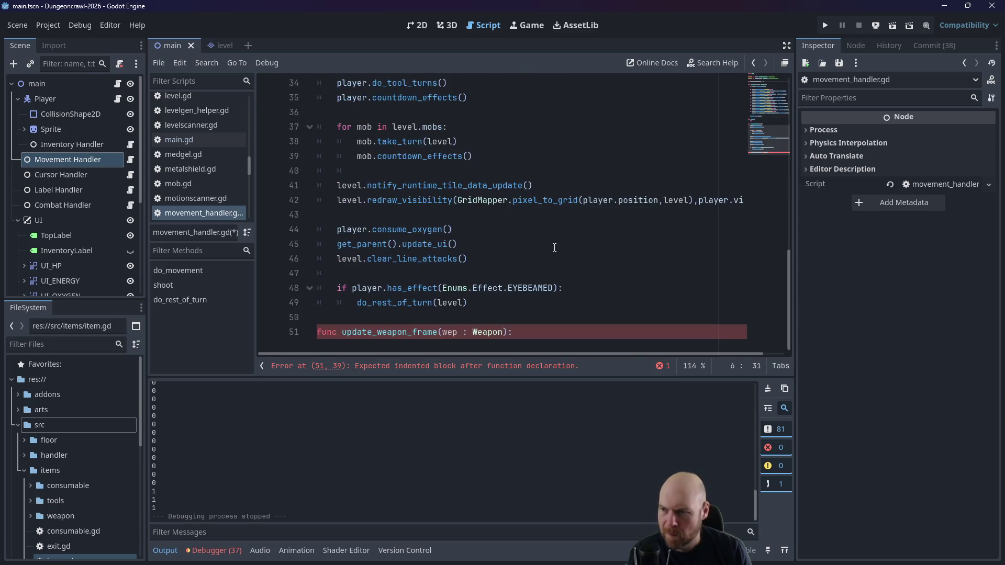
{"action": "left_click", "coordinate": [531, 325]}
{"action": "key", "text": "Return"}
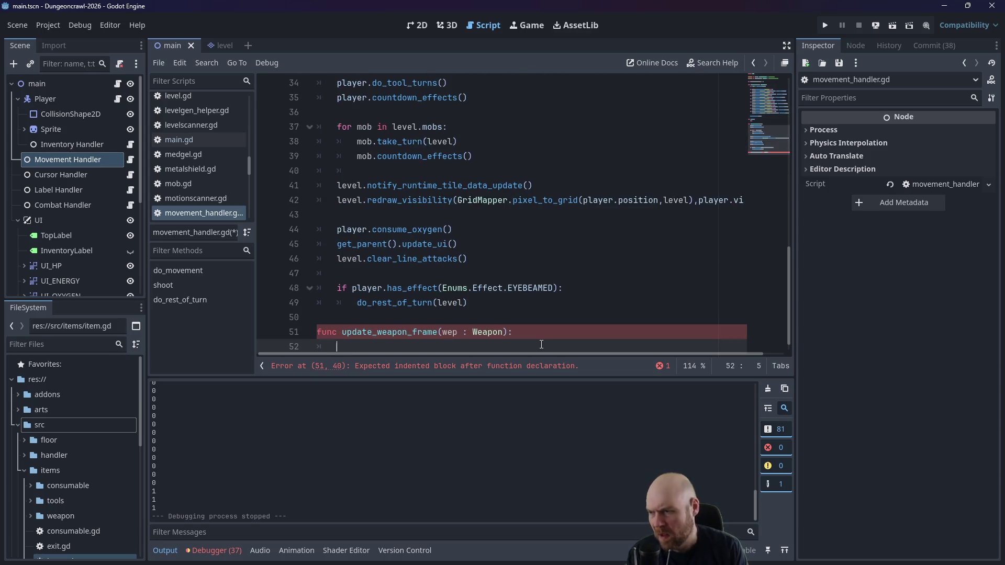
{"action": "type", "text": "wep-sp"}
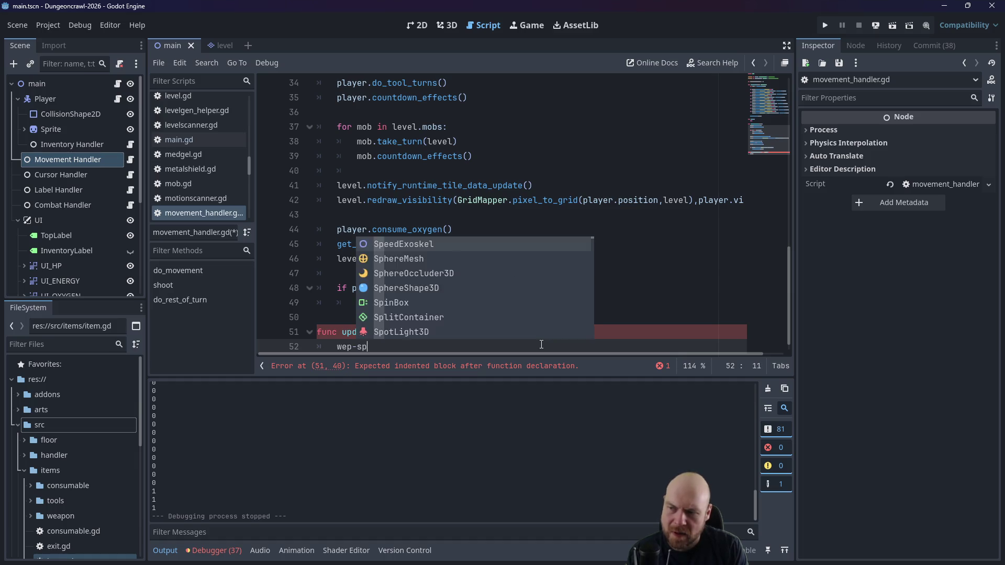
{"action": "key", "text": "BackSpace"}
{"action": "key", "text": "BackSpace"}
{"action": "key", "text": "BackSpace"}
{"action": "type", "text": "_sprites_"}
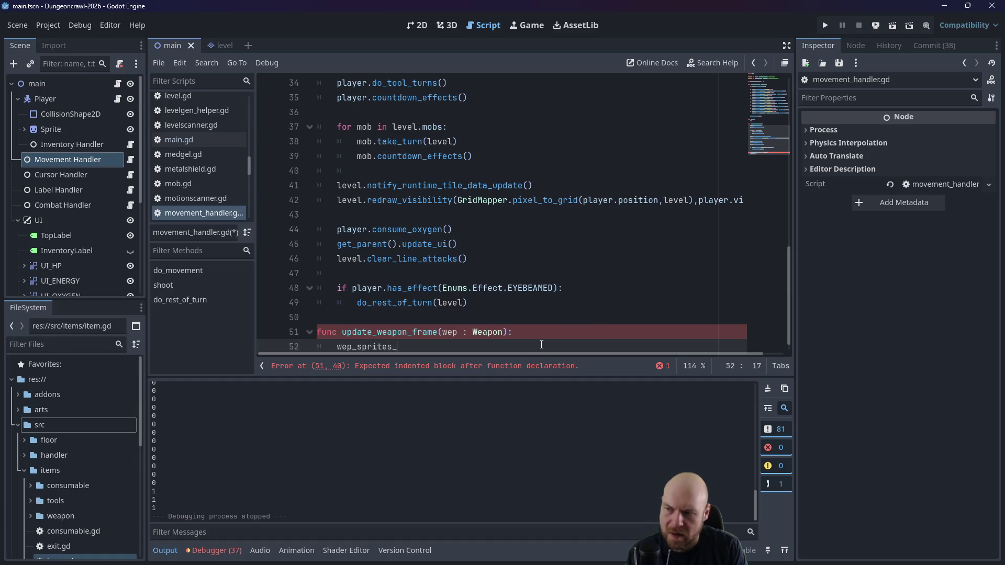
{"action": "type", "text": "to_update.appen"}
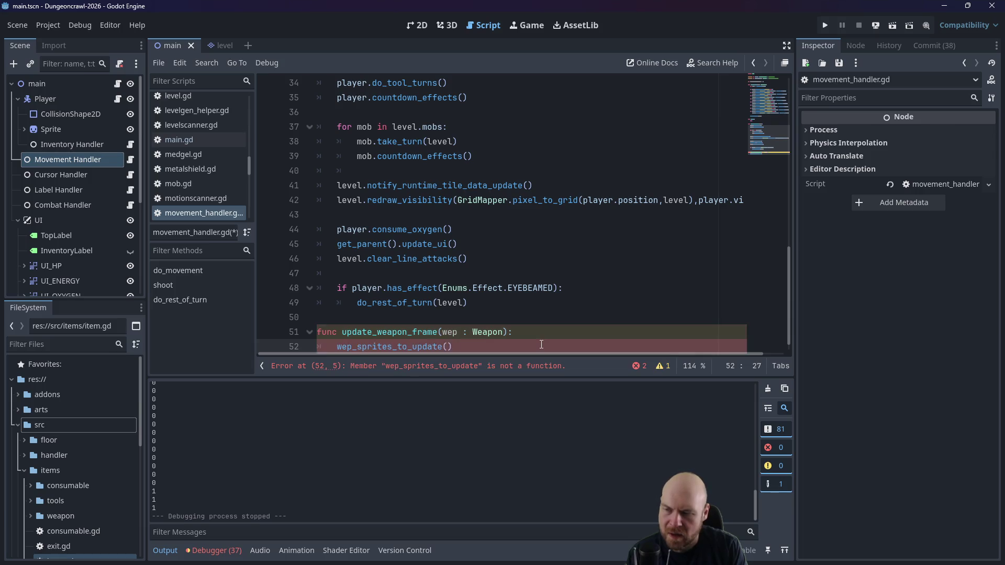
{"action": "type", "text": "d(wep)"}
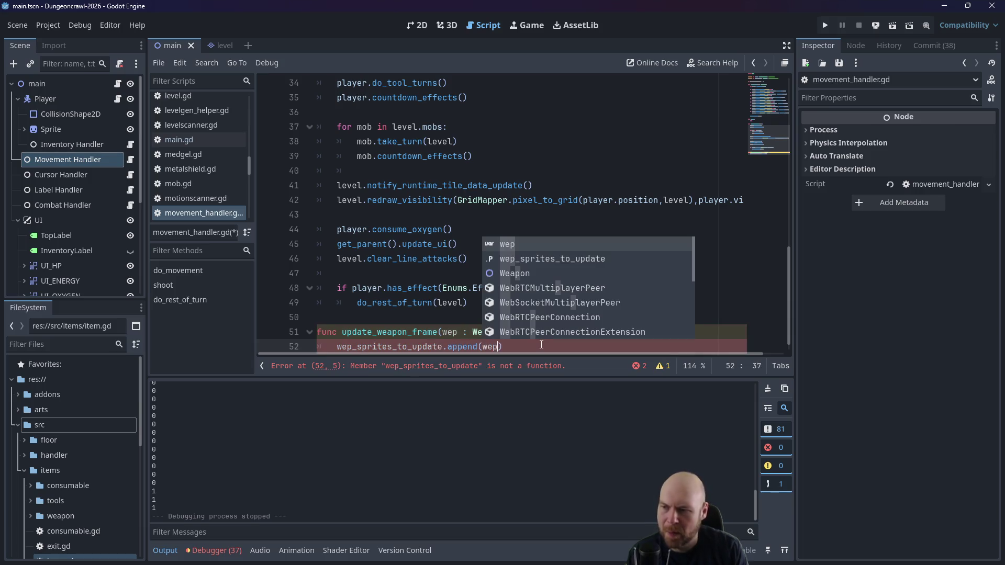
{"action": "key", "text": "ctrl+s"}
{"action": "left_click", "coordinate": [375, 146]}
Step: Add a 'for wep in wep_sprites_to_update:' loop at the start of do_rest_of_turn
{"action": "scroll", "coordinate": [375, 145], "scroll_direction": "up", "scroll_amount": 3}
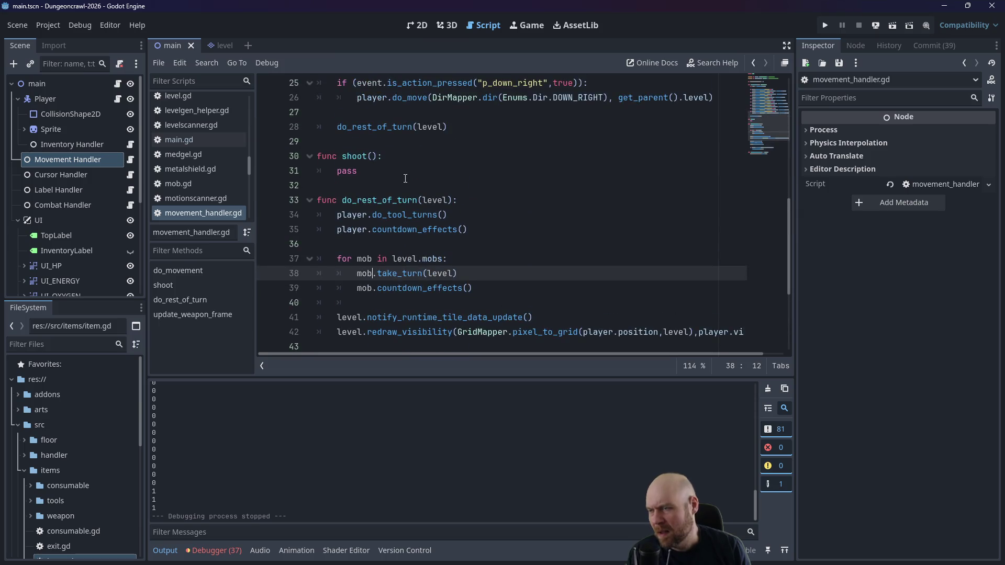
{"action": "scroll", "coordinate": [424, 203], "scroll_direction": "down", "scroll_amount": 4}
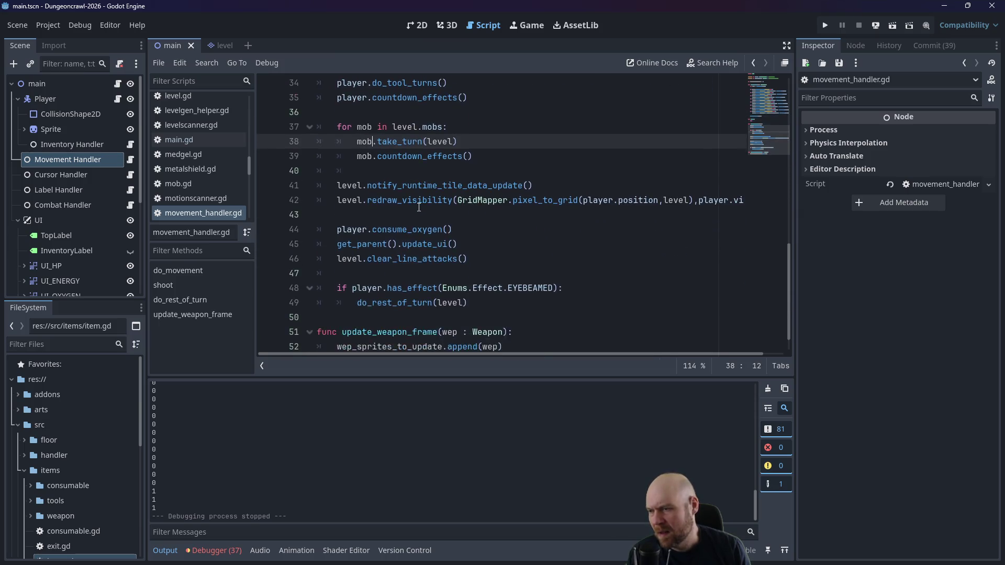
{"action": "scroll", "coordinate": [416, 206], "scroll_direction": "up", "scroll_amount": 1}
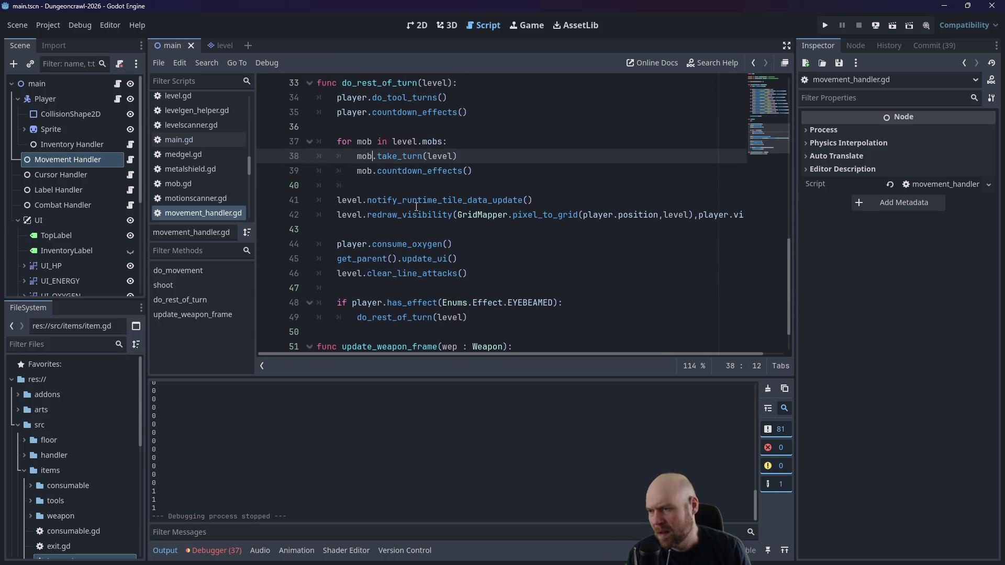
{"action": "left_click", "coordinate": [422, 130]}
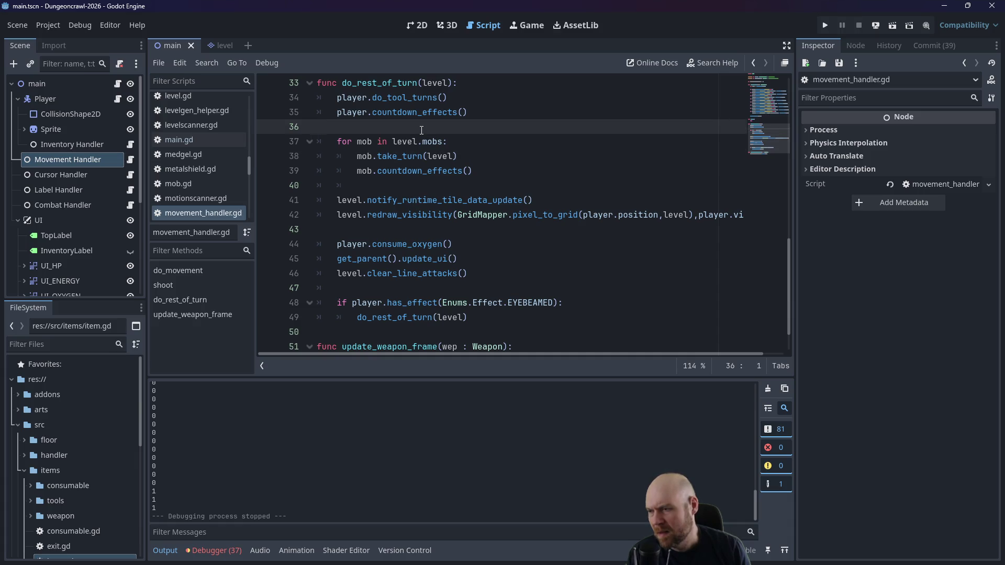
{"action": "key", "text": "Return"}
{"action": "key", "text": "Return"}
{"action": "key", "text": "Up"}
{"action": "key", "text": "Tab"}
{"action": "type", "text": "for"}
{"action": "scroll", "coordinate": [530, 168], "scroll_direction": "down", "scroll_amount": 2}
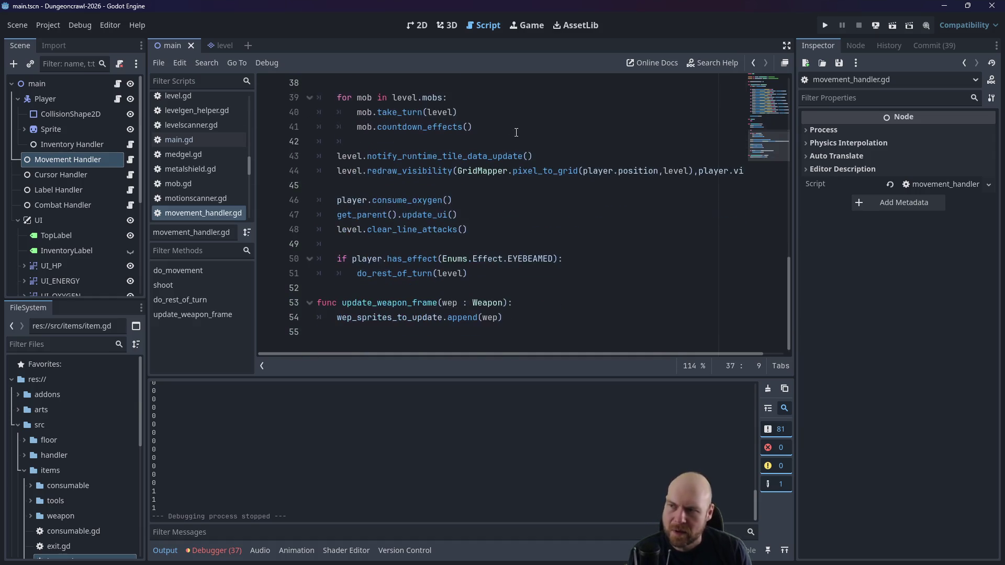
{"action": "scroll", "coordinate": [529, 168], "scroll_direction": "up", "scroll_amount": 4}
{"action": "type", "text": "wep i"}
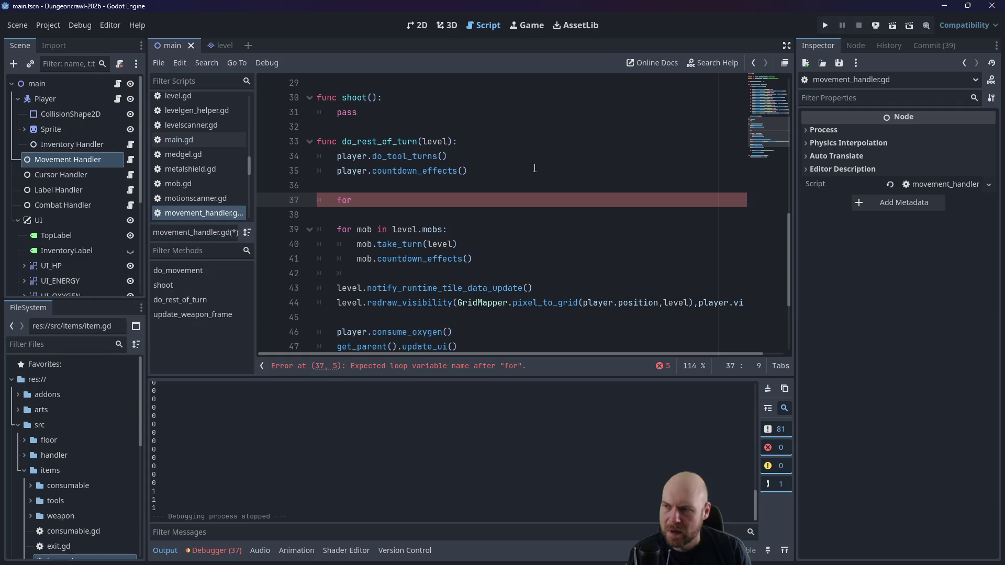
{"action": "type", "text": "n wep_sprites_to_"}
{"action": "key", "text": "Return"}
{"action": "type", "text": ":"}
{"action": "key", "text": "Return"}
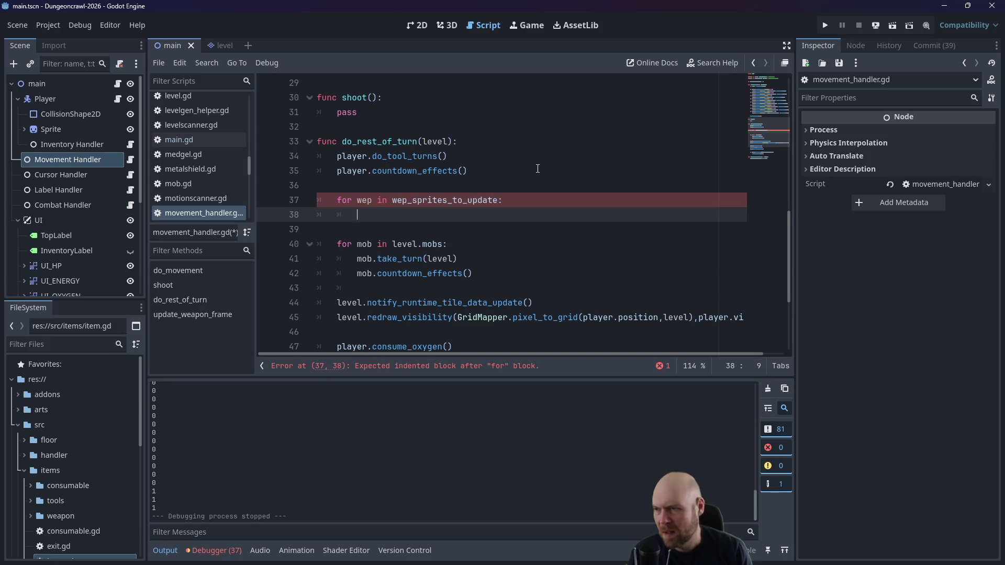
{"action": "scroll", "coordinate": [538, 169], "scroll_direction": "down", "scroll_amount": 2}
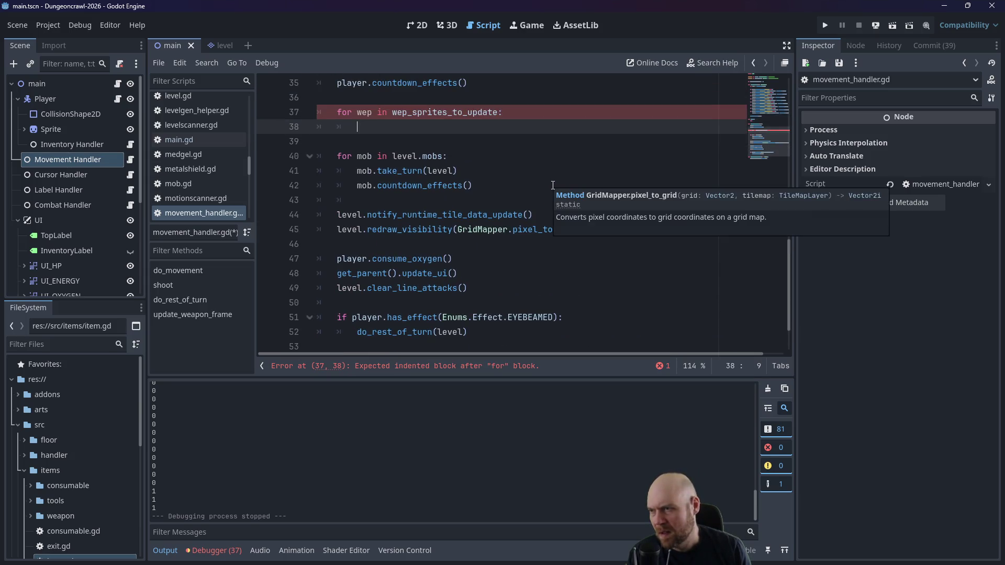
Step: Nest the loop under 'if wep_sprites_to_update > 0:' and start its body with wep.sprite
{"action": "left_click", "coordinate": [427, 99]}
{"action": "key", "text": "Return"}
{"action": "type", "text": "if wep-sprites_"}
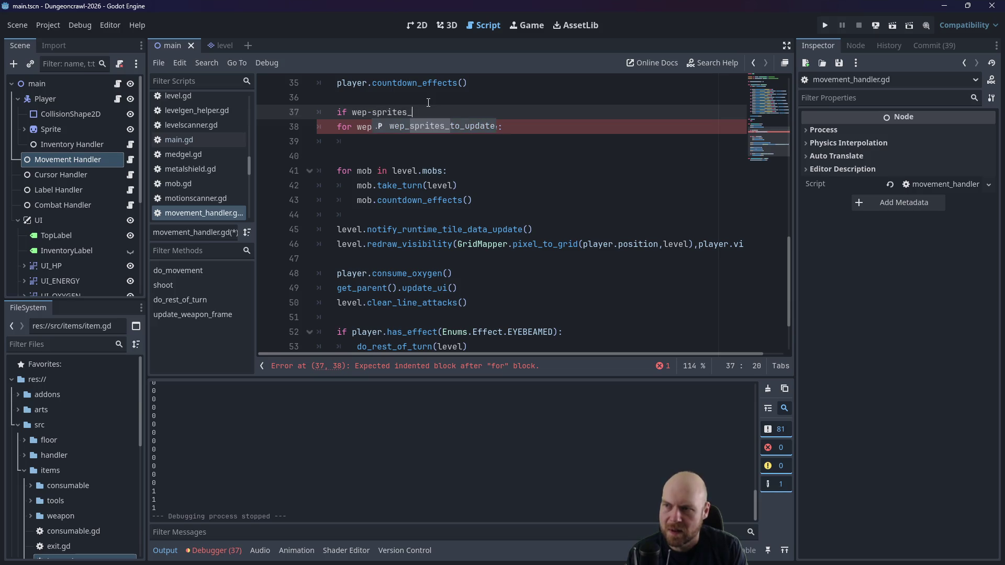
{"action": "key", "text": "BackSpace"}
{"action": "key", "text": "BackSpace"}
{"action": "key", "text": "BackSpace"}
{"action": "type", "text": "ites_to_update > 0:"}
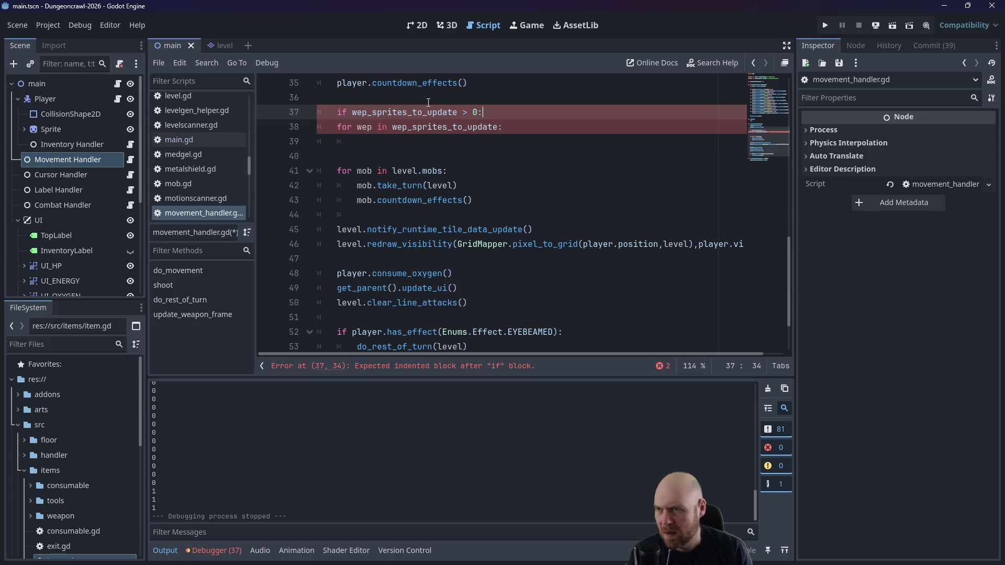
{"action": "left_click", "coordinate": [338, 127]}
{"action": "key", "text": "Tab"}
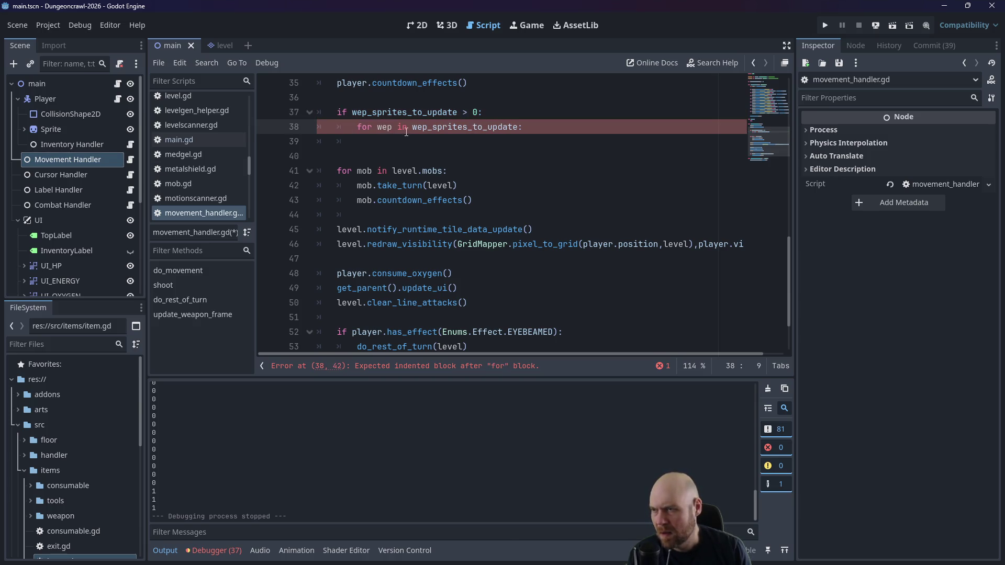
{"action": "left_click", "coordinate": [507, 139]}
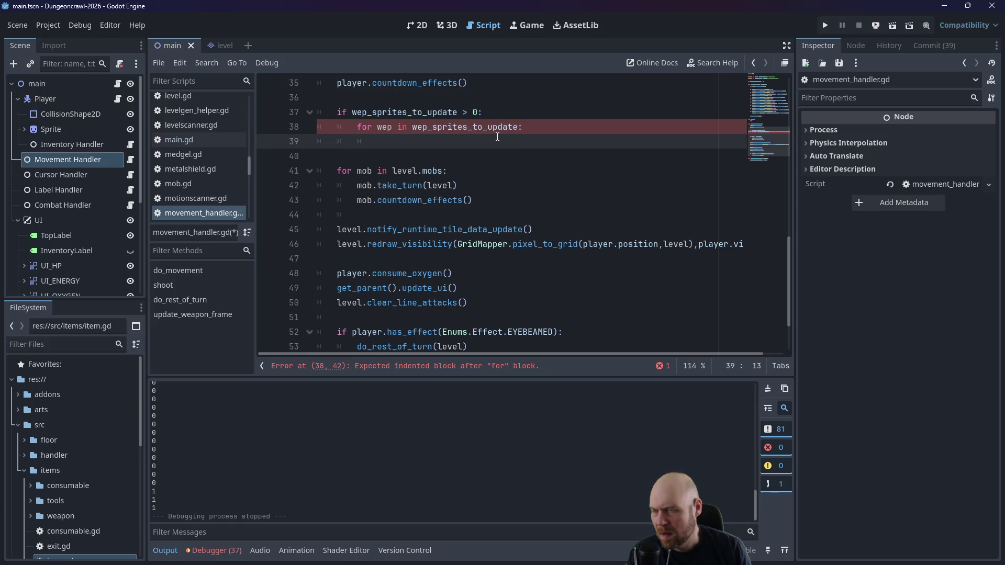
{"action": "scroll", "coordinate": [524, 150], "scroll_direction": "down", "scroll_amount": 3}
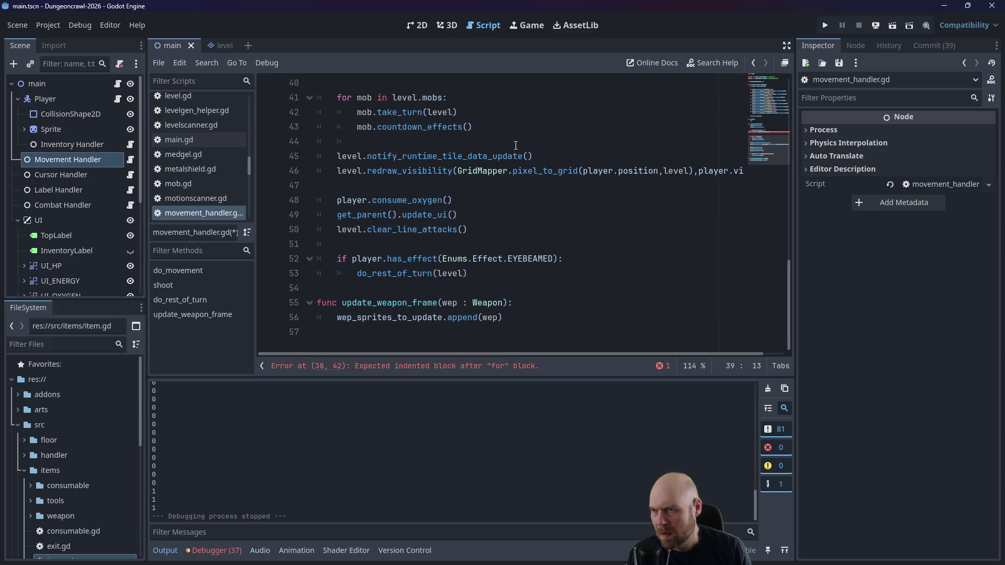
{"action": "scroll", "coordinate": [516, 146], "scroll_direction": "up", "scroll_amount": 2}
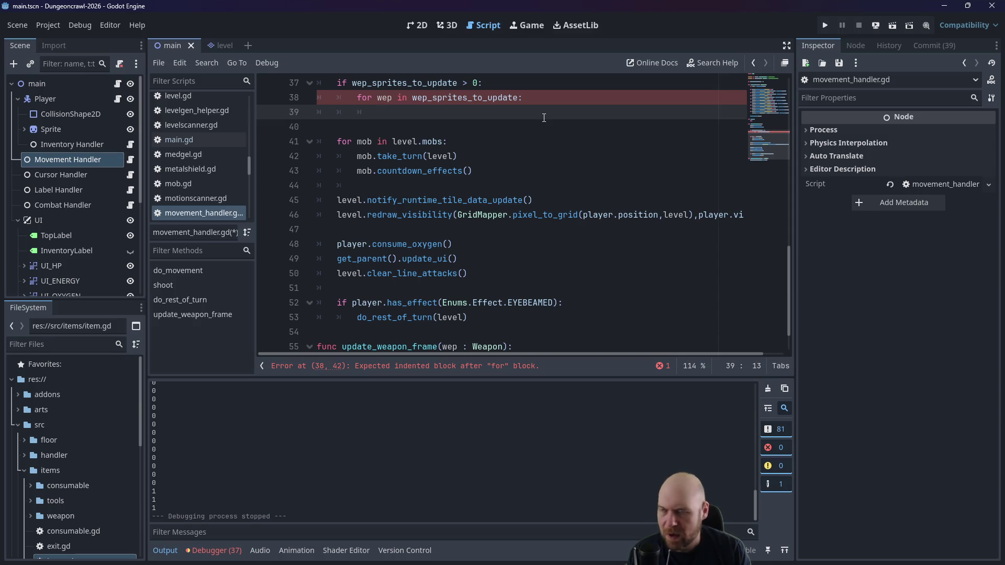
{"action": "type", "text": "wep.sprite."}
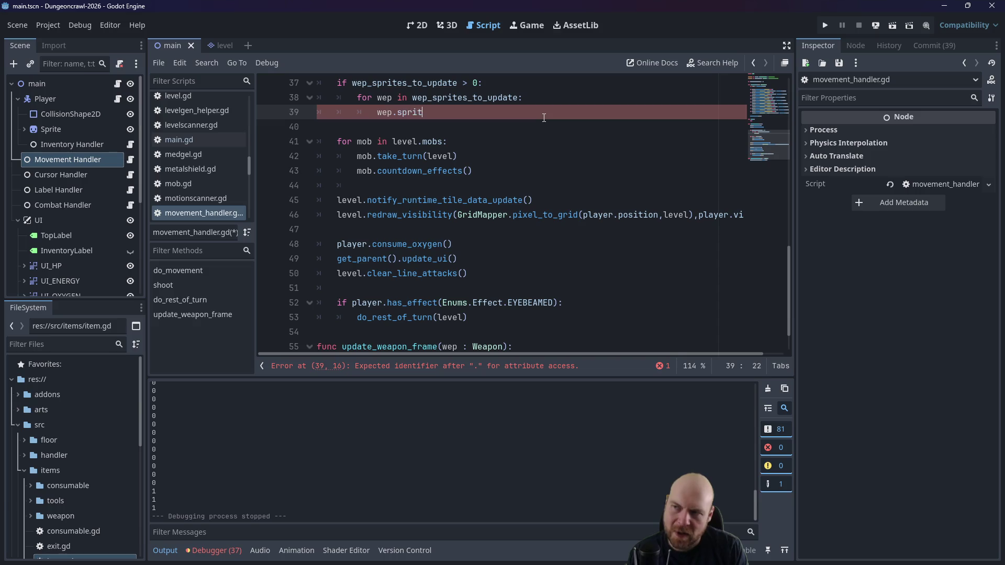
{"action": "type", "text": ".fram"}
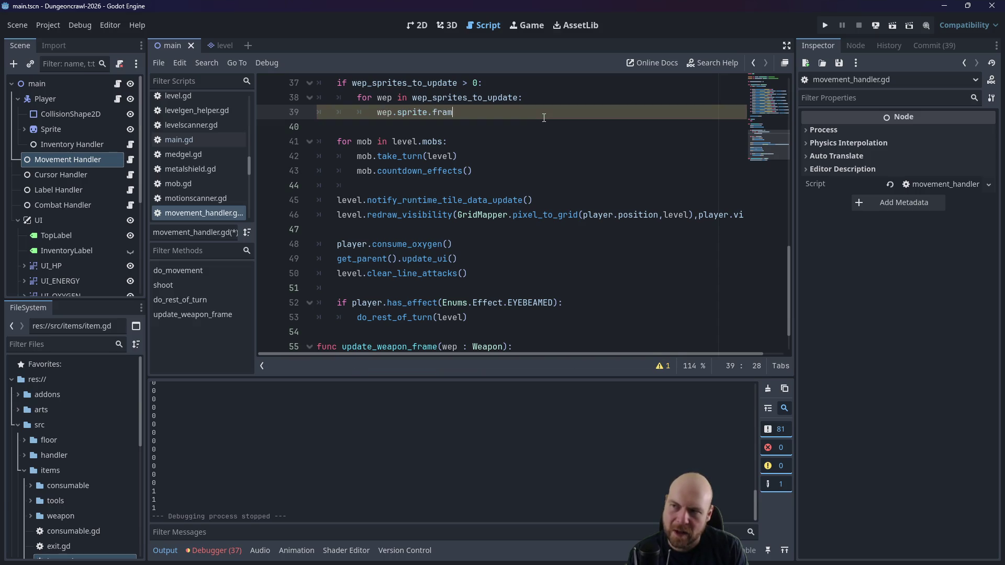
{"action": "type", "text": "e = 0"}
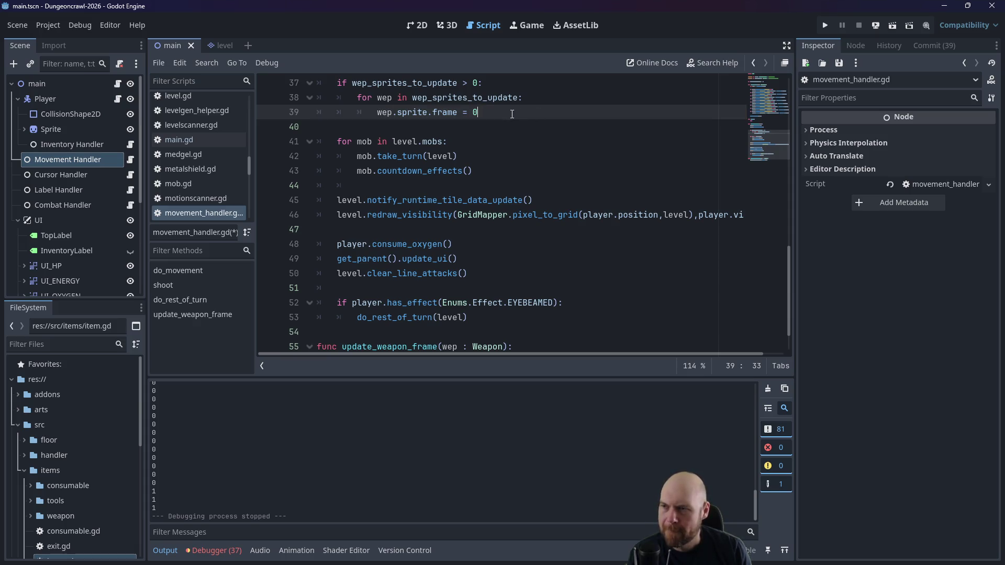
Step: Below the wep.sprite.frame = 0 reset, begin a line reading get_parent().label_handler
{"action": "key", "text": "Return"}
{"action": "key", "text": "BackSpace"}
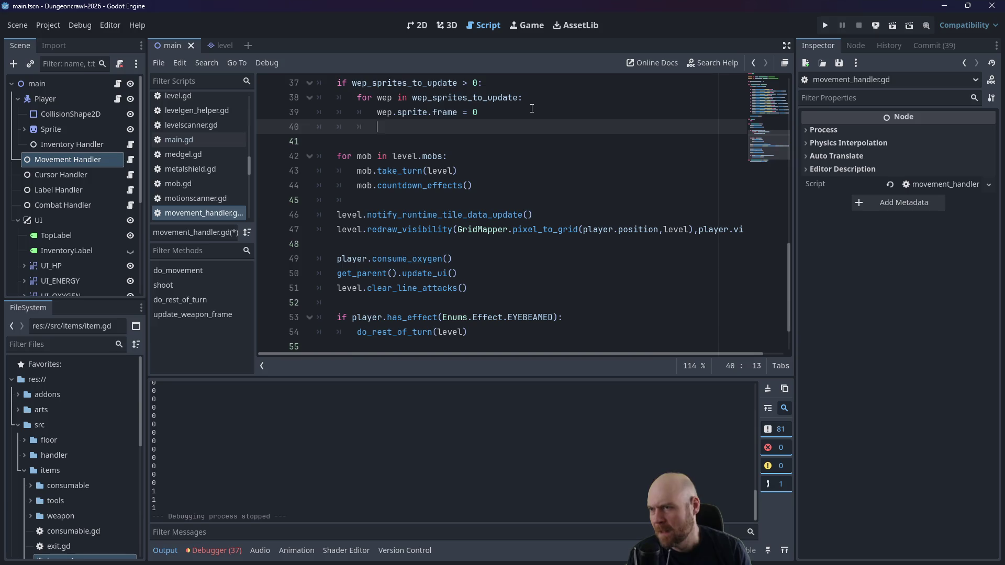
{"action": "type", "text": "g"}
{"action": "key", "text": "BackSpace"}
{"action": "type", "text": "get_parent()."}
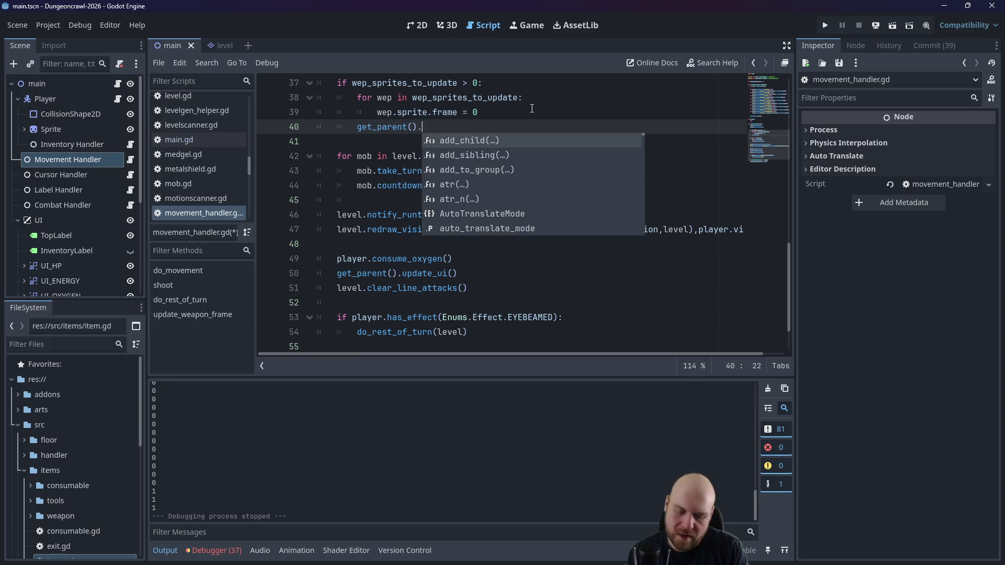
{"action": "type", "text": "lba"}
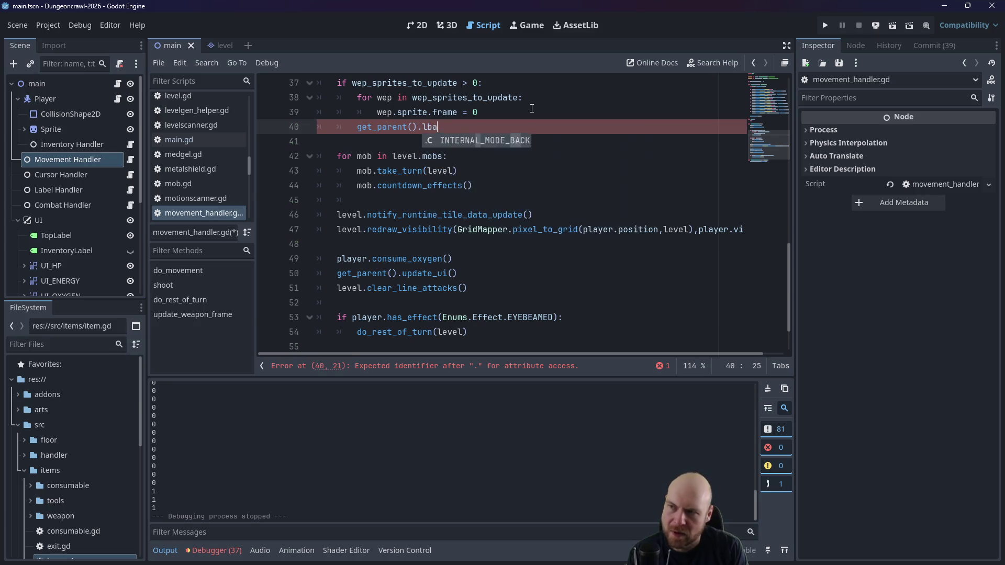
{"action": "type", "text": "eabel_han"}
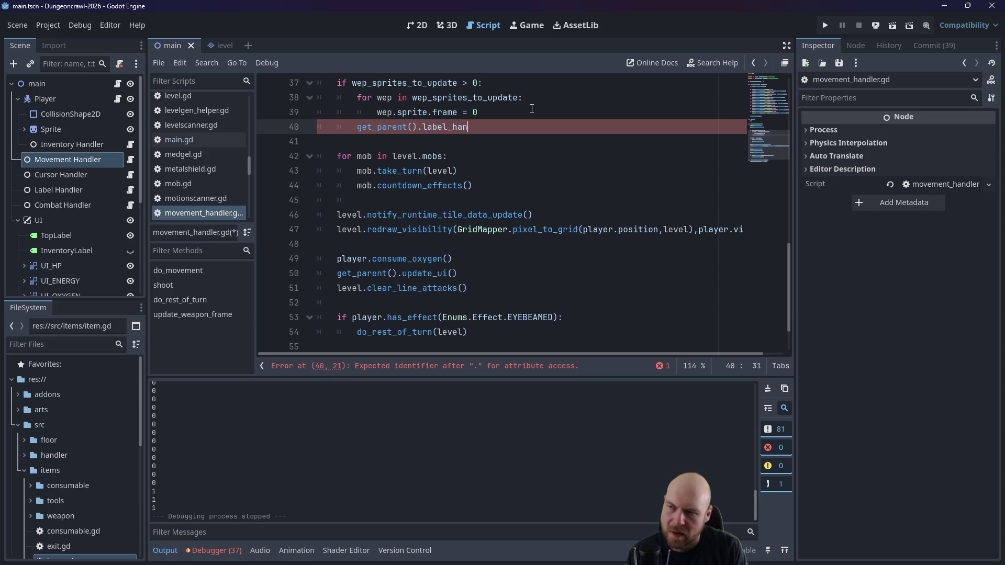
{"action": "type", "text": "."}
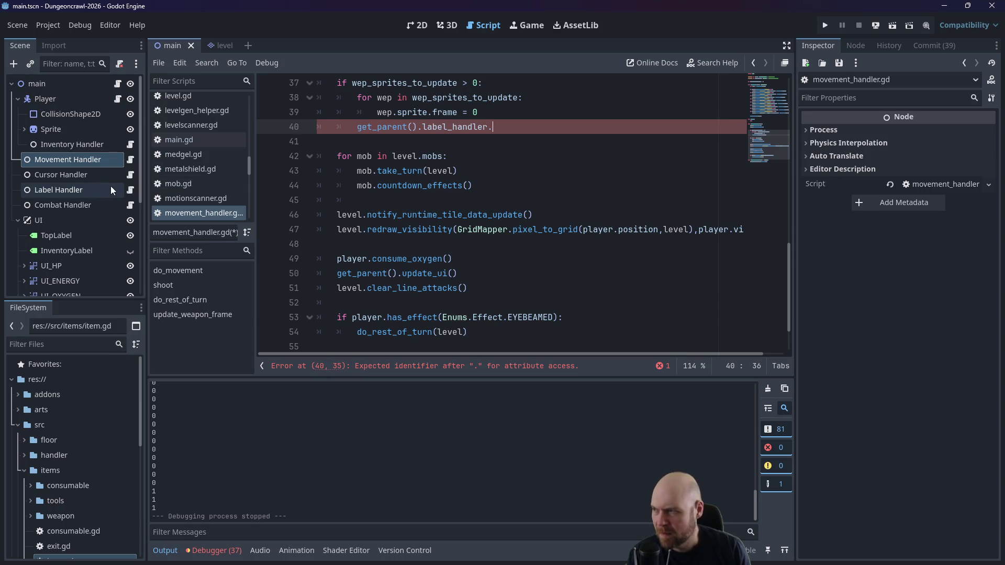
{"action": "left_click", "coordinate": [90, 191]}
Step: Open label_handler.gd and select the update_weapon_box(weaponList : Array[Weapon]) signature to copy
{"action": "left_click", "coordinate": [131, 190]}
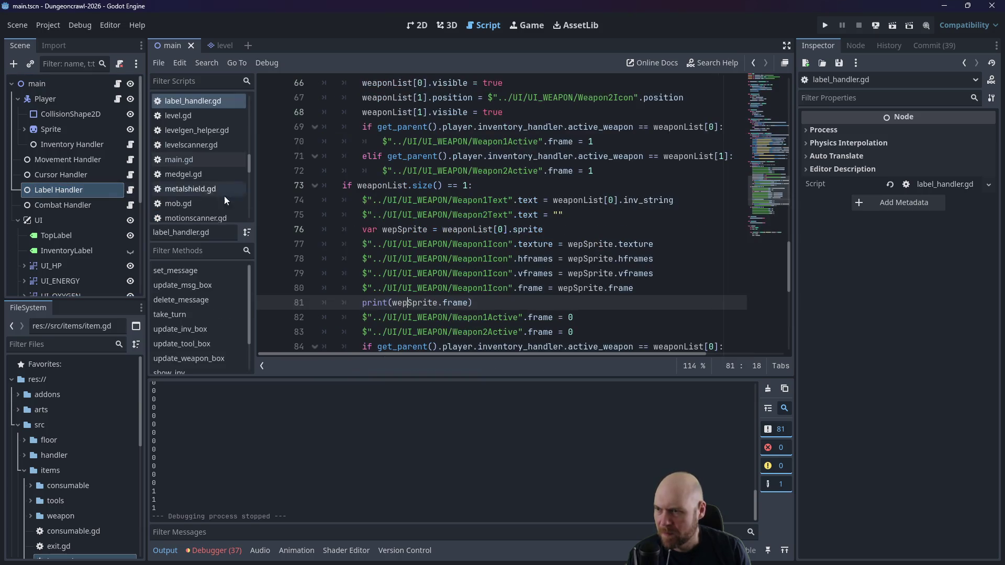
{"action": "scroll", "coordinate": [479, 238], "scroll_direction": "up", "scroll_amount": 6}
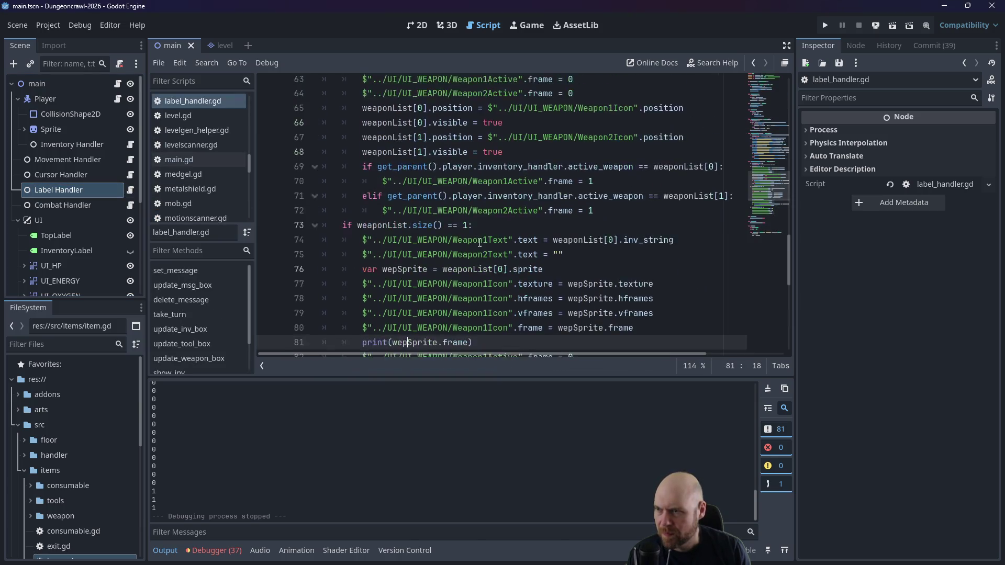
{"action": "left_click", "coordinate": [349, 212]}
{"action": "left_click_drag", "start_coordinate": [348, 211], "coordinate": [593, 210]}
{"action": "key", "text": "ctrl+c"}
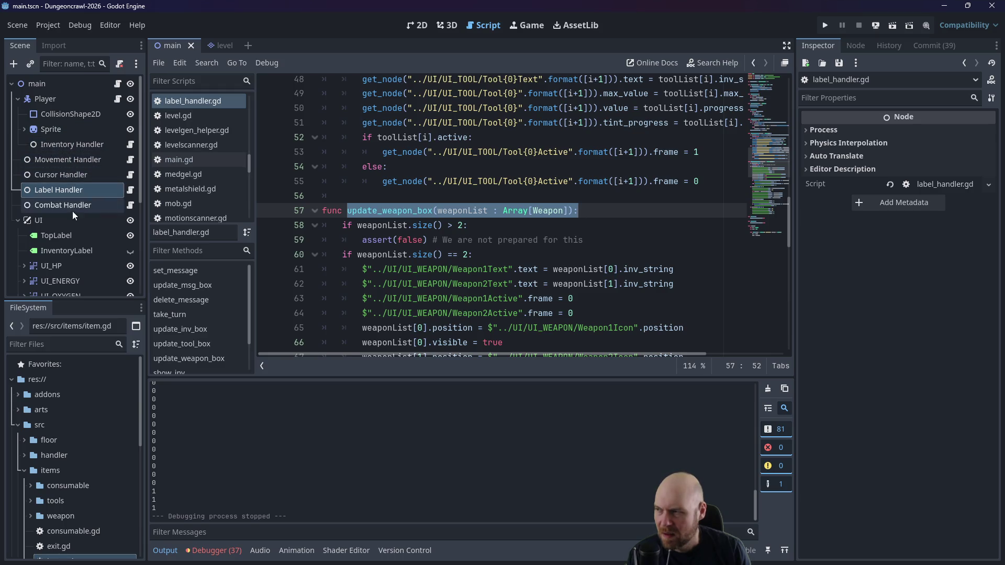
{"action": "scroll", "coordinate": [77, 249], "scroll_direction": "down", "scroll_amount": 5}
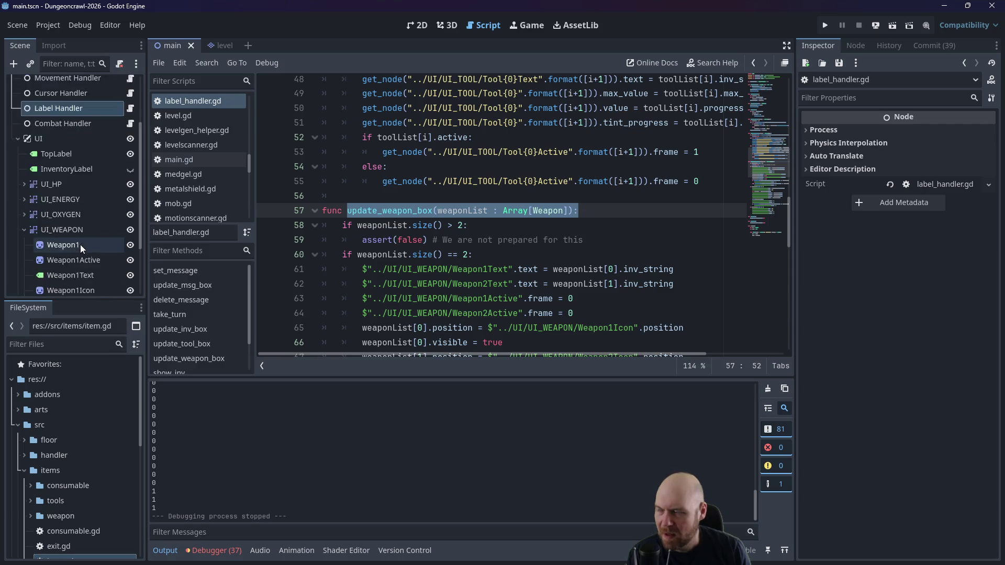
{"action": "scroll", "coordinate": [83, 240], "scroll_direction": "up", "scroll_amount": 2}
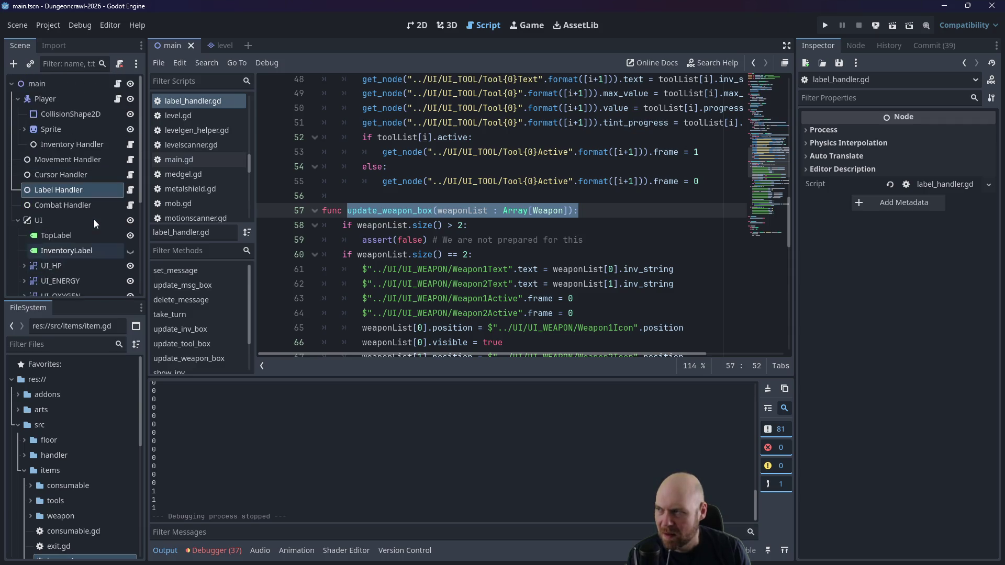
{"action": "scroll", "coordinate": [93, 217], "scroll_direction": "down", "scroll_amount": 1}
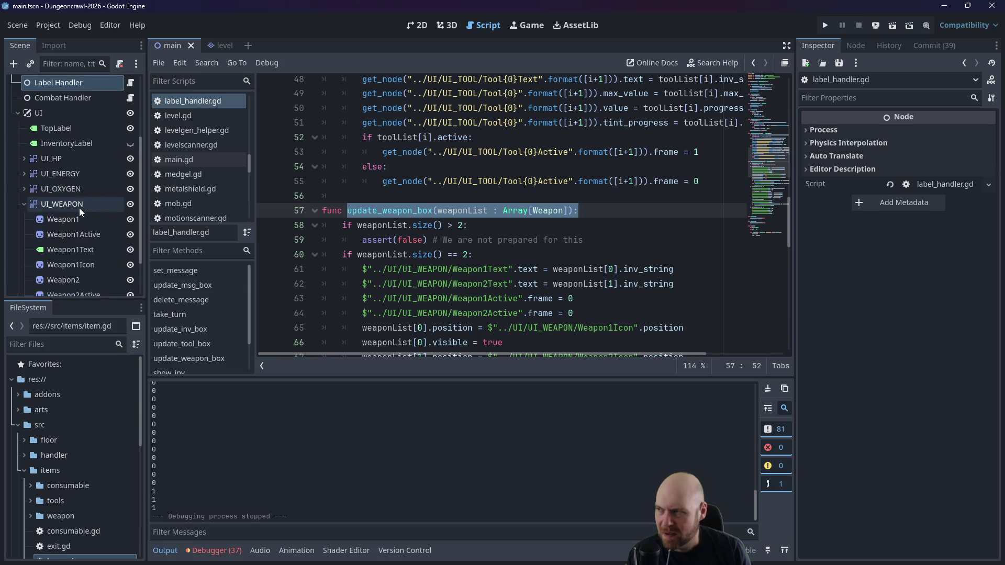
Step: Collapse the UI_WEAPON and UI nodes in the scene tree
{"action": "left_click", "coordinate": [24, 206]}
{"action": "left_click", "coordinate": [17, 180]}
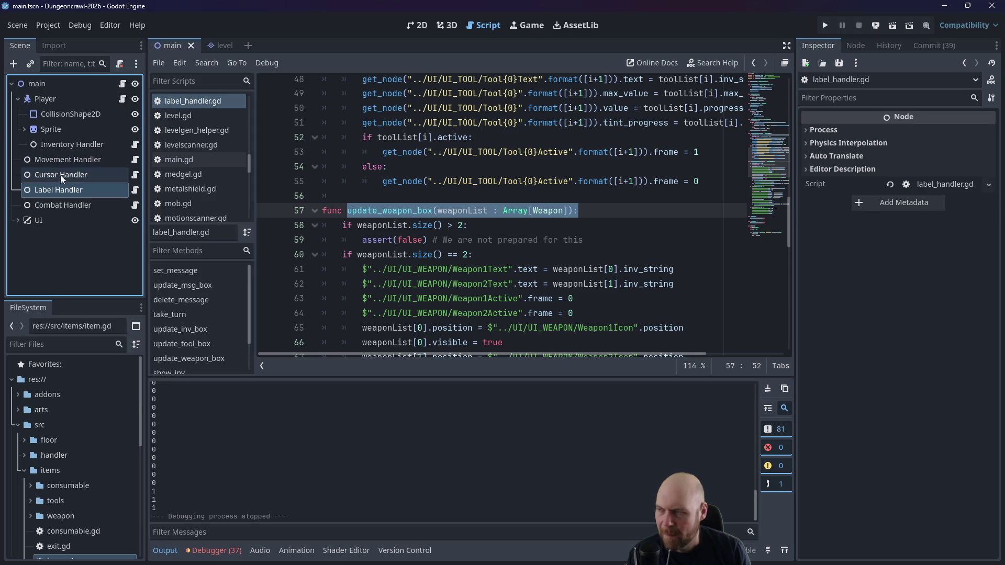
{"action": "double_click", "coordinate": [76, 159]}
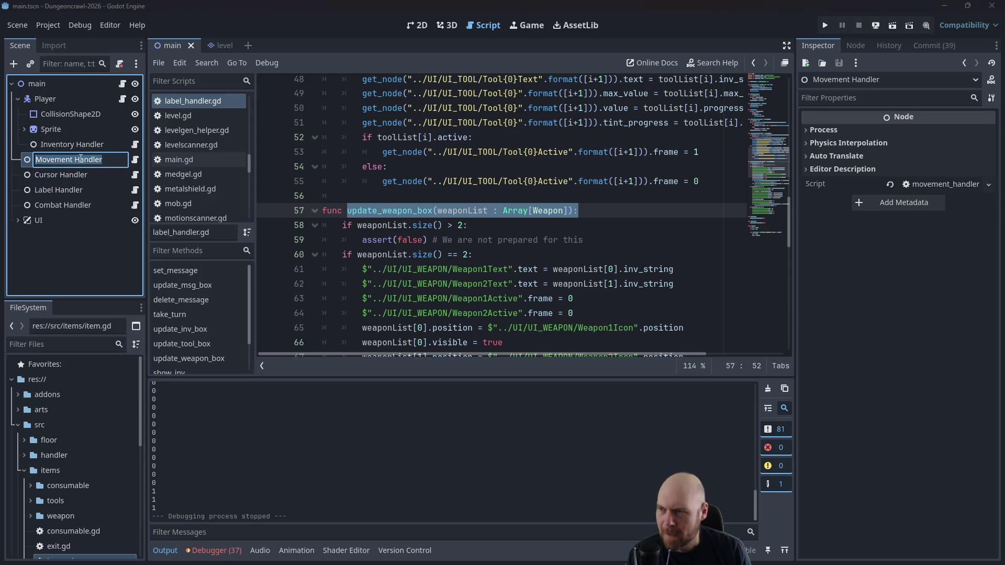
Step: Make line 40 call update_weapon_box(player.inventory_handler.weapon_list) with no trailing colon
{"action": "left_click", "coordinate": [135, 159]}
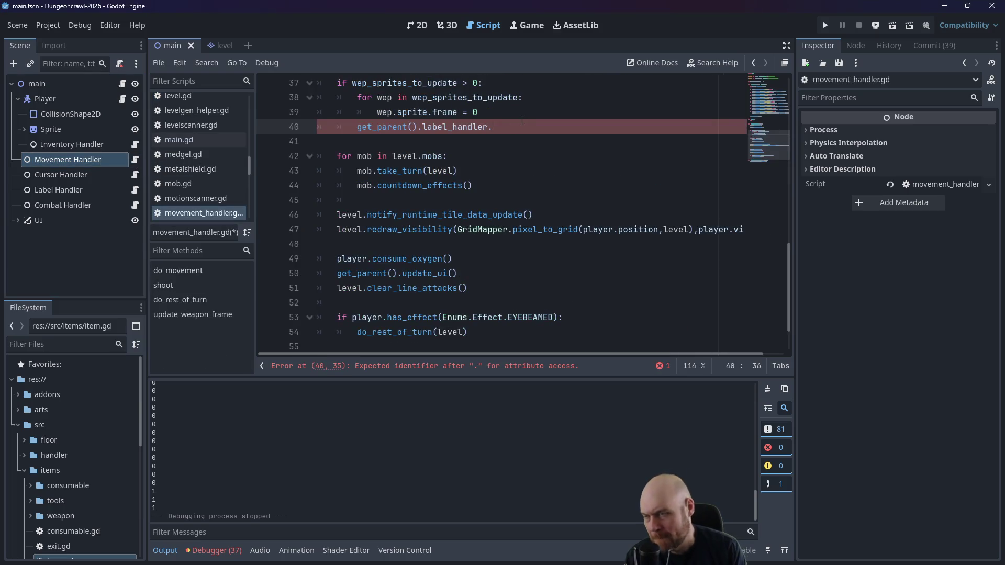
{"action": "key", "text": "ctrl+v"}
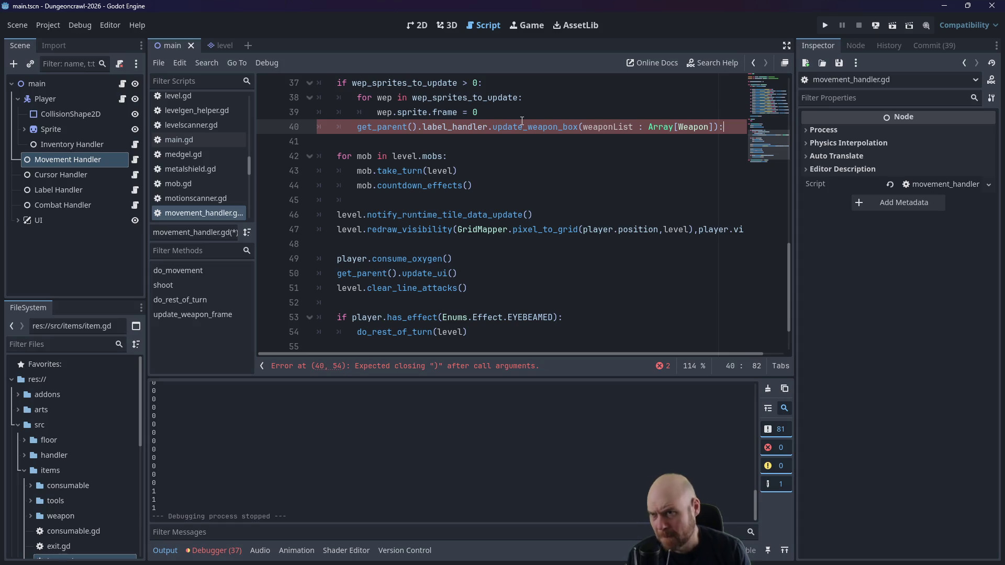
{"action": "left_click_drag", "start_coordinate": [584, 127], "coordinate": [716, 127]}
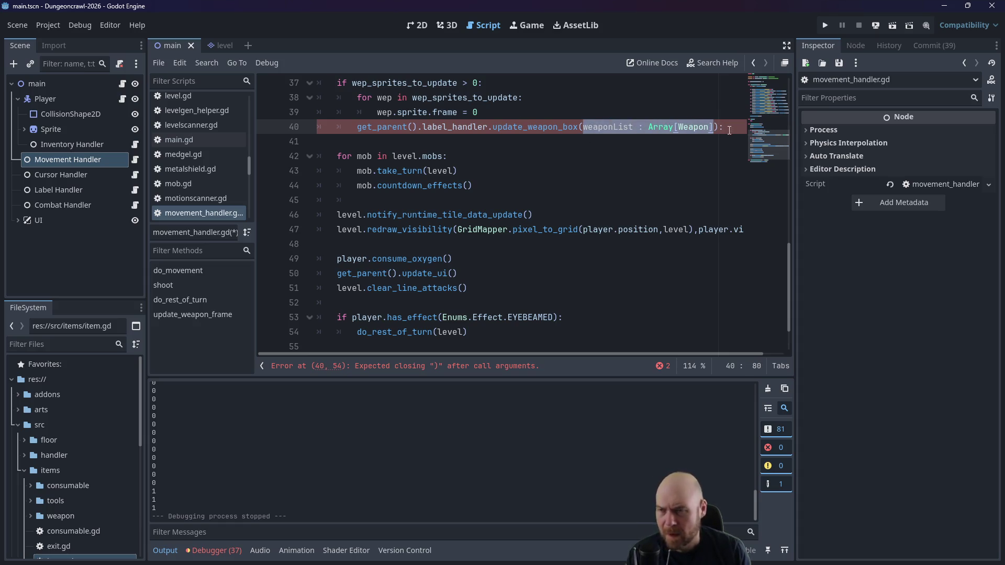
{"action": "type", "text": "get_parent"}
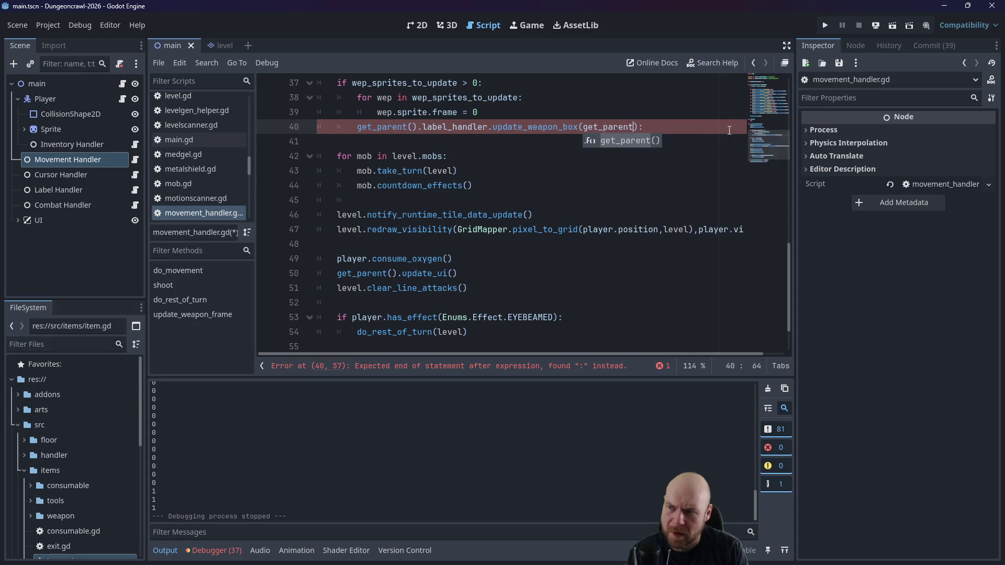
{"action": "key", "text": "BackSpace"}
{"action": "key", "text": "BackSpace"}
{"action": "key", "text": "BackSpace"}
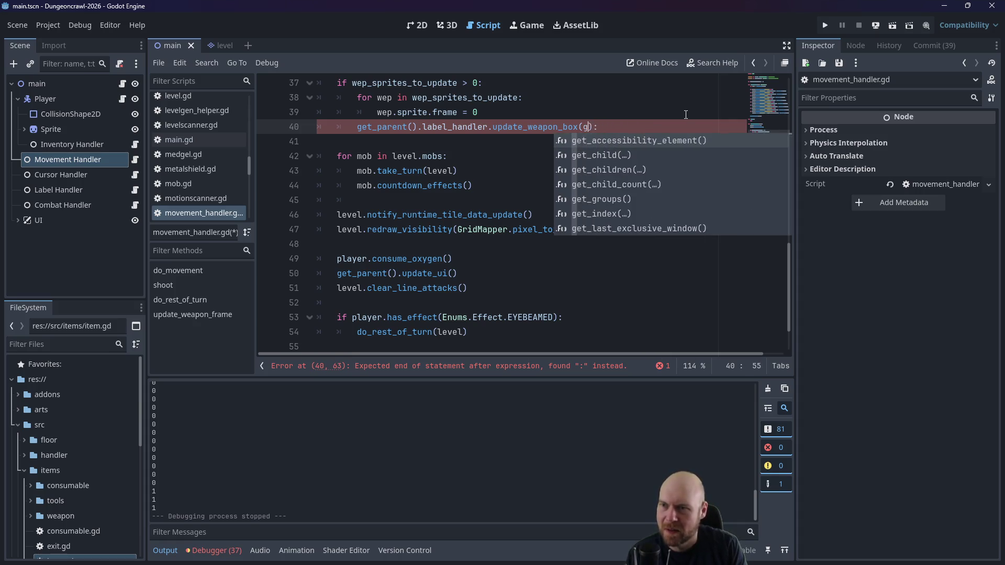
{"action": "type", "text": "player.inventory_handler."}
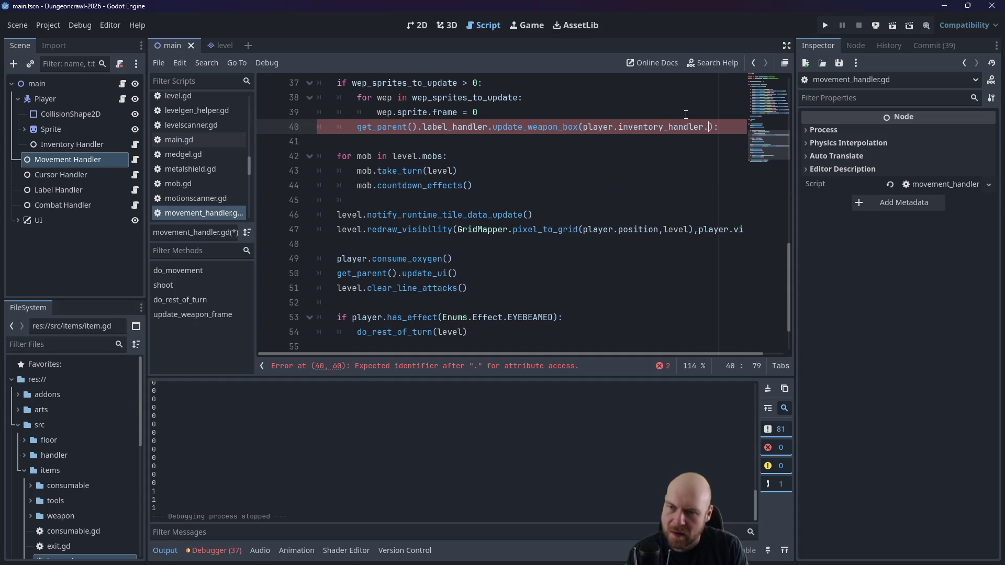
{"action": "type", "text": "weapon_"}
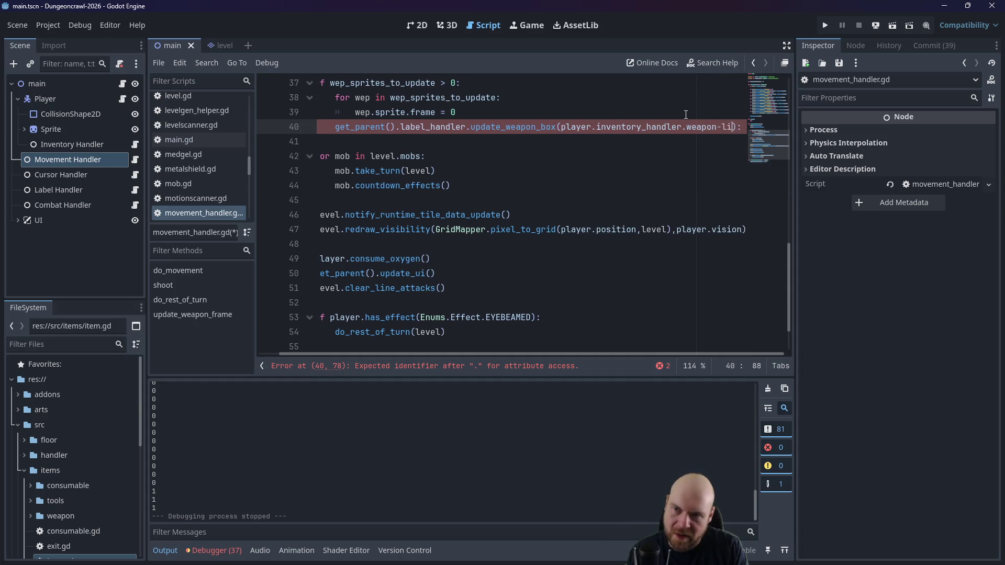
{"action": "type", "text": "list"}
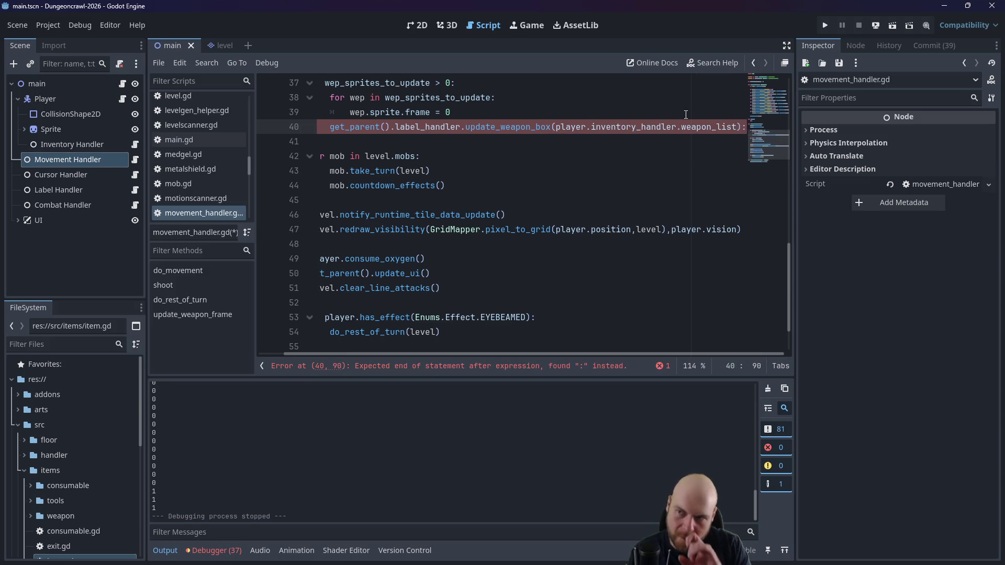
{"action": "key", "text": "Delete"}
Step: Add wep_sprites_to_update = [] below the call and save movement_handler.gd
{"action": "left_click", "coordinate": [606, 135]}
{"action": "key", "text": "Return"}
{"action": "key", "text": "Up"}
{"action": "key", "text": "Tab"}
{"action": "type", "text": "_"}
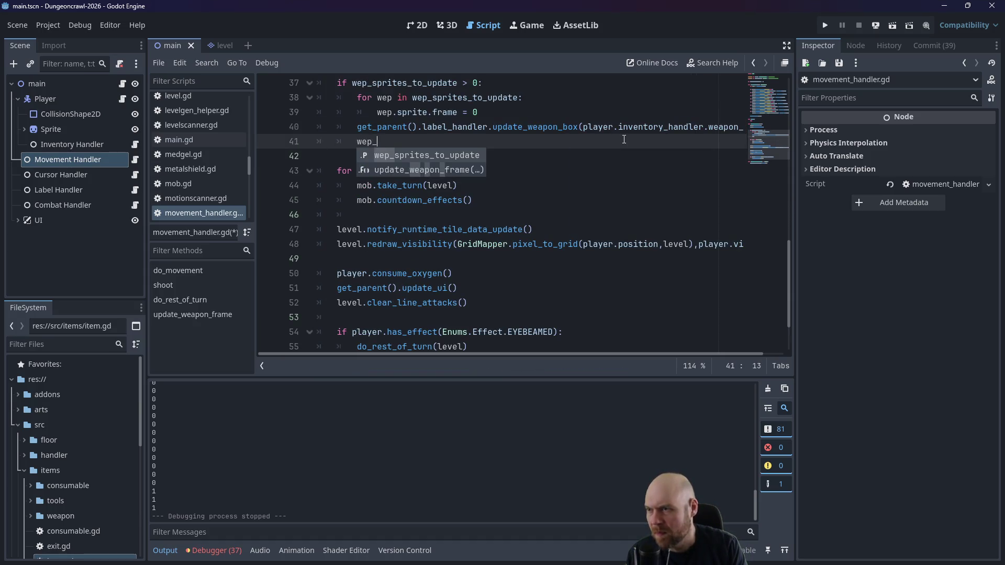
{"action": "type", "text": "sprites"}
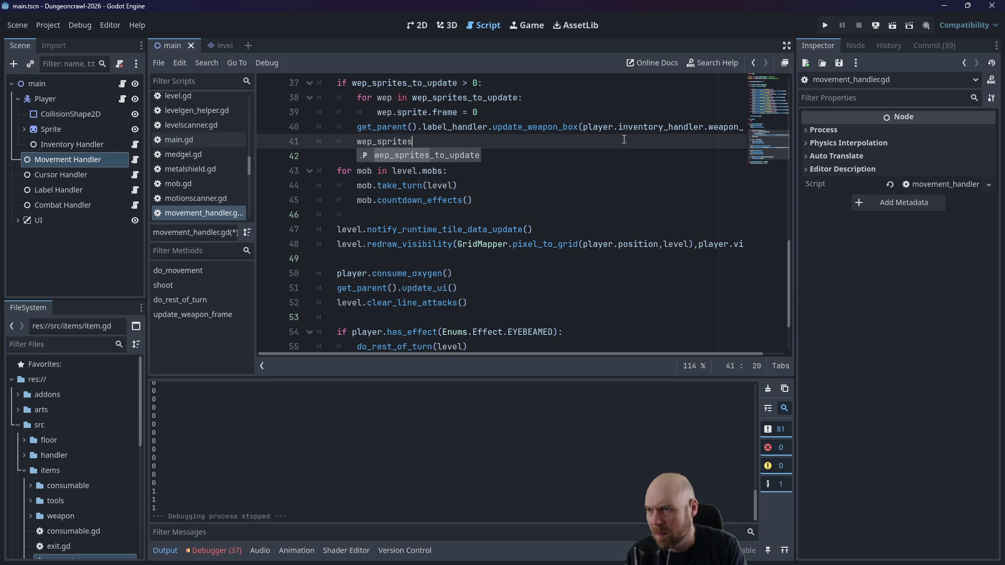
{"action": "type", "text": "_to_u"}
{"action": "key", "text": "Return"}
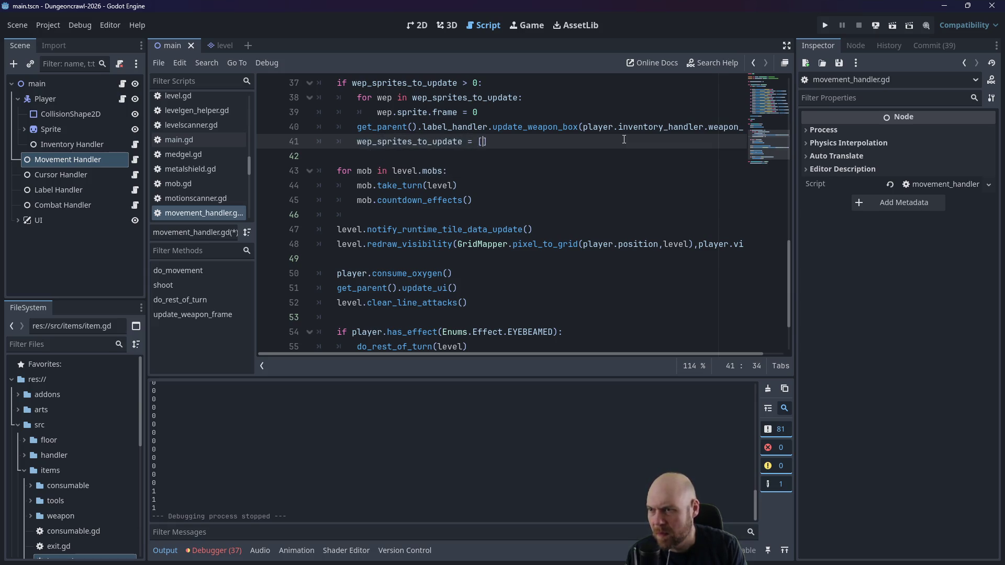
{"action": "key", "text": "ctrl+s"}
{"action": "left_click", "coordinate": [619, 129]}
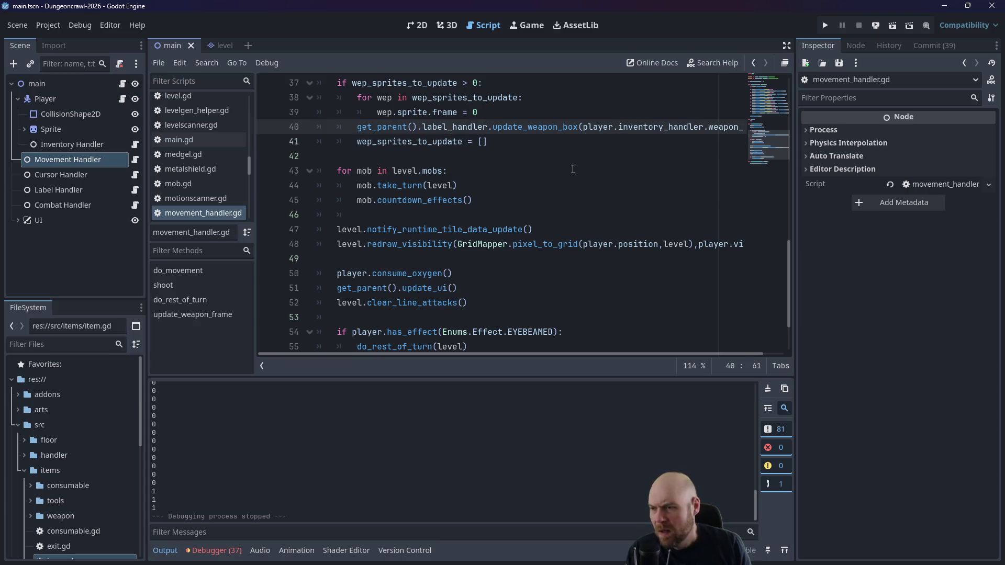
Step: Copy the update_weapon_box call line from movement_handler.gd
{"action": "scroll", "coordinate": [573, 169], "scroll_direction": "up", "scroll_amount": 1}
{"action": "scroll", "coordinate": [248, 126], "scroll_direction": "up", "scroll_amount": 5}
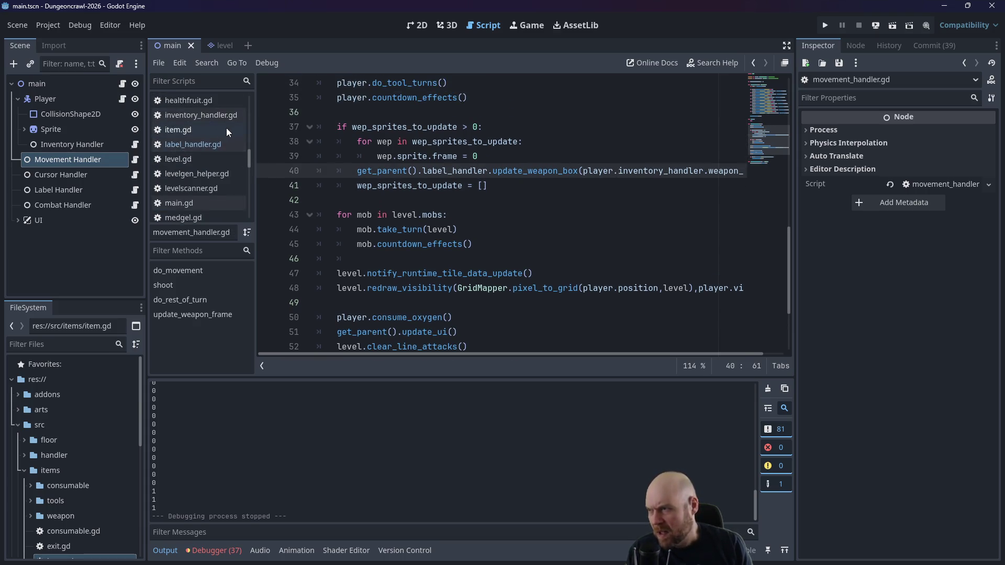
{"action": "scroll", "coordinate": [249, 125], "scroll_direction": "up", "scroll_amount": 5}
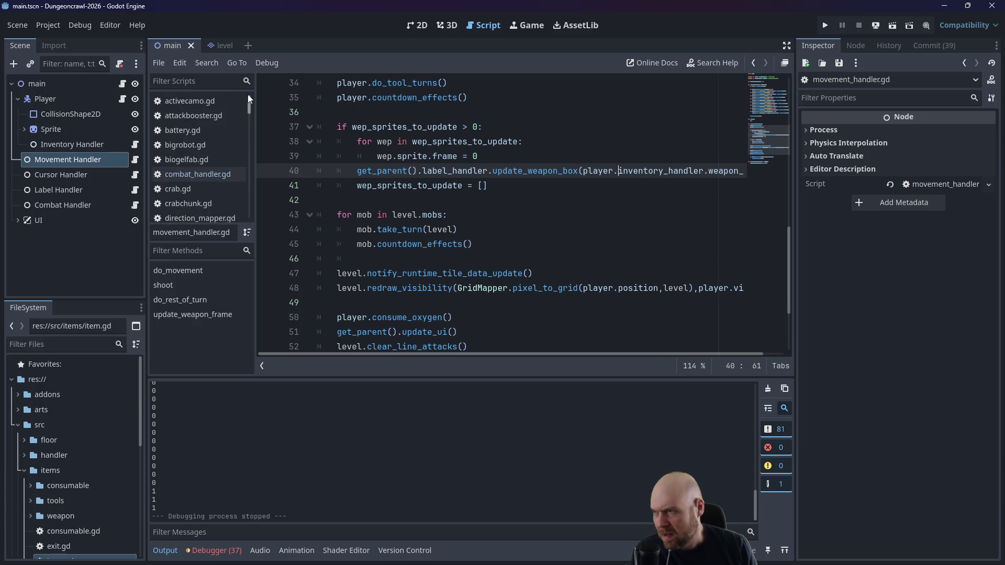
{"action": "left_click", "coordinate": [203, 174]}
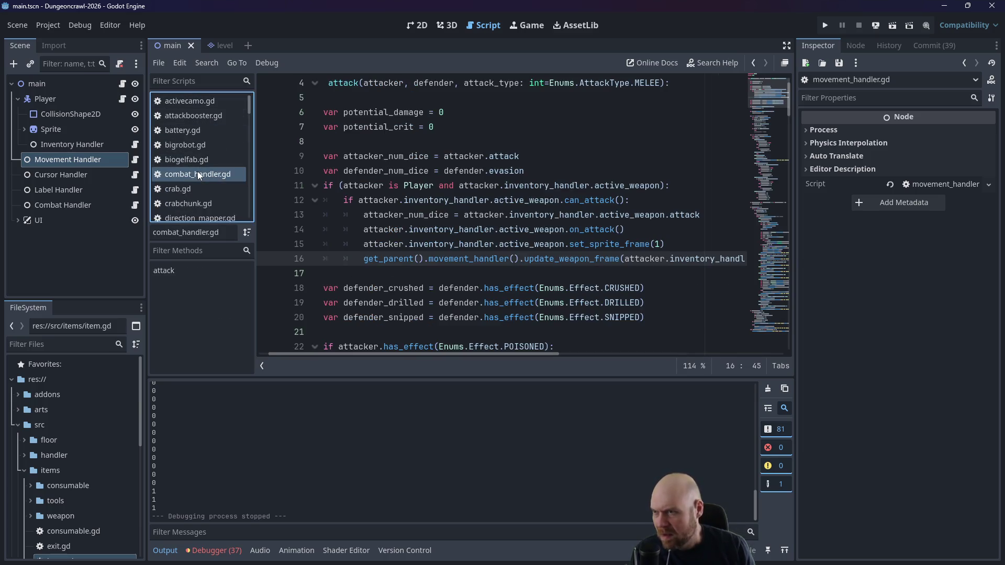
{"action": "scroll", "coordinate": [212, 189], "scroll_direction": "down", "scroll_amount": 2}
{"action": "left_click_drag", "start_coordinate": [249, 119], "coordinate": [245, 170]}
{"action": "scroll", "coordinate": [219, 173], "scroll_direction": "down", "scroll_amount": 2}
{"action": "left_click", "coordinate": [211, 199]}
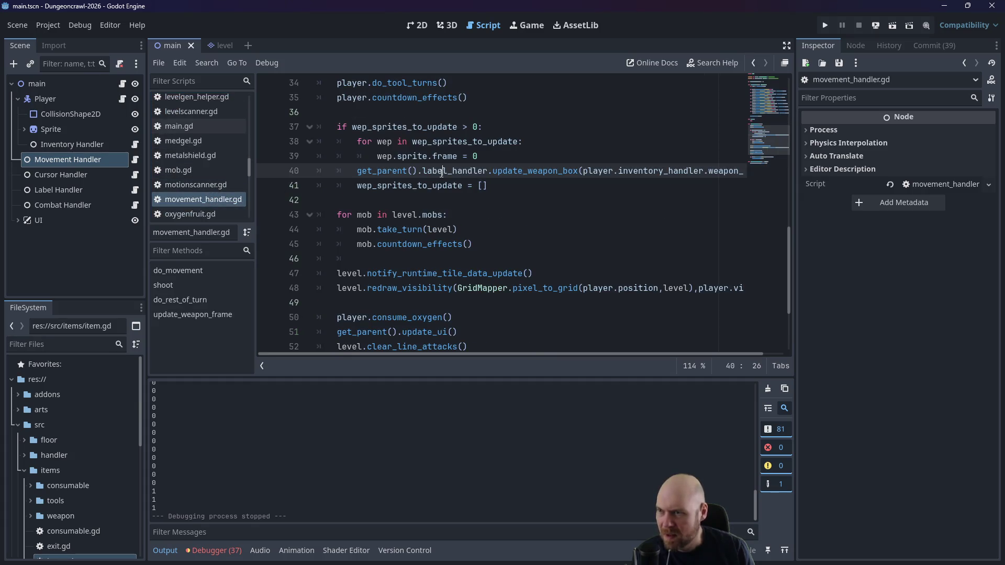
{"action": "triple_click", "coordinate": [365, 170]}
{"action": "key", "text": "ctrl+c"}
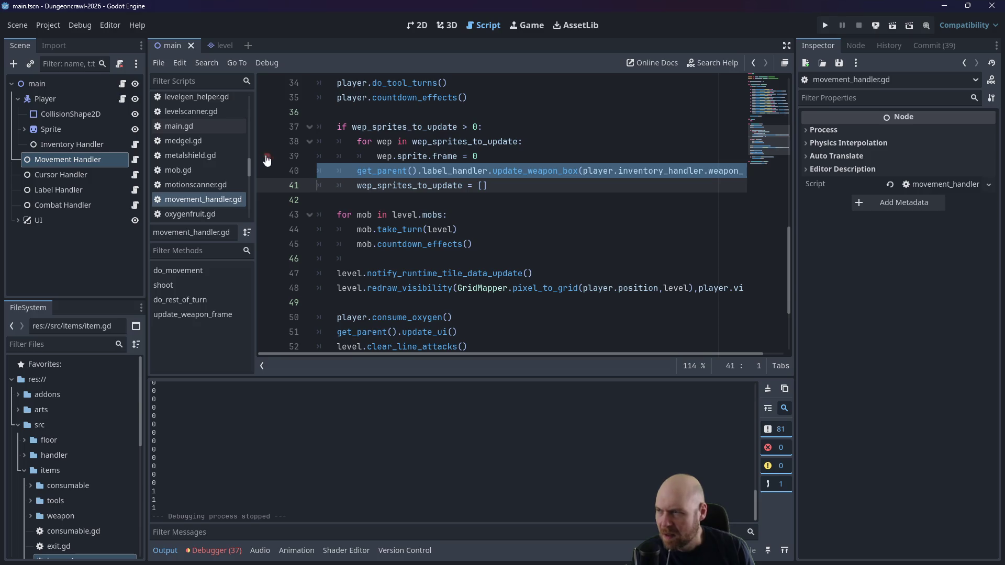
{"action": "left_click_drag", "start_coordinate": [250, 172], "coordinate": [254, 102]}
Step: Paste the update_weapon_box call as line 17 of combat_handler.gd's attack code
{"action": "left_click", "coordinate": [197, 174]}
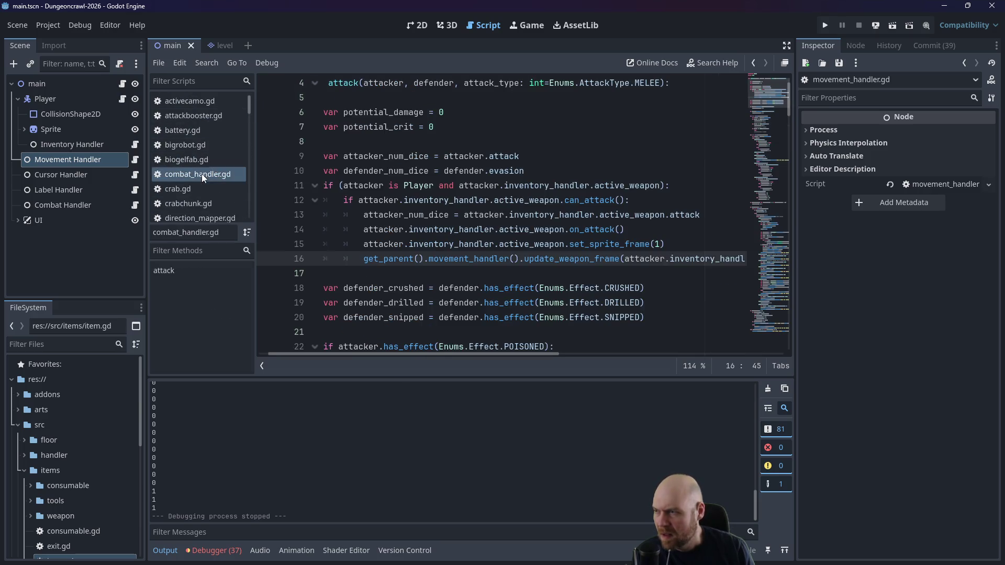
{"action": "left_click", "coordinate": [467, 287]}
{"action": "left_click", "coordinate": [468, 264]}
{"action": "left_click", "coordinate": [335, 272]}
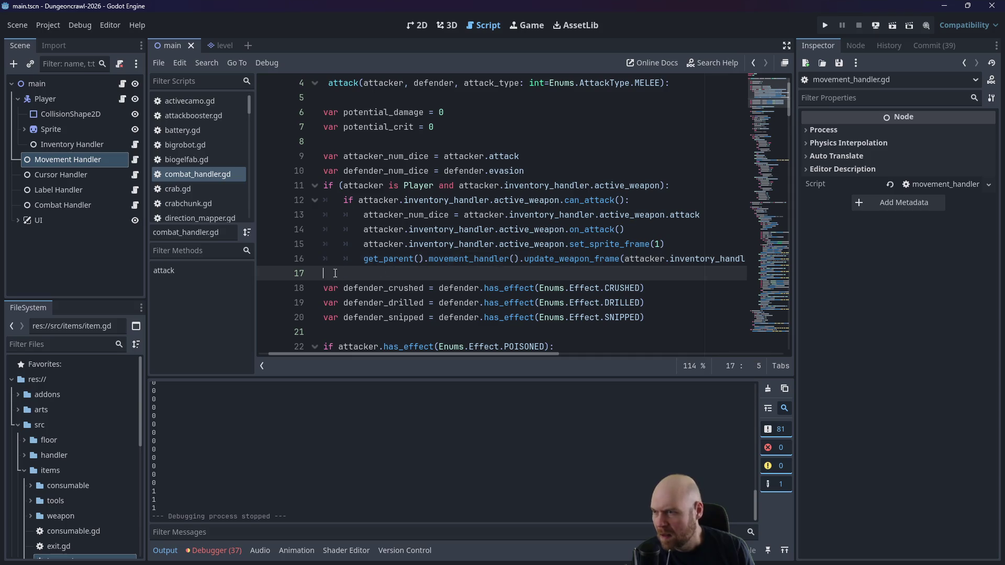
{"action": "key", "text": "Return"}
{"action": "key", "text": "Up"}
{"action": "key", "text": "ctrl+v"}
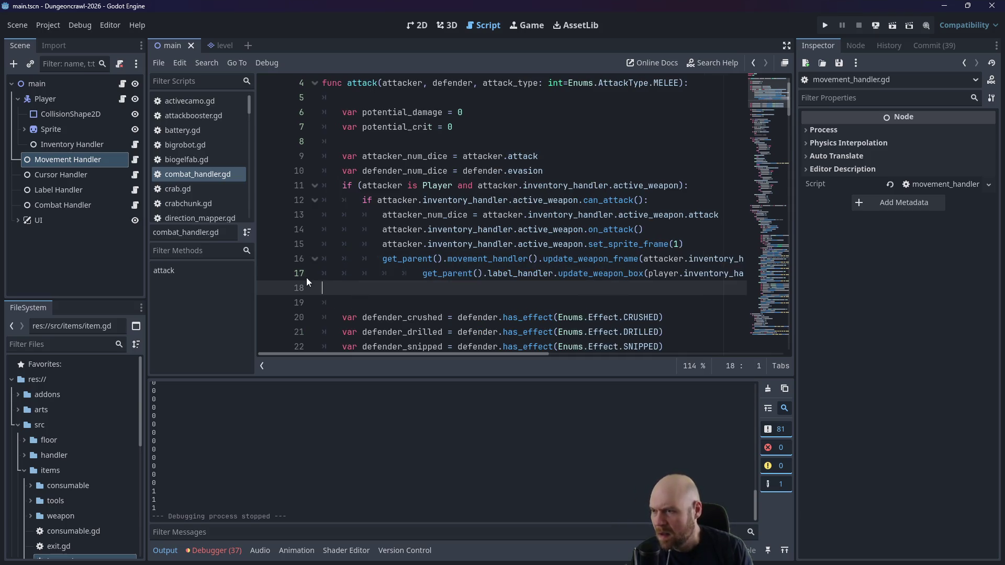
Step: Fix line 17's indentation and get_parent, change player to attacker, and save
{"action": "left_click", "coordinate": [411, 278]}
{"action": "key", "text": "BackSpace"}
{"action": "key", "text": "BackSpace"}
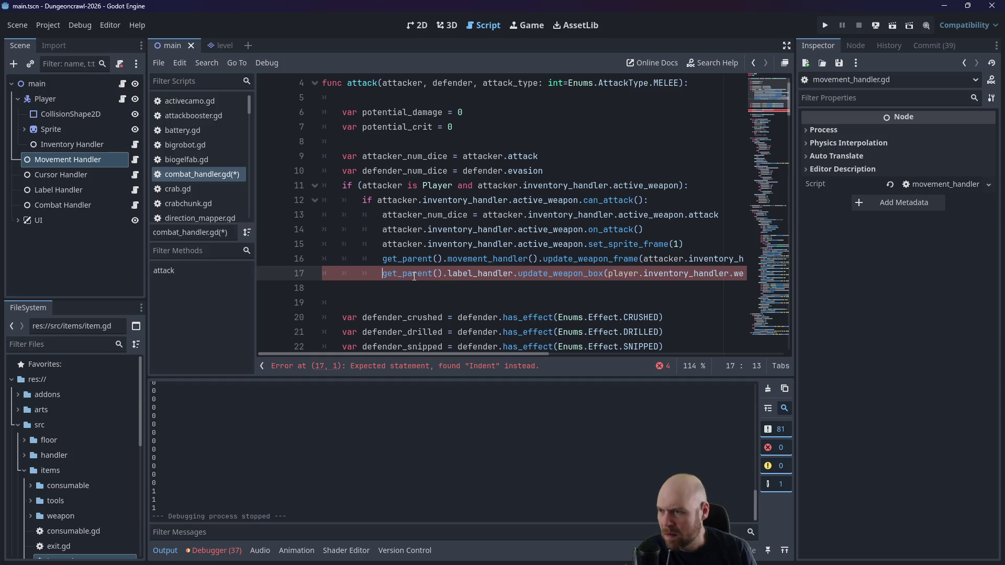
{"action": "key", "text": "Delete"}
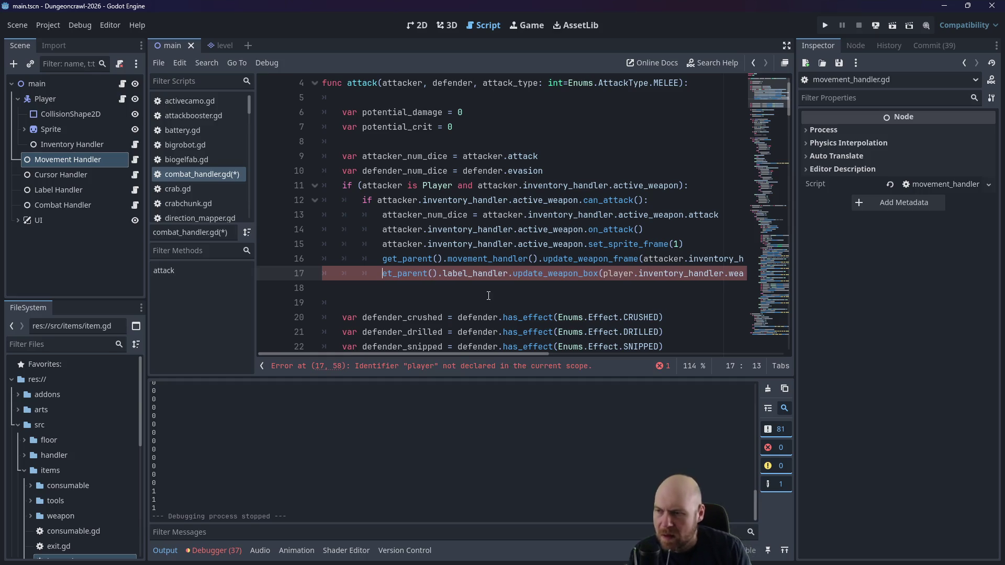
{"action": "type", "text": "p"}
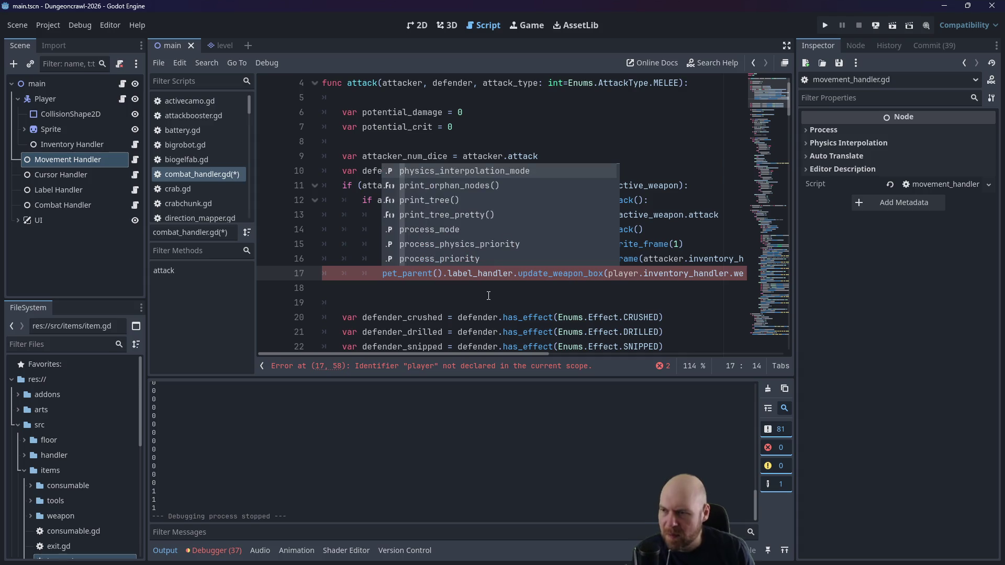
{"action": "key", "text": "BackSpace"}
{"action": "type", "text": "g"}
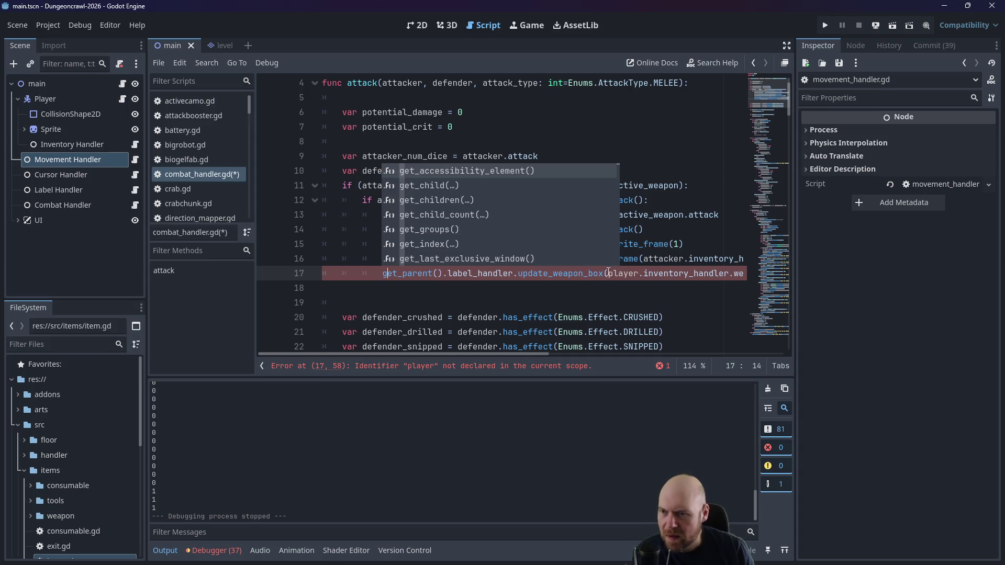
{"action": "double_click", "coordinate": [609, 273]}
{"action": "type", "text": "attacker"}
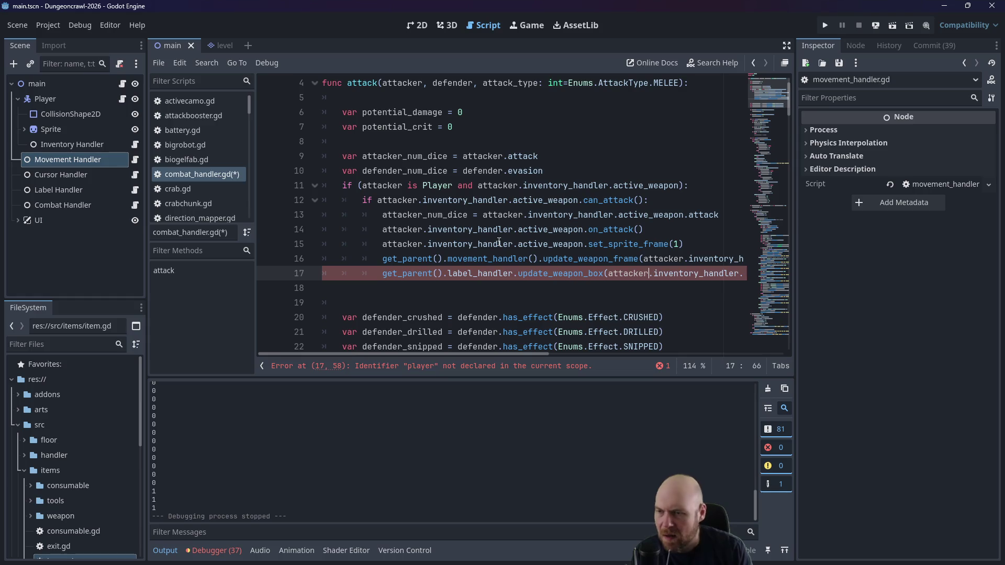
{"action": "left_click", "coordinate": [521, 186]}
{"action": "key", "text": "ctrl+s"}
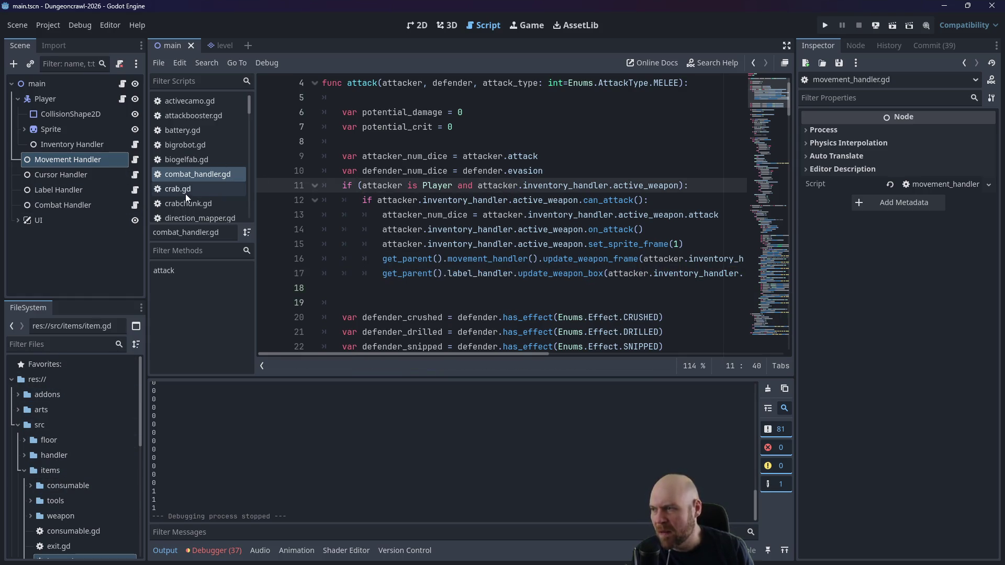
Step: Delete the update_weapon_box call on line 253 of main.gd
{"action": "scroll", "coordinate": [226, 173], "scroll_direction": "down", "scroll_amount": 4}
{"action": "left_click_drag", "start_coordinate": [249, 133], "coordinate": [248, 161]}
{"action": "left_click", "coordinate": [213, 184]}
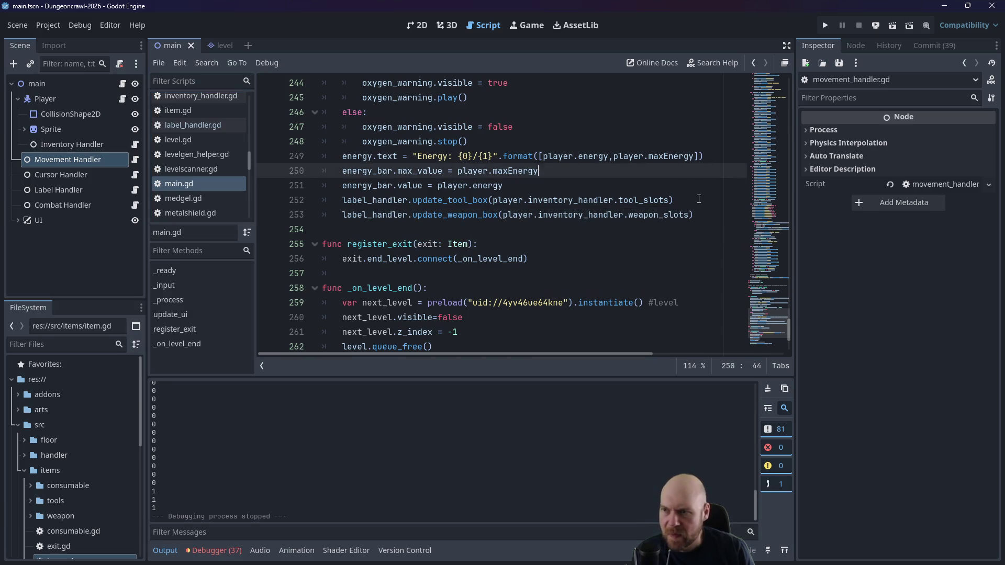
{"action": "left_click", "coordinate": [706, 203]}
{"action": "left_click", "coordinate": [708, 211], "text": "shift"}
{"action": "key", "text": "BackSpace"}
Step: Run the game, correct line 37 to wep_sprites_to_update.size() > 0, save, and rerun
{"action": "left_click", "coordinate": [825, 25]}
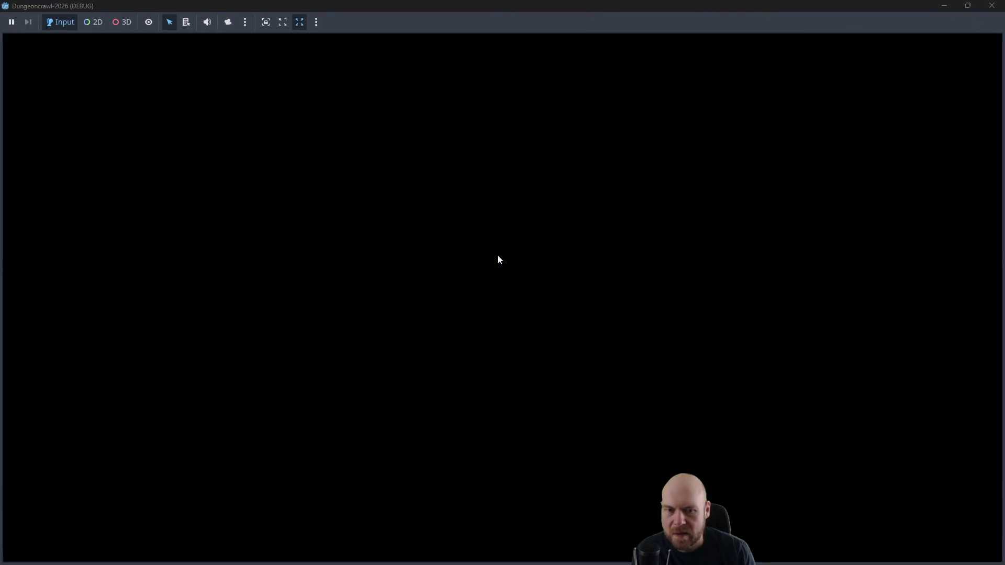
{"action": "key", "text": "Up"}
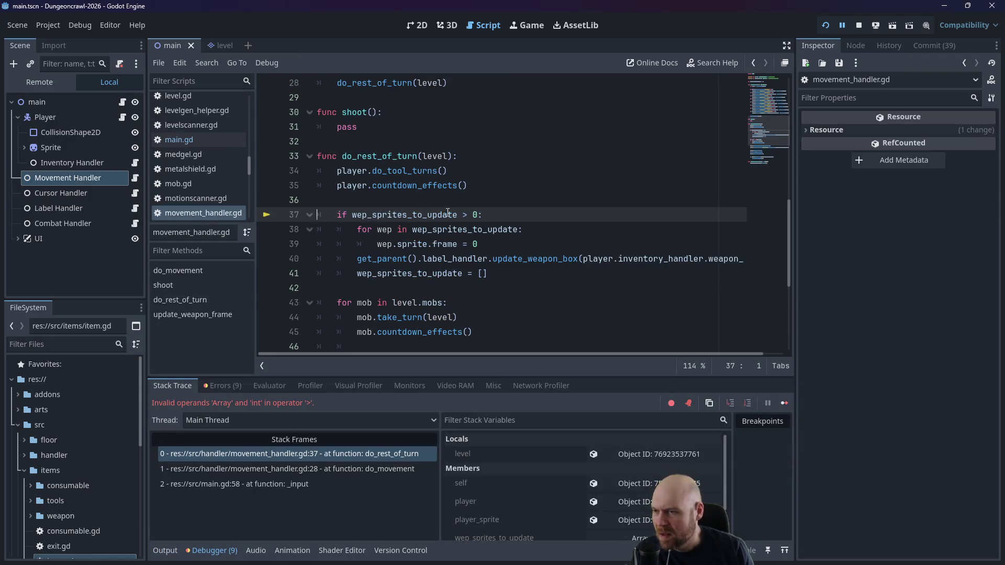
{"action": "type", "text": "()"}
{"action": "key", "text": "ctrl+s"}
{"action": "left_click", "coordinate": [857, 26]}
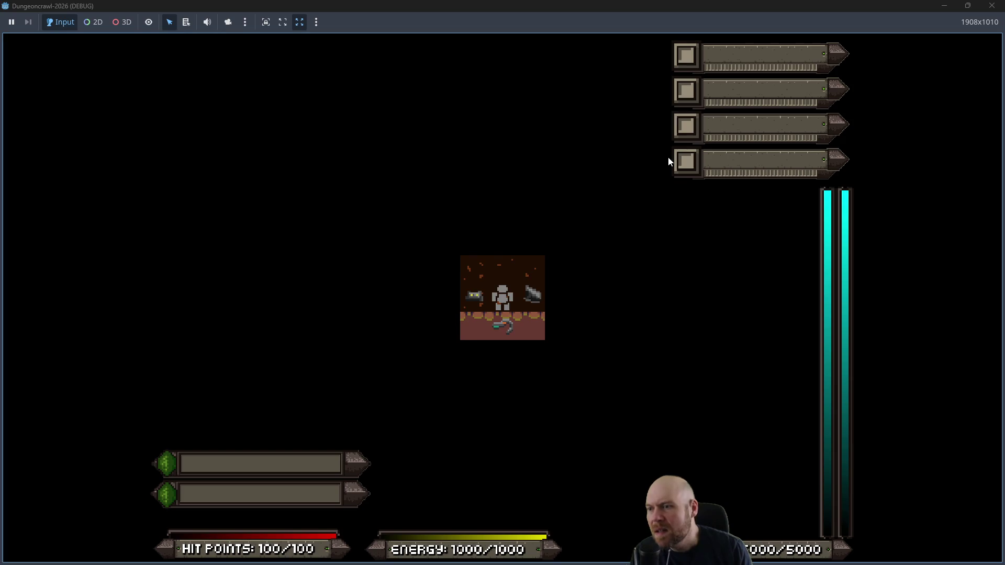
{"action": "left_click", "coordinate": [992, 5]}
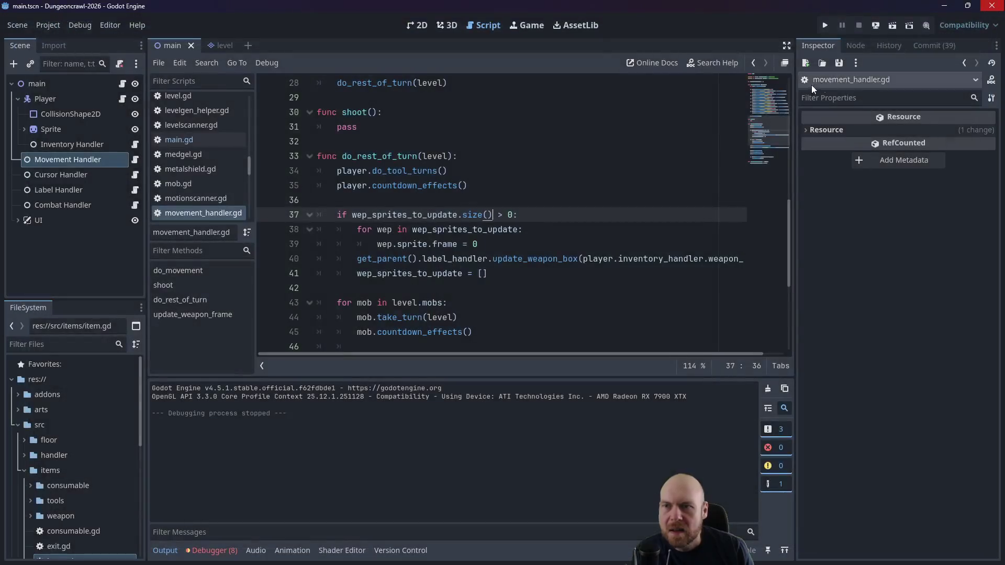
Step: Run the game, pick up and ready the O2 Rifle, and activate a portable fusion cell
{"action": "left_click", "coordinate": [837, 30]}
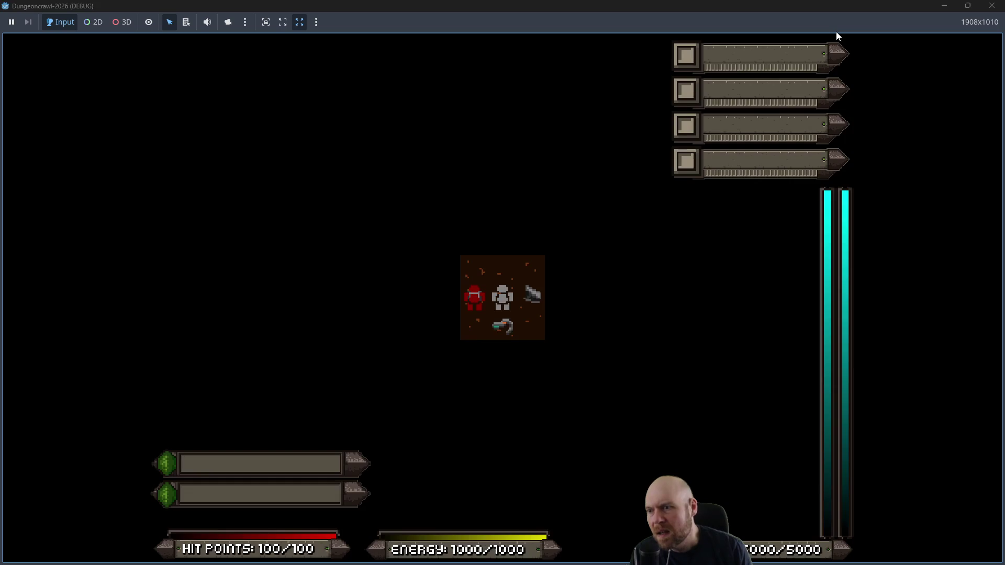
{"action": "key", "text": "Down"}
{"action": "key", "text": "1"}
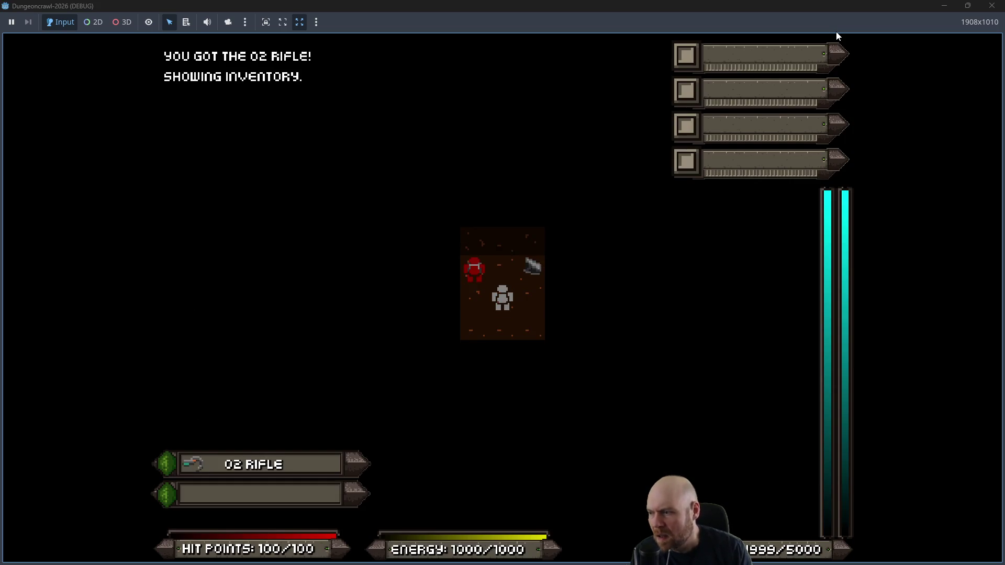
{"action": "key", "text": "Right"}
{"action": "key", "text": "1"}
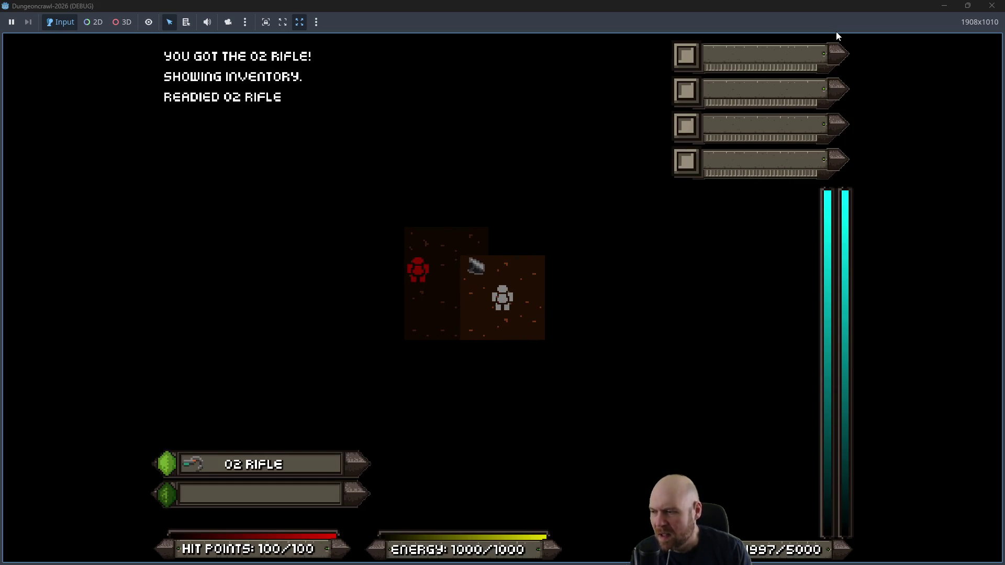
{"action": "key", "text": "Left"}
{"action": "key", "text": "Up"}
{"action": "key", "text": "Right"}
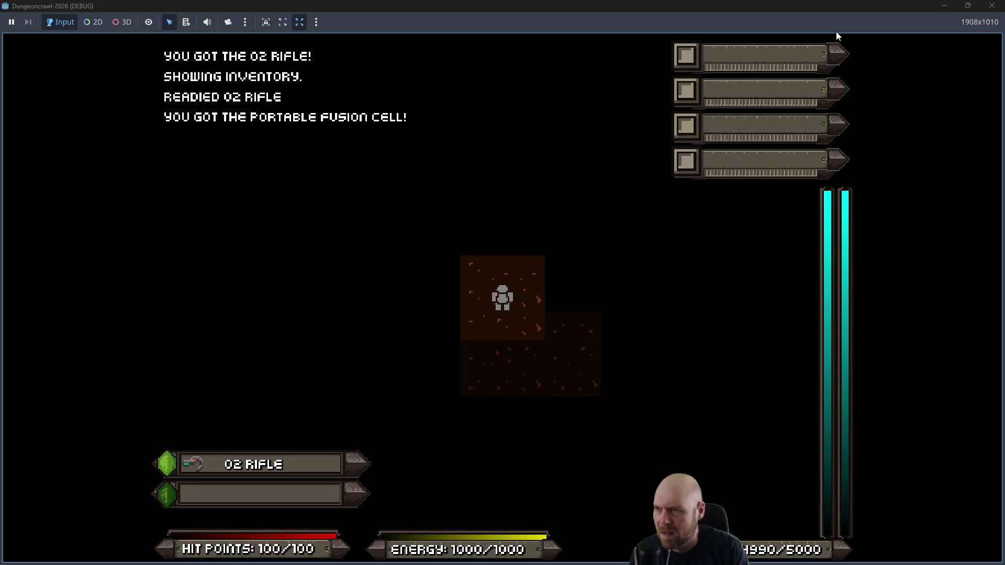
{"action": "key", "text": "i"}
{"action": "key", "text": "1"}
Step: Walk through the cave collecting the stun baton and eye, then fire the rifle at the slime
{"action": "key", "text": "Down"}
{"action": "key", "text": "Left"}
{"action": "key", "text": "Up"}
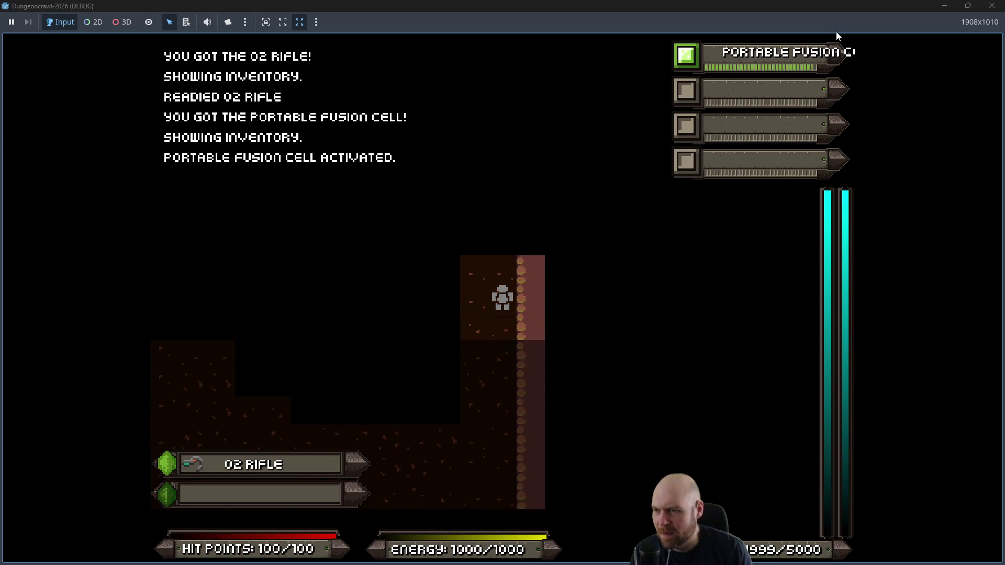
{"action": "key", "text": "Up"}
{"action": "key", "text": "Left"}
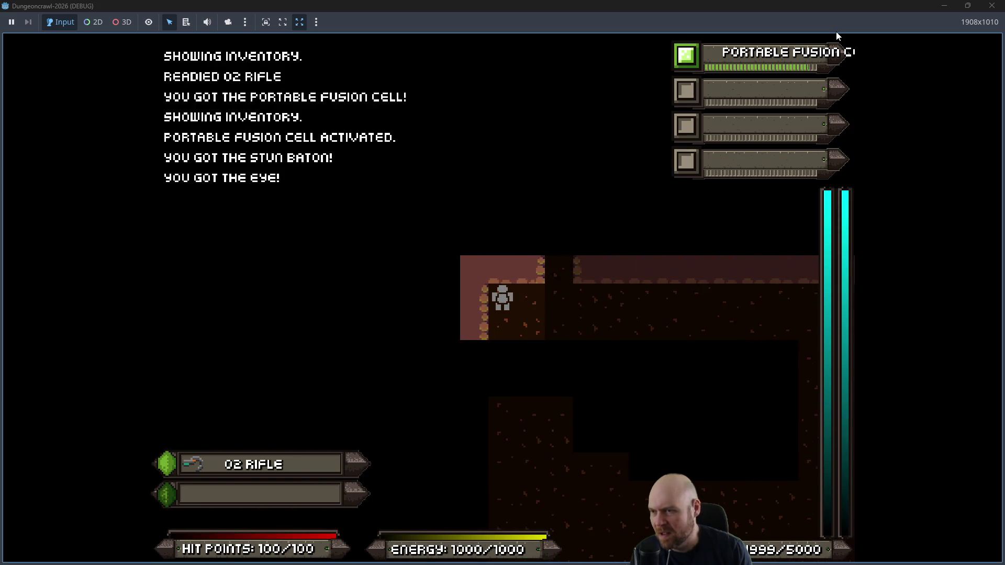
{"action": "key", "text": "Up"}
{"action": "key", "text": "f"}
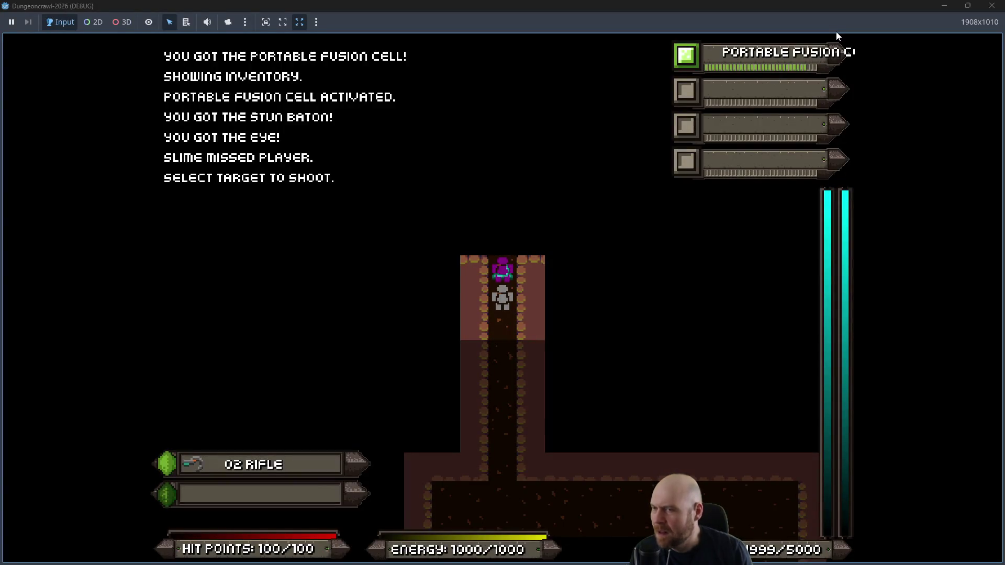
{"action": "key", "text": "Up"}
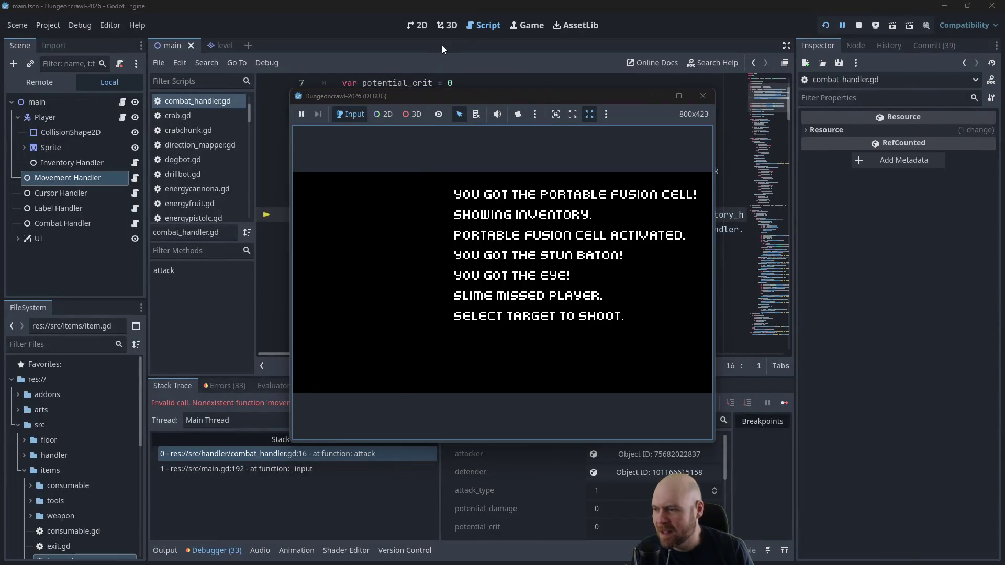
Step: Remove the parentheses after movement_handler on line 16 of combat_handler.gd, then restart the game
{"action": "left_click", "coordinate": [440, 83]}
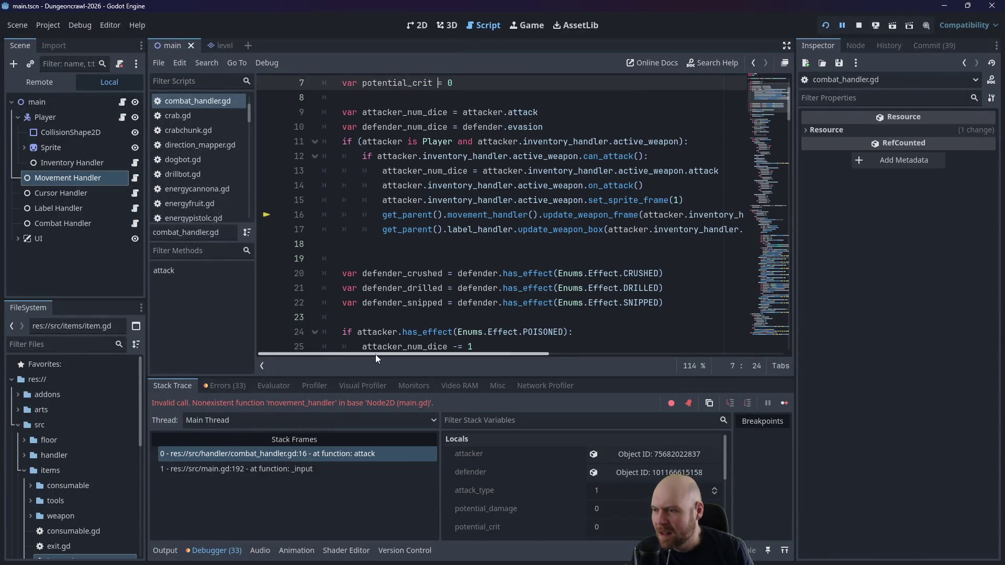
{"action": "left_click", "coordinate": [480, 187]}
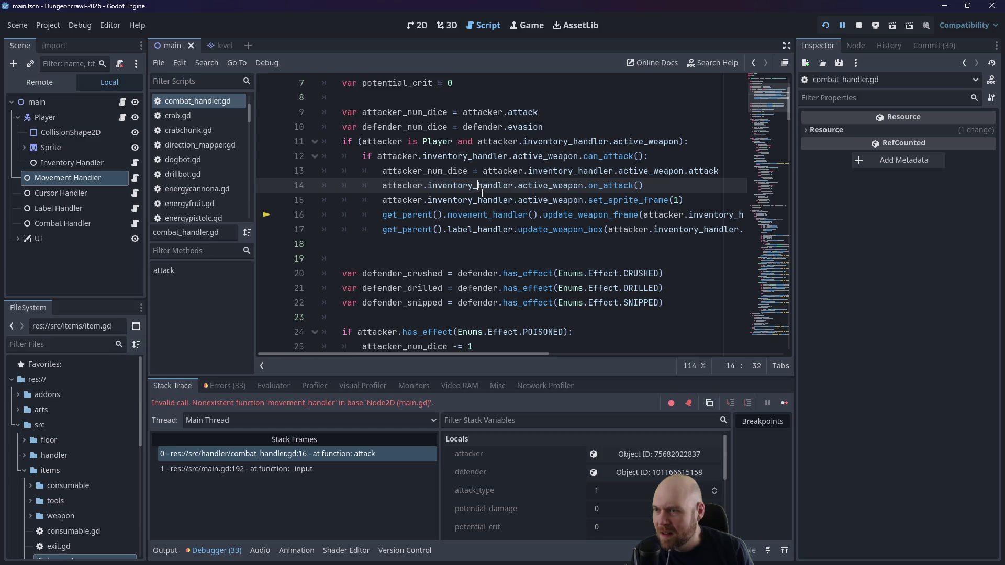
{"action": "left_click", "coordinate": [444, 216]}
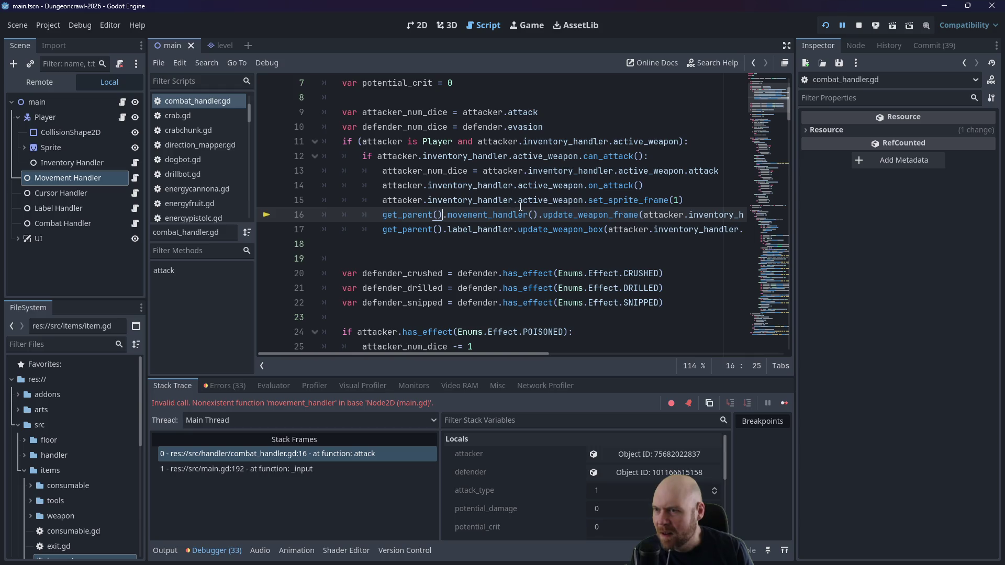
{"action": "left_click", "coordinate": [538, 215]}
{"action": "key", "text": "BackSpace"}
{"action": "key", "text": "BackSpace"}
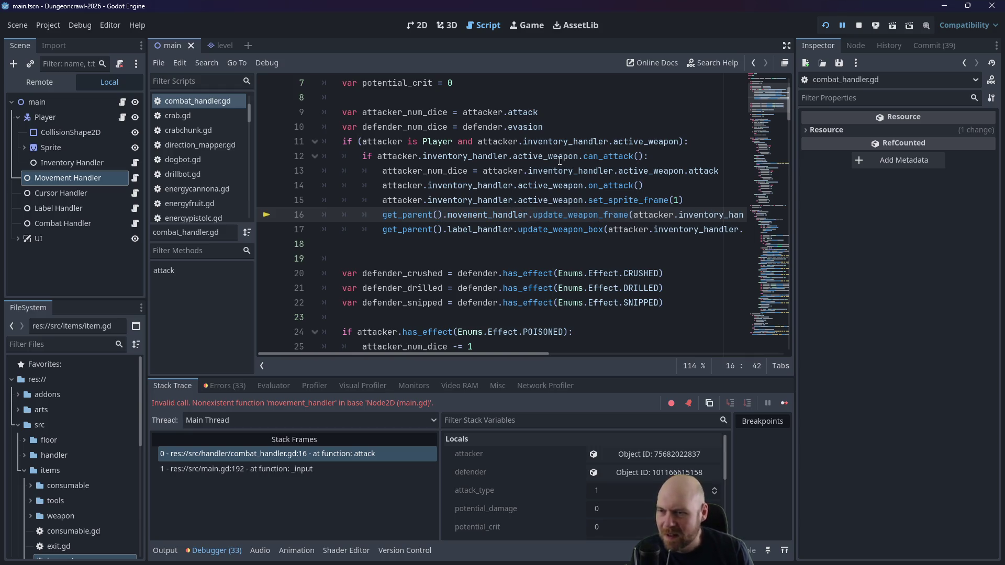
{"action": "left_click", "coordinate": [529, 156]}
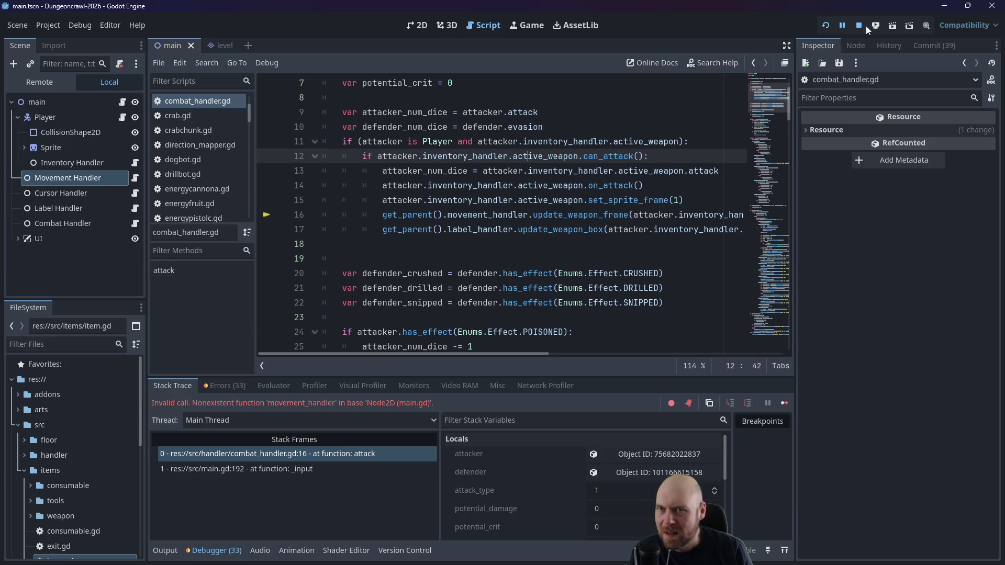
{"action": "left_click", "coordinate": [858, 26]}
{"action": "left_click", "coordinate": [826, 25]}
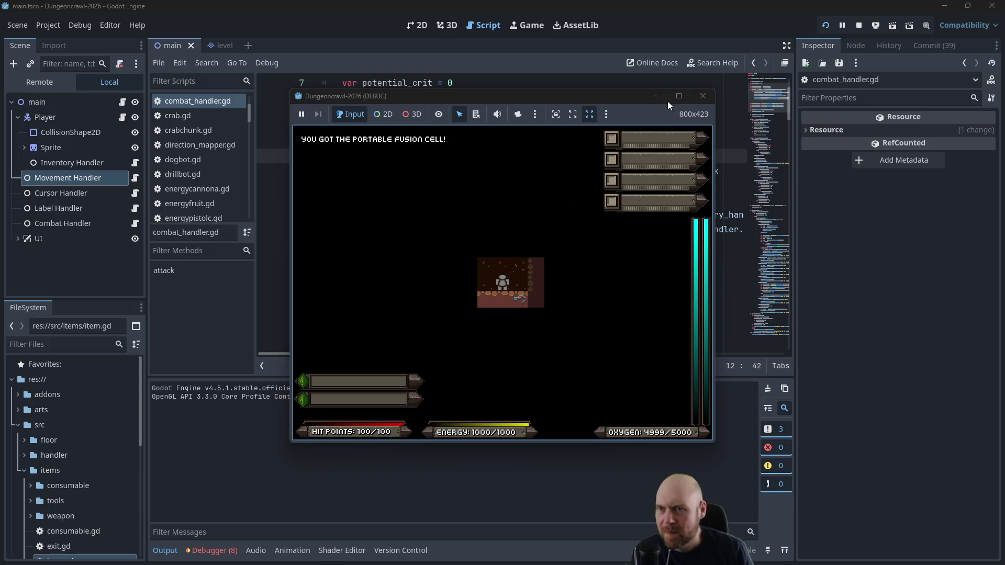
Step: Close the game window and relaunch the project, twice over
{"action": "left_click", "coordinate": [703, 96]}
{"action": "left_click", "coordinate": [826, 25]}
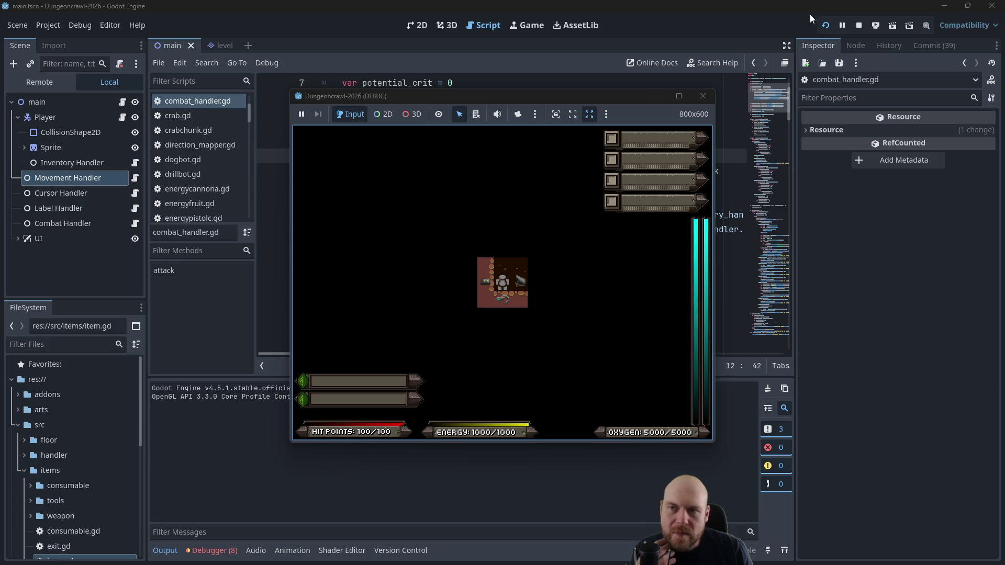
{"action": "left_click", "coordinate": [703, 95]}
{"action": "left_click", "coordinate": [826, 25]}
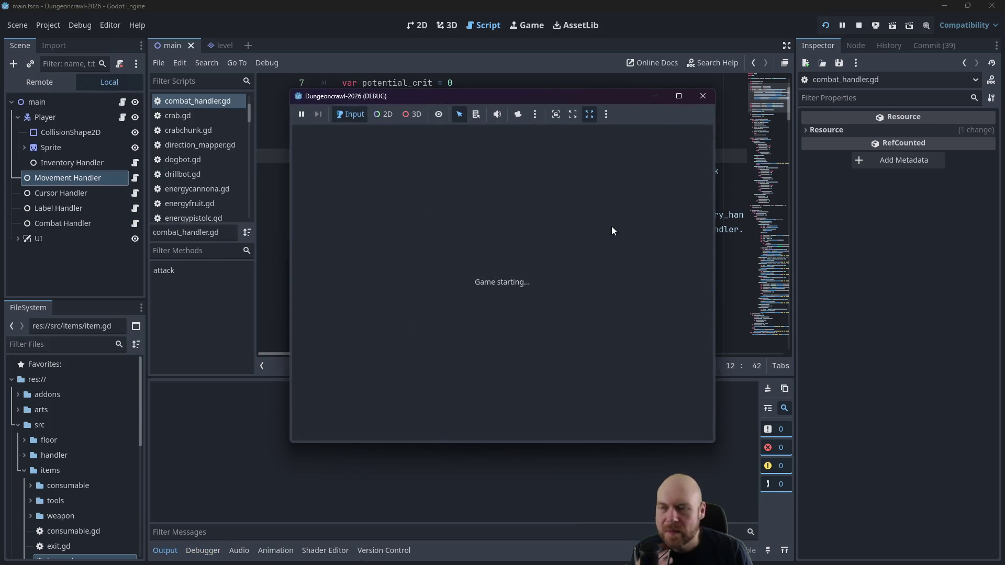
Step: Ready the O2 Rifle, explore and pick up Laser Pistol A, then attack an enemy
{"action": "key", "text": "i"}
{"action": "key", "text": "1"}
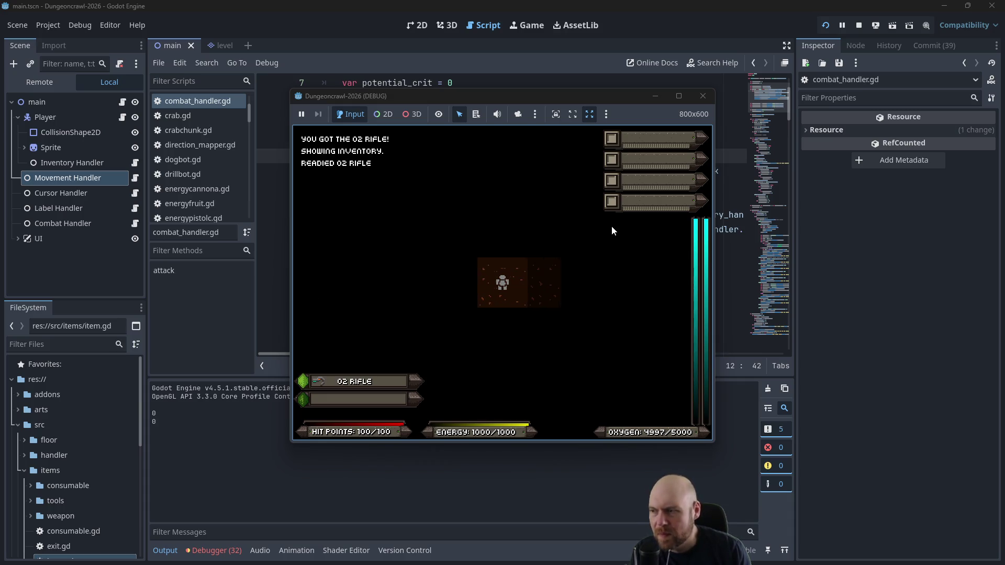
{"action": "key", "text": "Down"}
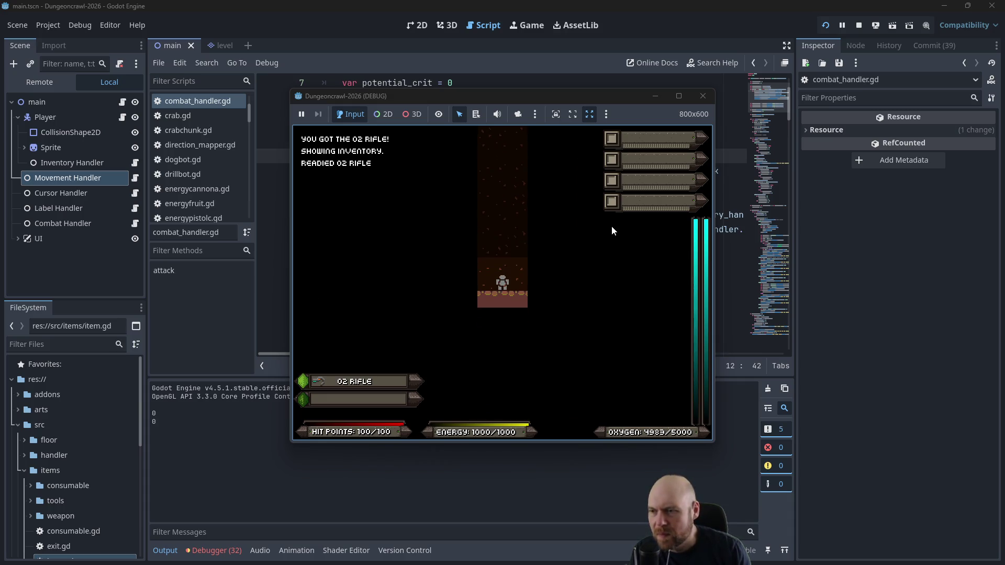
{"action": "key", "text": "Right"}
{"action": "key", "text": "Down"}
{"action": "key", "text": "Up"}
{"action": "key", "text": "Left"}
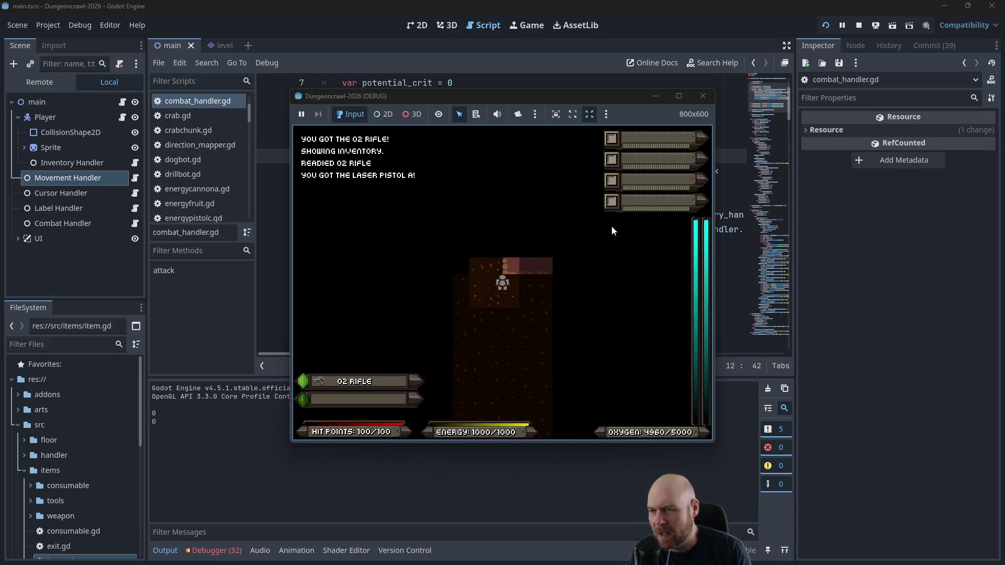
{"action": "key", "text": "Down"}
{"action": "key", "text": "a"}
{"action": "key", "text": "Return"}
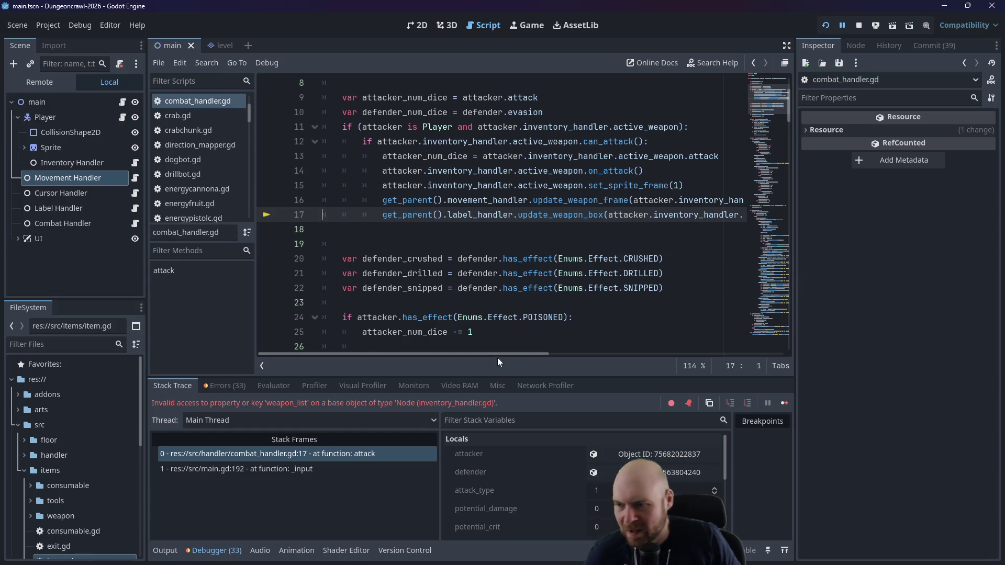
Step: Check inventory_handler.gd's variable names, then change weapon_list to weapon_slots on combat_handler.gd line 17
{"action": "left_click_drag", "start_coordinate": [495, 356], "coordinate": [582, 339]}
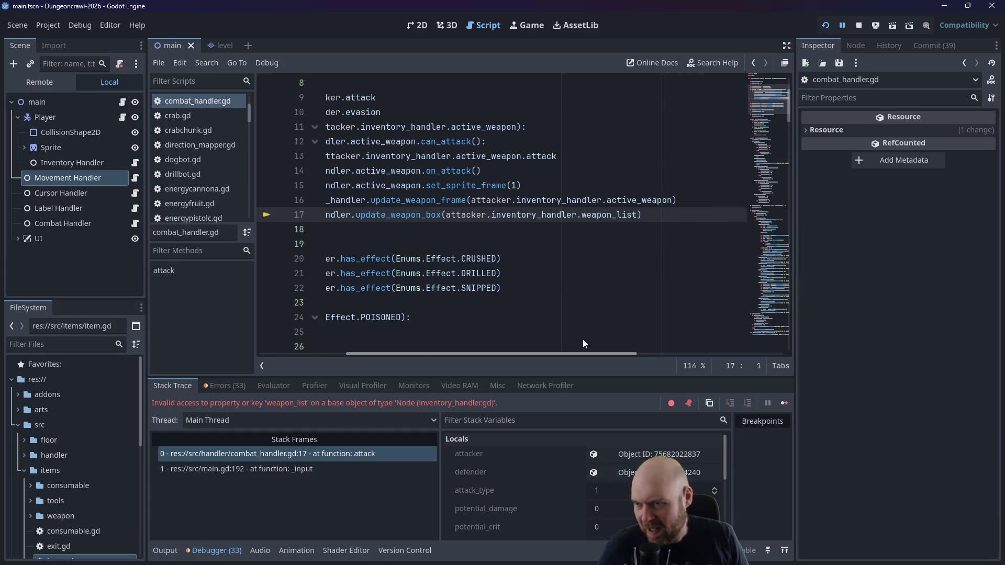
{"action": "left_click", "coordinate": [135, 164]}
{"action": "left_click_drag", "start_coordinate": [789, 154], "coordinate": [790, 97]}
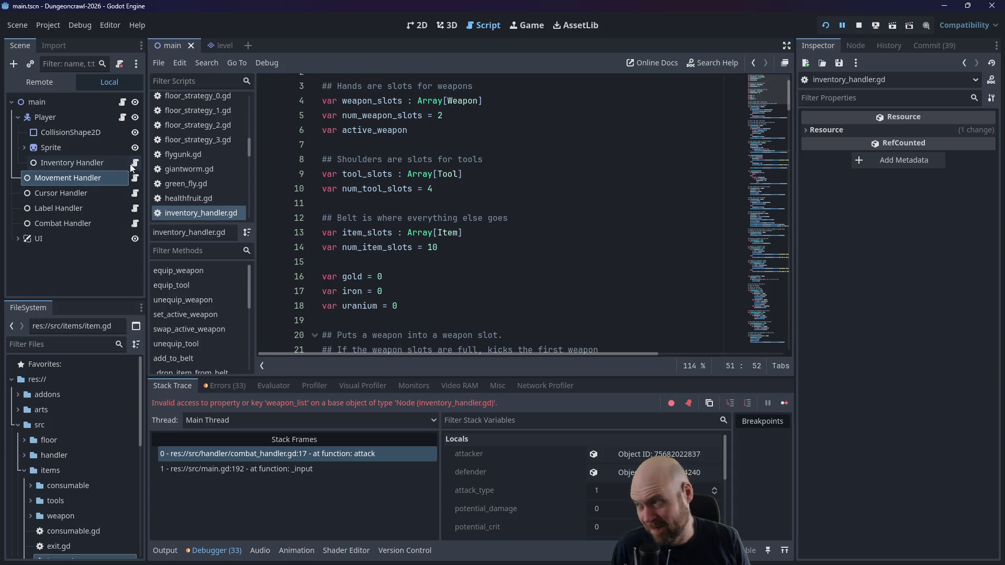
{"action": "left_click", "coordinate": [135, 223]}
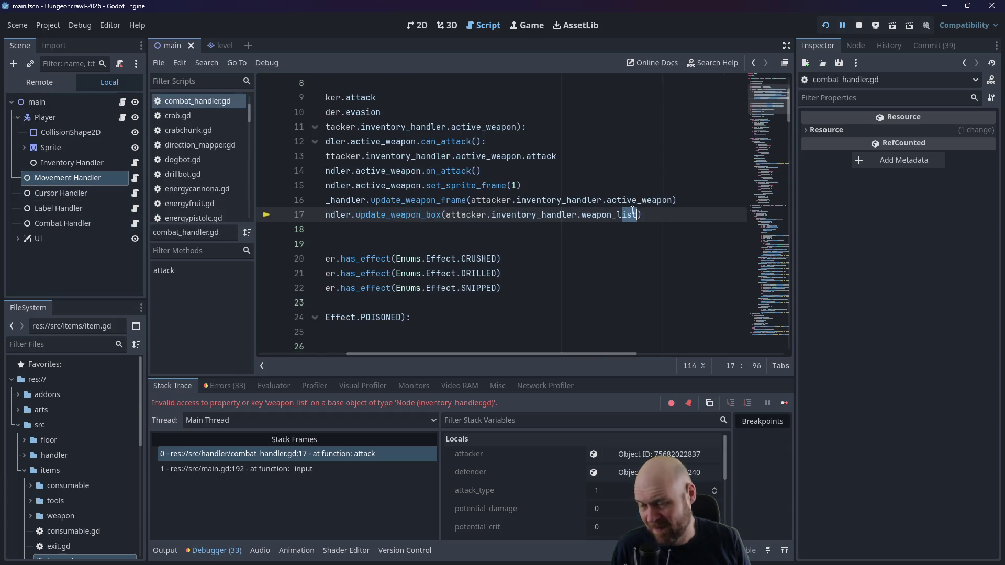
{"action": "type", "text": "slots"}
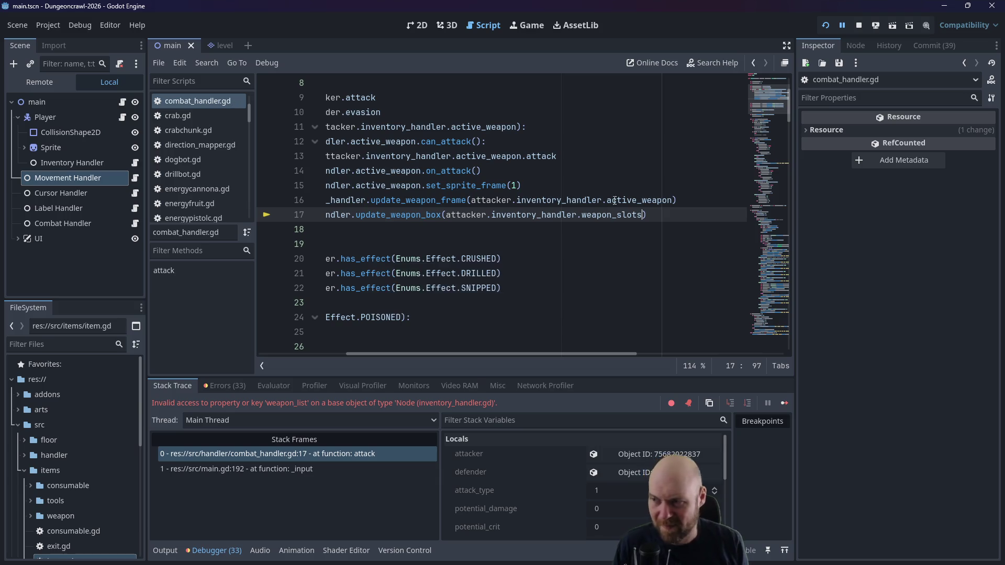
{"action": "left_click", "coordinate": [615, 170]}
{"action": "left_click", "coordinate": [842, 25]}
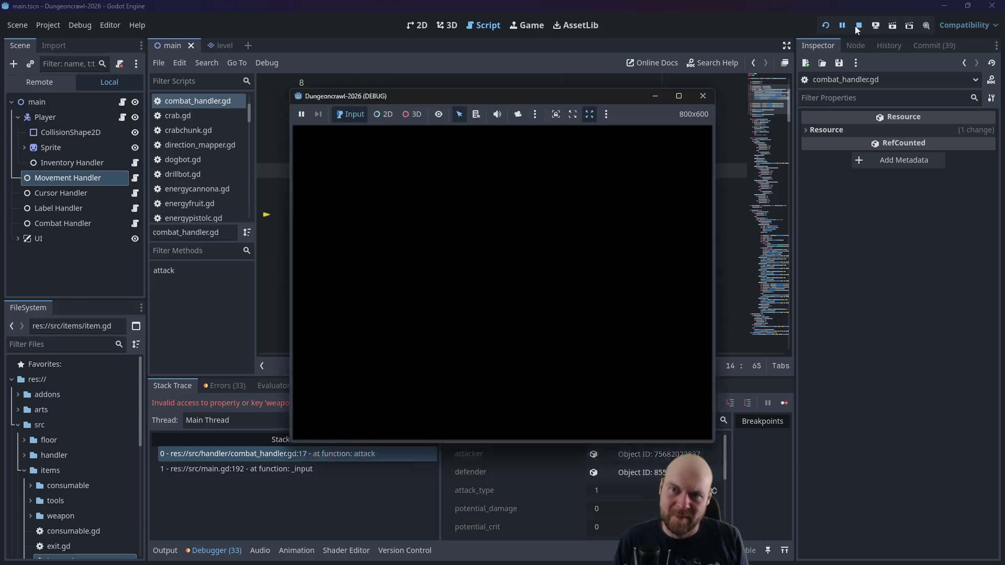
Step: Stop the session, change weapon_list to weapon_slots on movement_handler.gd line 40, and relaunch the game
{"action": "left_click", "coordinate": [857, 26]}
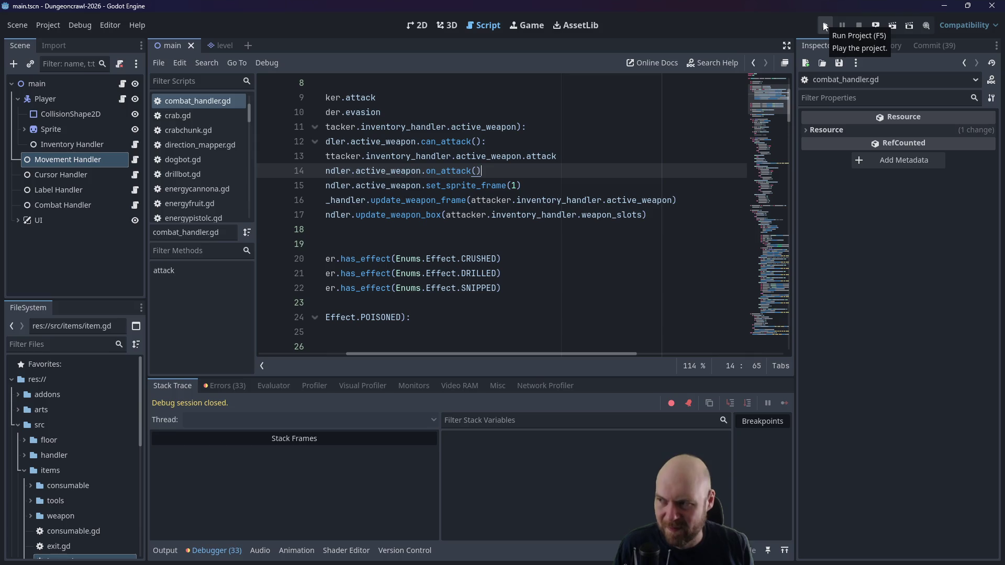
{"action": "left_click_drag", "start_coordinate": [577, 215], "coordinate": [642, 214]}
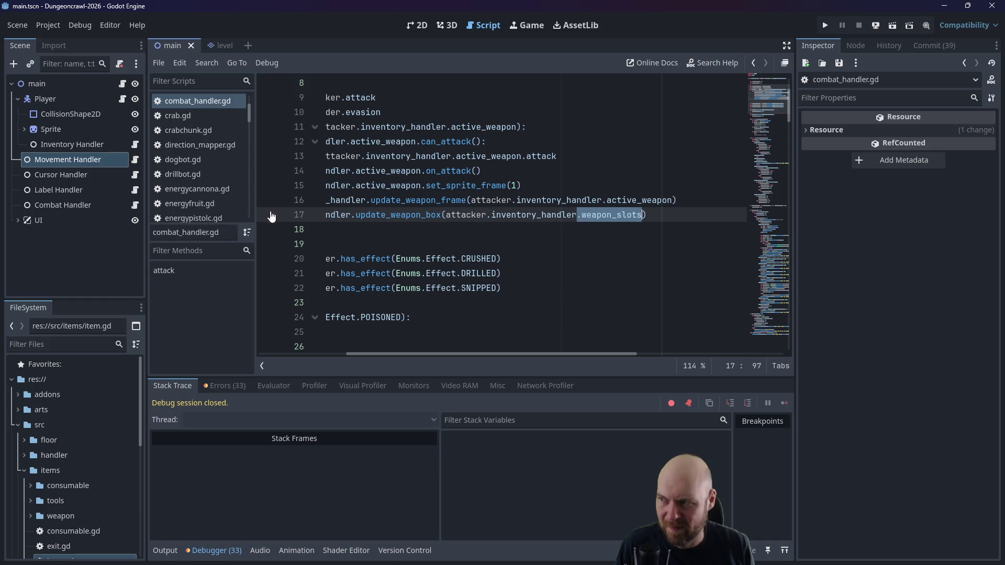
{"action": "left_click", "coordinate": [137, 162]}
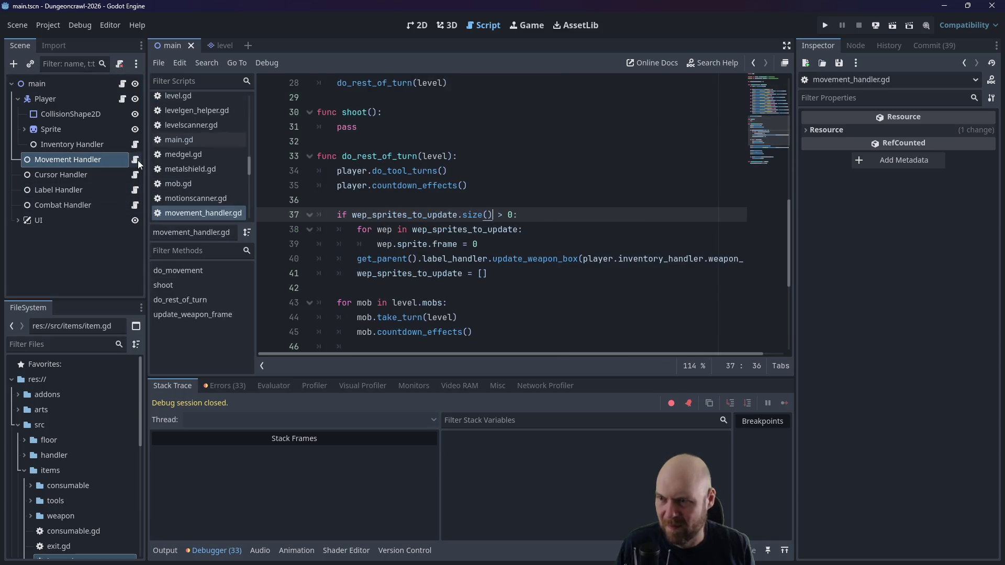
{"action": "scroll", "coordinate": [575, 346], "scroll_direction": "right", "scroll_amount": 2}
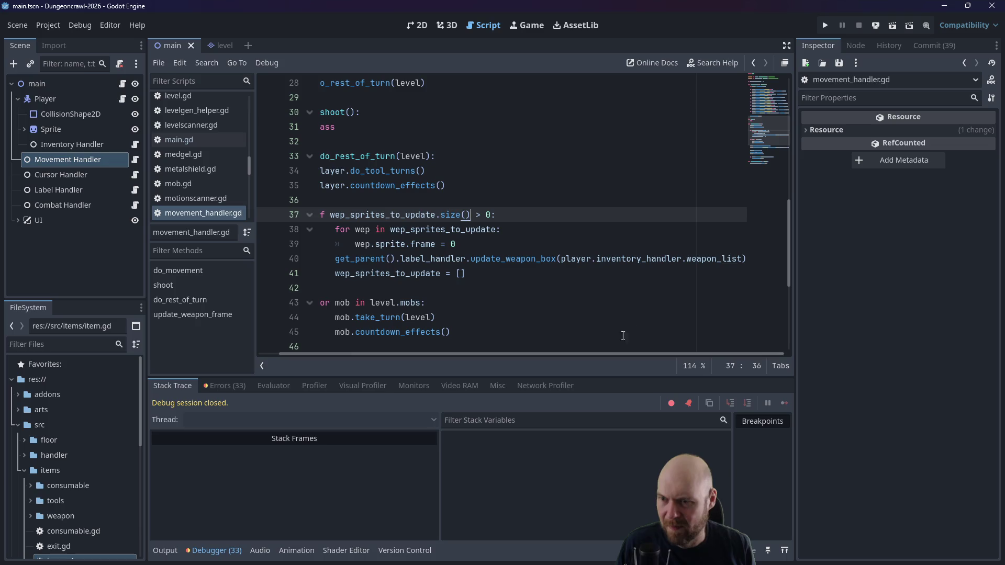
{"action": "double_click", "coordinate": [688, 261]}
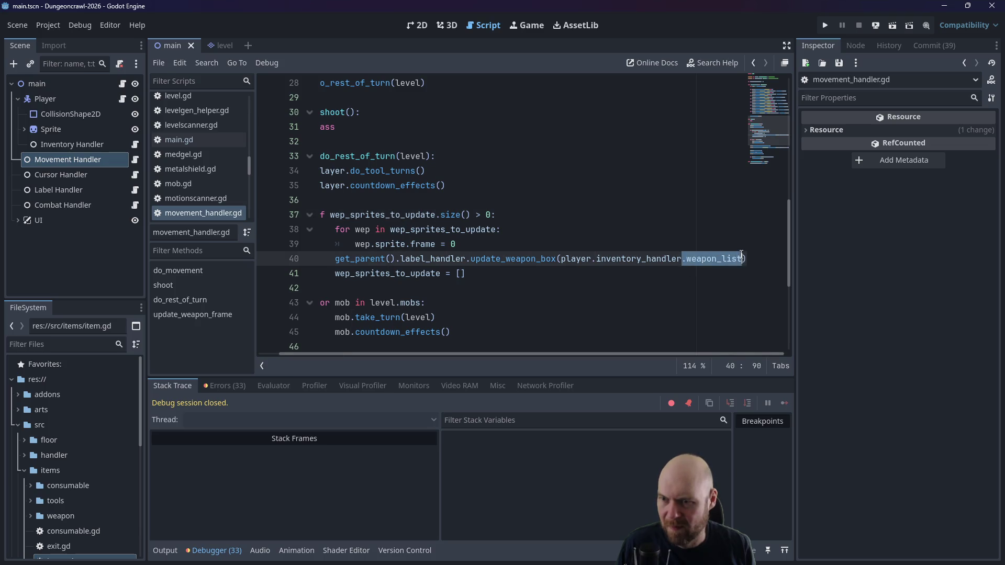
{"action": "type", "text": "weapon_slots"}
{"action": "left_click", "coordinate": [825, 25]}
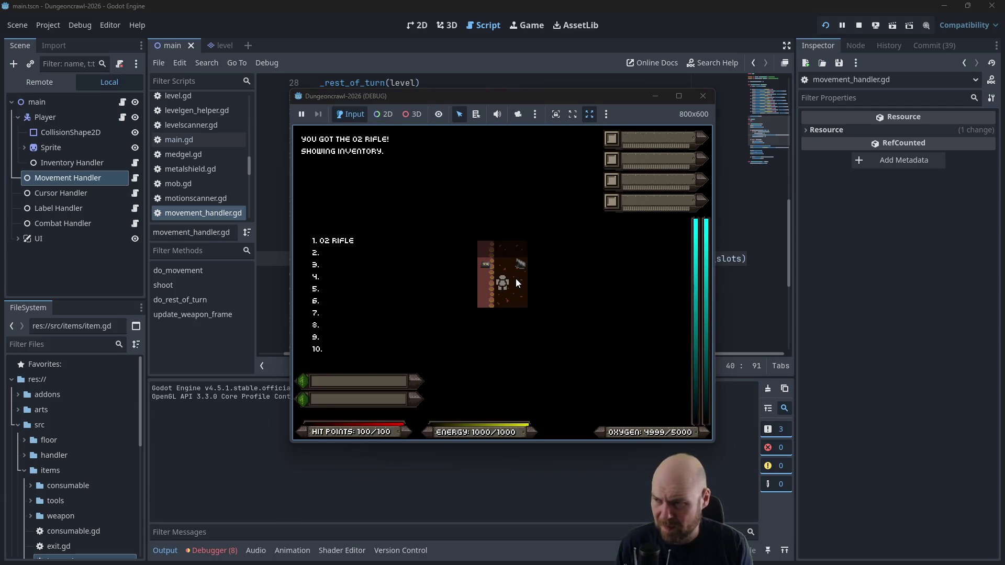
Step: Ready the O2 rifle and walk the dungeon collecting the oxygen tank, eye and medgel pack
{"action": "key", "text": "1"}
{"action": "key", "text": "Right"}
{"action": "key", "text": "Up"}
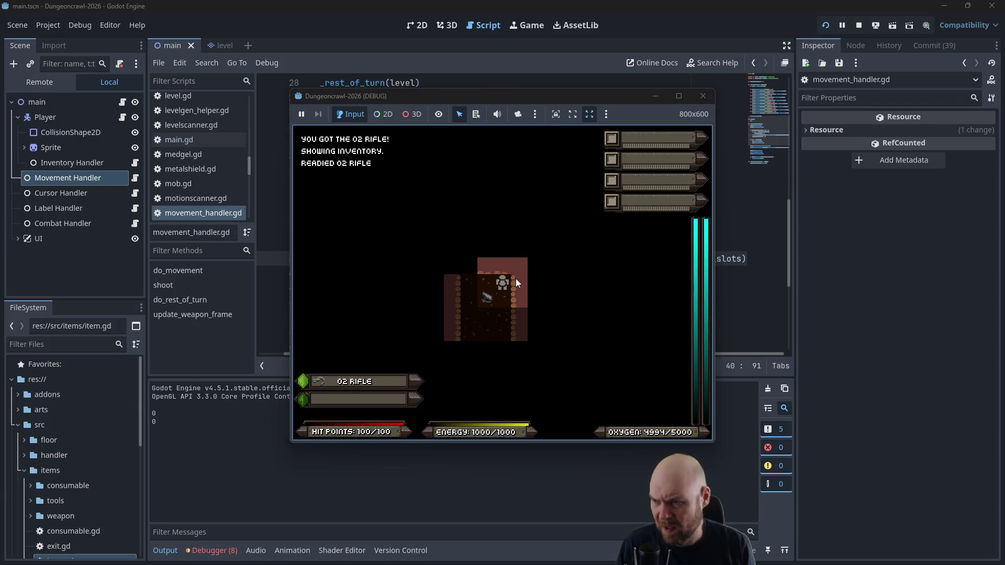
{"action": "key", "text": "Up"}
{"action": "key", "text": "Down"}
{"action": "key", "text": "Down"}
{"action": "key", "text": "Down"}
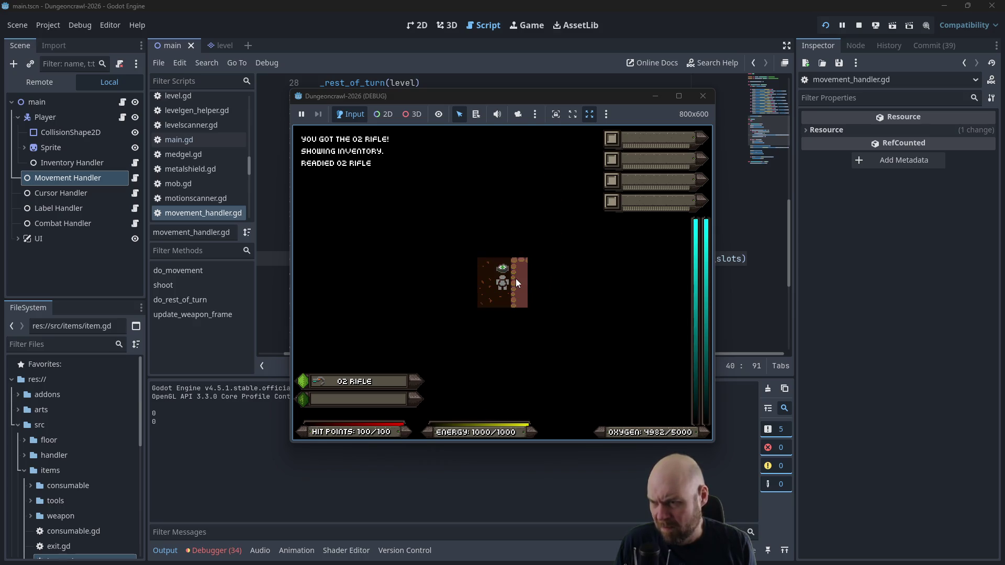
{"action": "key", "text": "Down"}
{"action": "key", "text": "Down"}
{"action": "key", "text": "Down"}
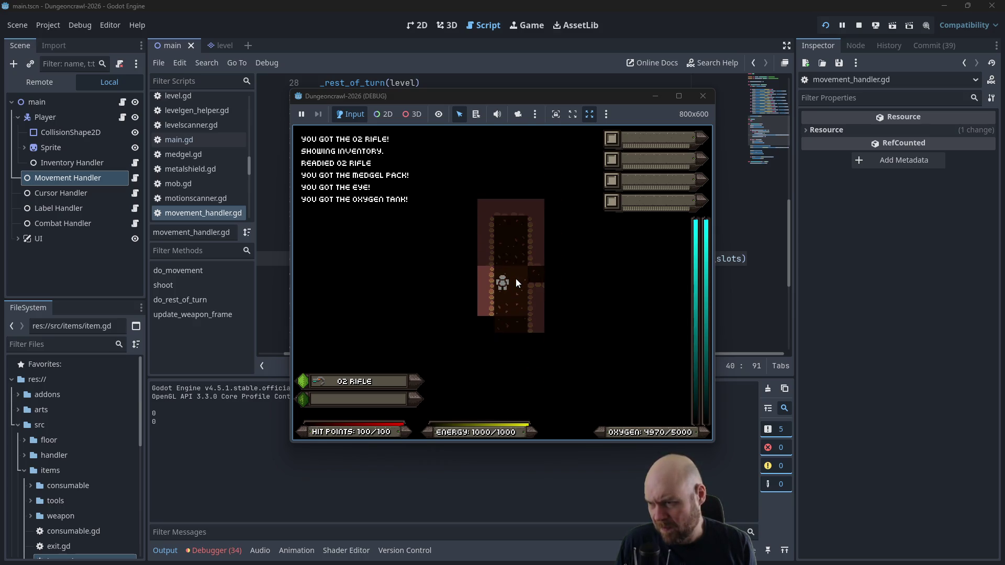
{"action": "key", "text": "Right"}
{"action": "key", "text": "Right"}
{"action": "key", "text": "Right"}
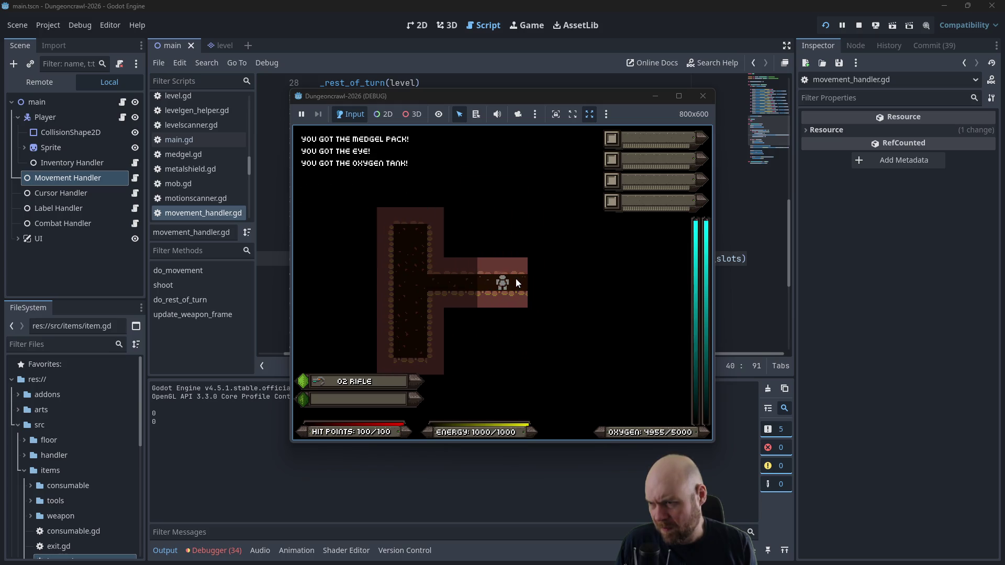
{"action": "key", "text": "Right"}
{"action": "key", "text": "Right"}
{"action": "key", "text": "Right"}
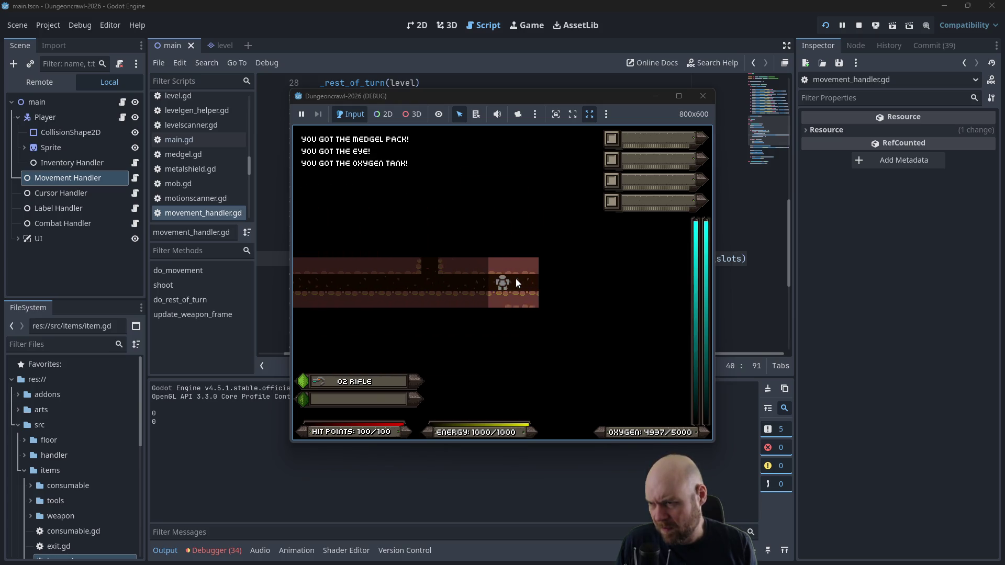
{"action": "key", "text": "Right"}
{"action": "key", "text": "Right"}
{"action": "key", "text": "Right"}
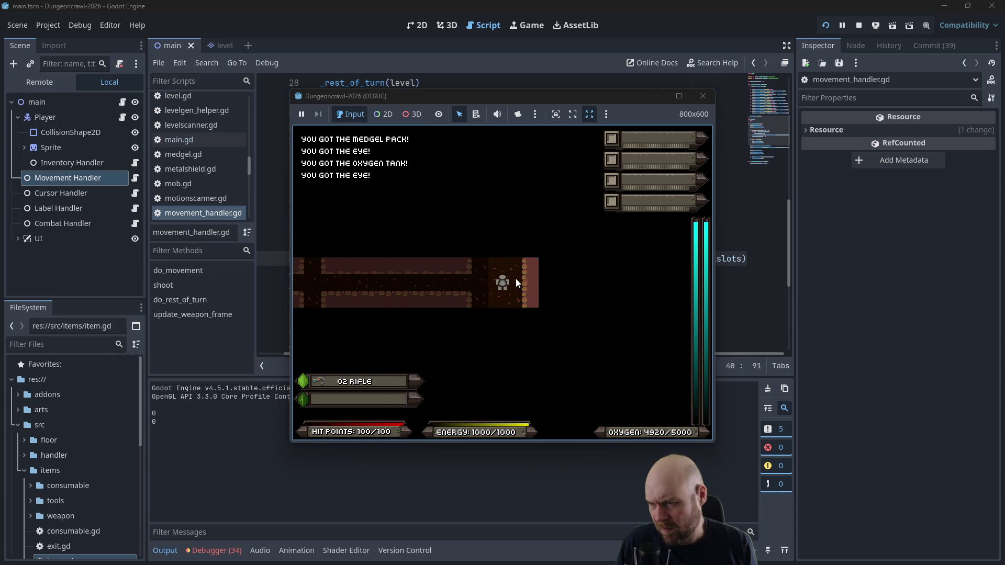
{"action": "key", "text": "Up"}
{"action": "key", "text": "Up"}
{"action": "key", "text": "Up"}
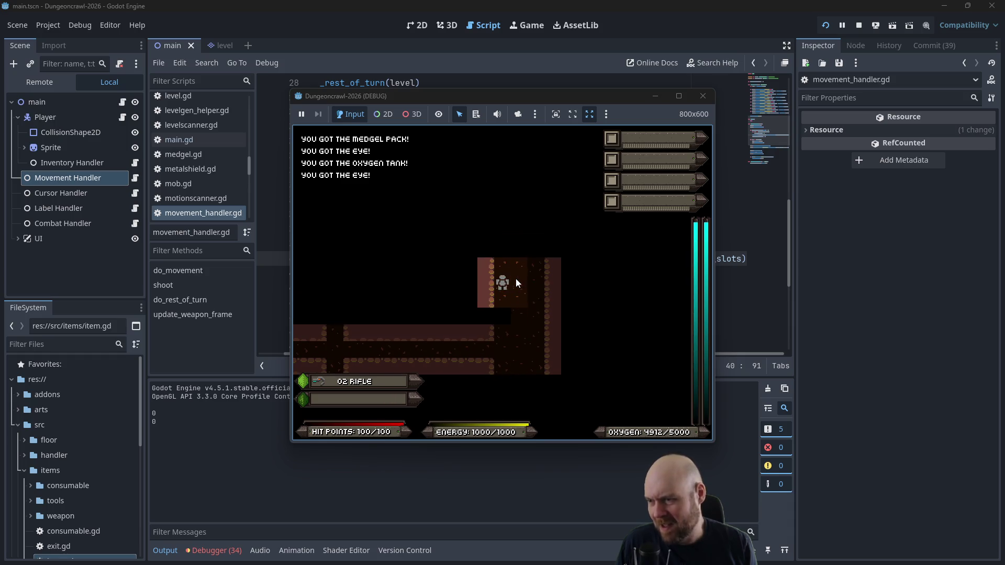
{"action": "key", "text": "Down"}
{"action": "key", "text": "Down"}
{"action": "key", "text": "i"}
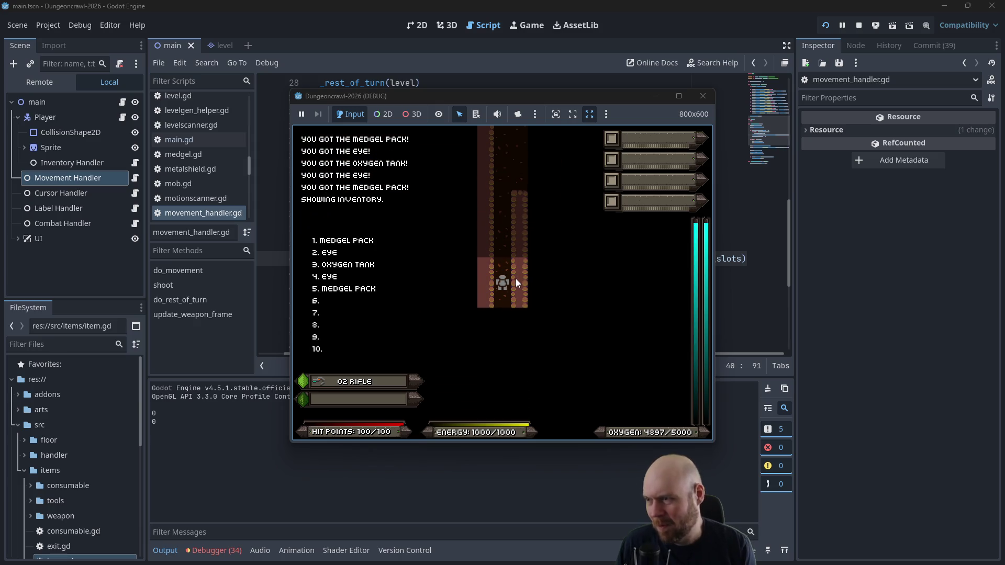
{"action": "key", "text": "i"}
Step: Shoot at the approaching Martian butterfly several times, then close the game window
{"action": "left_click", "coordinate": [516, 279]}
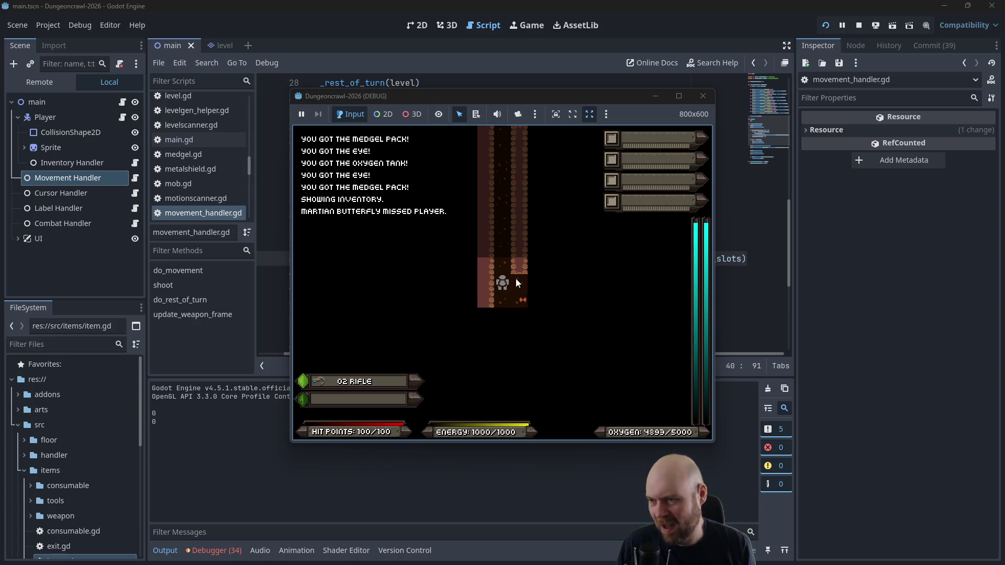
{"action": "key", "text": "f"}
{"action": "left_click", "coordinate": [516, 279]}
{"action": "key", "text": "f"}
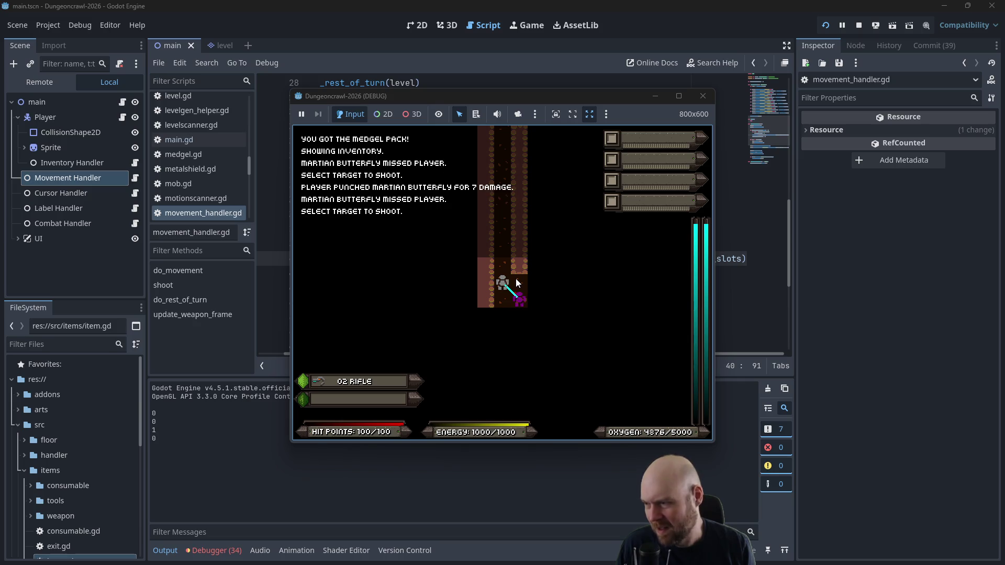
{"action": "left_click", "coordinate": [516, 279]}
{"action": "key", "text": "f"}
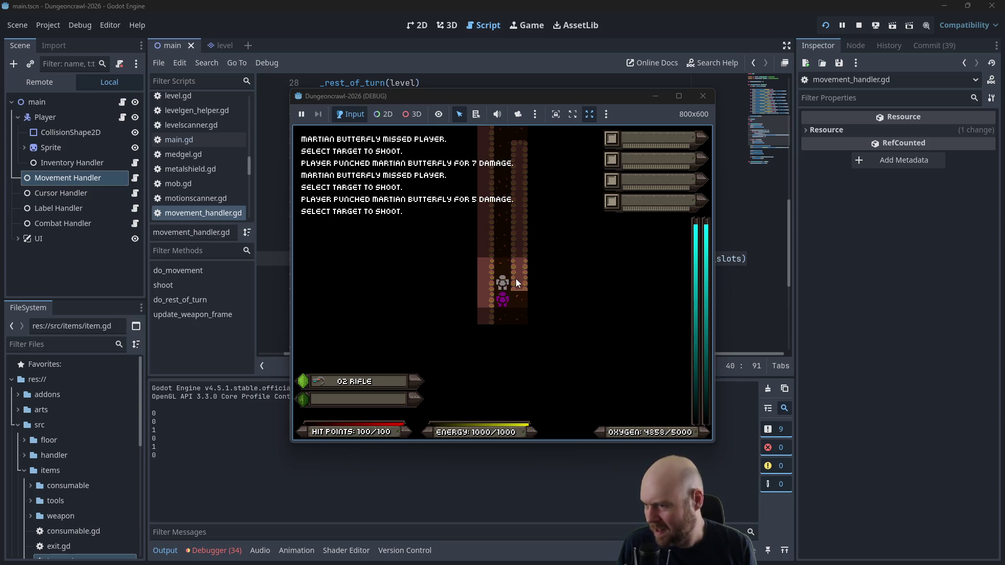
{"action": "left_click", "coordinate": [516, 279]}
{"action": "left_click", "coordinate": [517, 278]}
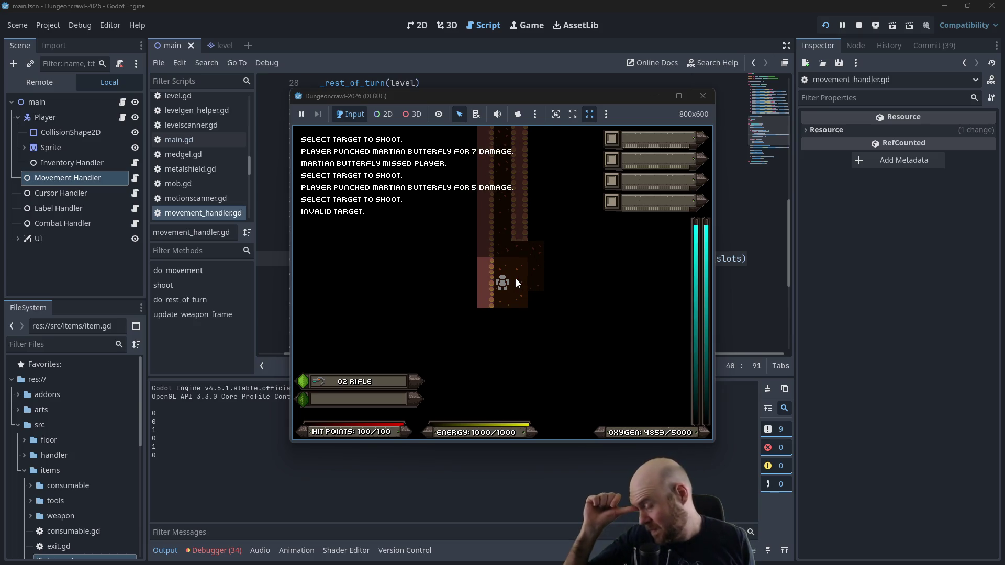
{"action": "left_click", "coordinate": [703, 96]}
{"action": "left_click", "coordinate": [194, 211]}
{"action": "left_click", "coordinate": [426, 171]}
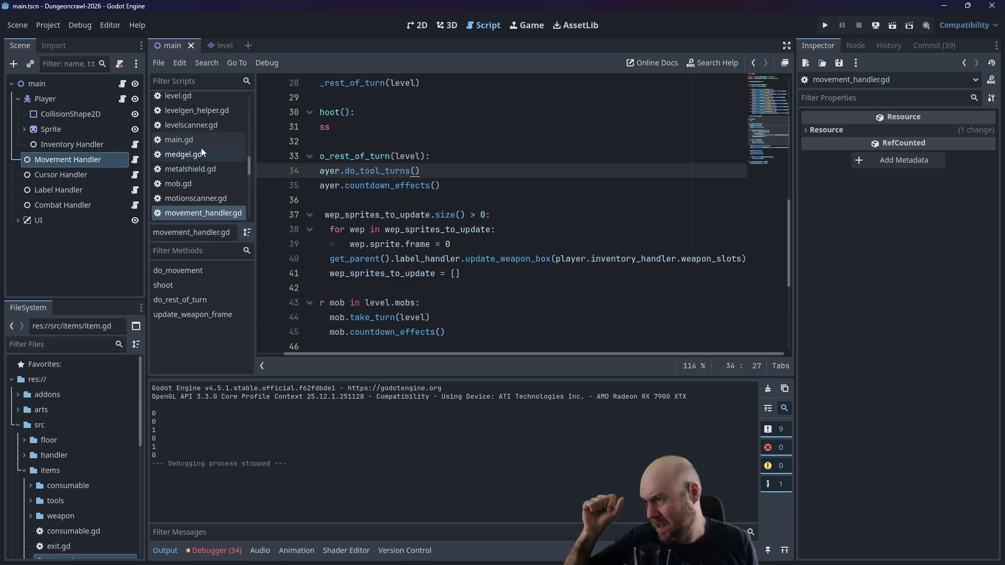
{"action": "left_click", "coordinate": [430, 244]}
{"action": "left_click_drag", "start_coordinate": [428, 357], "coordinate": [331, 349]}
{"action": "mouse_move", "coordinate": [489, 273]}
{"action": "left_mouse_down"}
{"action": "mouse_move", "coordinate": [314, 244]}
{"action": "mouse_move", "coordinate": [290, 215]}
{"action": "left_mouse_up"}
{"action": "scroll", "coordinate": [403, 202], "scroll_direction": "up", "scroll_amount": 4}
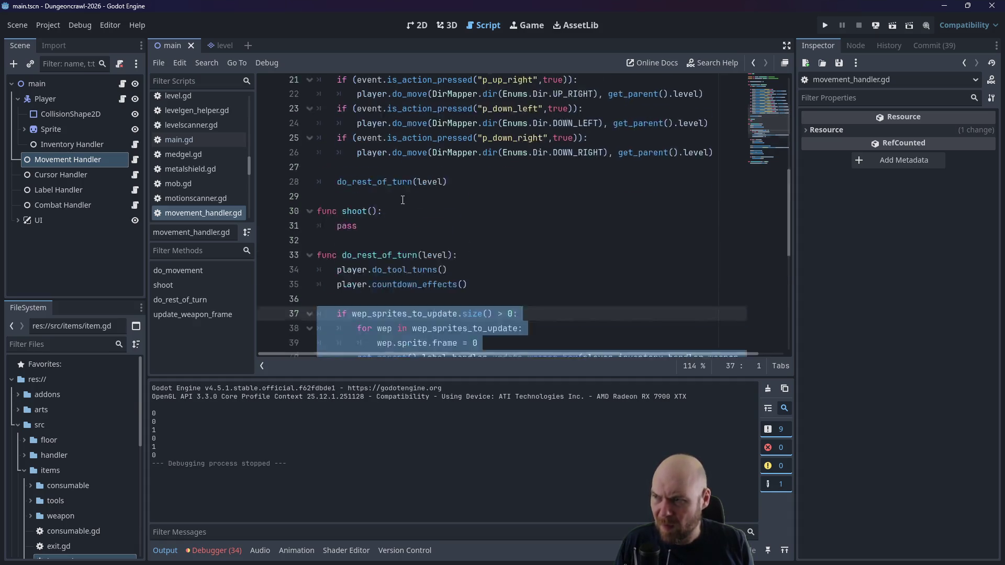
{"action": "scroll", "coordinate": [423, 220], "scroll_direction": "up", "scroll_amount": 2}
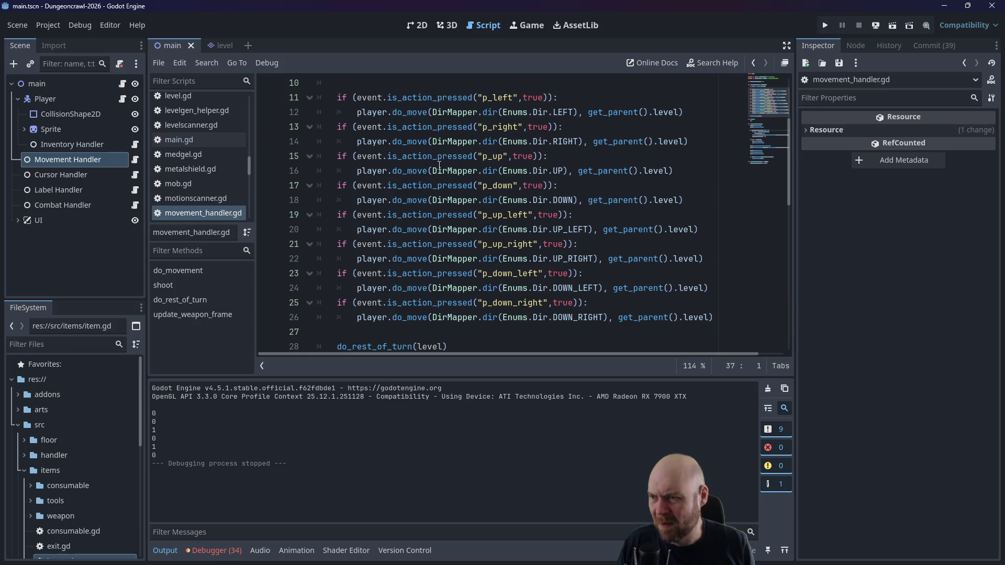
{"action": "scroll", "coordinate": [449, 288], "scroll_direction": "up", "scroll_amount": 1}
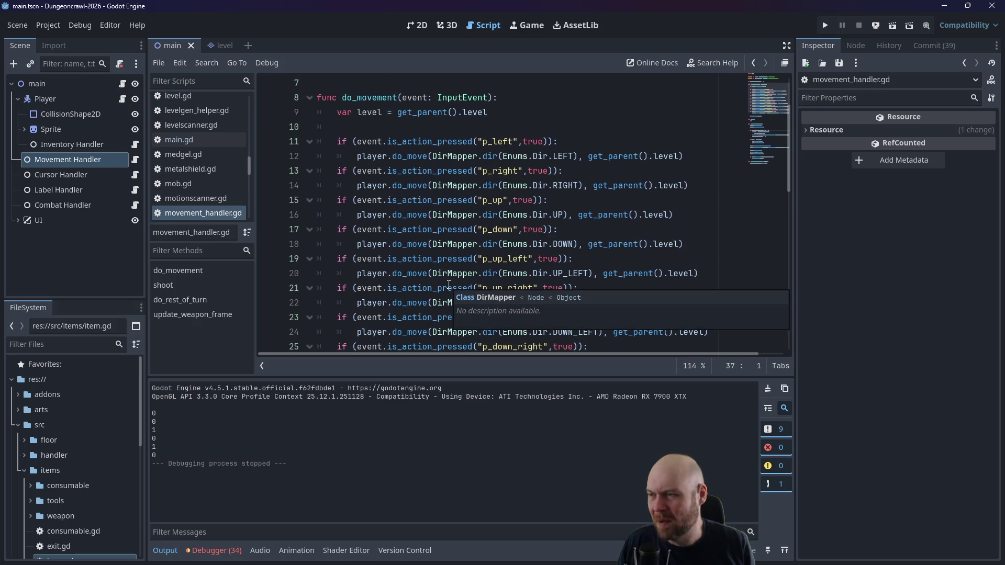
{"action": "scroll", "coordinate": [449, 286], "scroll_direction": "down", "scroll_amount": 3}
{"action": "scroll", "coordinate": [449, 285], "scroll_direction": "down", "scroll_amount": 4}
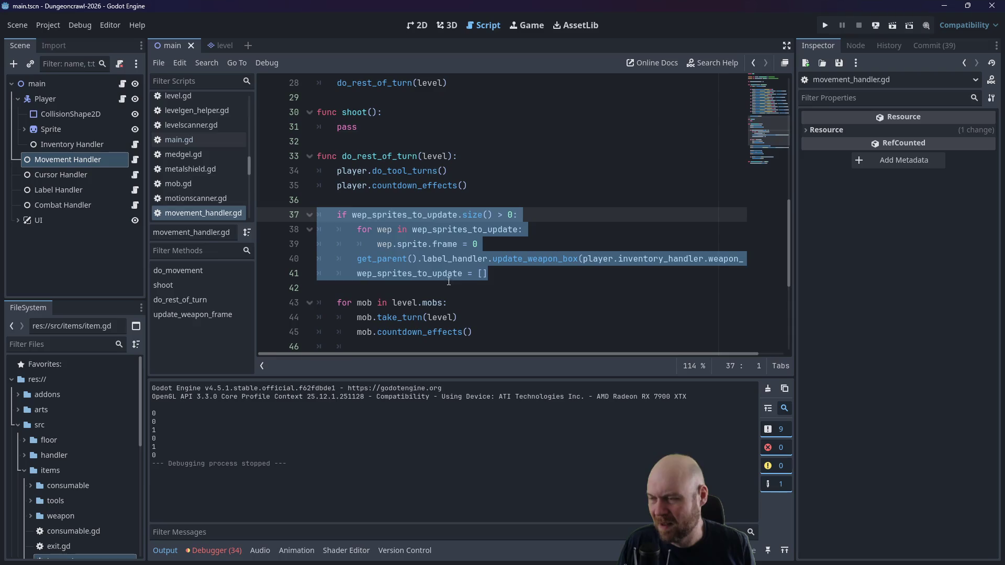
{"action": "left_click", "coordinate": [470, 211]}
{"action": "key", "text": "Up"}
{"action": "scroll", "coordinate": [474, 217], "scroll_direction": "up", "scroll_amount": 1}
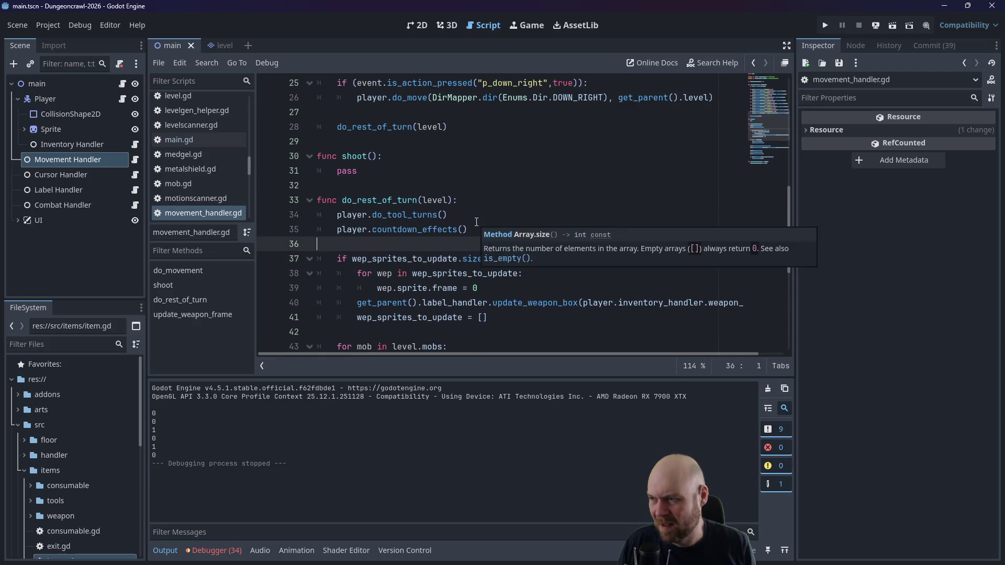
{"action": "scroll", "coordinate": [477, 222], "scroll_direction": "up", "scroll_amount": 8}
{"action": "scroll", "coordinate": [476, 224], "scroll_direction": "down", "scroll_amount": 5}
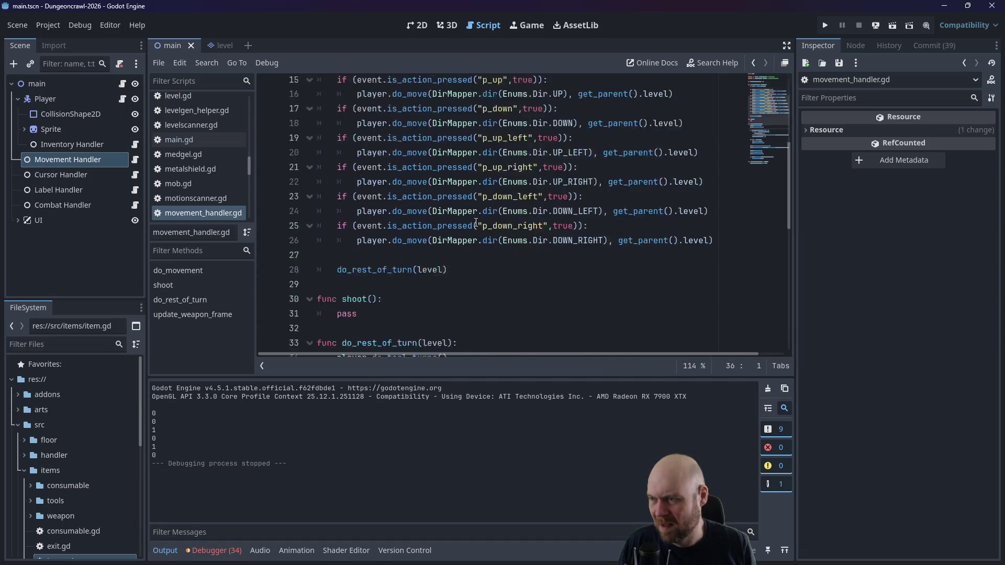
{"action": "scroll", "coordinate": [475, 222], "scroll_direction": "down", "scroll_amount": 9}
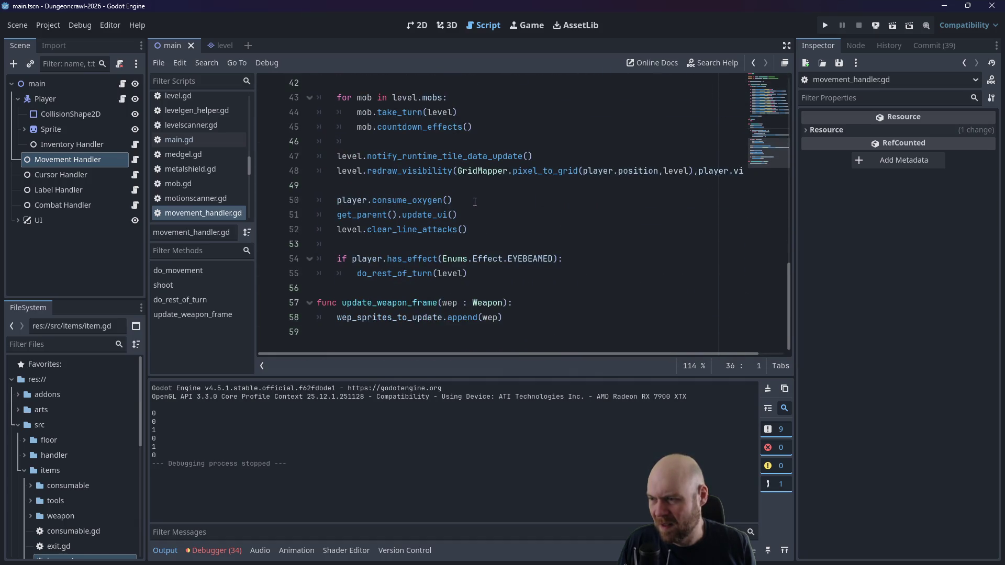
{"action": "scroll", "coordinate": [476, 202], "scroll_direction": "up", "scroll_amount": 8}
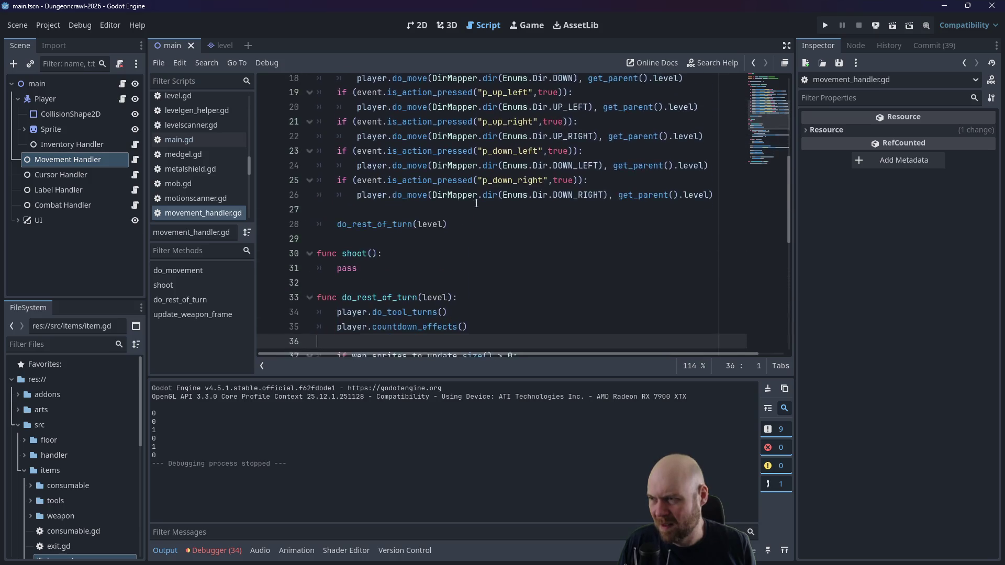
{"action": "scroll", "coordinate": [476, 203], "scroll_direction": "up", "scroll_amount": 6}
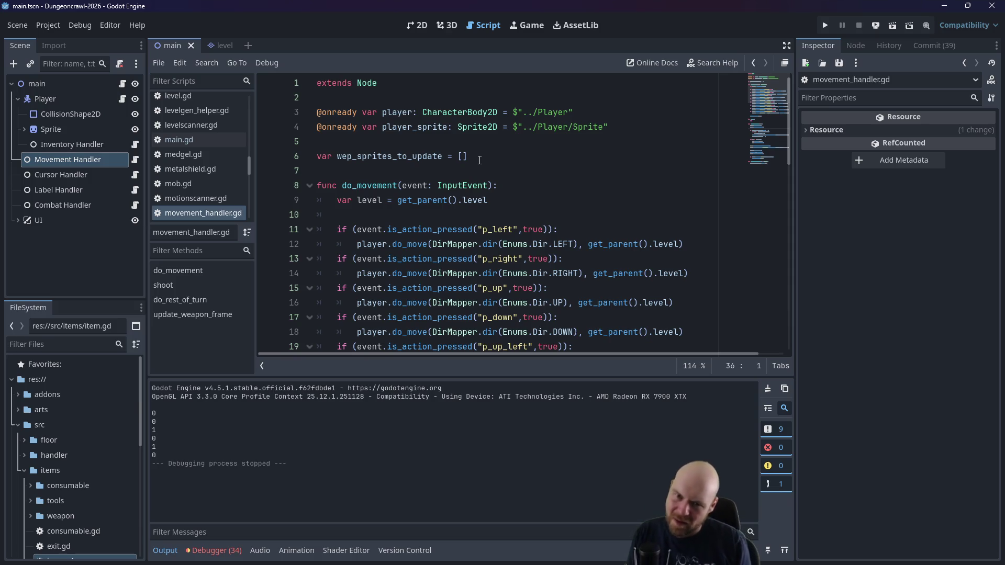
{"action": "left_click", "coordinate": [487, 158]}
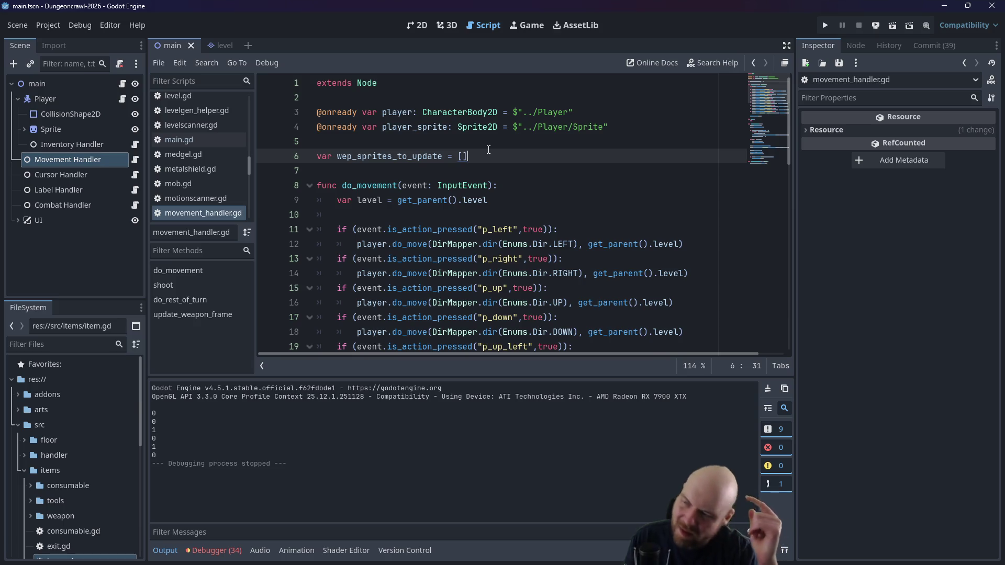
{"action": "key", "text": "Return"}
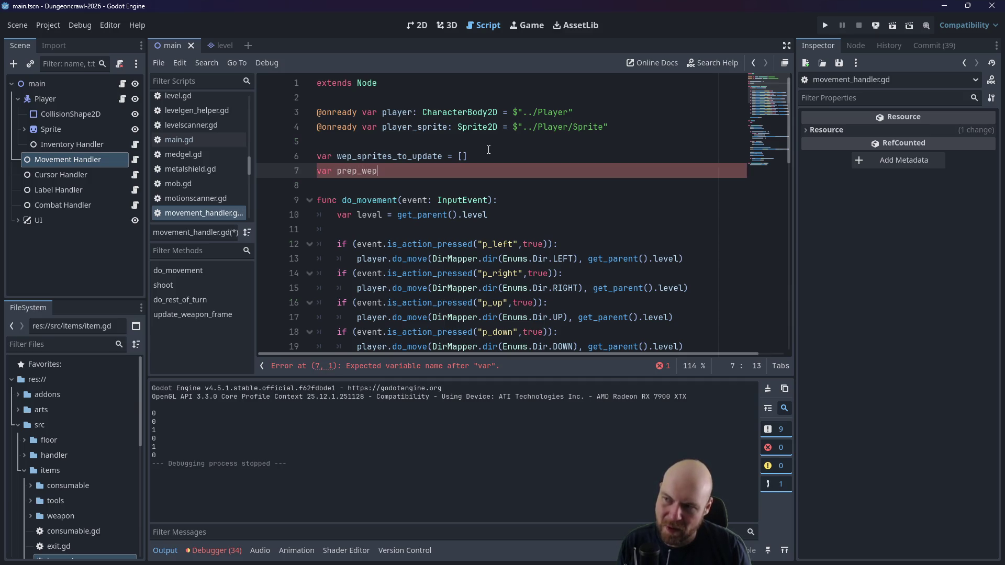
Step: Name the new array variable fired_wep_sprites in movement_handler.gd
{"action": "type", "text": "_sprites = ["}
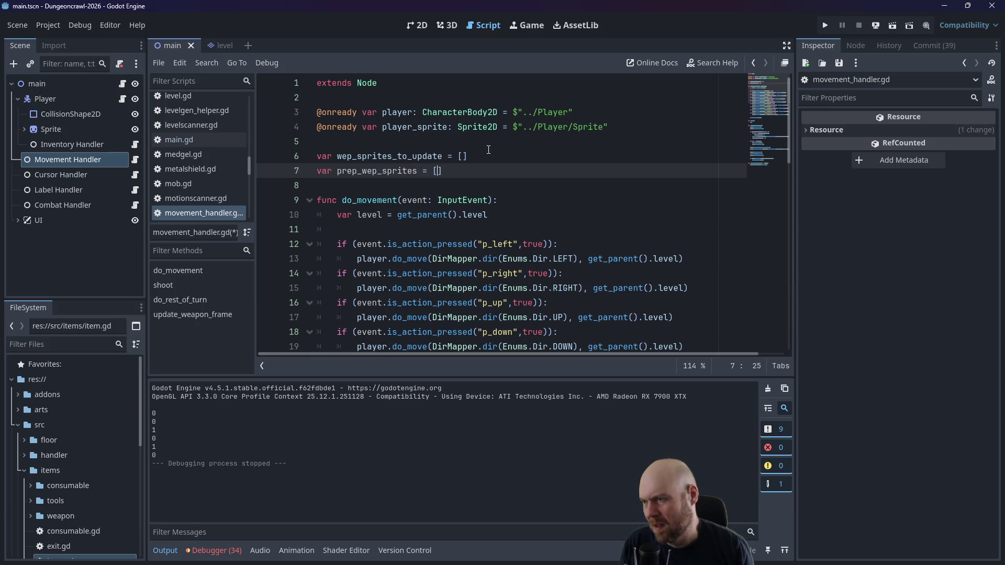
{"action": "key", "text": "Left"}
{"action": "key", "text": "BackSpace"}
{"action": "key", "text": "BackSpace"}
{"action": "key", "text": "BackSpace"}
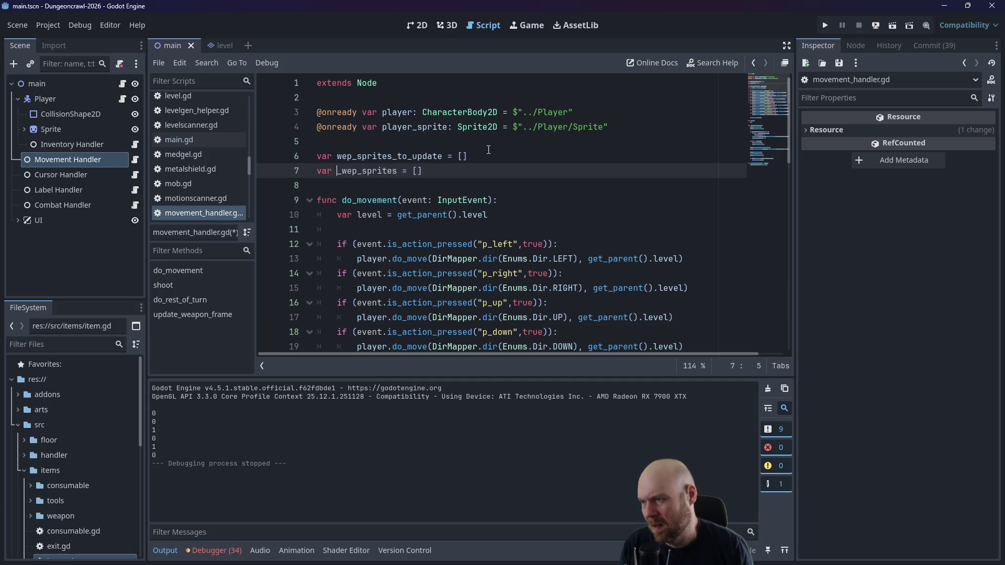
{"action": "type", "text": "fired"}
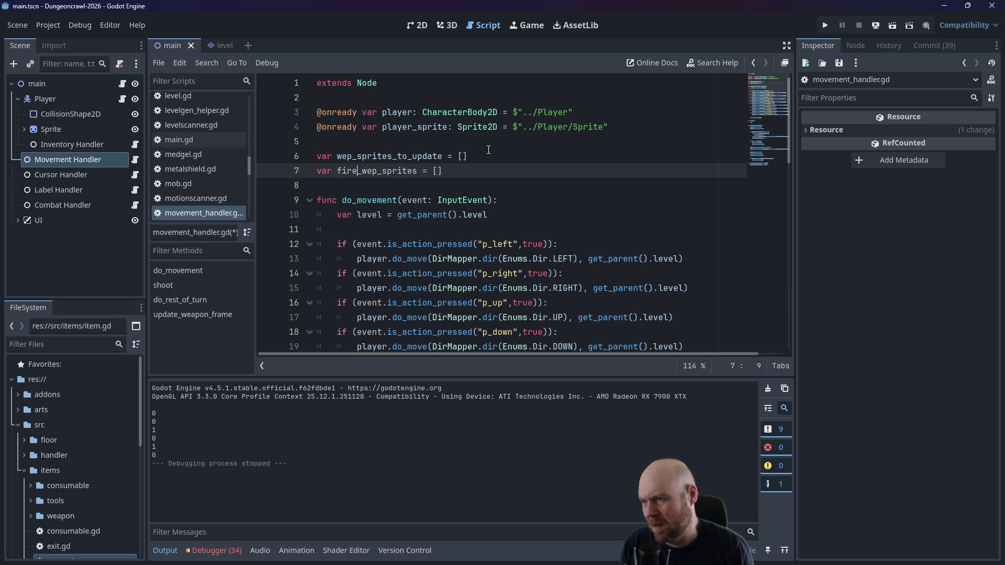
Step: Make update_weapon_frame append to fired_wep_sprites instead of wep_sprites_to_update
{"action": "scroll", "coordinate": [611, 218], "scroll_direction": "down", "scroll_amount": 13}
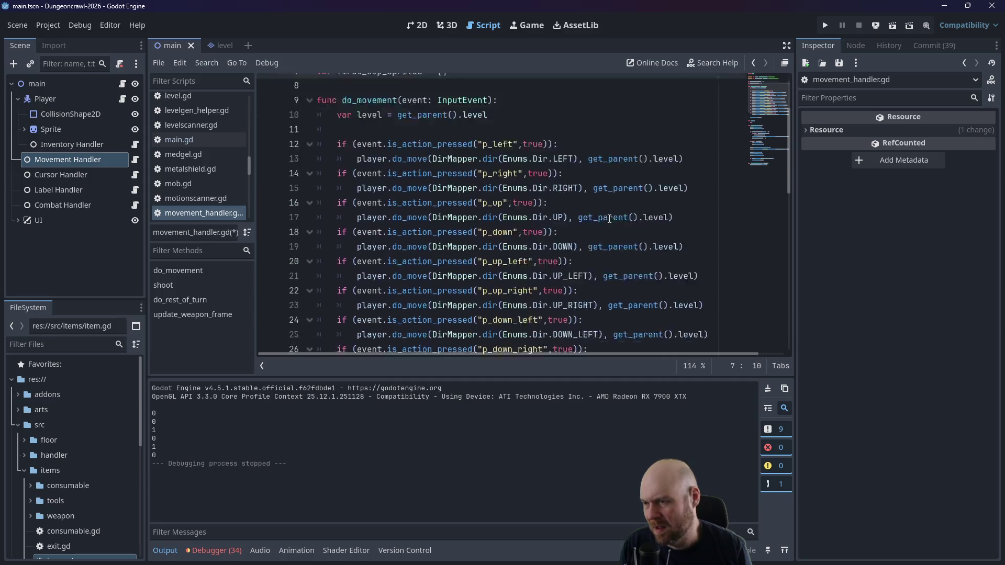
{"action": "scroll", "coordinate": [588, 217], "scroll_direction": "down", "scroll_amount": 1}
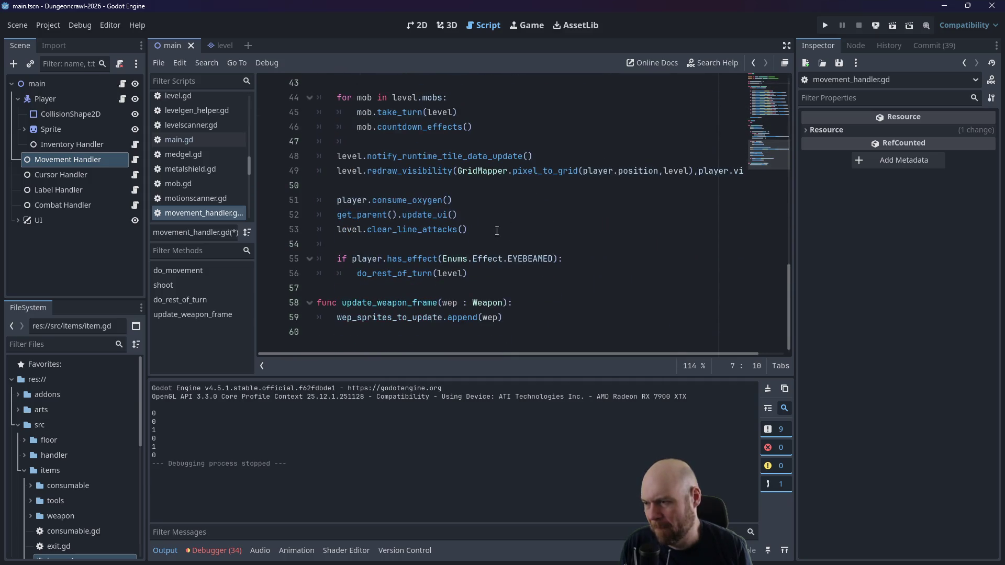
{"action": "left_click_drag", "start_coordinate": [337, 320], "coordinate": [445, 317]}
{"action": "type", "text": "f"}
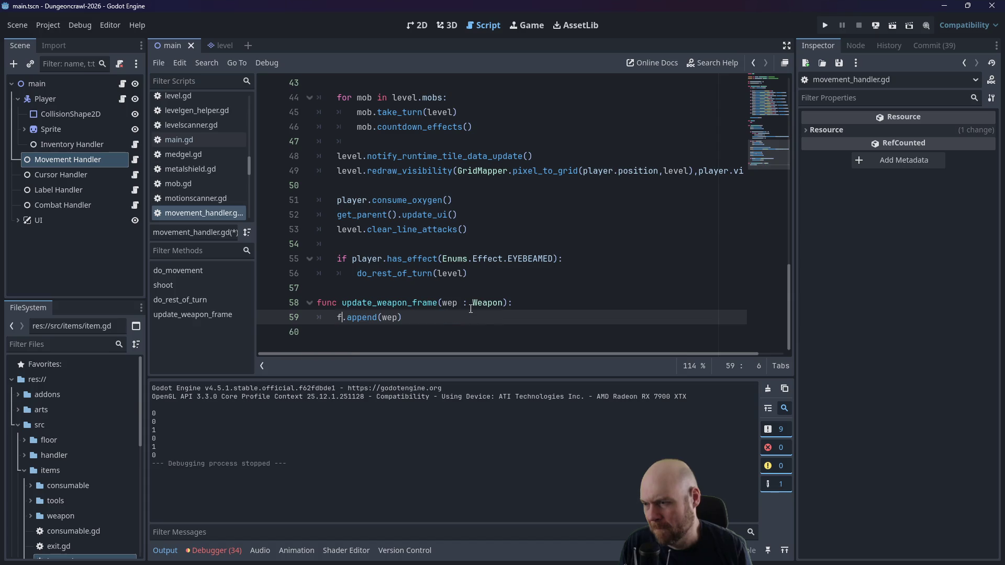
{"action": "type", "text": "ired_wep-s"}
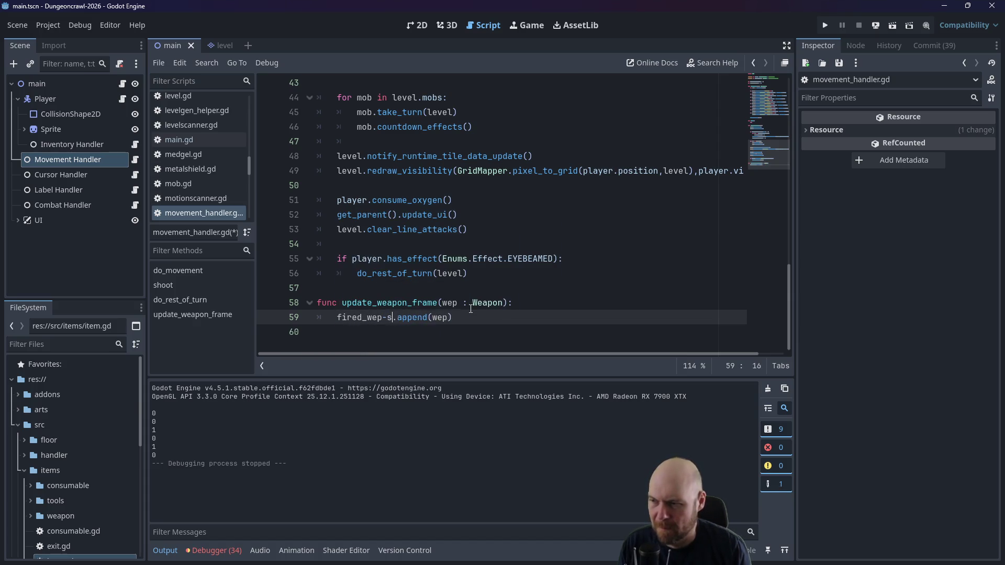
{"action": "key", "text": "BackSpace"}
{"action": "key", "text": "BackSpace"}
{"action": "type", "text": "_sprites"}
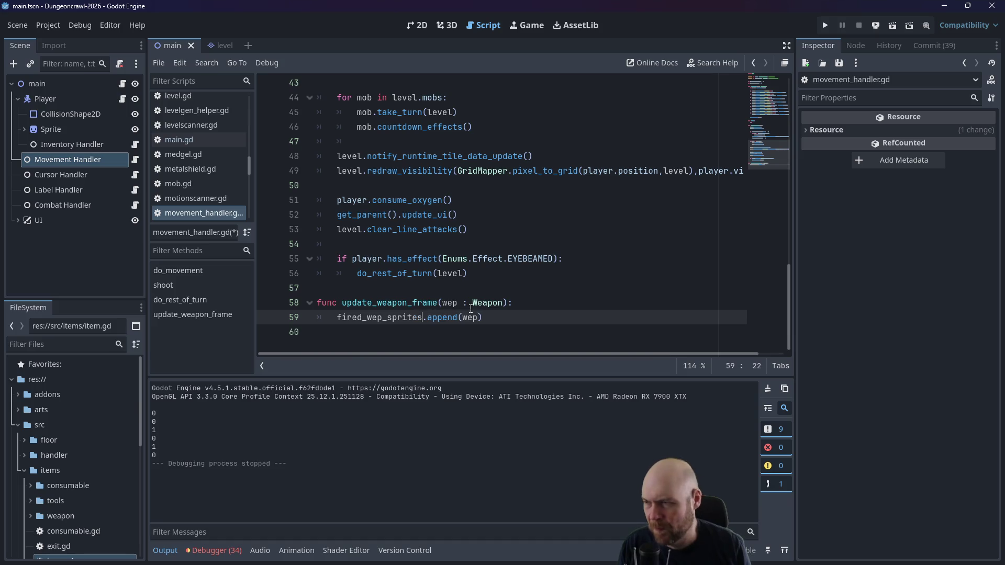
{"action": "left_click", "coordinate": [535, 274]}
Step: In do_rest_of_turn, loop over fired_wep_sprites appending each weapon to wep_sprites_to_update
{"action": "scroll", "coordinate": [535, 274], "scroll_direction": "up", "scroll_amount": 3}
{"action": "left_click", "coordinate": [467, 222]}
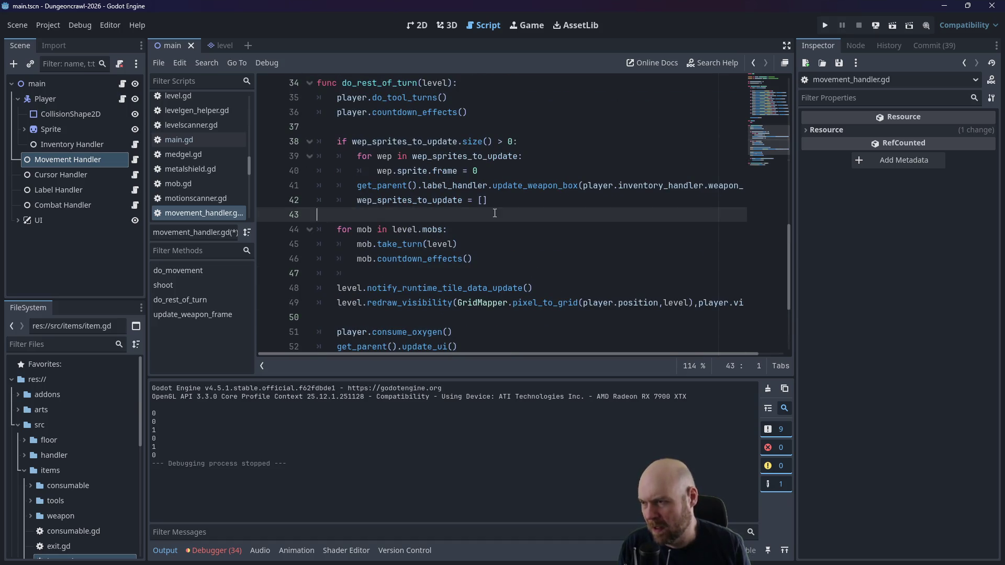
{"action": "key", "text": "Return"}
{"action": "type", "text": "for wep in f"}
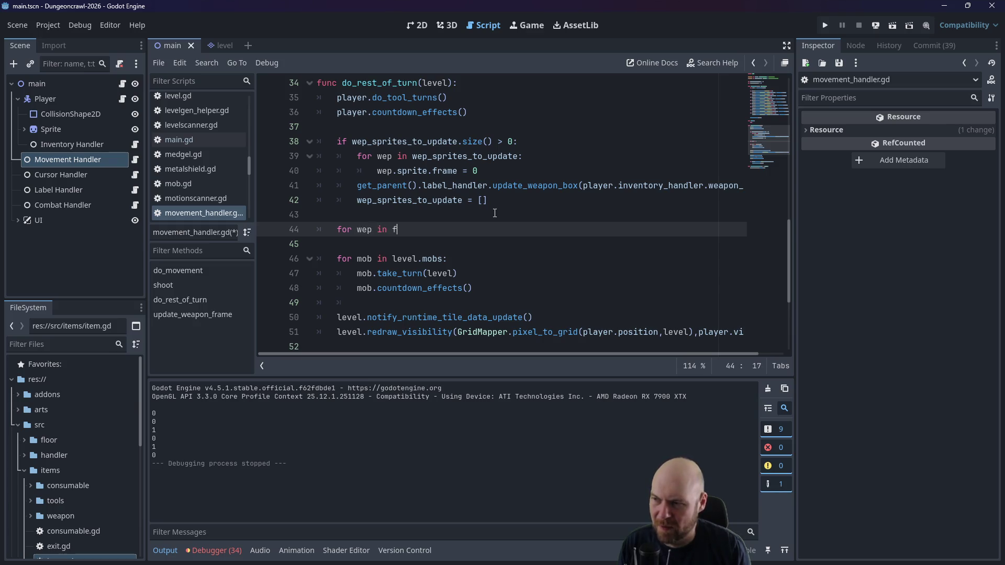
{"action": "key", "text": "BackSpace"}
{"action": "key", "text": "BackSpace"}
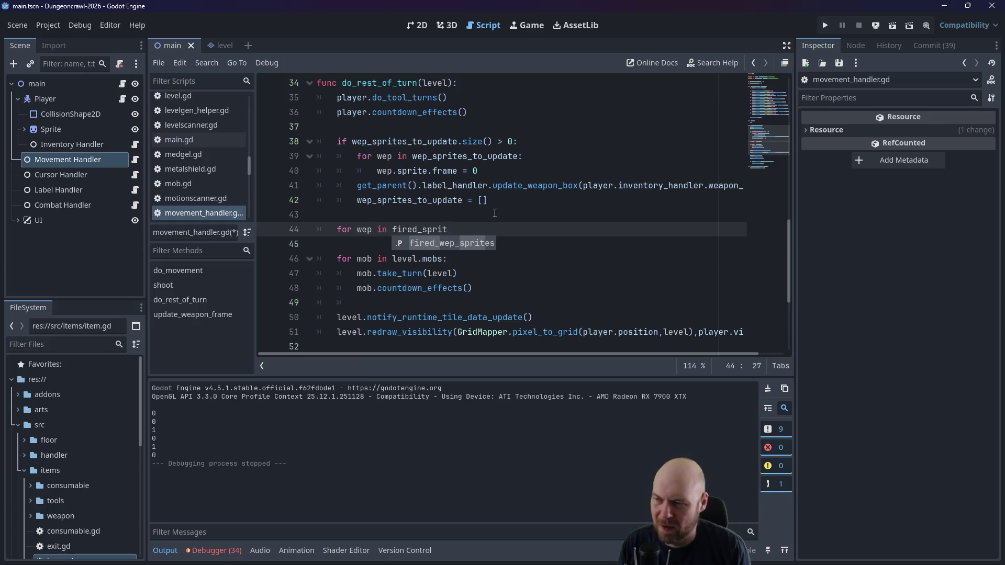
{"action": "key", "text": "Return"}
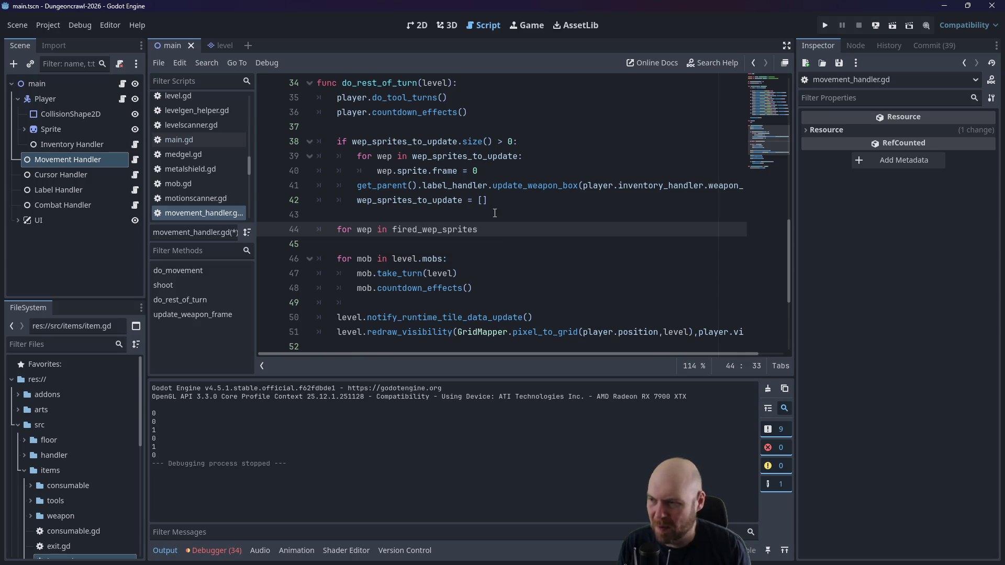
{"action": "type", "text": ":"}
{"action": "key", "text": "Return"}
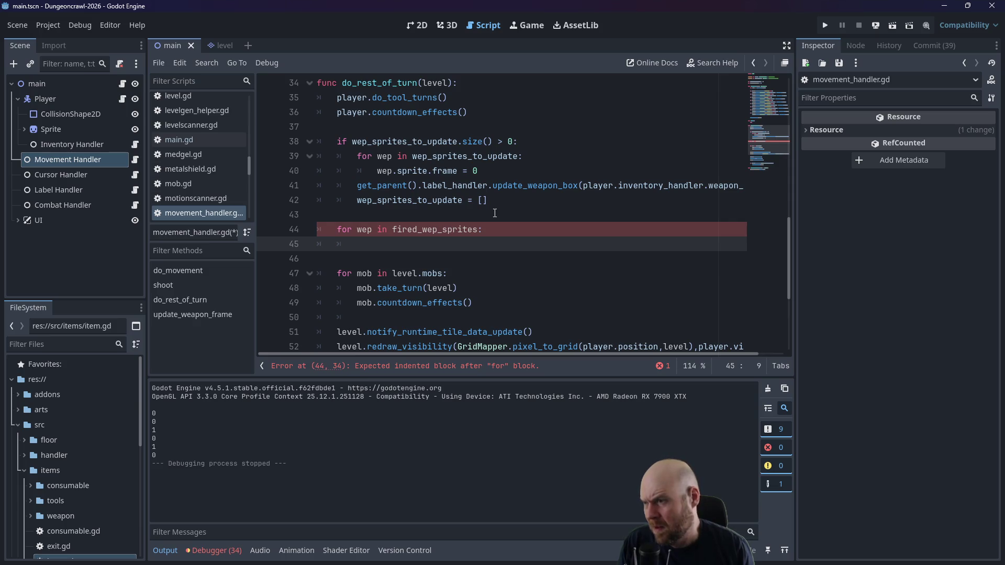
{"action": "type", "text": "wep_sprites_to_"}
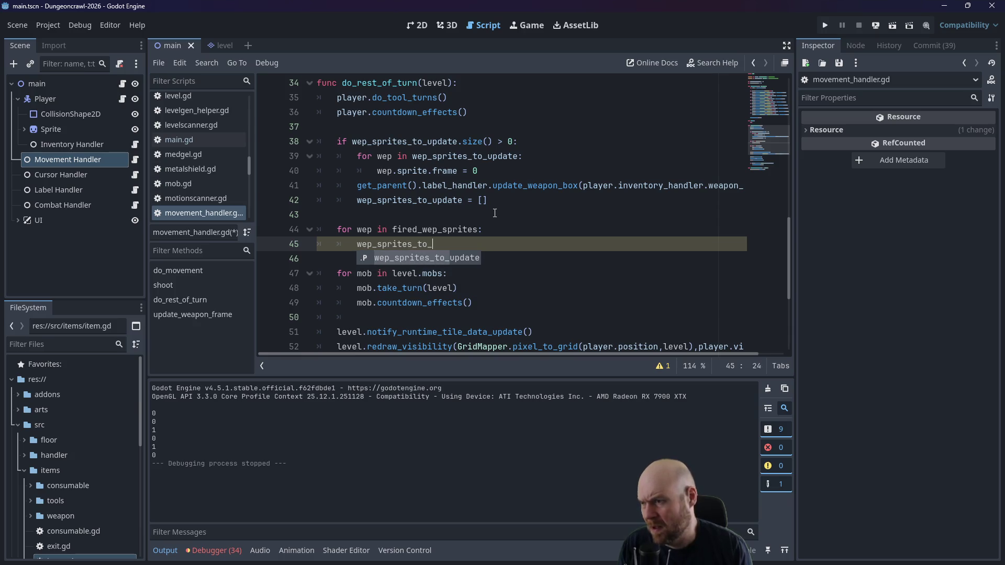
{"action": "type", "text": "u"}
{"action": "key", "text": "Return"}
{"action": "type", "text": "nd(wep"}
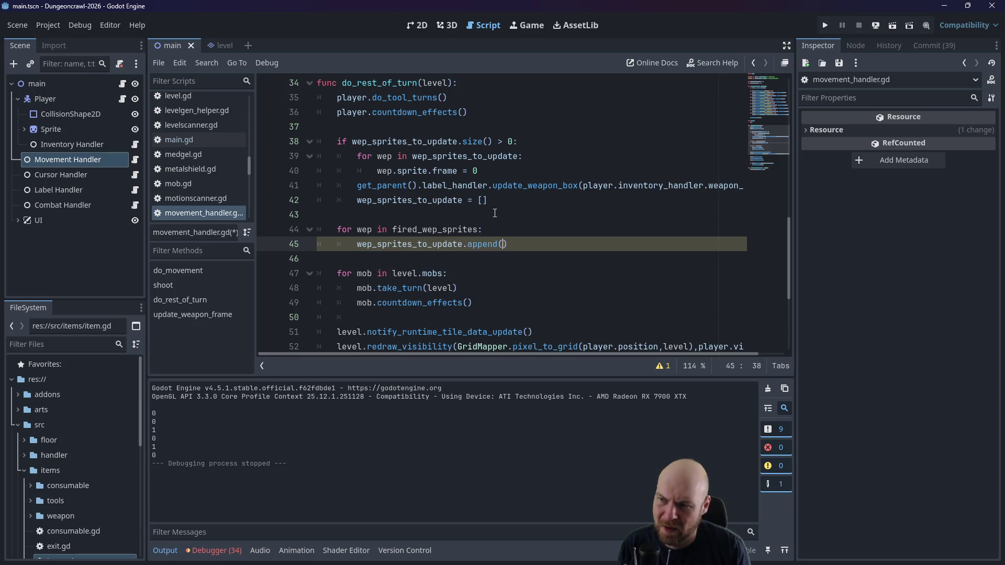
{"action": "key", "text": "Return"}
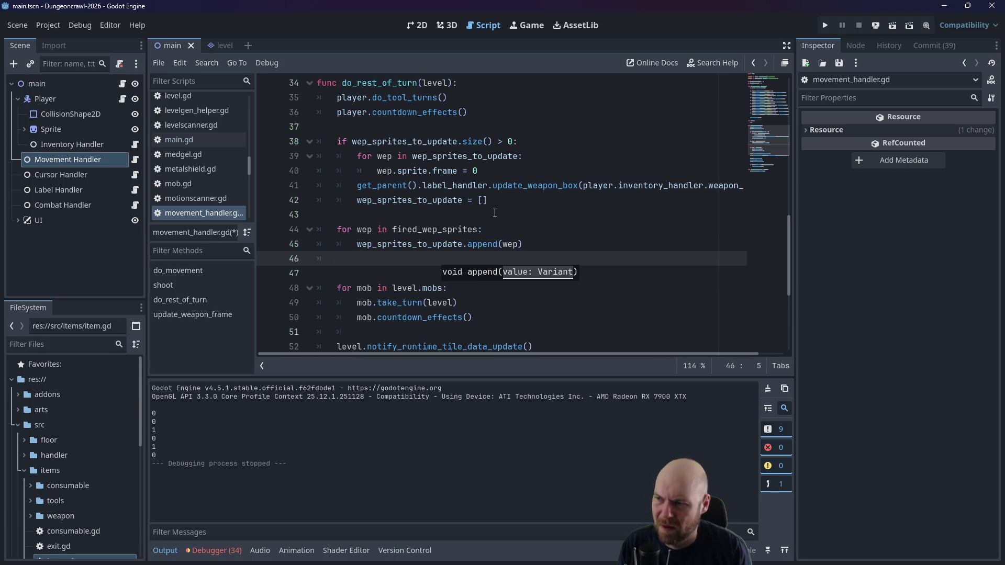
Step: Clear fired_wep_sprites after the loop, remove the stray blank line, and save the script
{"action": "key", "text": "Return"}
{"action": "type", "text": "fired_wep_sprites = ["}
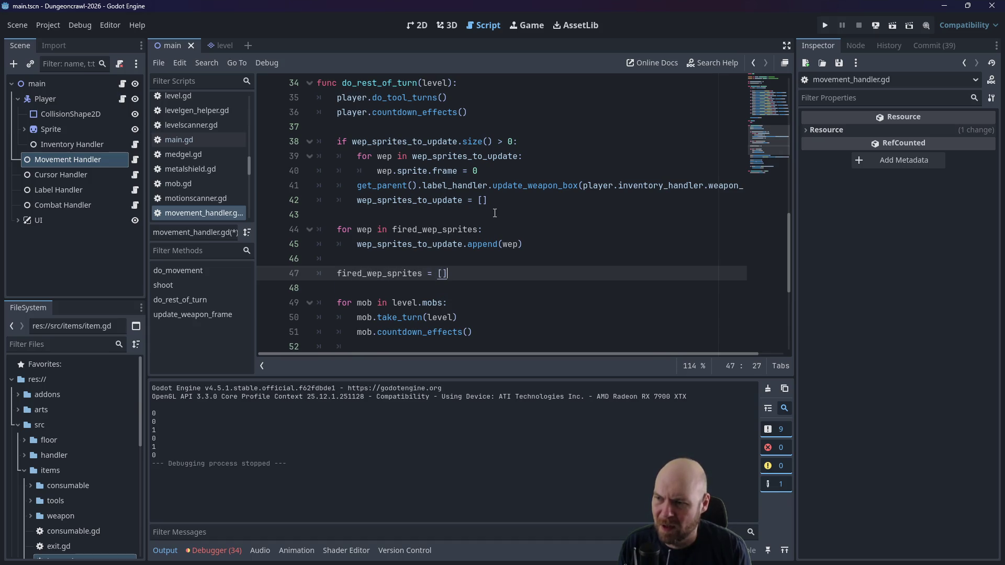
{"action": "key", "text": "ctrl+s"}
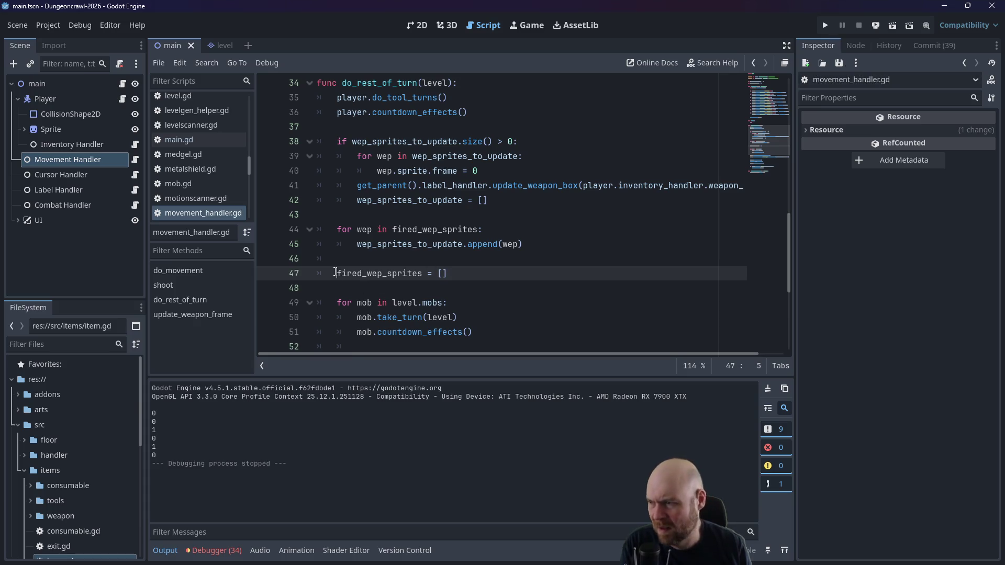
{"action": "key", "text": "alt+Up"}
{"action": "key", "text": "ctrl+s"}
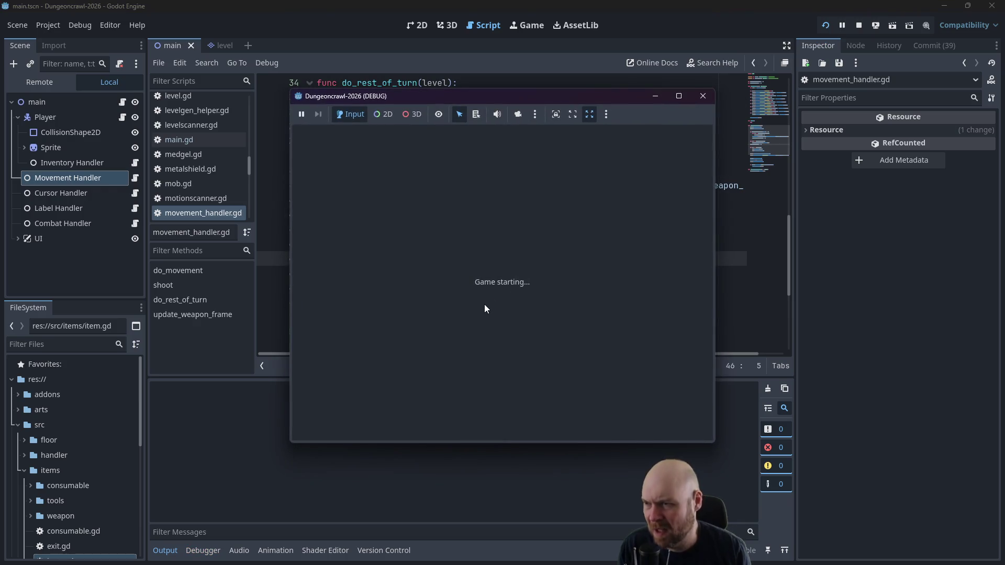
Step: Pick up the O2 rifle, floodlight and portable fusion cell, activate the gear, and ready the rifle
{"action": "key", "text": "Down"}
{"action": "key", "text": "i"}
{"action": "key", "text": "1"}
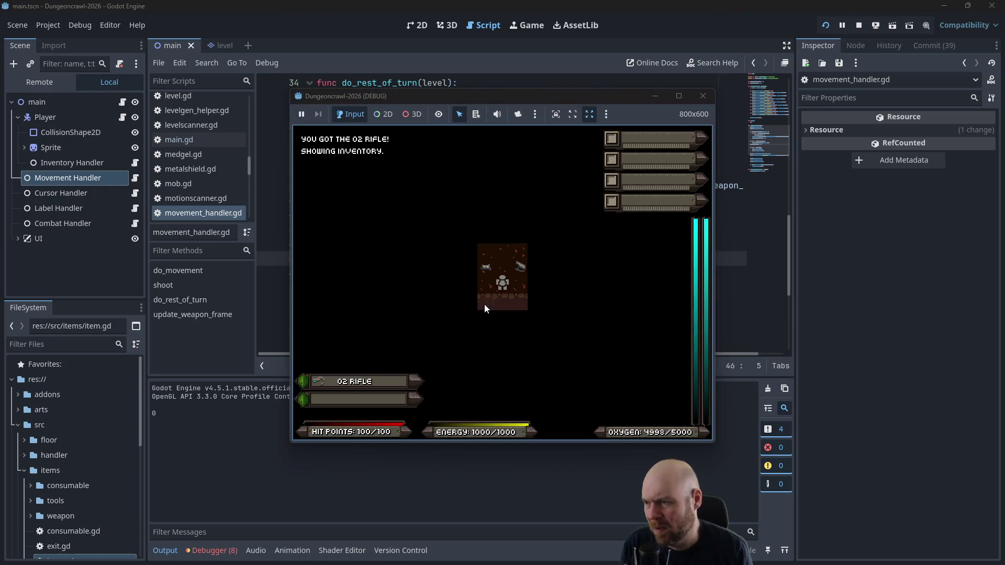
{"action": "key", "text": "Down"}
{"action": "key", "text": "Left"}
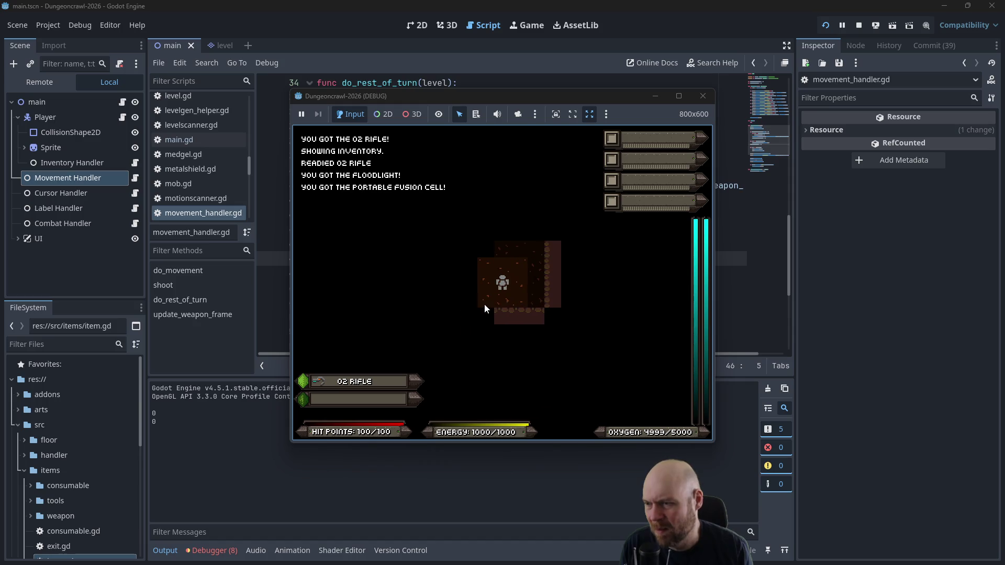
{"action": "key", "text": "i"}
{"action": "key", "text": "1"}
{"action": "key", "text": "i"}
{"action": "key", "text": "1"}
{"action": "key", "text": "Left"}
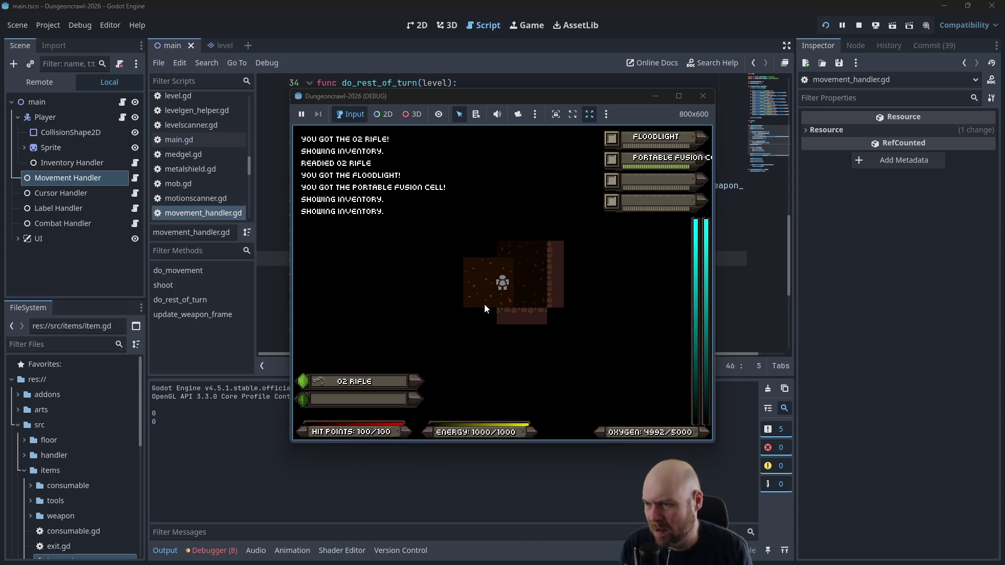
{"action": "key", "text": "1"}
{"action": "key", "text": "2"}
{"action": "key", "text": "3"}
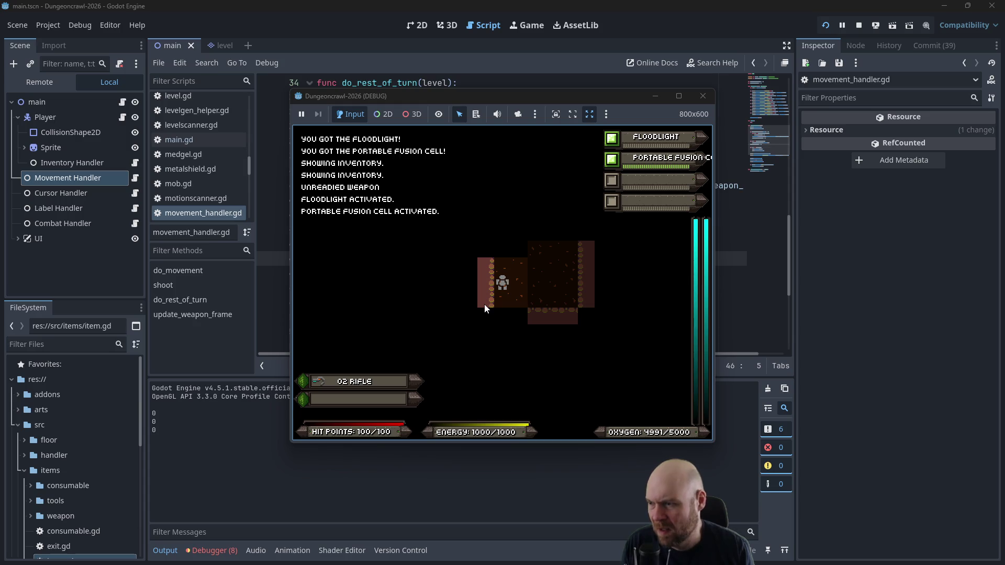
{"action": "key", "text": "1"}
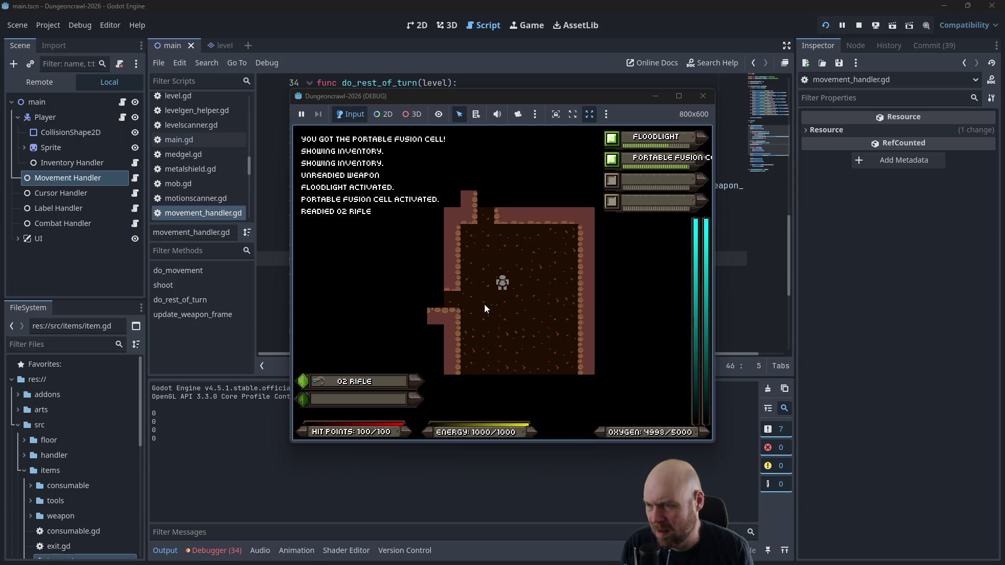
Step: Head down the corridor and attack the Martian butterfly twice
{"action": "key", "text": "Down"}
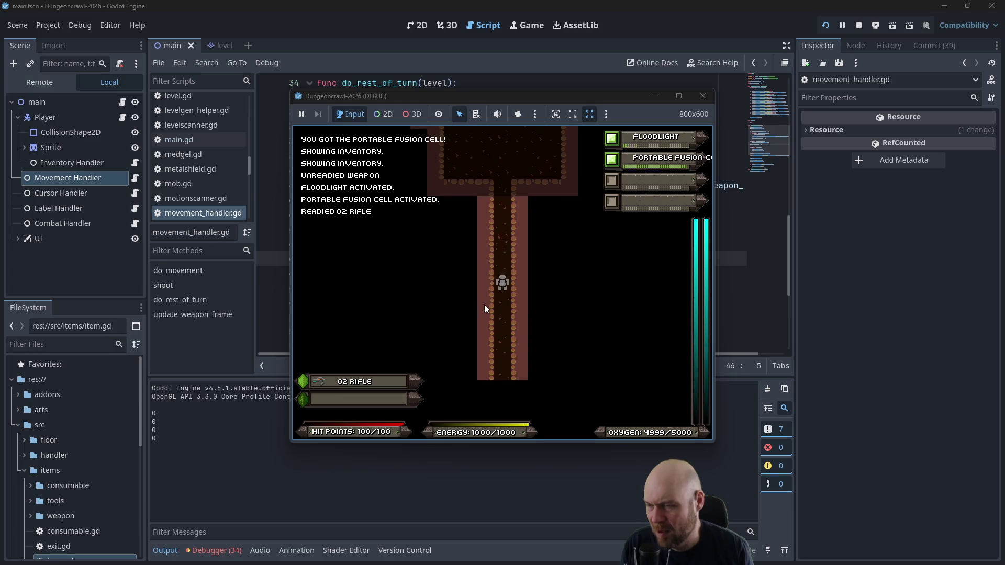
{"action": "key", "text": "Down"}
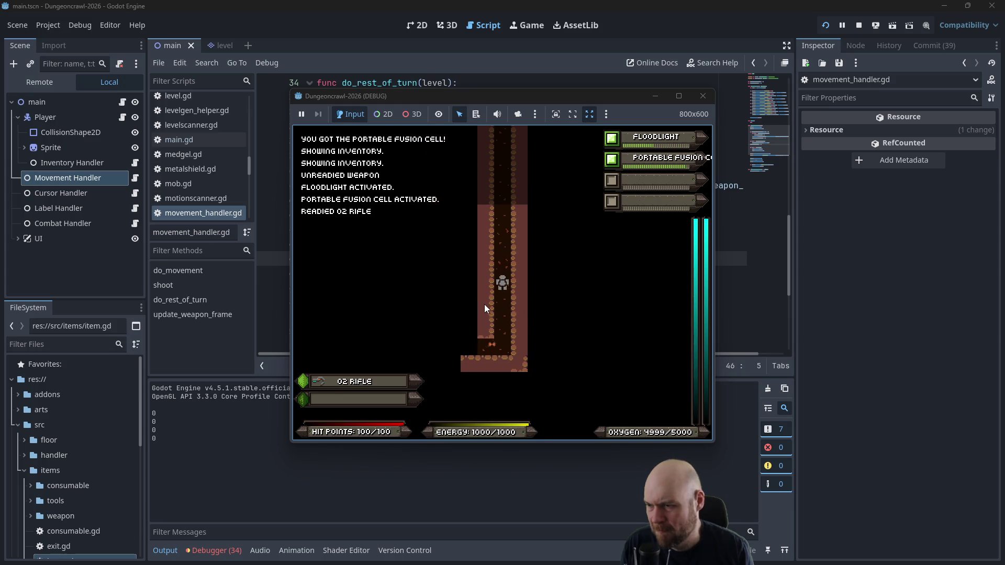
{"action": "key", "text": "Down"}
{"action": "key", "text": "Down"}
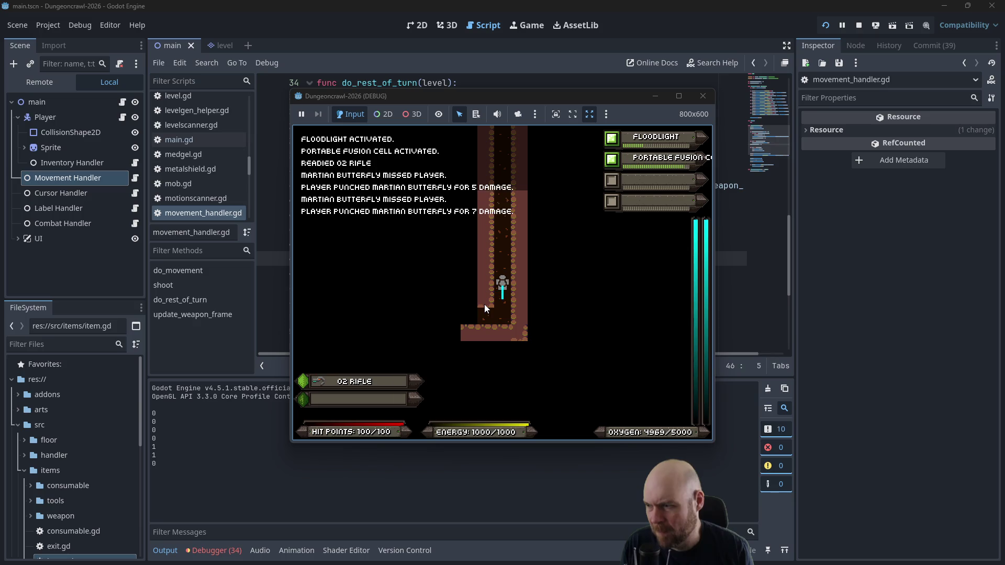
{"action": "key", "text": "Down"}
{"action": "key", "text": "Down"}
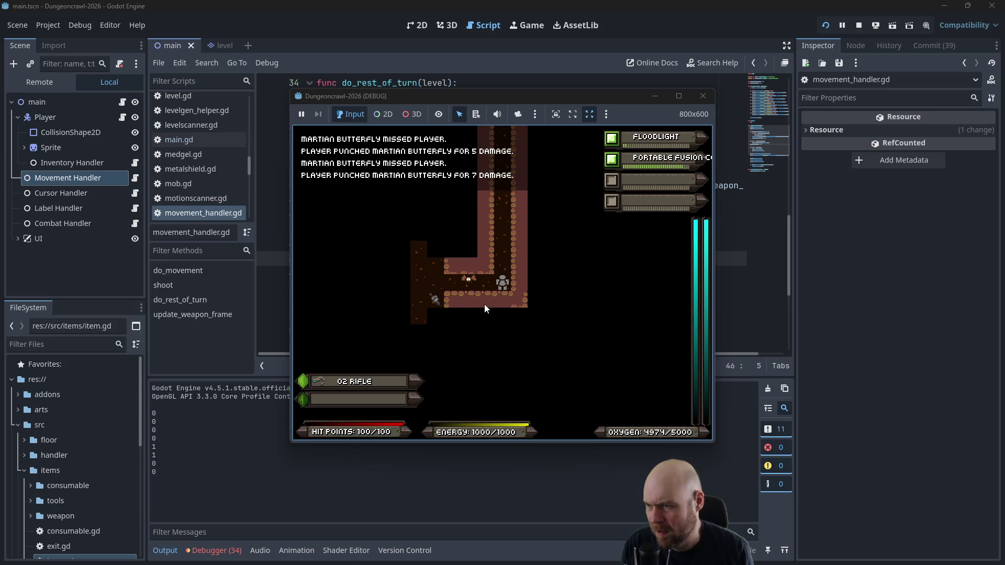
Step: Shoot the Rogue Eye dead, hit the slime several times, then close the game window
{"action": "key", "text": "Left"}
{"action": "key", "text": "f"}
{"action": "key", "text": "Left"}
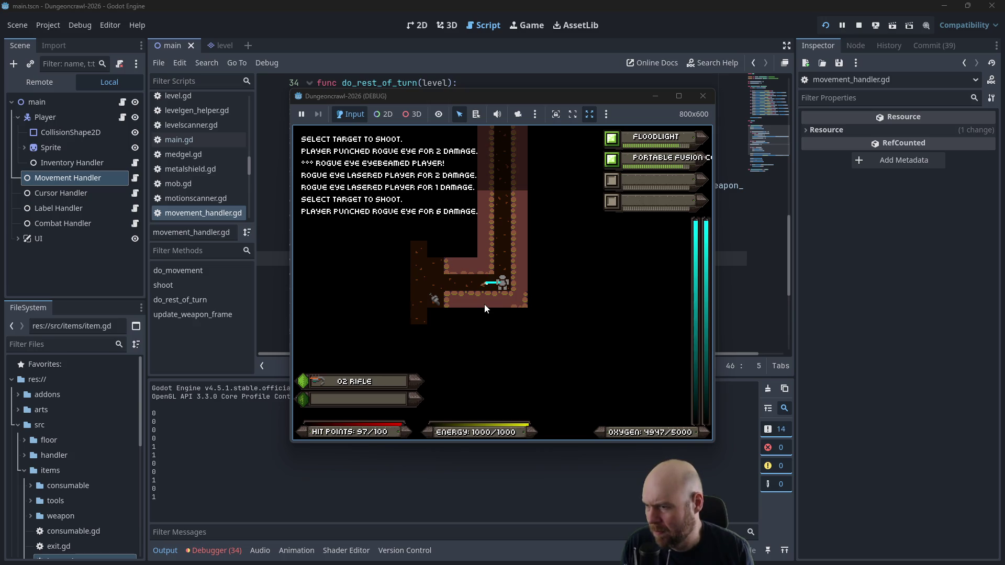
{"action": "key", "text": "Left"}
{"action": "key", "text": "f"}
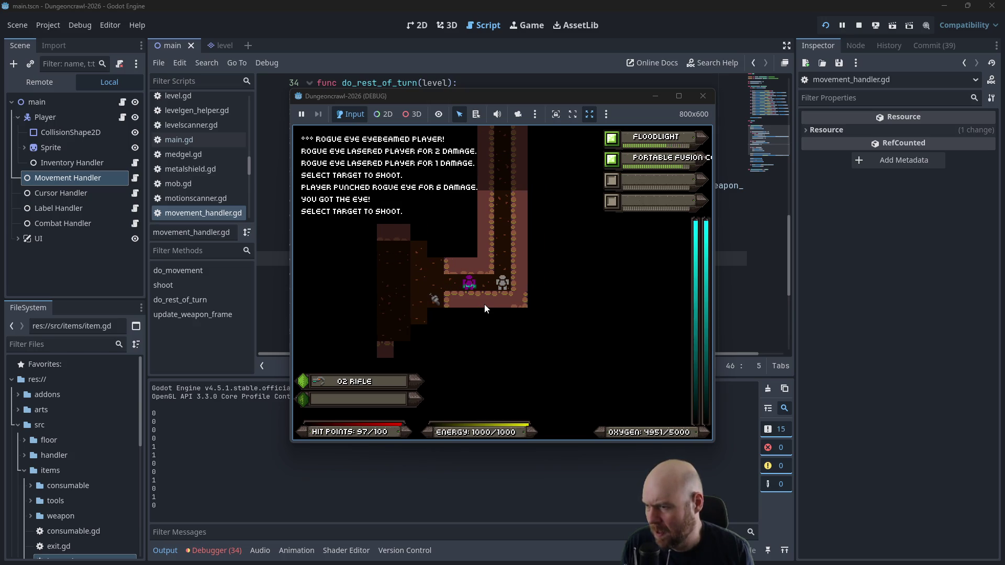
{"action": "key", "text": "Left"}
{"action": "key", "text": "f"}
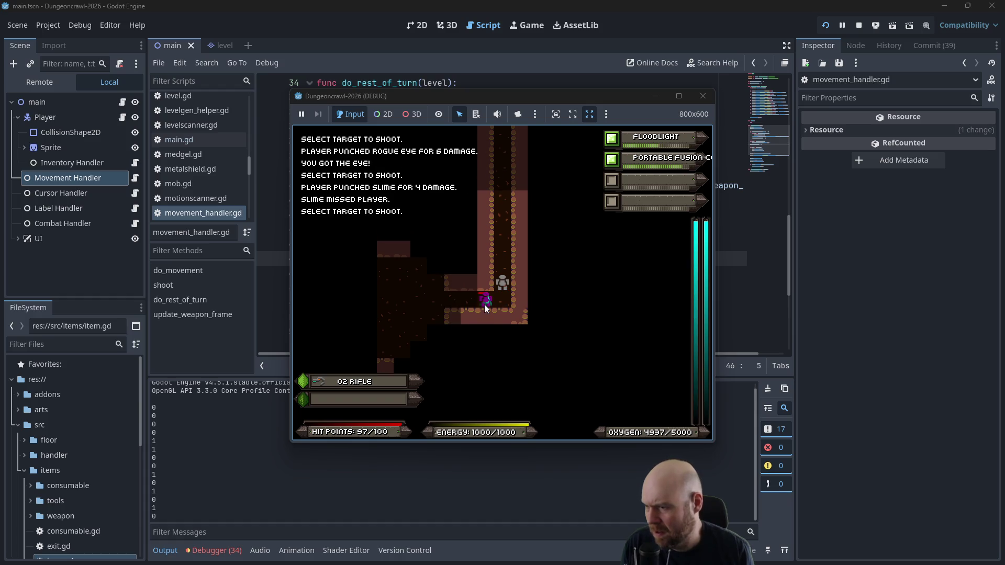
{"action": "key", "text": "Left"}
{"action": "key", "text": "f"}
{"action": "key", "text": "Left"}
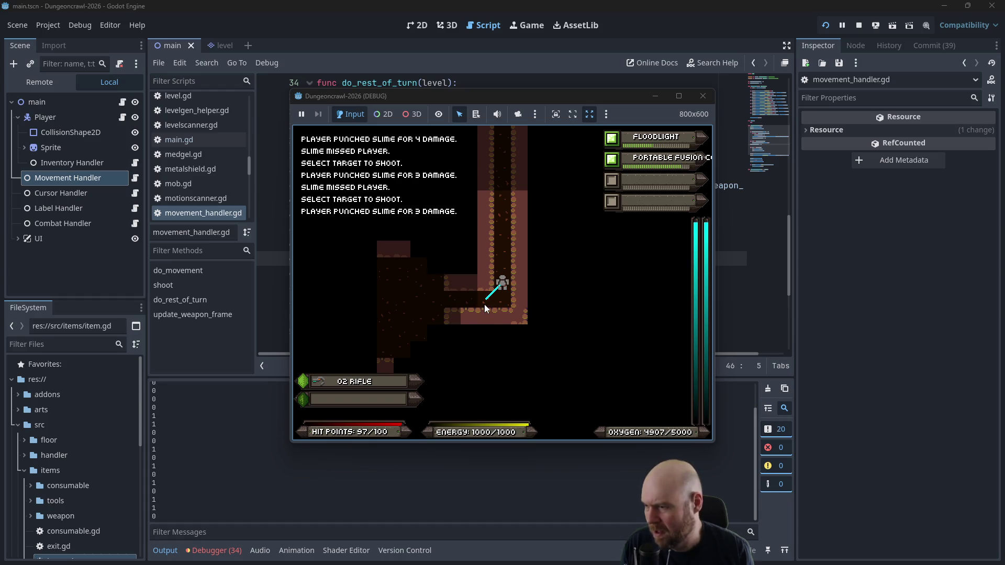
{"action": "key", "text": "Left"}
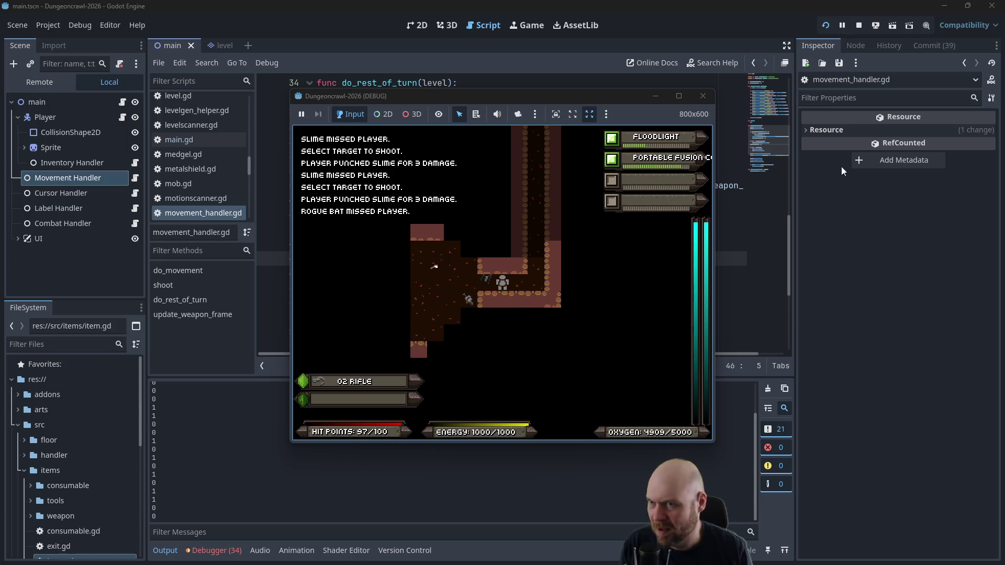
{"action": "left_click", "coordinate": [699, 98]}
Step: Cut the wep_sprites_to_update declaration from line 6 of movement_handler.gd
{"action": "left_click", "coordinate": [540, 257]}
{"action": "scroll", "coordinate": [540, 256], "scroll_direction": "down", "scroll_amount": 4}
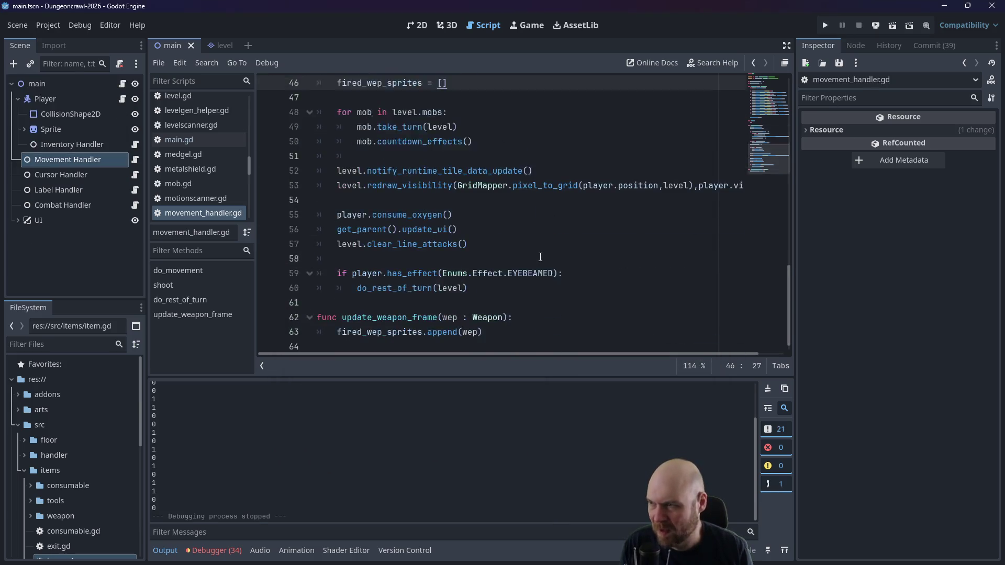
{"action": "left_click", "coordinate": [428, 318]}
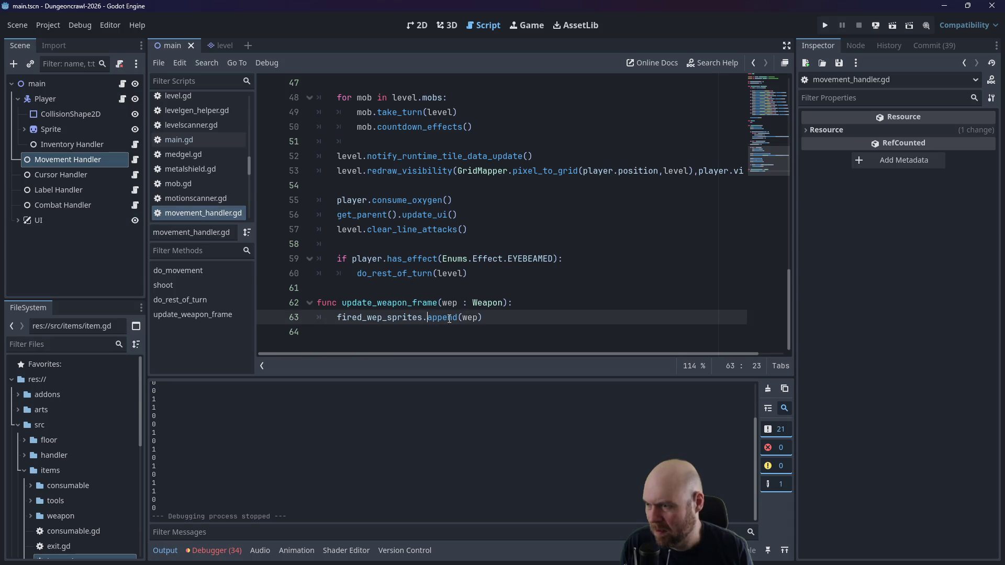
{"action": "left_click", "coordinate": [519, 302]}
{"action": "scroll", "coordinate": [520, 295], "scroll_direction": "up", "scroll_amount": 8}
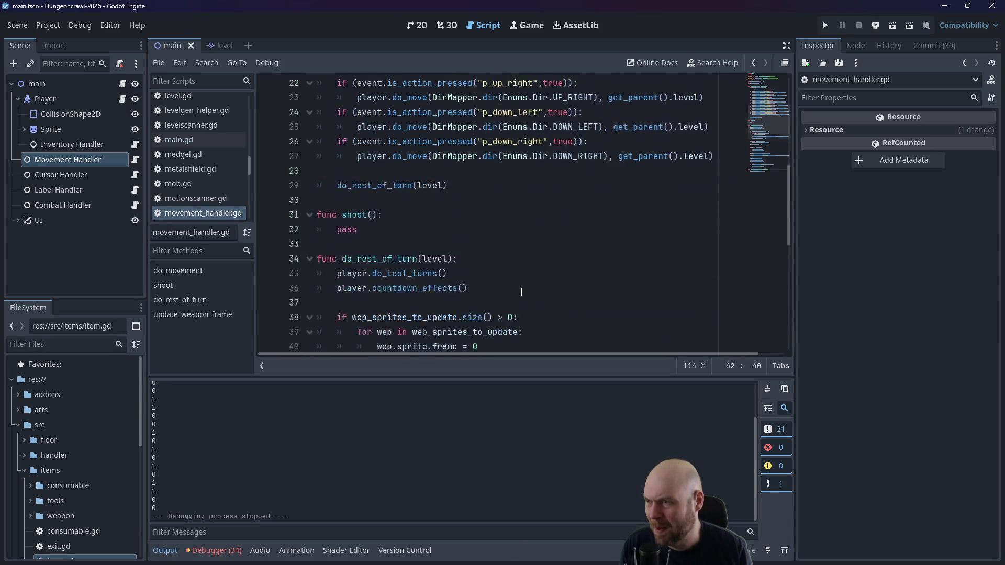
{"action": "scroll", "coordinate": [521, 292], "scroll_direction": "up", "scroll_amount": 7}
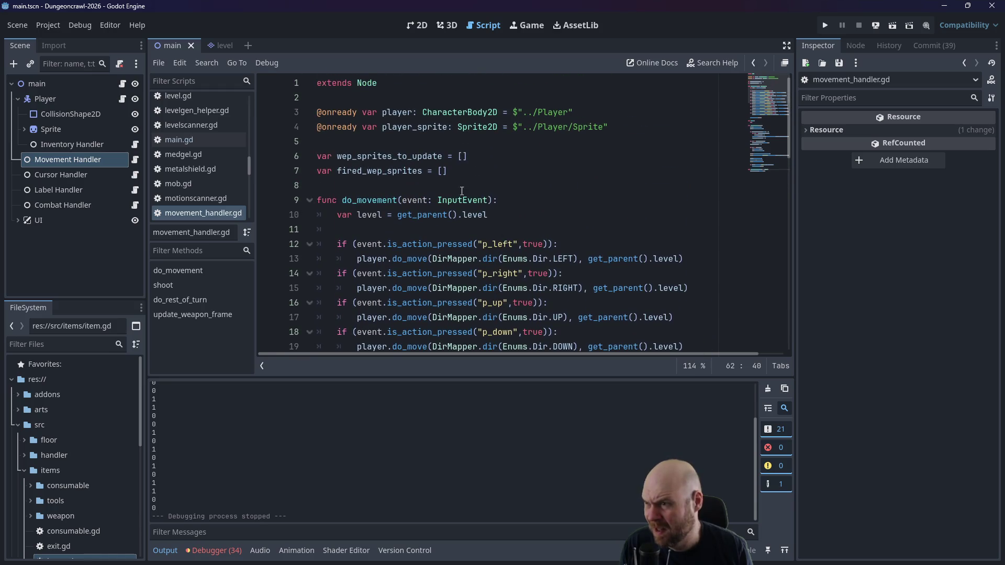
{"action": "left_click_drag", "start_coordinate": [475, 160], "coordinate": [302, 154]}
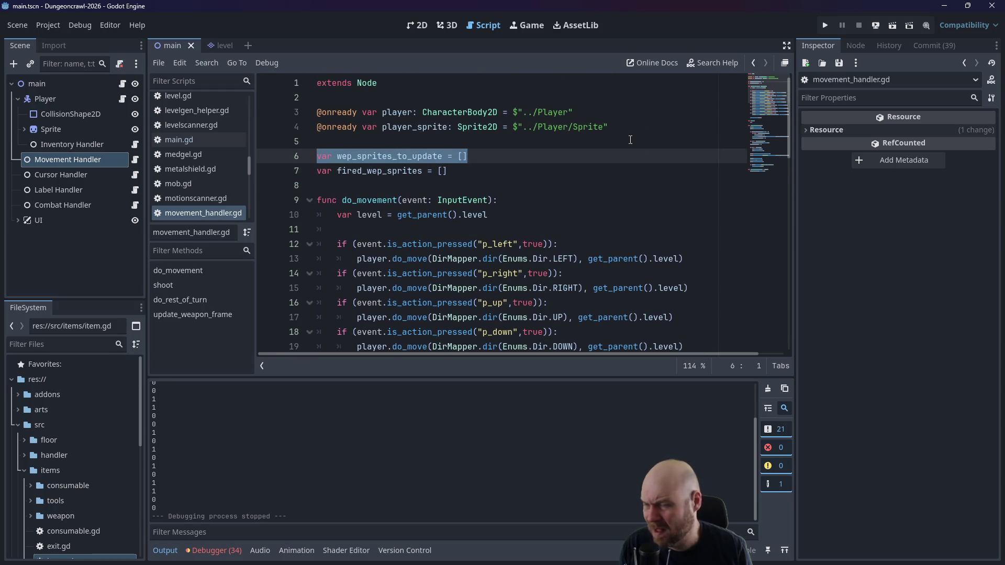
{"action": "key", "text": "ctrl+x"}
Step: Paste it on line 64, turn it into wep_sprites_to_update.erase(wep), and run the project
{"action": "mouse_move", "coordinate": [791, 126]}
{"action": "left_mouse_down"}
{"action": "mouse_move", "coordinate": [753, 352]}
{"action": "mouse_move", "coordinate": [689, 337]}
{"action": "left_mouse_up"}
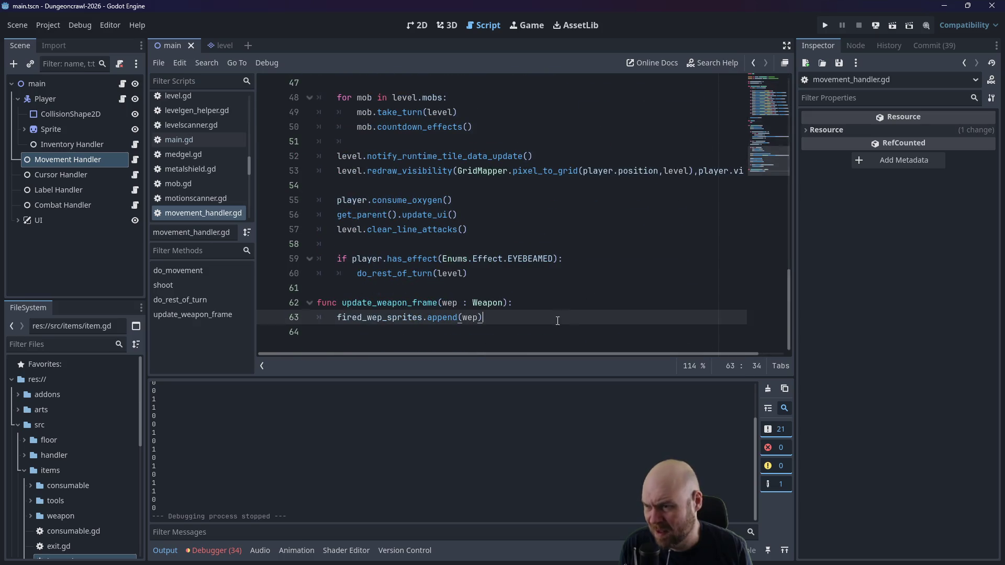
{"action": "left_click", "coordinate": [518, 331]}
{"action": "key", "text": "ctrl+v"}
{"action": "key", "text": "BackSpace"}
{"action": "key", "text": "BackSpace"}
{"action": "key", "text": "BackSpace"}
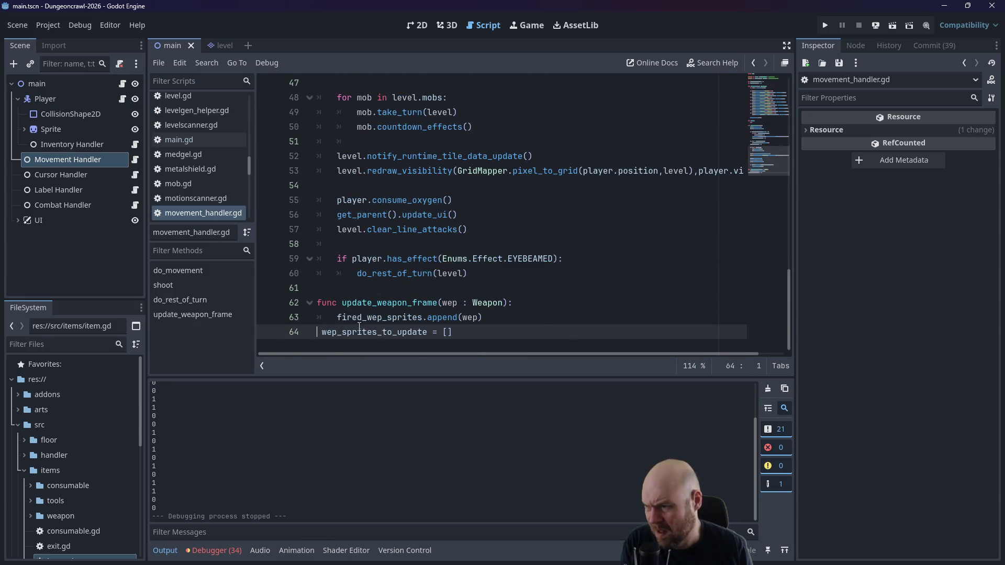
{"action": "key", "text": "Delete"}
{"action": "key", "text": "Tab"}
{"action": "key", "text": "Right"}
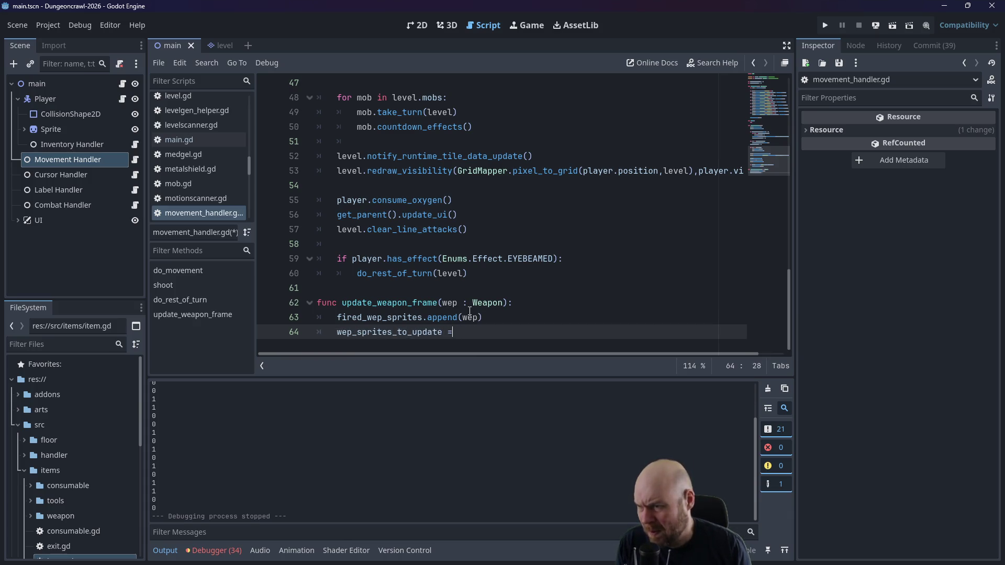
{"action": "type", "text": "e(wep"}
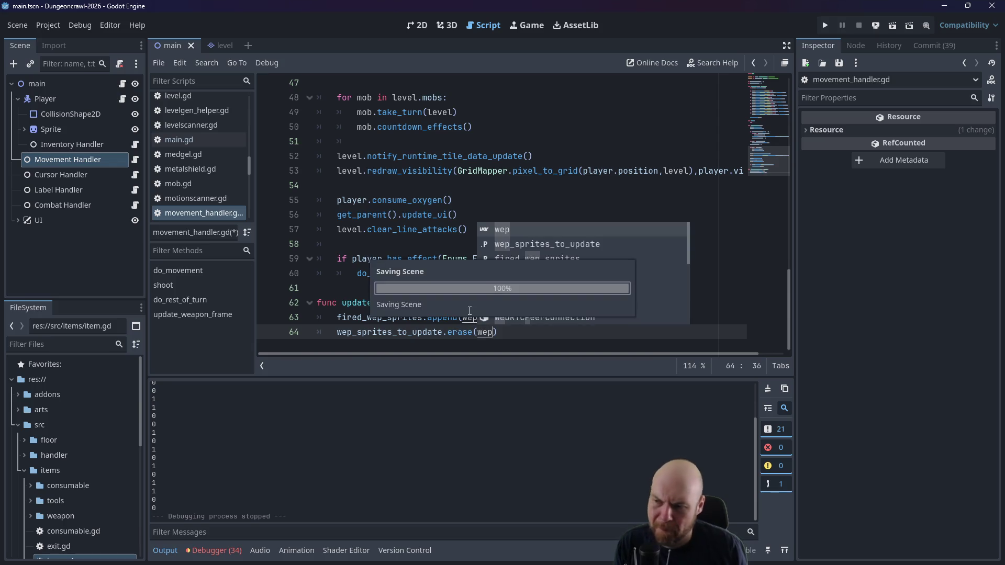
{"action": "left_click", "coordinate": [824, 25]}
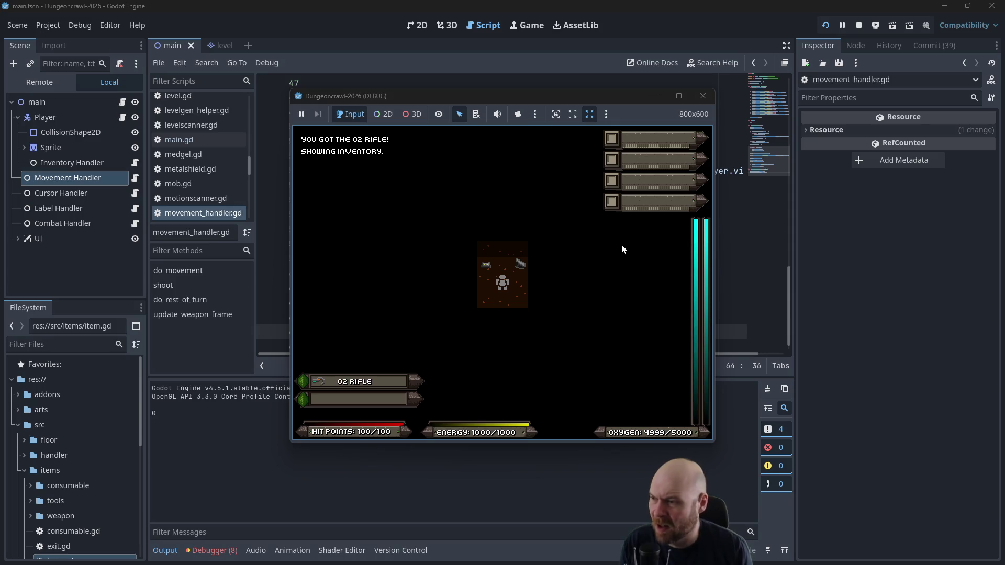
Step: Pick up the floodlight and fusion cell, then activate both items
{"action": "key", "text": "Right"}
{"action": "key", "text": "Left"}
{"action": "key", "text": "Left"}
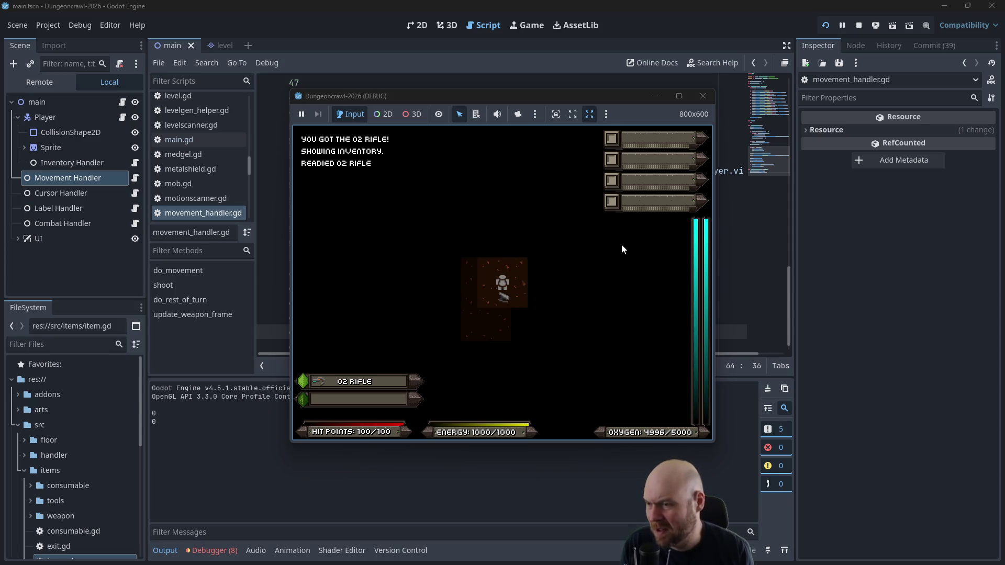
{"action": "key", "text": "i"}
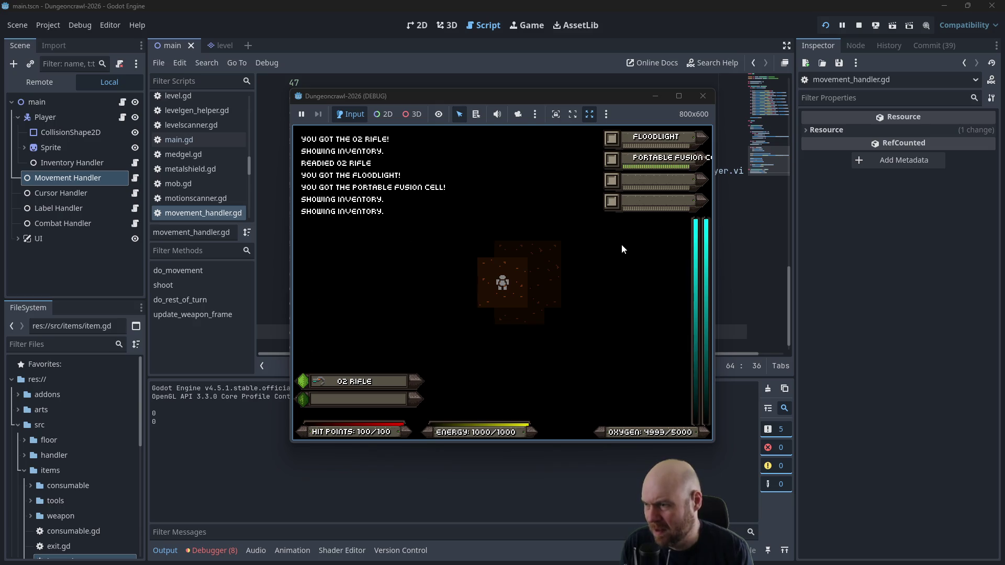
{"action": "key", "text": "1"}
{"action": "key", "text": "2"}
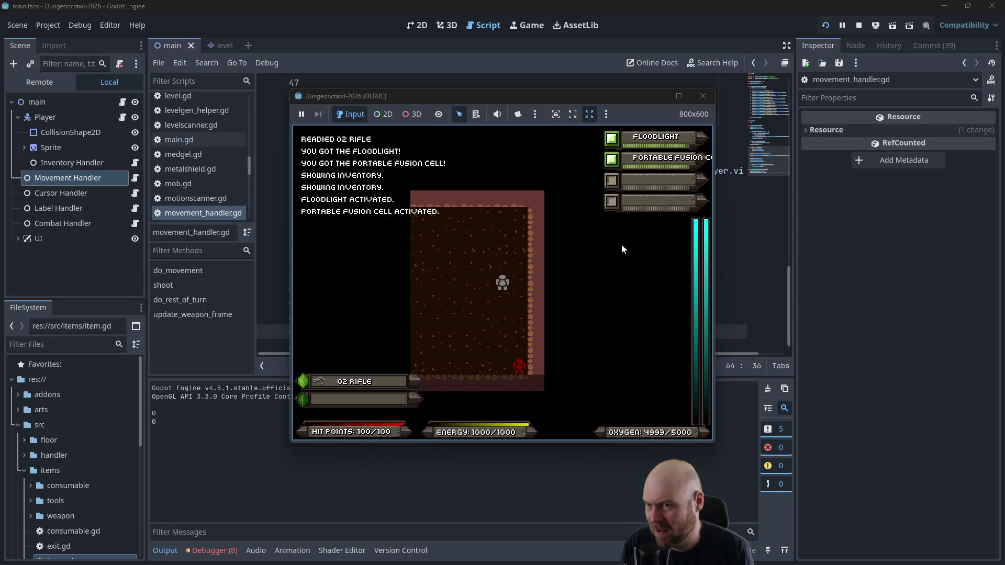
Step: Walk across the room collecting the eye and activate the motion tracker
{"action": "key", "text": "Left"}
{"action": "key", "text": "Left"}
{"action": "key", "text": "Left"}
{"action": "key", "text": "Down"}
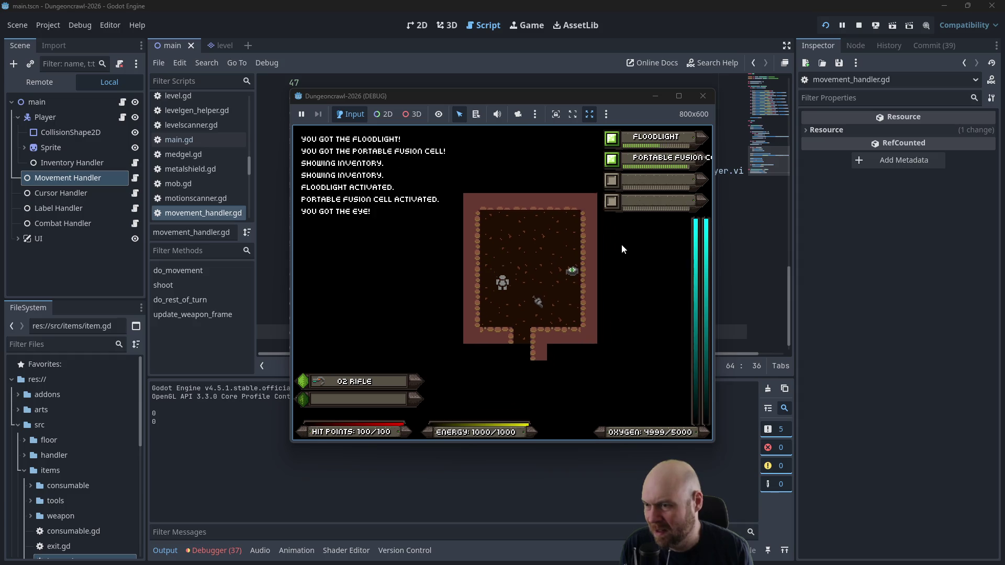
{"action": "key", "text": "Right"}
{"action": "key", "text": "Right"}
{"action": "key", "text": "i"}
{"action": "key", "text": "Right"}
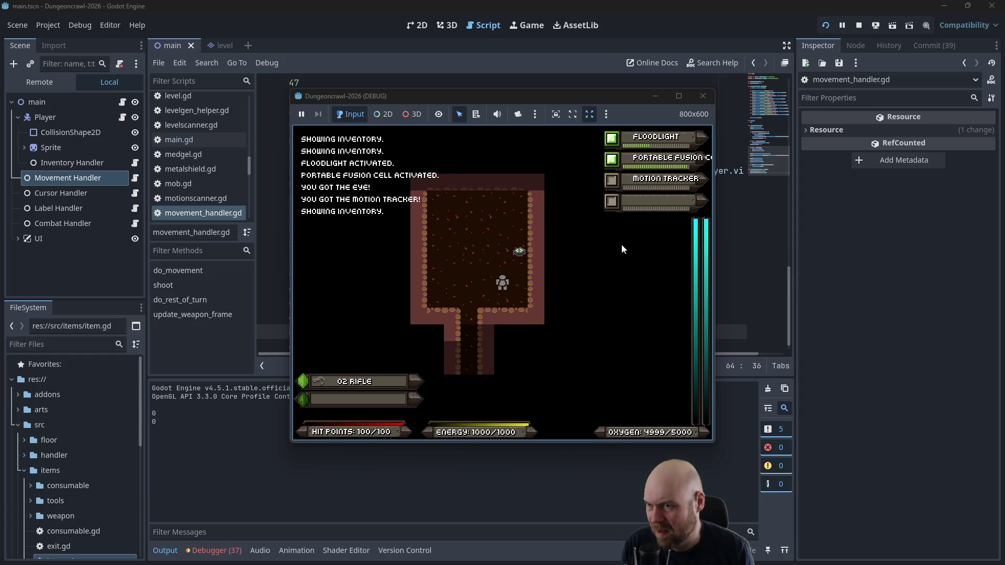
{"action": "key", "text": "3"}
Step: Pick up the medgel pack and move down into the corridor
{"action": "key", "text": "Up"}
{"action": "key", "text": "Up"}
{"action": "key", "text": "Left"}
{"action": "key", "text": "Left"}
{"action": "key", "text": "Left"}
{"action": "key", "text": "Down"}
{"action": "key", "text": "Down"}
{"action": "key", "text": "Down"}
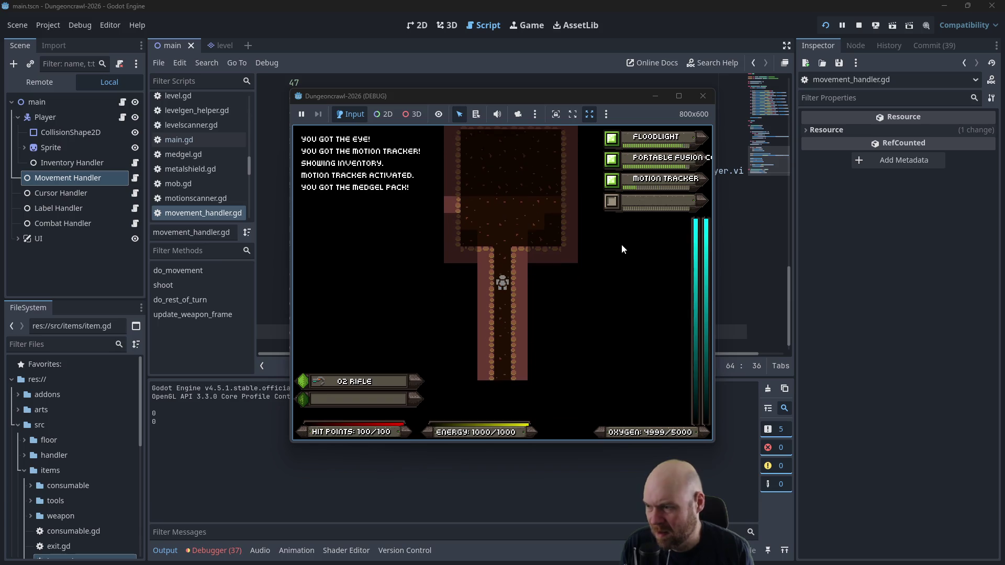
{"action": "key", "text": "Down"}
{"action": "key", "text": "Down"}
{"action": "key", "text": "Down"}
Step: Shoot the Martian butterfly for 5, 2 and 6 damage, then close the game window
{"action": "key", "text": "f"}
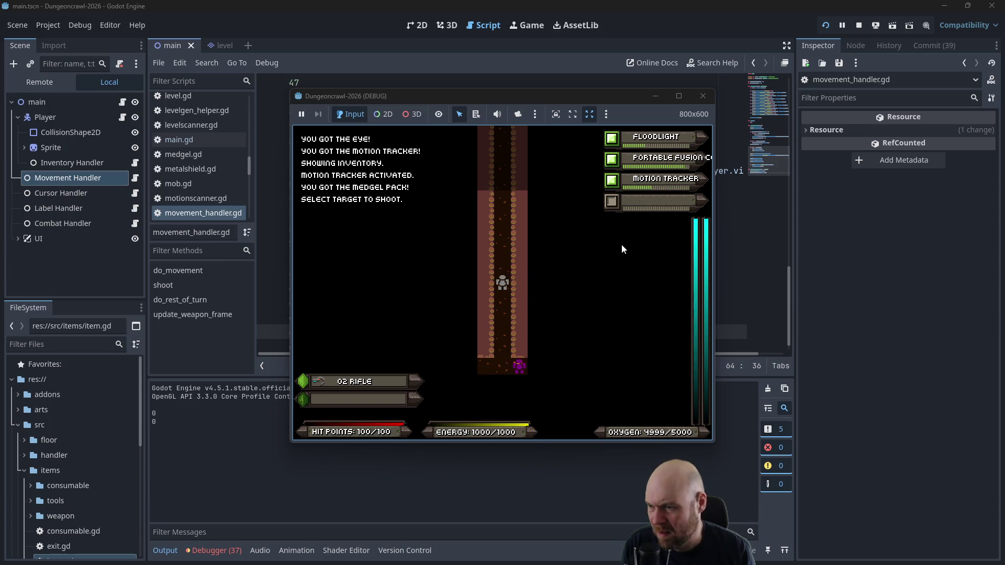
{"action": "key", "text": "f"}
{"action": "key", "text": "f"}
{"action": "key", "text": "f"}
{"action": "key", "text": "f"}
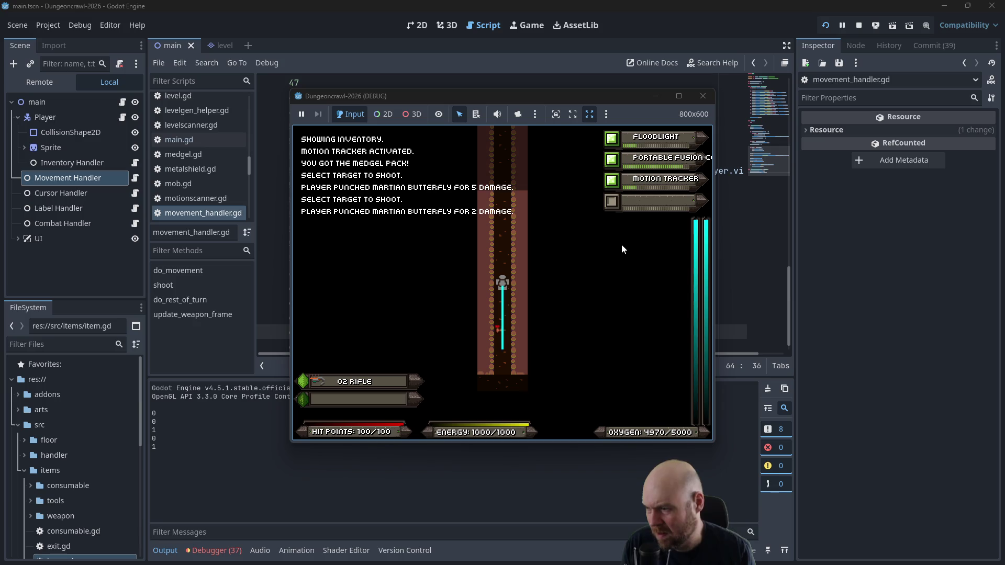
{"action": "key", "text": "f"}
{"action": "key", "text": "f"}
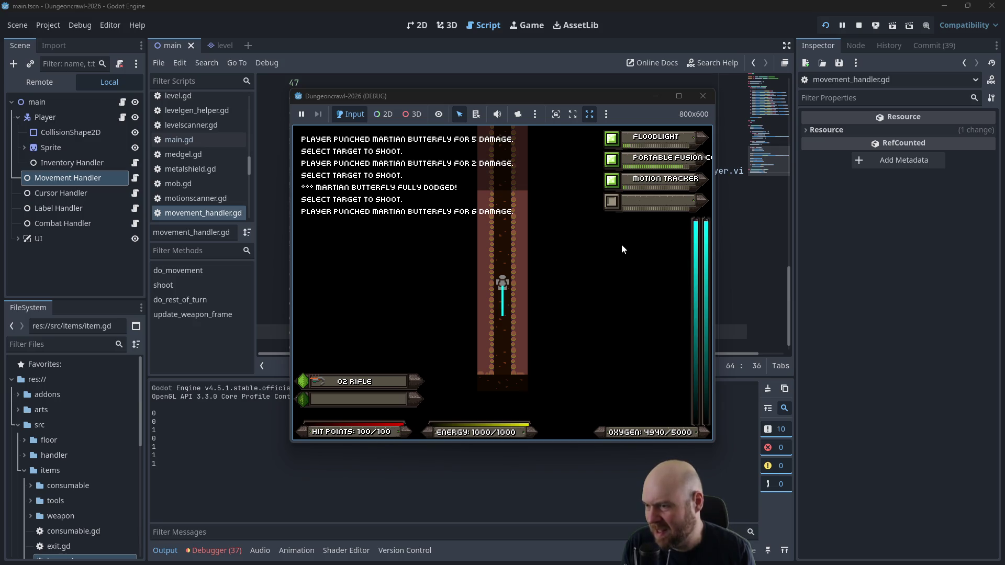
{"action": "key", "text": "Down"}
{"action": "key", "text": "Down"}
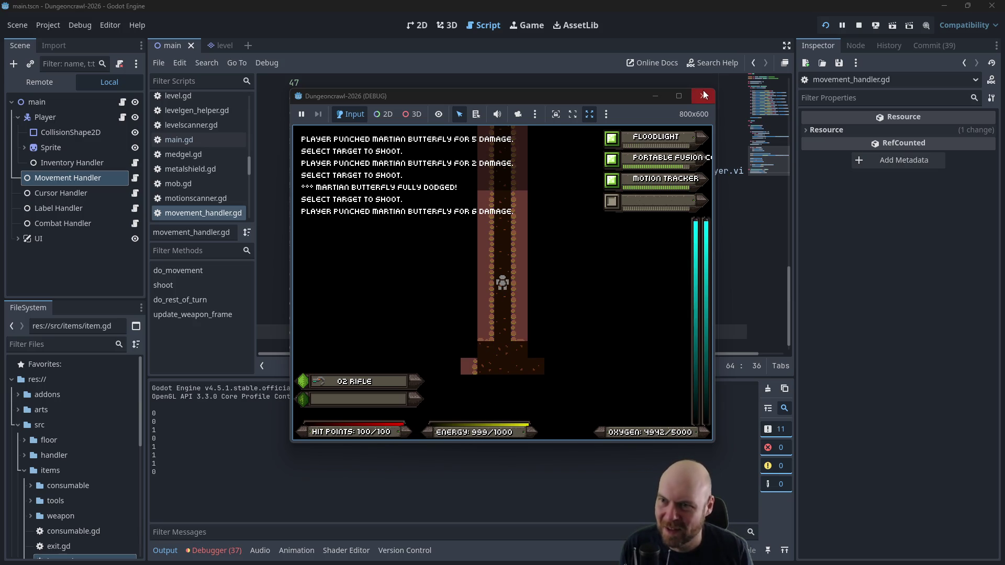
{"action": "left_click", "coordinate": [704, 94]}
{"action": "left_click", "coordinate": [616, 190]}
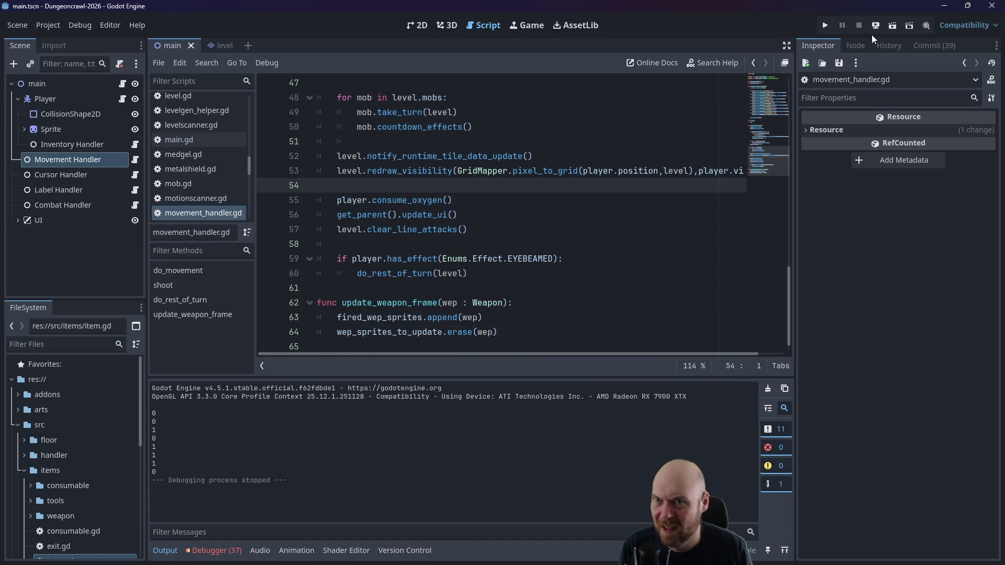
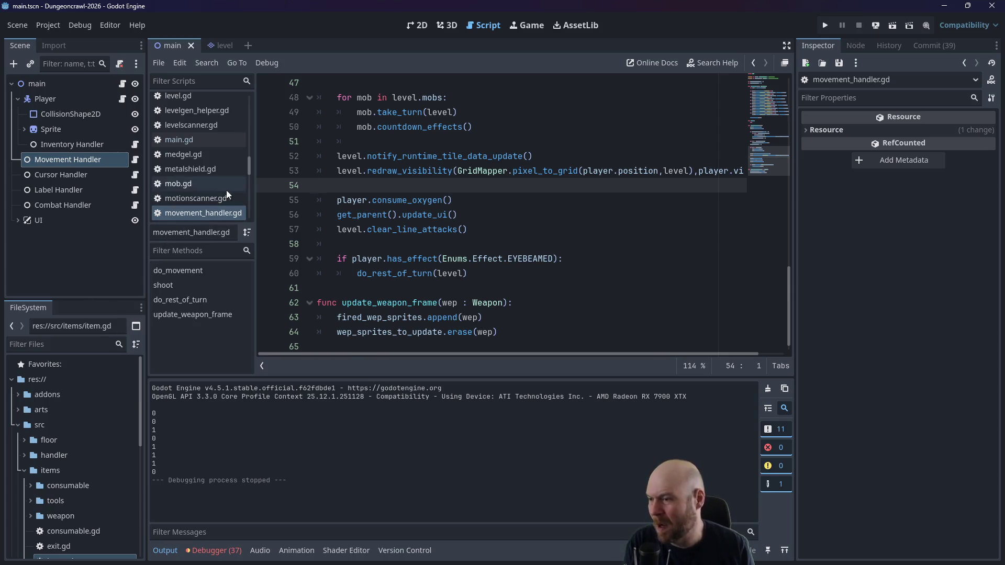
Step: Show the 2D scene view panned to the WEAPON1 and WEAPON2 HUD bars, with the Weapon1 bar selected
{"action": "left_click", "coordinate": [411, 26]}
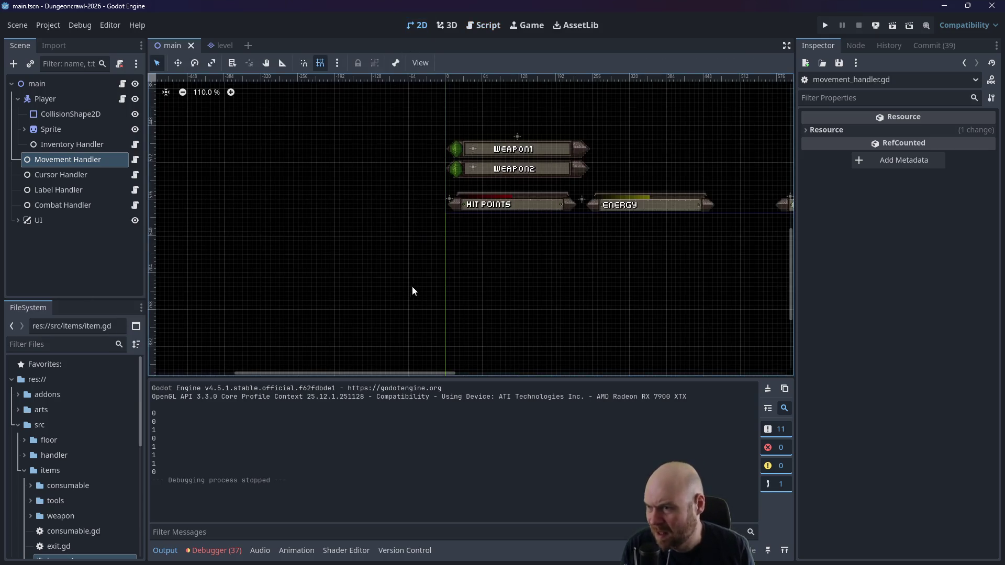
{"action": "left_click_drag", "start_coordinate": [492, 287], "coordinate": [471, 337]}
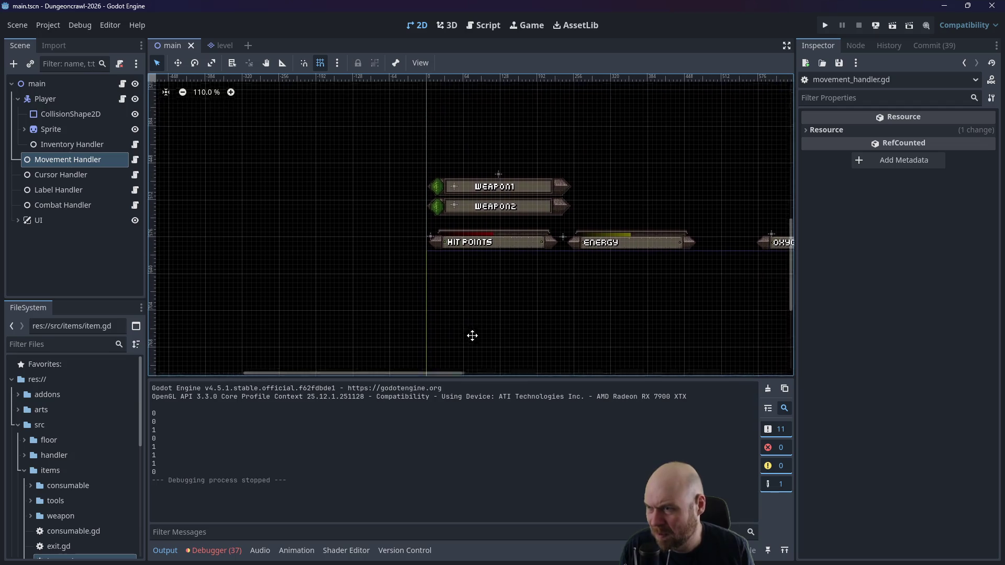
{"action": "left_click", "coordinate": [457, 196]}
{"action": "scroll", "coordinate": [563, 341], "scroll_direction": "up", "scroll_amount": 3}
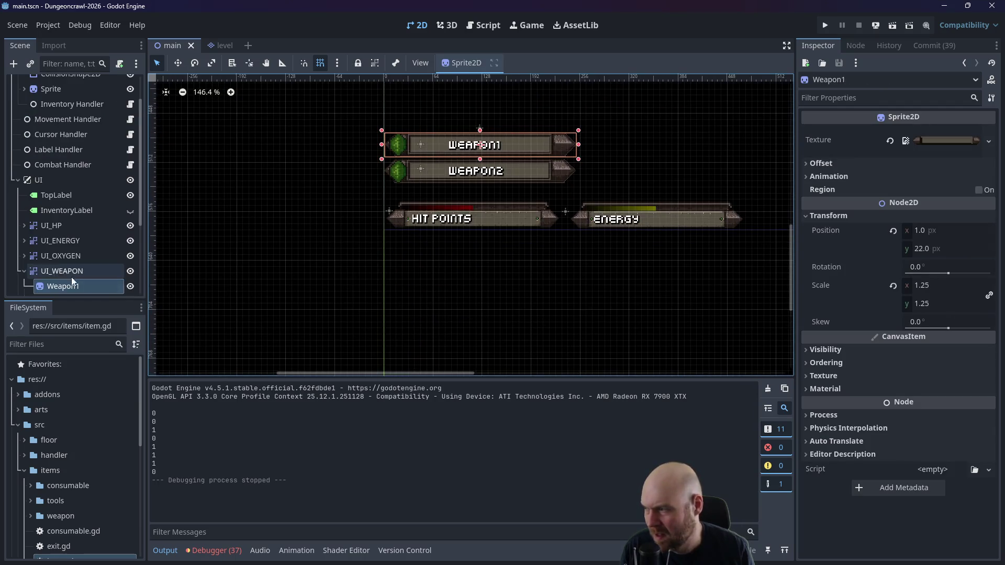
{"action": "scroll", "coordinate": [71, 278], "scroll_direction": "down", "scroll_amount": 5}
Step: Inspect the Weapon1Icon sprite, then hide the Weapon1 bar and the Weapon1Active sprite
{"action": "left_click", "coordinate": [76, 250]}
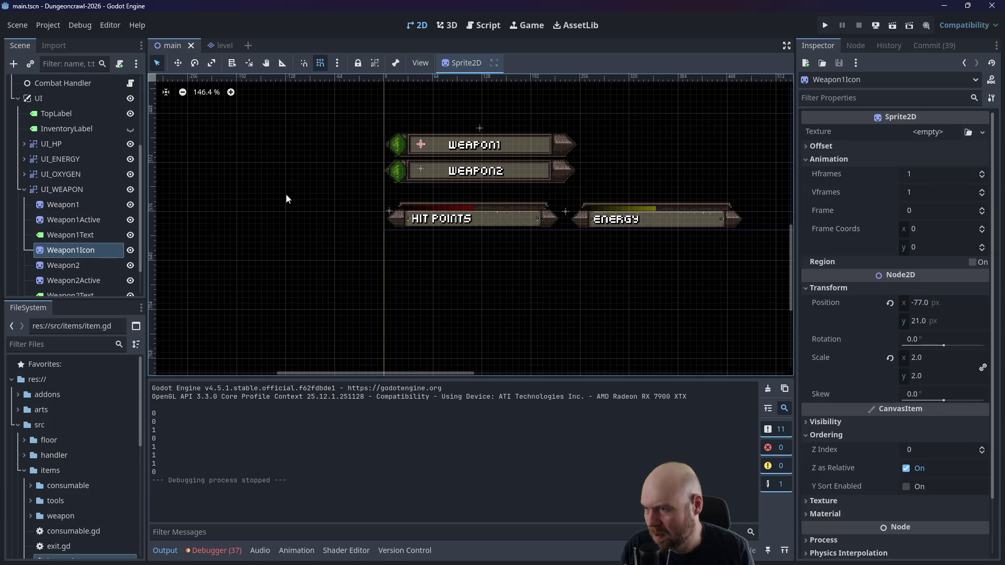
{"action": "left_click", "coordinate": [422, 148]}
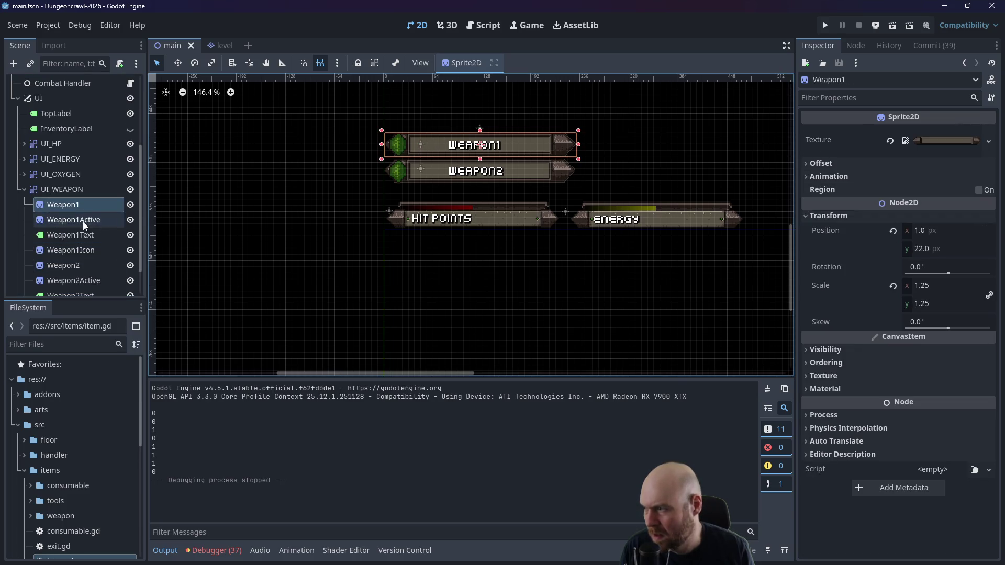
{"action": "left_click", "coordinate": [69, 251]}
{"action": "left_click", "coordinate": [421, 145]}
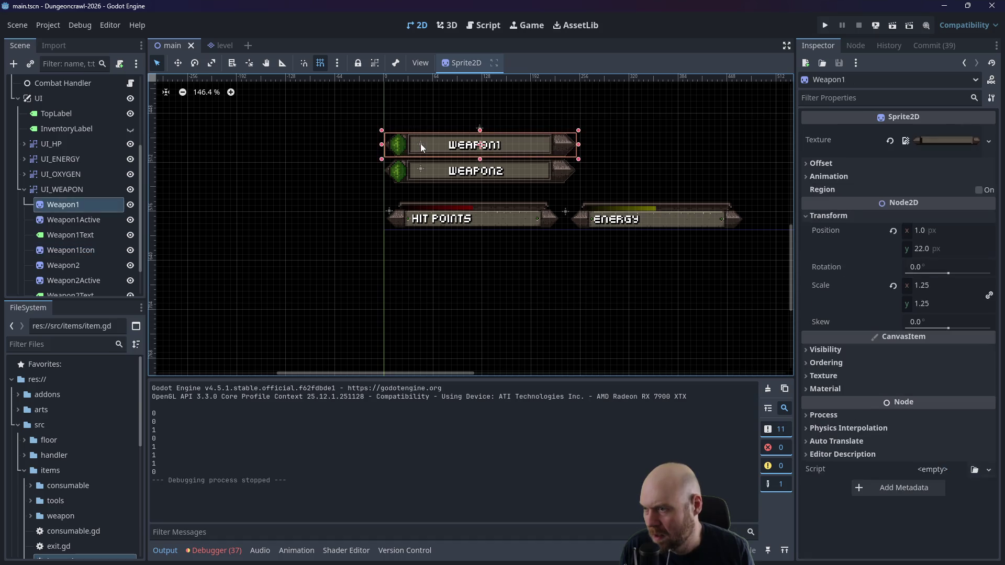
{"action": "left_click", "coordinate": [131, 204]}
{"action": "left_click", "coordinate": [130, 220]}
Step: Hide the Weapon1Text label and select the Weapon1Icon sprite
{"action": "left_click", "coordinate": [130, 235]}
{"action": "left_click", "coordinate": [424, 143]}
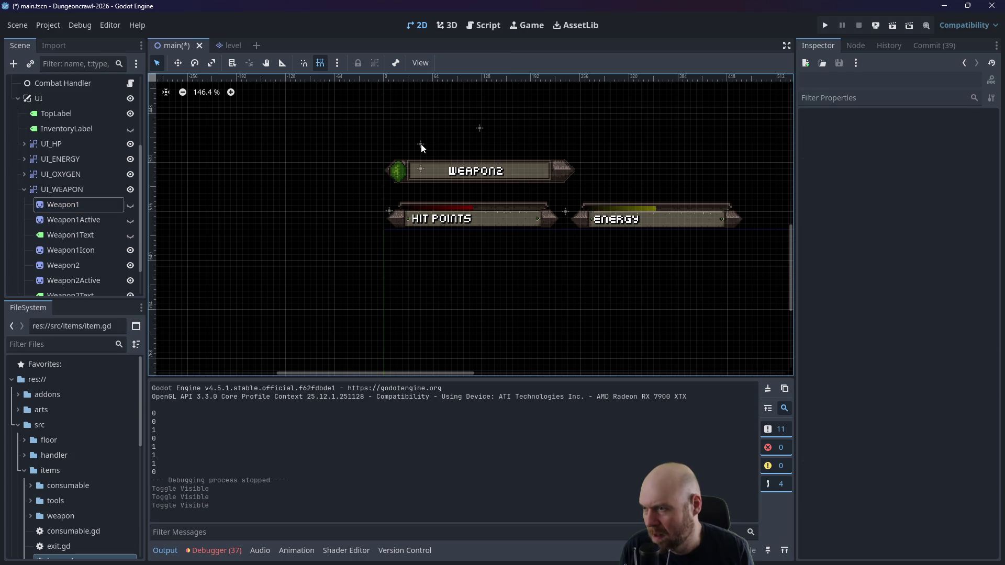
{"action": "left_click", "coordinate": [66, 249]}
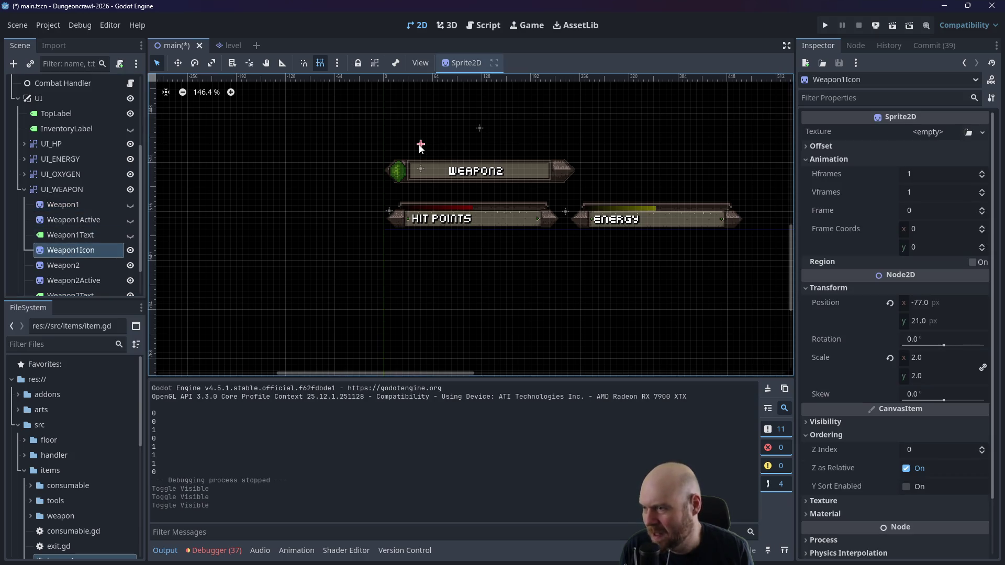
{"action": "left_click", "coordinate": [421, 144]}
{"action": "left_click", "coordinate": [421, 145]}
{"action": "left_click", "coordinate": [421, 149]}
{"action": "left_click", "coordinate": [424, 144]}
{"action": "left_click", "coordinate": [422, 143]}
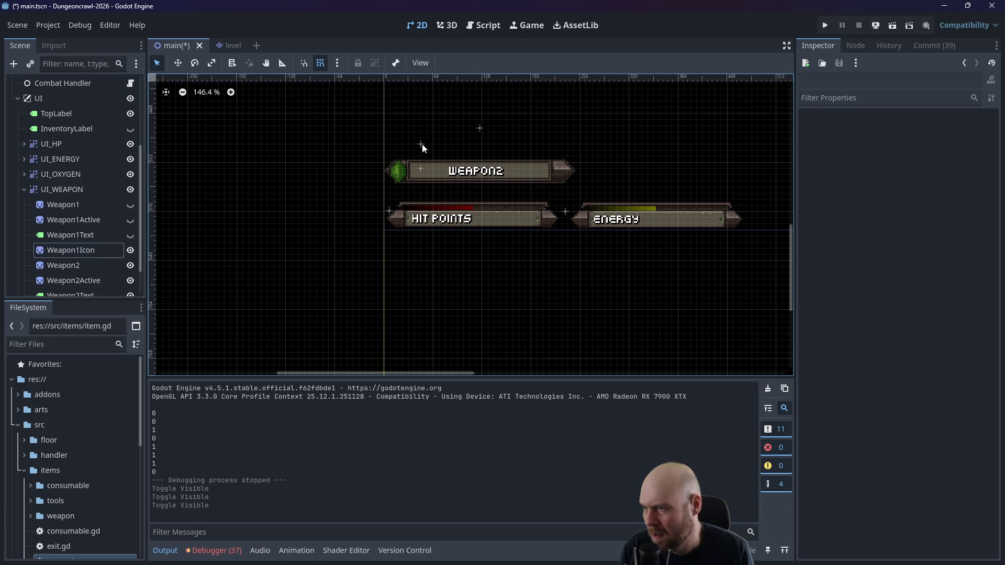
{"action": "left_click", "coordinate": [420, 148]}
Step: Zoom in on the canvas and reselect Weapon1Icon in the Scene tree
{"action": "scroll", "coordinate": [513, 213], "scroll_direction": "up", "scroll_amount": 4}
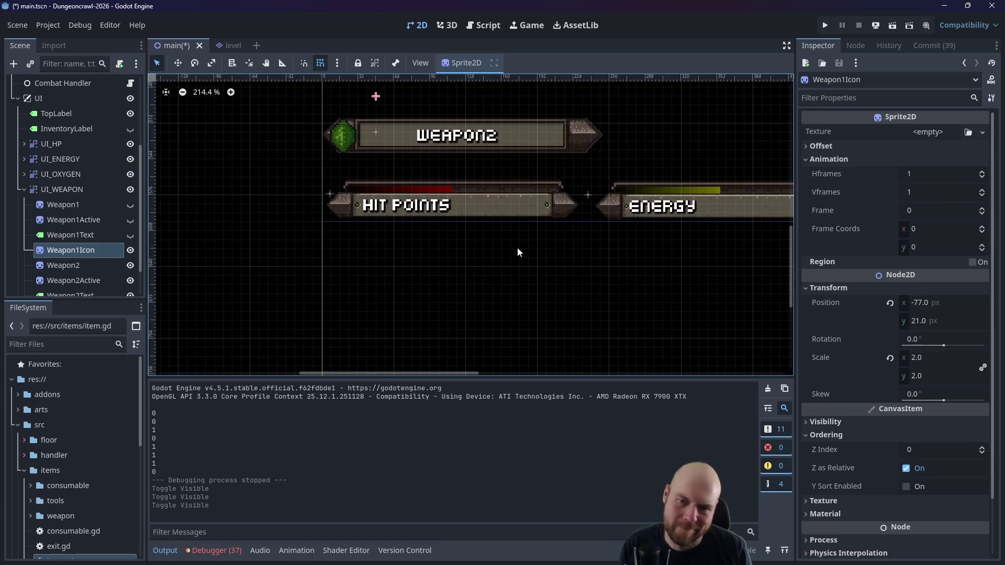
{"action": "scroll", "coordinate": [370, 197], "scroll_direction": "up", "scroll_amount": 3}
{"action": "left_click_drag", "start_coordinate": [381, 175], "coordinate": [345, 215]}
{"action": "left_click", "coordinate": [368, 203]}
{"action": "scroll", "coordinate": [373, 200], "scroll_direction": "up", "scroll_amount": 4}
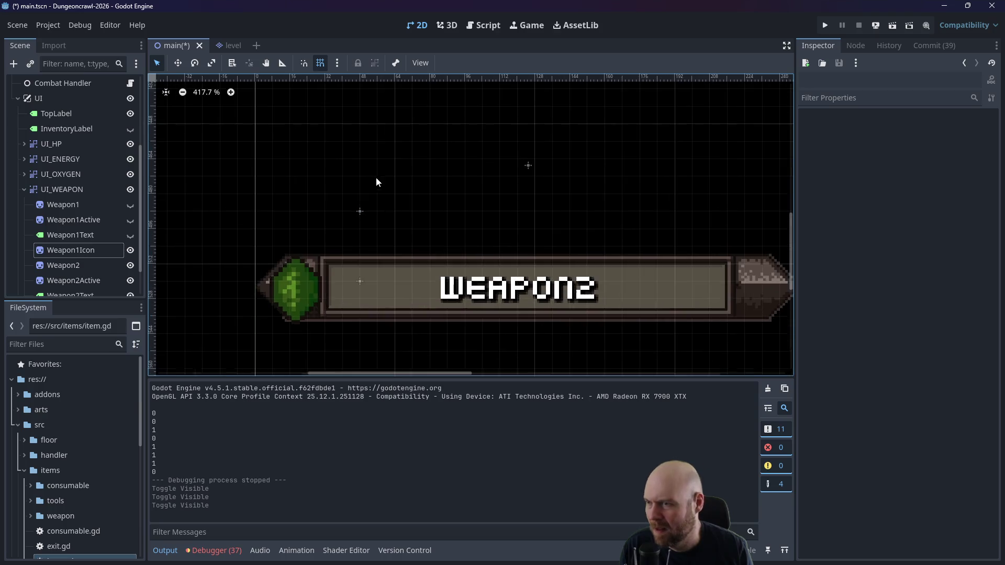
{"action": "scroll", "coordinate": [362, 212], "scroll_direction": "up", "scroll_amount": 3}
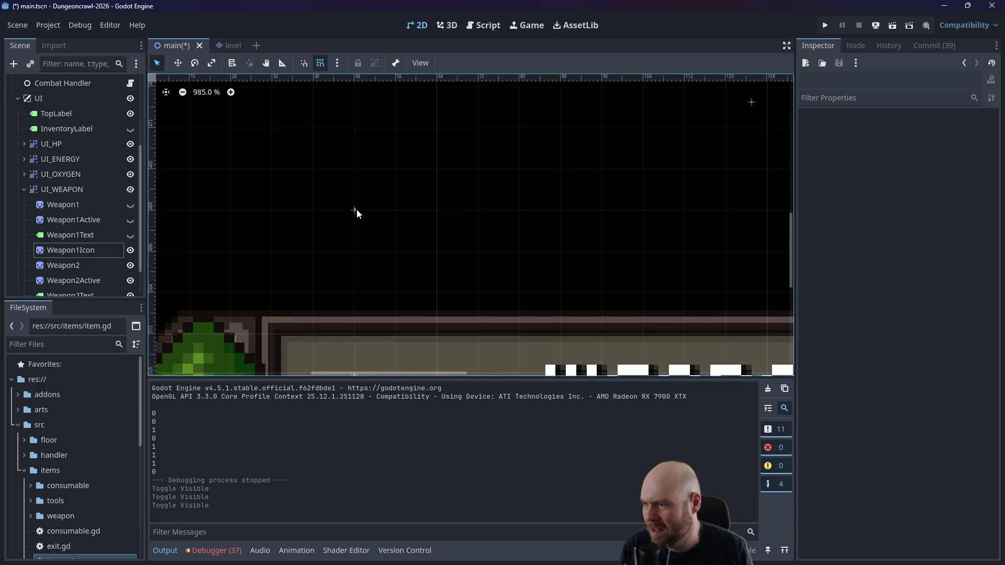
{"action": "left_click", "coordinate": [92, 254]}
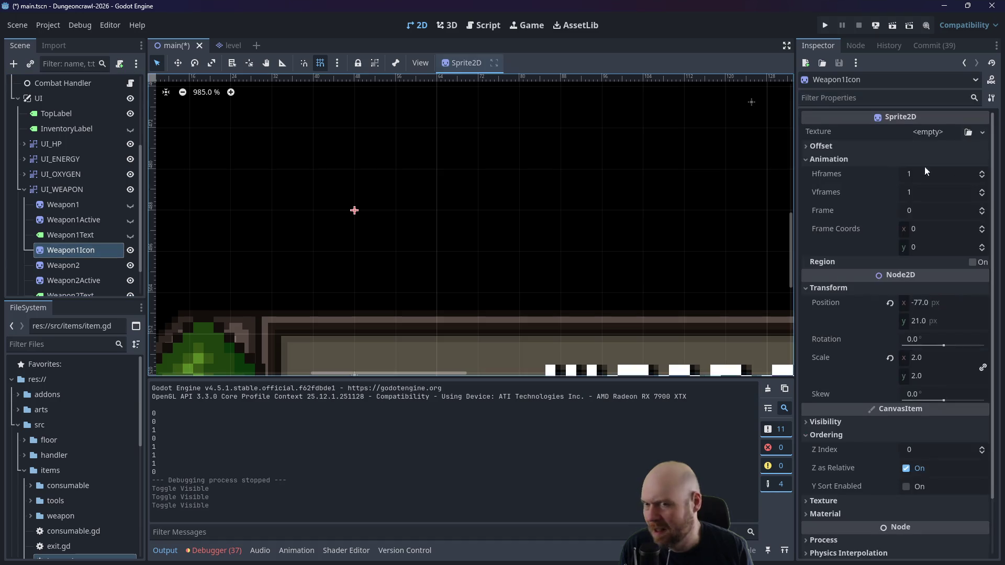
Step: Test greenfly_spritesheet.png on Weapon1Icon, move it to (-69, 21), then clear the texture
{"action": "left_click", "coordinate": [935, 133]}
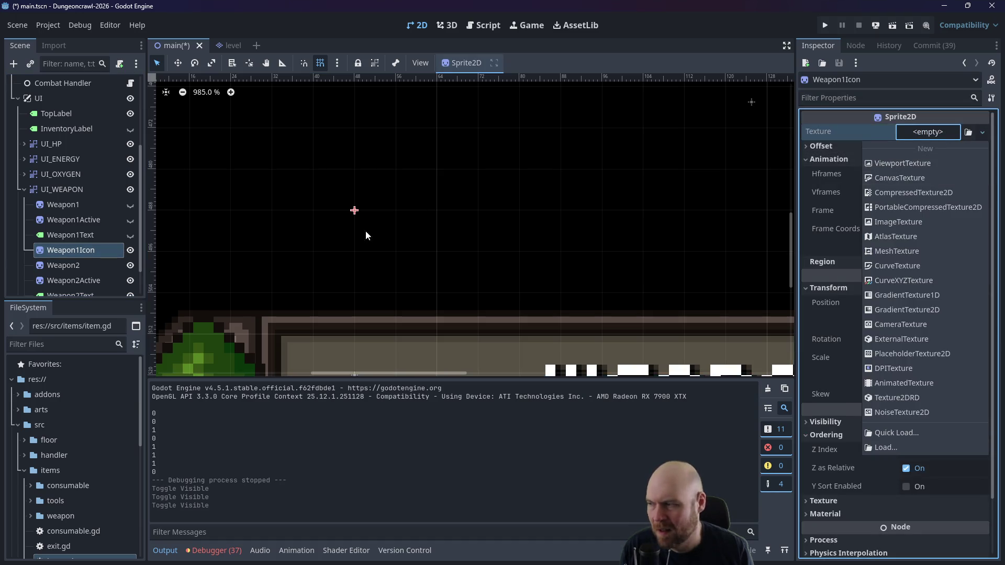
{"action": "left_click", "coordinate": [20, 411]}
{"action": "left_click", "coordinate": [20, 411]}
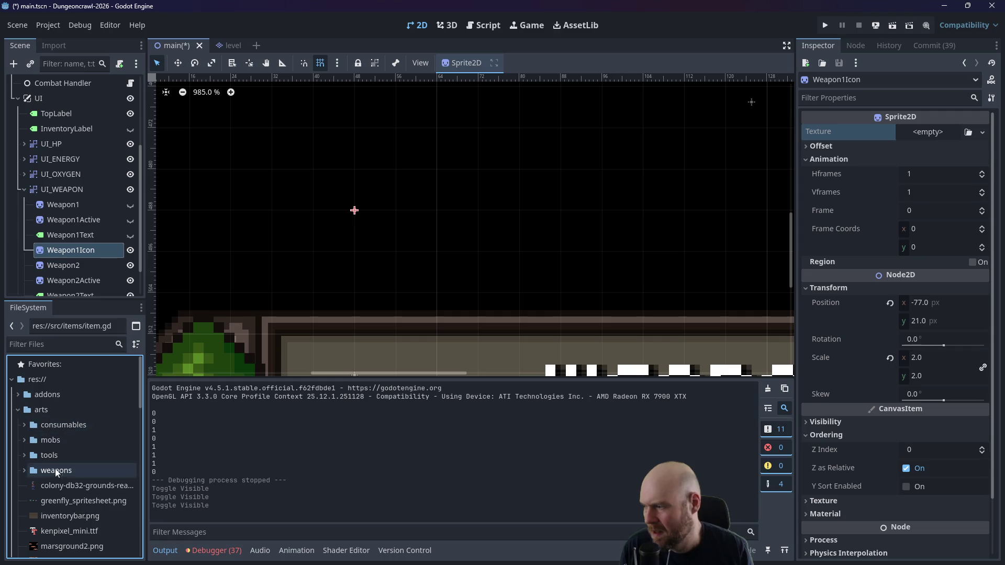
{"action": "left_click_drag", "start_coordinate": [51, 503], "coordinate": [937, 137]}
{"action": "left_click_drag", "start_coordinate": [335, 219], "coordinate": [376, 218]}
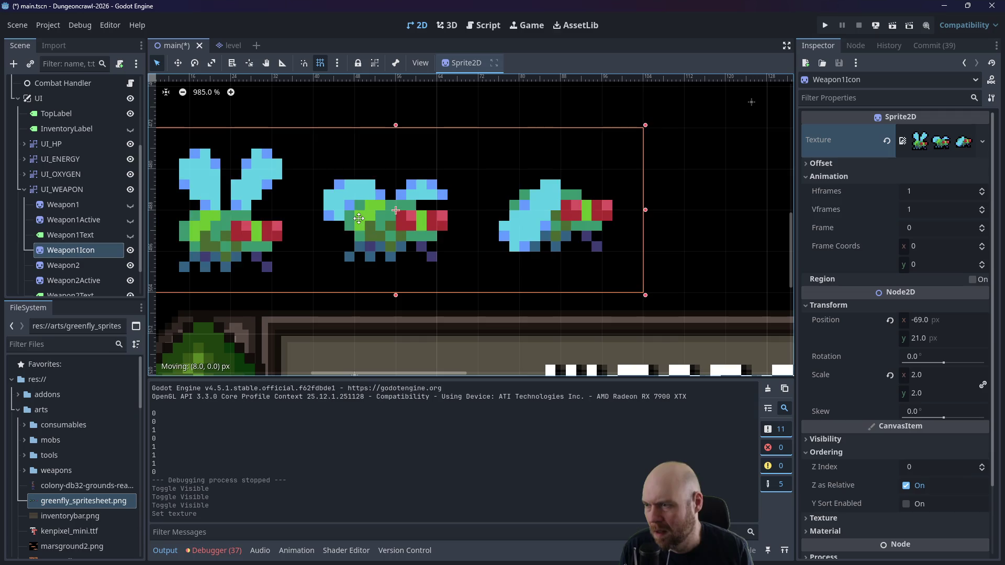
{"action": "left_click", "coordinate": [887, 141]}
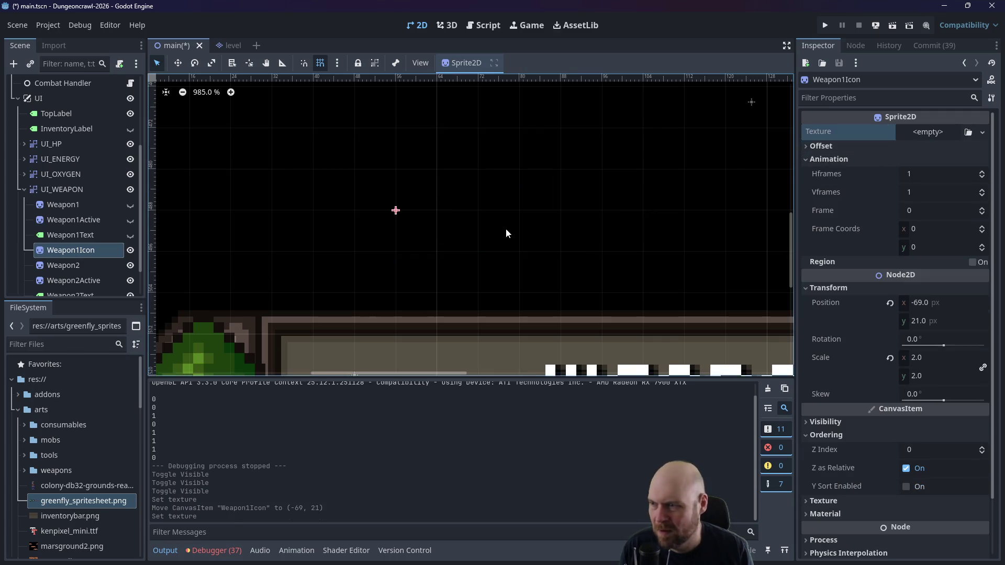
Step: Unhide the Weapon1Text, Weapon1Active and Weapon1 bar nodes
{"action": "scroll", "coordinate": [506, 228], "scroll_direction": "down", "scroll_amount": 3}
{"action": "left_click", "coordinate": [130, 235]}
{"action": "left_click", "coordinate": [130, 219]}
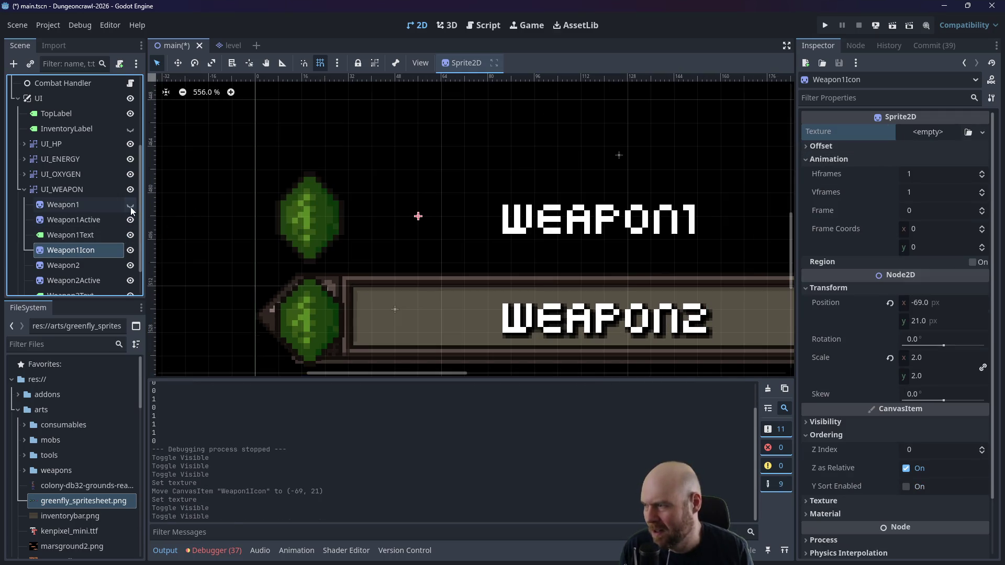
{"action": "left_click", "coordinate": [130, 205]}
Step: Test the spritesheet on Weapon2Icon, move it to (-69, 53), clear its texture, and run the game
{"action": "scroll", "coordinate": [314, 193], "scroll_direction": "down", "scroll_amount": 2}
{"action": "left_click", "coordinate": [370, 282]}
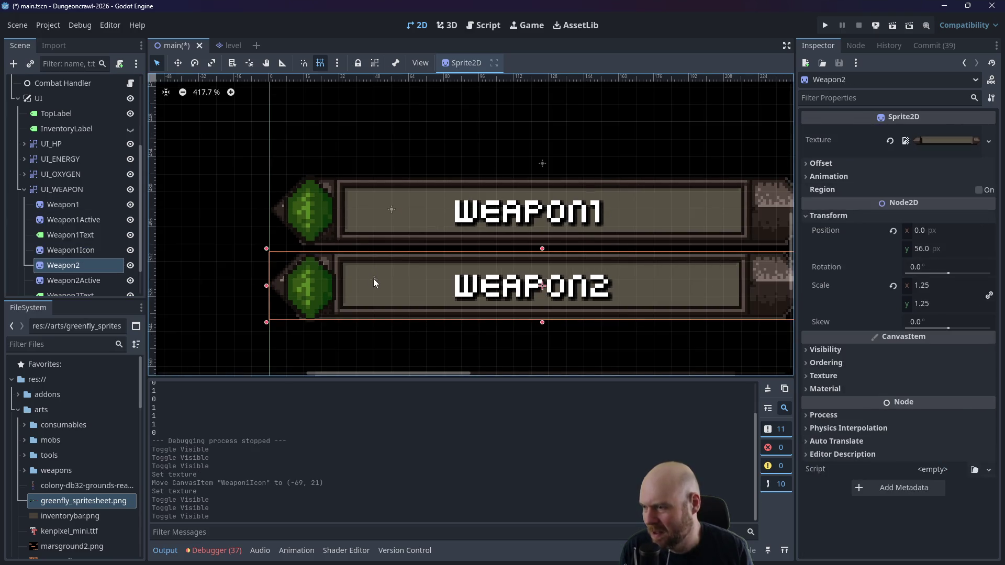
{"action": "scroll", "coordinate": [91, 271], "scroll_direction": "down", "scroll_amount": 3}
{"action": "left_click", "coordinate": [96, 272]}
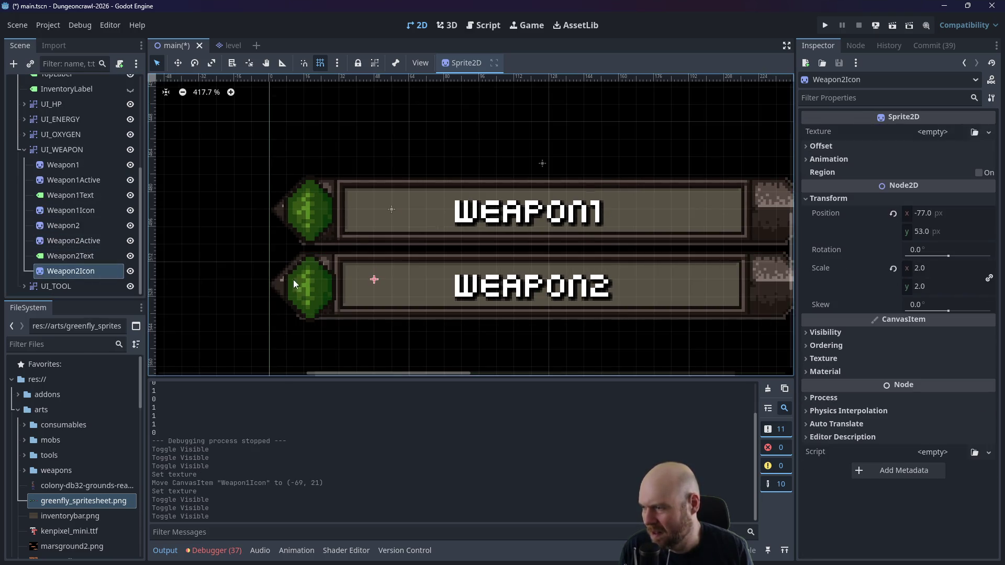
{"action": "left_click", "coordinate": [373, 280]}
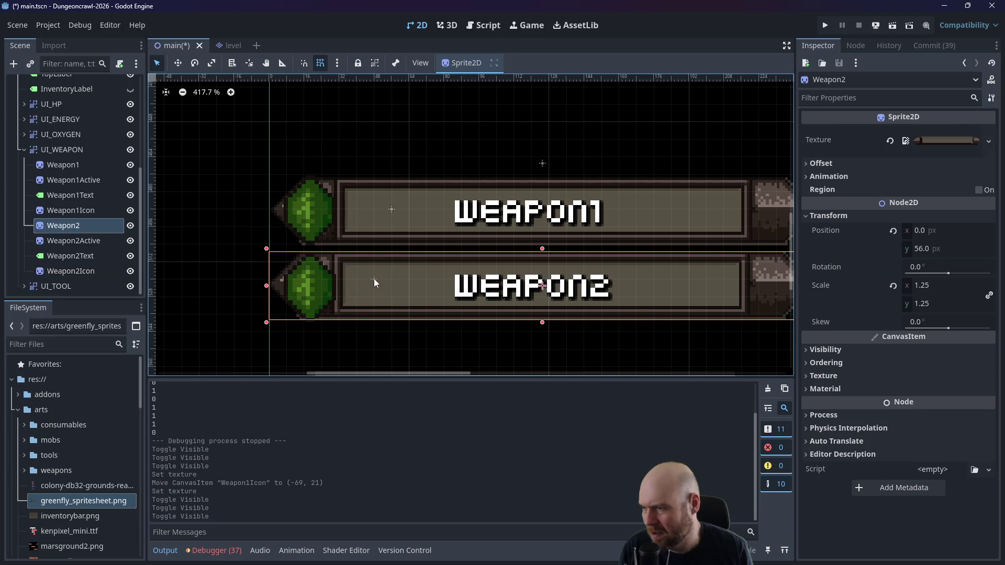
{"action": "left_click", "coordinate": [70, 270]}
{"action": "mouse_move", "coordinate": [69, 501]}
{"action": "left_mouse_down"}
{"action": "mouse_move", "coordinate": [877, 132]}
{"action": "mouse_move", "coordinate": [913, 135]}
{"action": "left_mouse_up"}
{"action": "left_click_drag", "start_coordinate": [400, 280], "coordinate": [409, 279]}
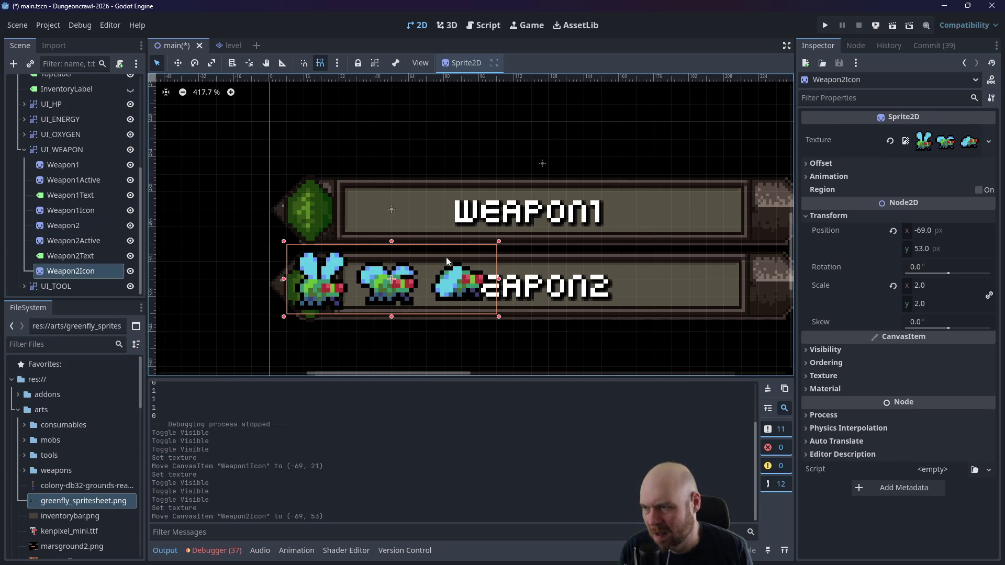
{"action": "left_click", "coordinate": [890, 141]}
{"action": "left_click", "coordinate": [824, 25]}
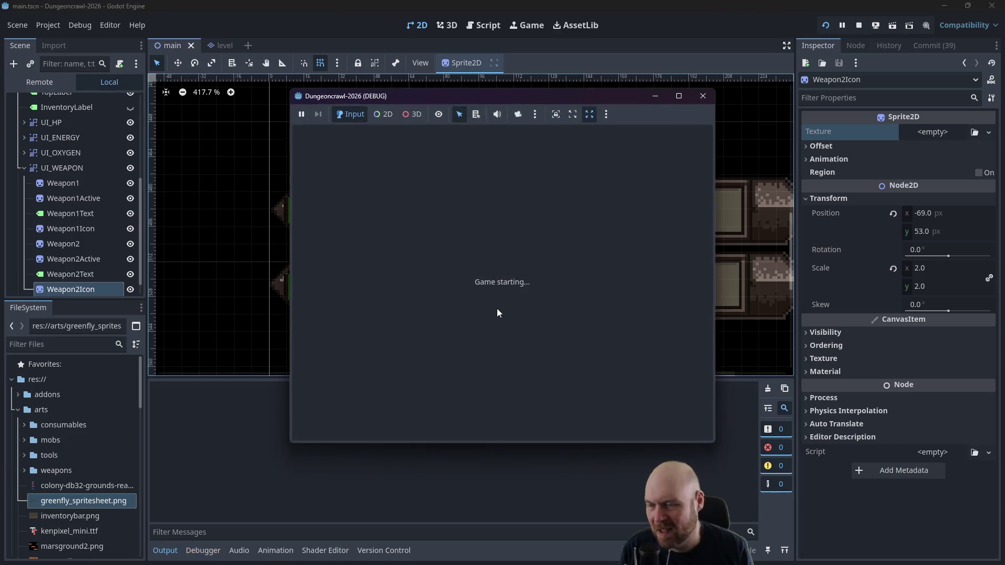
Step: Check the O2 rifle pickup in game, then drag Weapon1Text to (-53, 13) and Weapon2Text to (-53, 45)
{"action": "key", "text": "Up"}
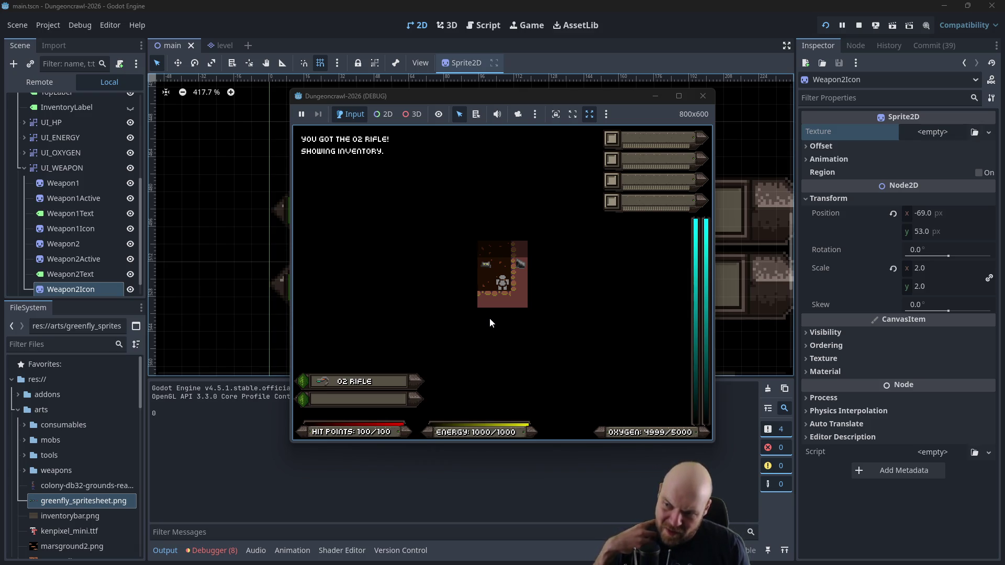
{"action": "left_click", "coordinate": [701, 96]}
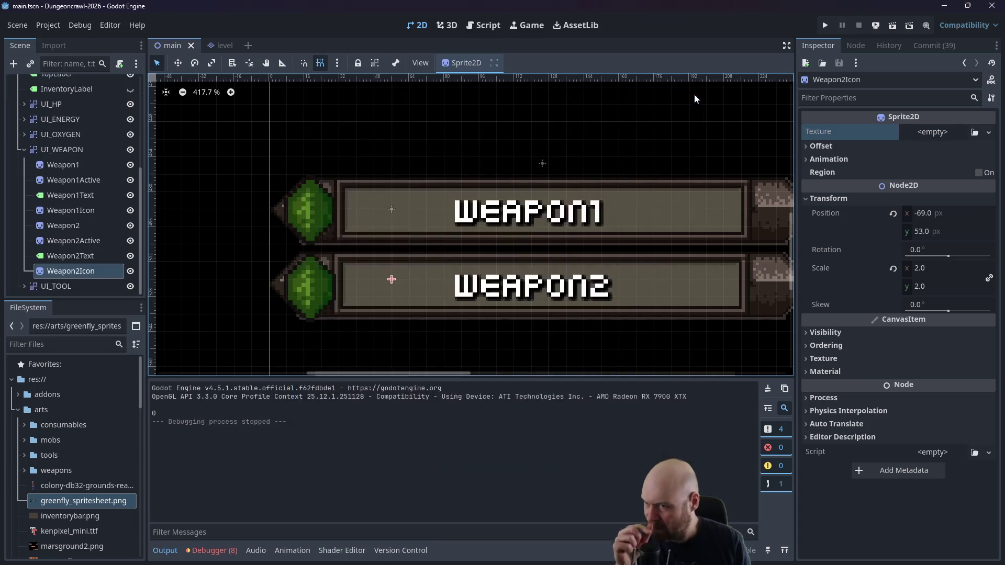
{"action": "left_click", "coordinate": [528, 219]}
{"action": "mouse_move", "coordinate": [501, 216]}
{"action": "left_mouse_down"}
{"action": "mouse_move", "coordinate": [474, 211]}
{"action": "mouse_move", "coordinate": [479, 199]}
{"action": "left_mouse_up"}
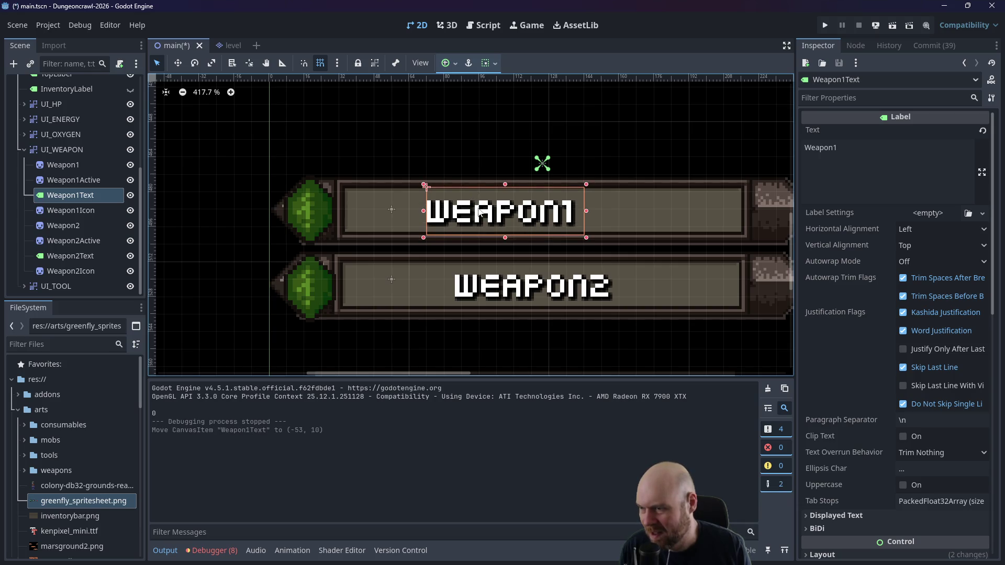
{"action": "left_click", "coordinate": [487, 289]}
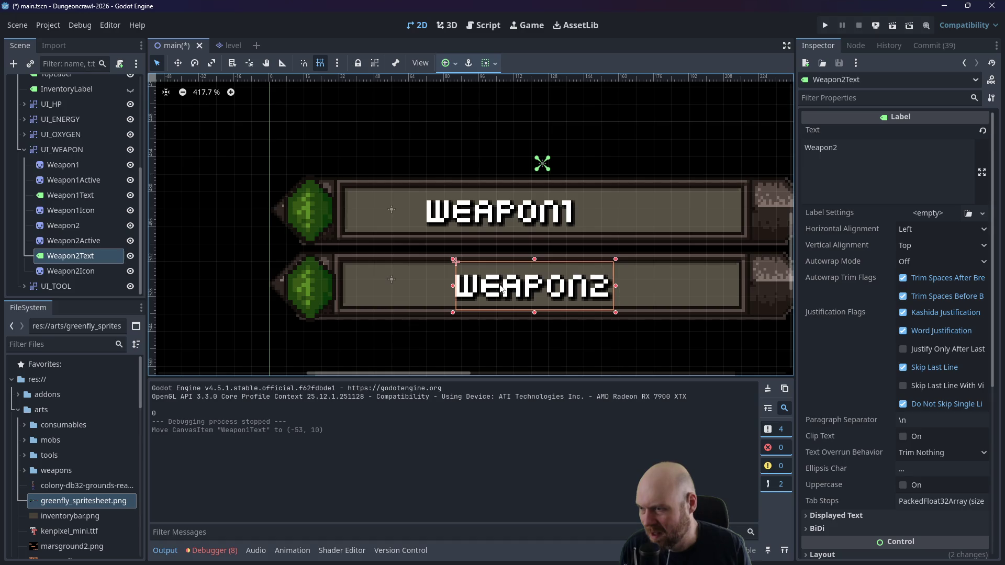
{"action": "mouse_move", "coordinate": [482, 281]}
{"action": "left_mouse_down"}
{"action": "mouse_move", "coordinate": [452, 277]}
{"action": "mouse_move", "coordinate": [451, 261]}
{"action": "left_mouse_up"}
{"action": "left_click", "coordinate": [468, 152]}
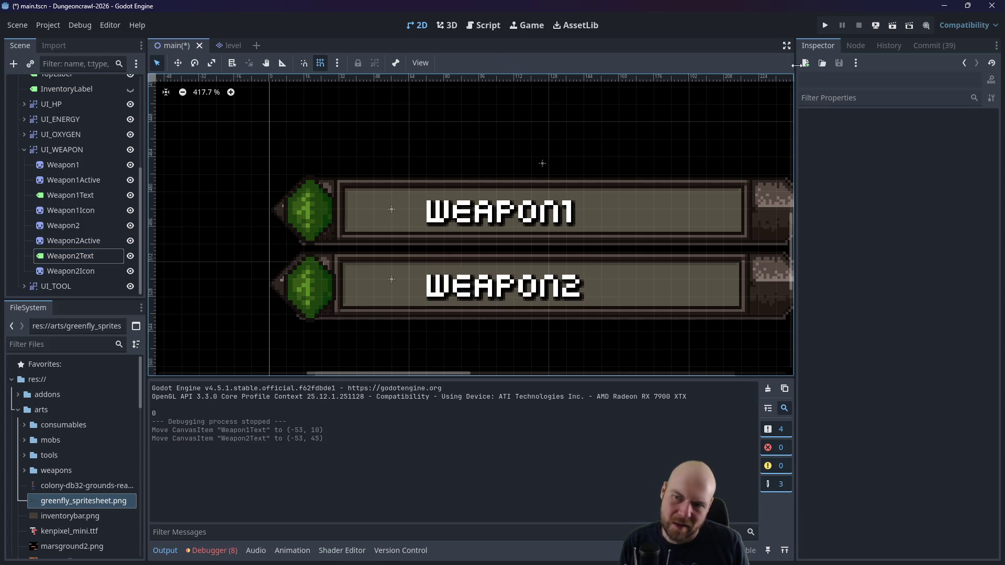
{"action": "left_click_drag", "start_coordinate": [556, 220], "coordinate": [552, 211]}
Step: Test-run the game with the O2 rifle, stop it, and undo the stray edits
{"action": "left_click", "coordinate": [825, 25]}
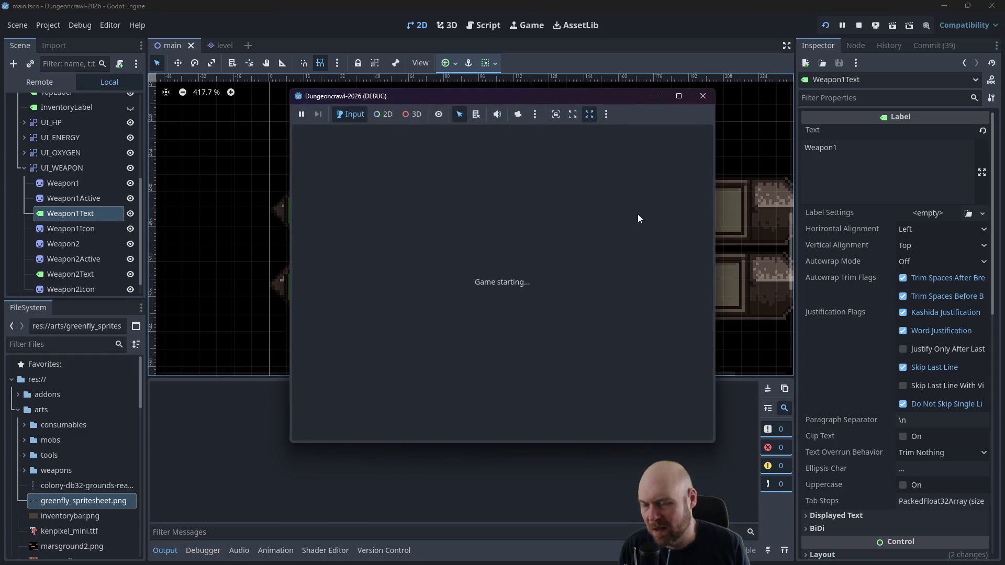
{"action": "key", "text": "Down"}
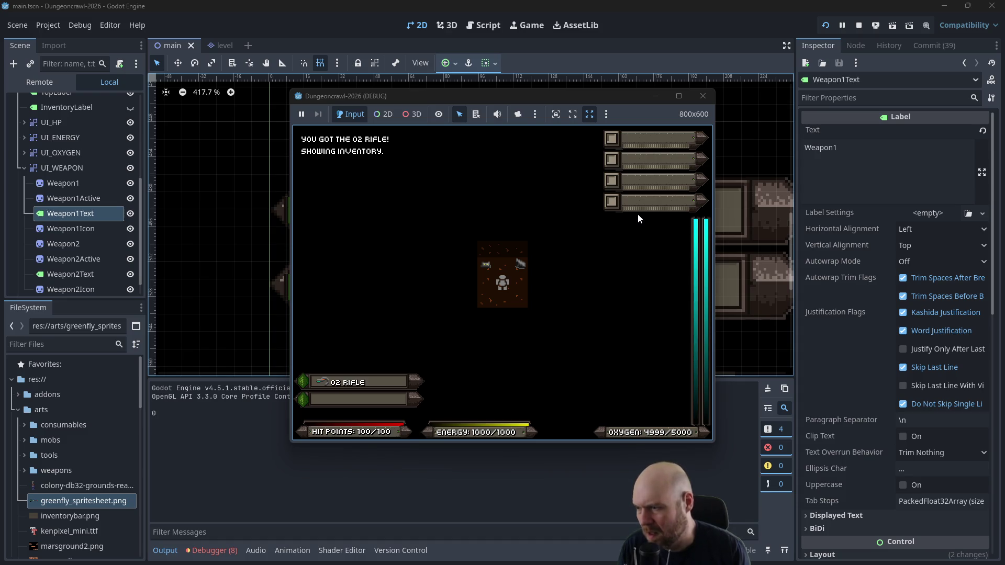
{"action": "left_click", "coordinate": [703, 96]}
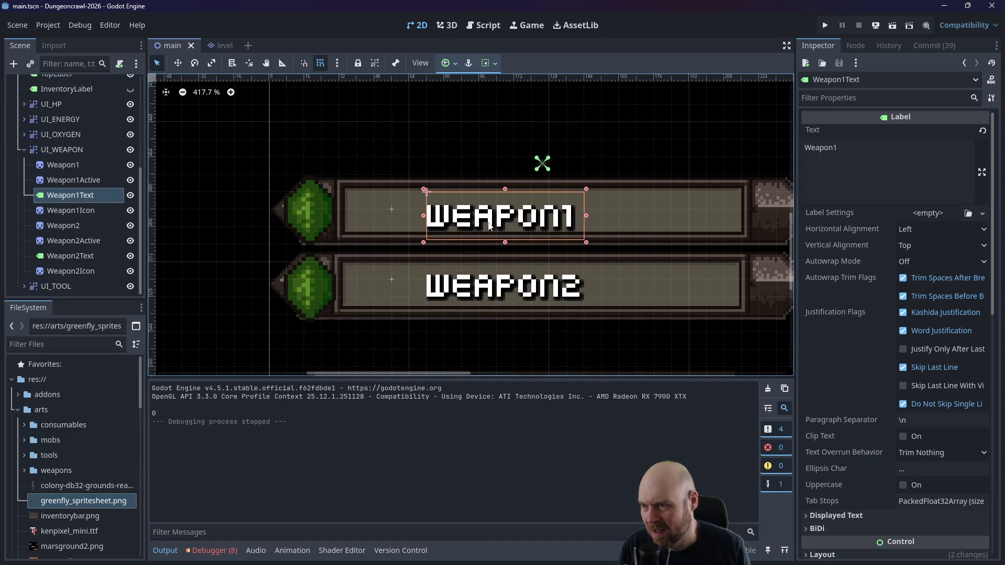
{"action": "key", "text": "ctrl+z"}
{"action": "key", "text": "ctrl+z"}
{"action": "key", "text": "ctrl+z"}
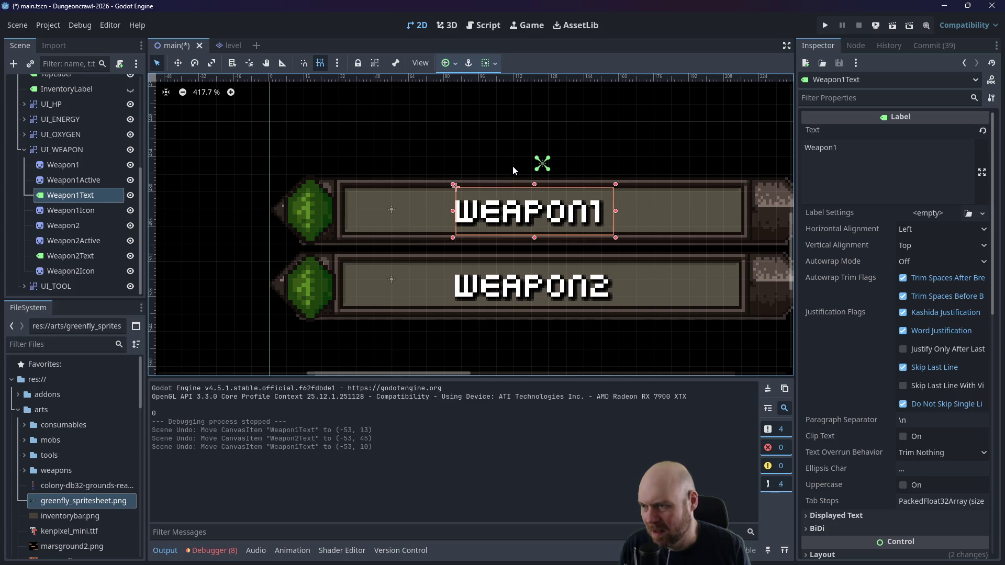
{"action": "key", "text": "ctrl+z"}
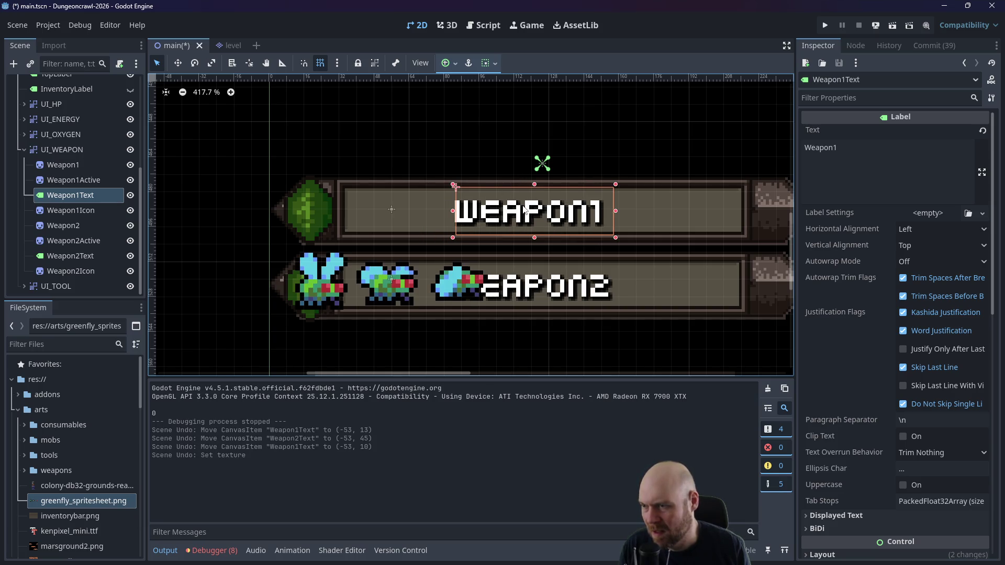
{"action": "key", "text": "ctrl+shift+z"}
Step: Shift Weapon1Text to (-45, 10) and Weapon2Text to (-45, 45), then rerun the game
{"action": "mouse_move", "coordinate": [518, 204]}
{"action": "left_mouse_down"}
{"action": "mouse_move", "coordinate": [506, 209]}
{"action": "mouse_move", "coordinate": [535, 204]}
{"action": "left_mouse_up"}
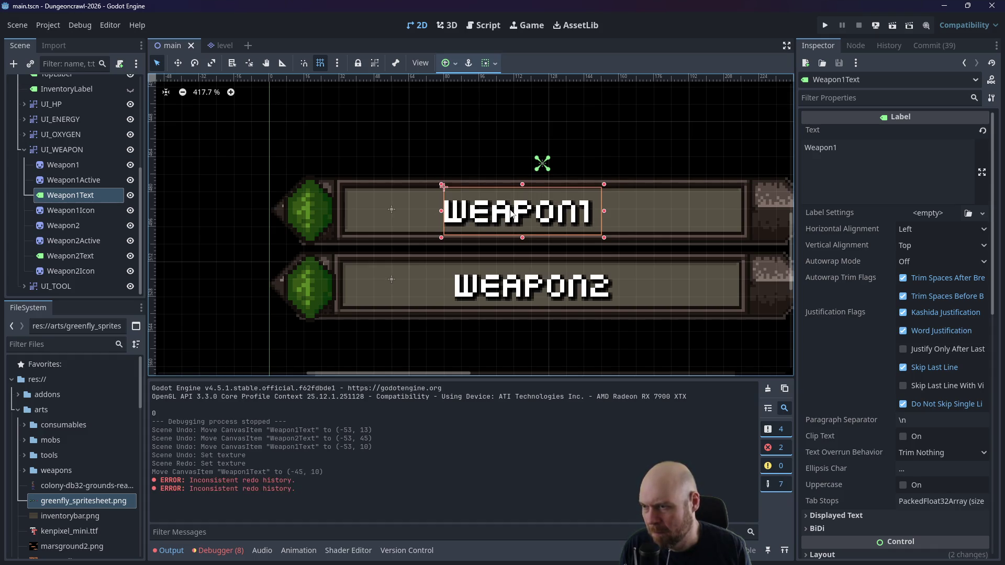
{"action": "key", "text": "ctrl+z"}
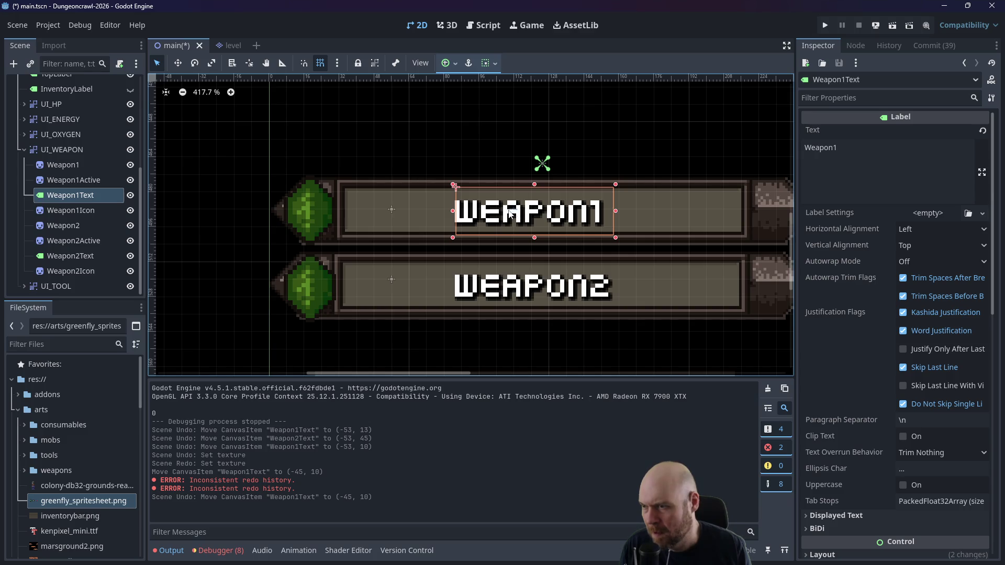
{"action": "left_click_drag", "start_coordinate": [476, 214], "coordinate": [467, 215]}
{"action": "left_click", "coordinate": [491, 292]}
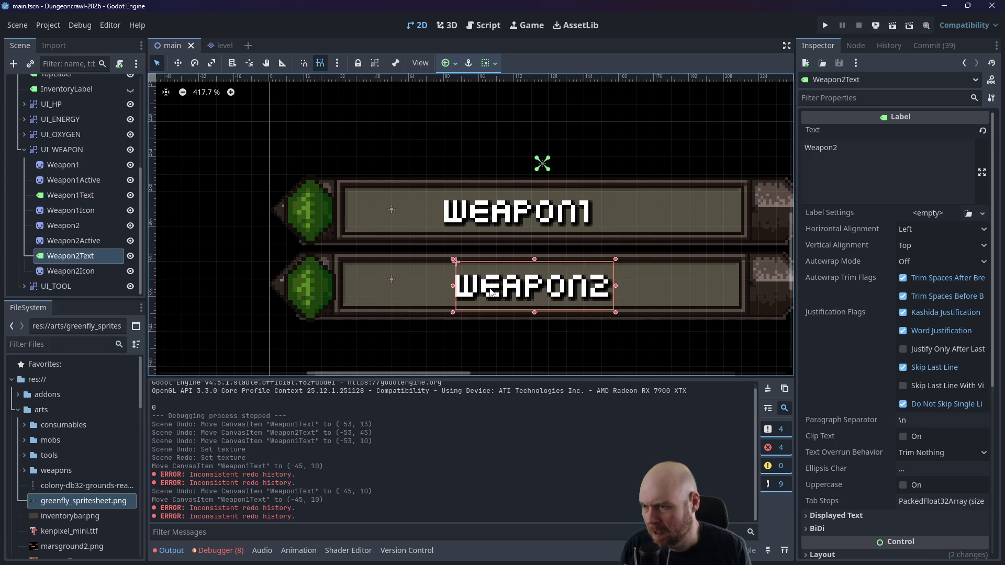
{"action": "left_click_drag", "start_coordinate": [490, 289], "coordinate": [478, 289]}
{"action": "left_click", "coordinate": [825, 26]}
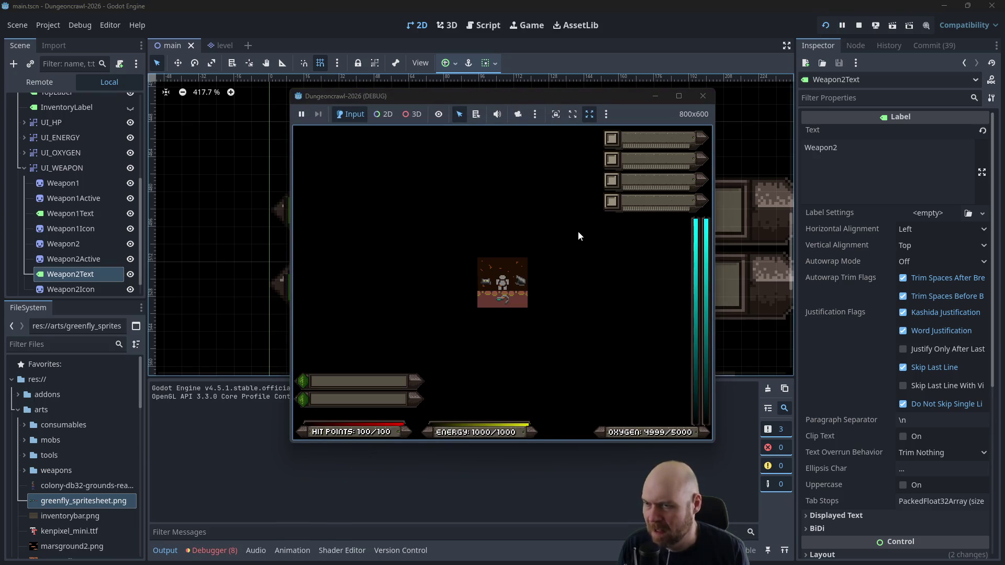
Step: Relaunch the game to check the HUD, then nudge Weapon1Text to (-45, 13)
{"action": "left_click", "coordinate": [703, 96]}
{"action": "left_click", "coordinate": [825, 25]}
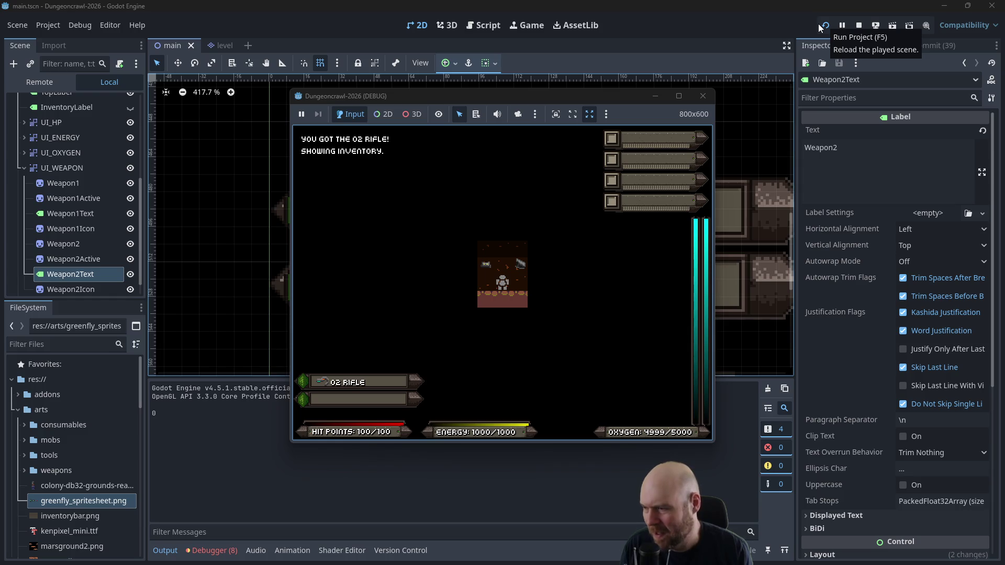
{"action": "left_click", "coordinate": [703, 96]}
{"action": "left_click", "coordinate": [485, 215]}
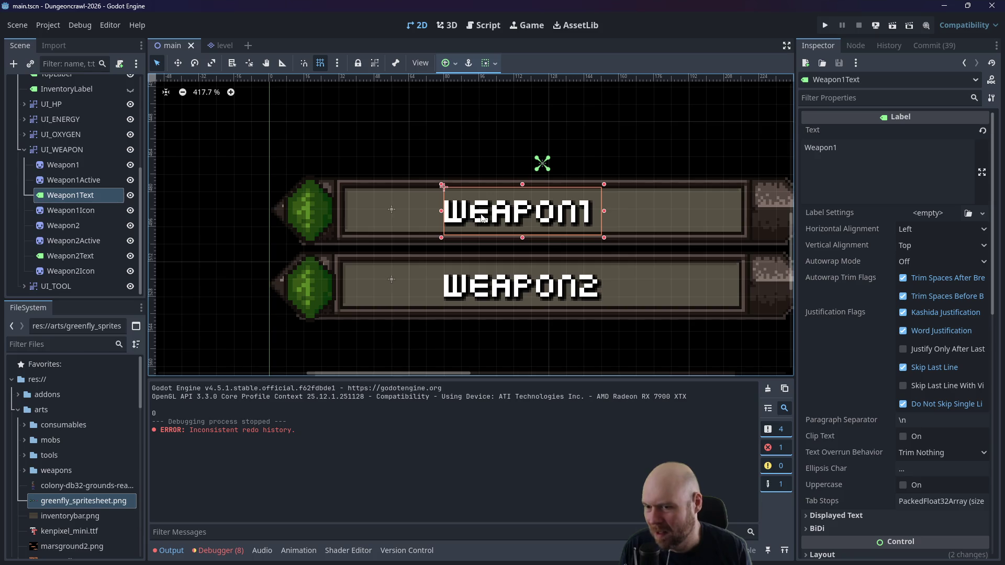
{"action": "left_click_drag", "start_coordinate": [482, 219], "coordinate": [476, 212]}
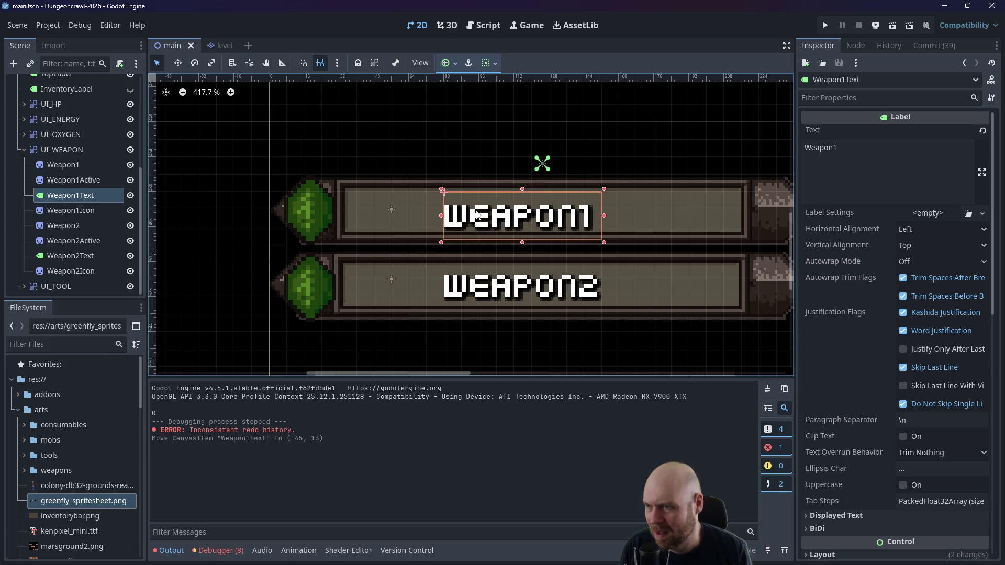
Step: Undo the accidental label move and browse Weapon1Text's Theme Overrides and Layout sections
{"action": "left_click_drag", "start_coordinate": [540, 209], "coordinate": [540, 208]}
{"action": "key", "text": "ctrl+z"}
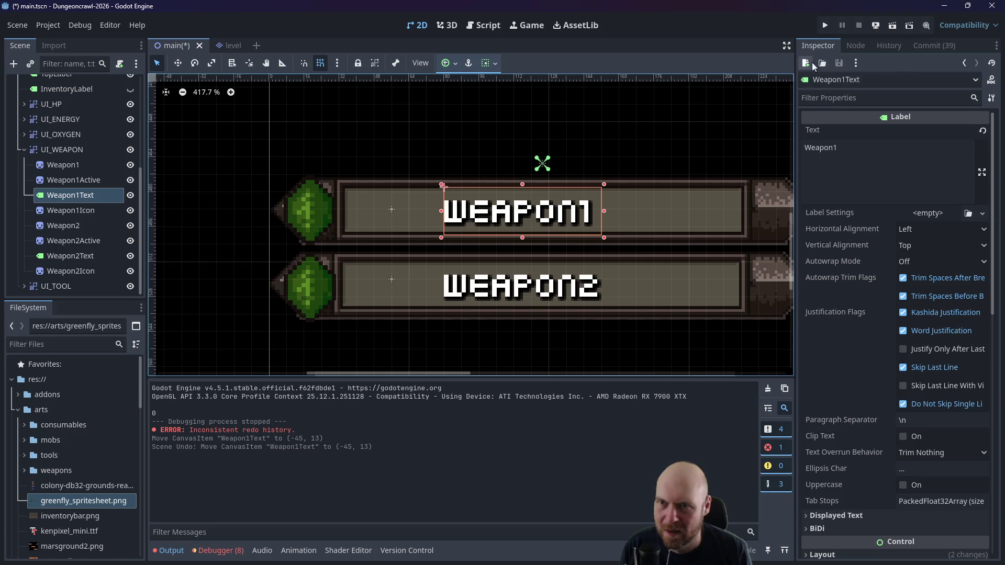
{"action": "scroll", "coordinate": [809, 498], "scroll_direction": "down", "scroll_amount": 4}
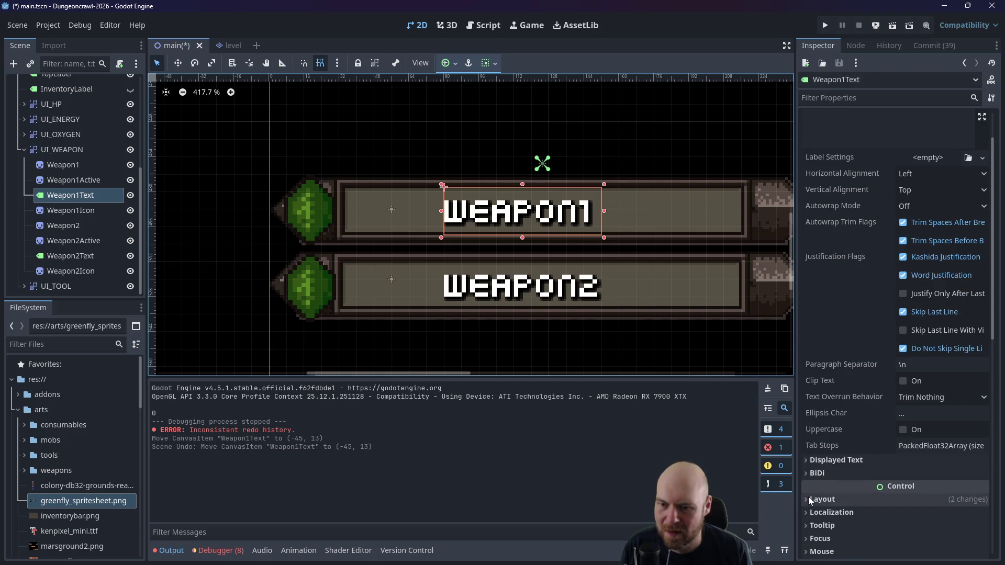
{"action": "left_click", "coordinate": [809, 497]}
{"action": "left_click", "coordinate": [806, 493]}
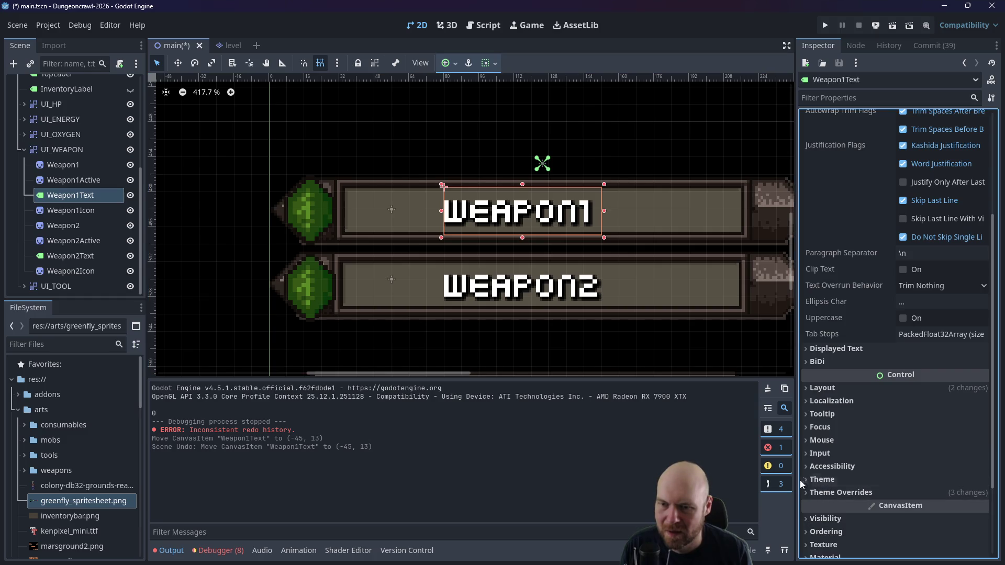
{"action": "left_click", "coordinate": [806, 388]}
{"action": "left_click", "coordinate": [805, 386]}
{"action": "scroll", "coordinate": [805, 385], "scroll_direction": "down", "scroll_amount": 3}
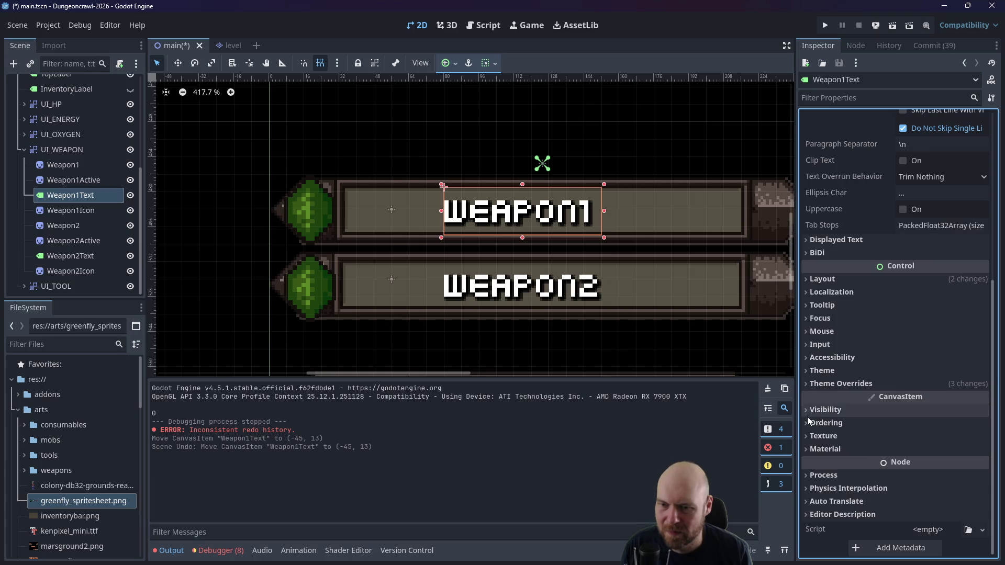
{"action": "scroll", "coordinate": [816, 241], "scroll_direction": "up", "scroll_amount": 5}
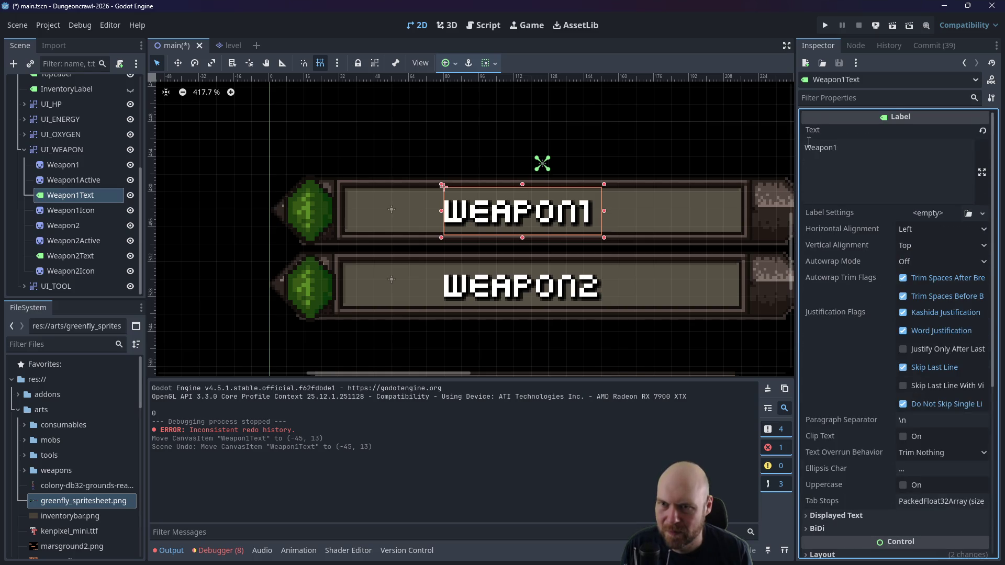
Step: Filter the Inspector for 'scale' to see the label's scale, then refilter for 'posit'
{"action": "left_click", "coordinate": [854, 96]}
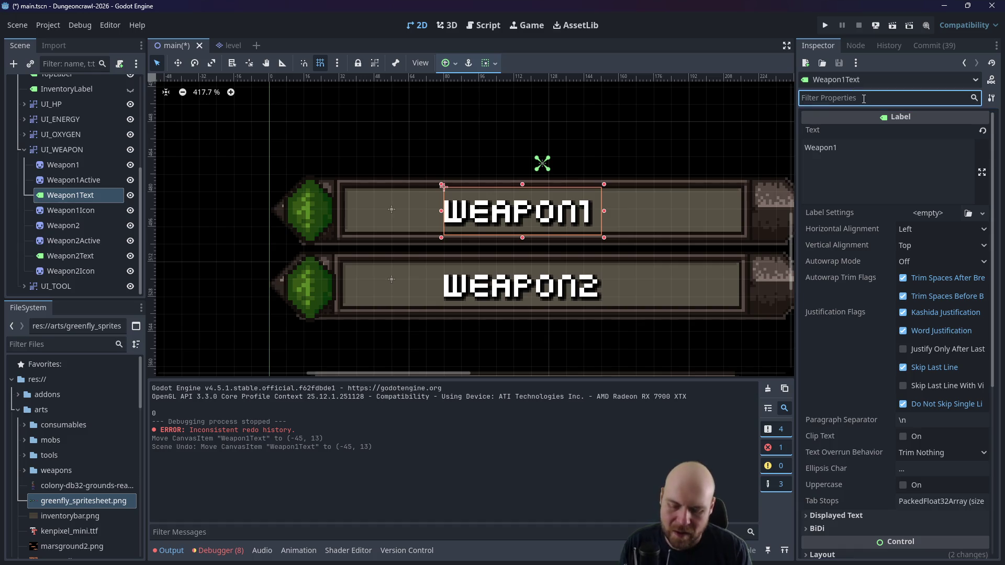
{"action": "type", "text": "scale"}
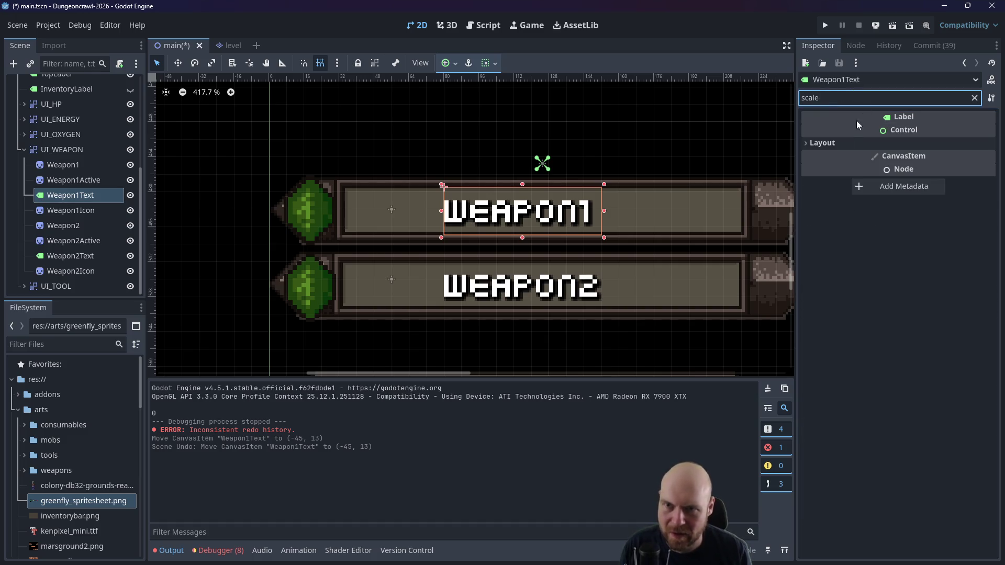
{"action": "left_click", "coordinate": [807, 143]}
{"action": "left_click", "coordinate": [812, 156]}
{"action": "double_click", "coordinate": [810, 98]}
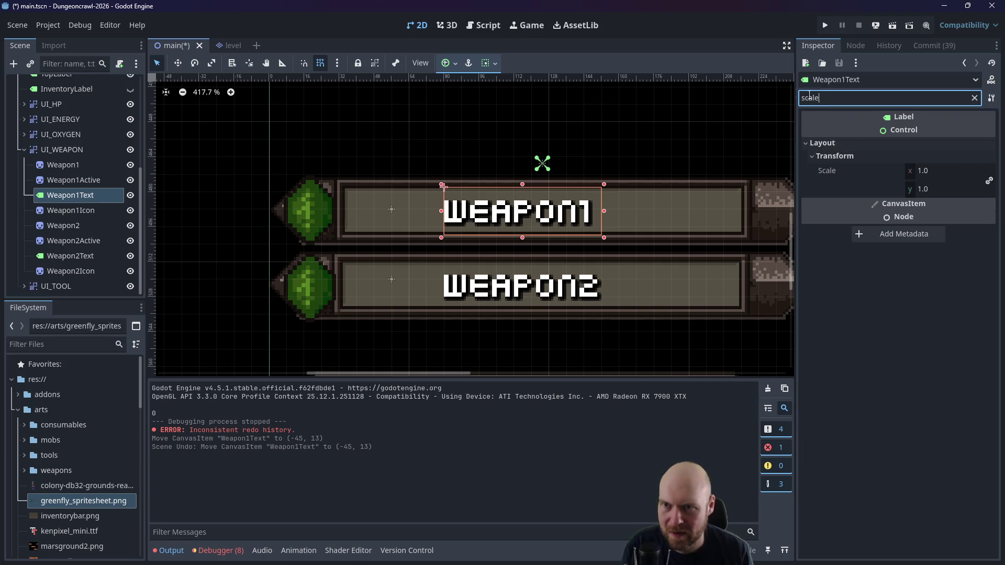
{"action": "key", "text": "BackSpace"}
{"action": "type", "text": "posit"}
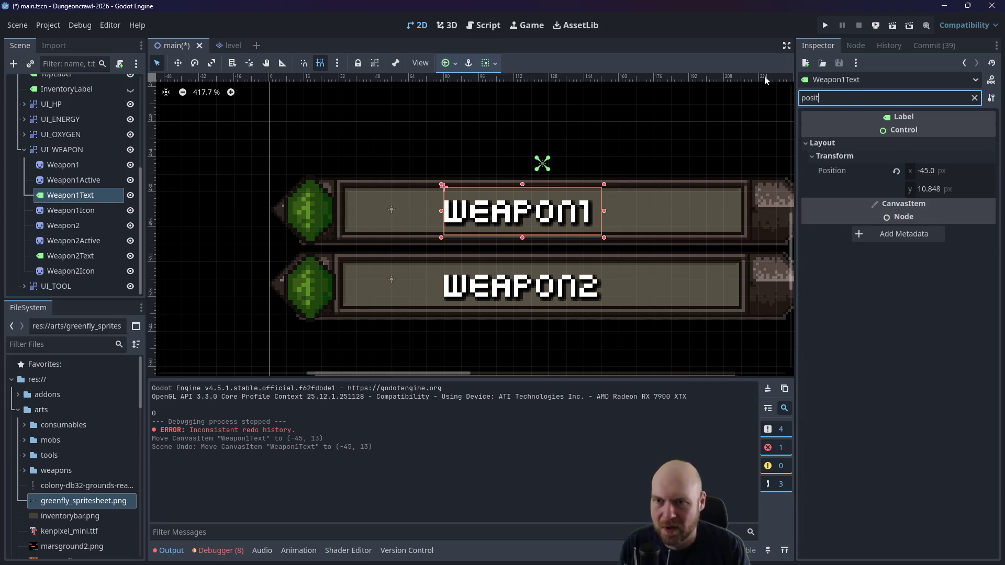
Step: Try an x position of -40 for Weapon1Text, then undo back to -45
{"action": "left_click", "coordinate": [952, 171]}
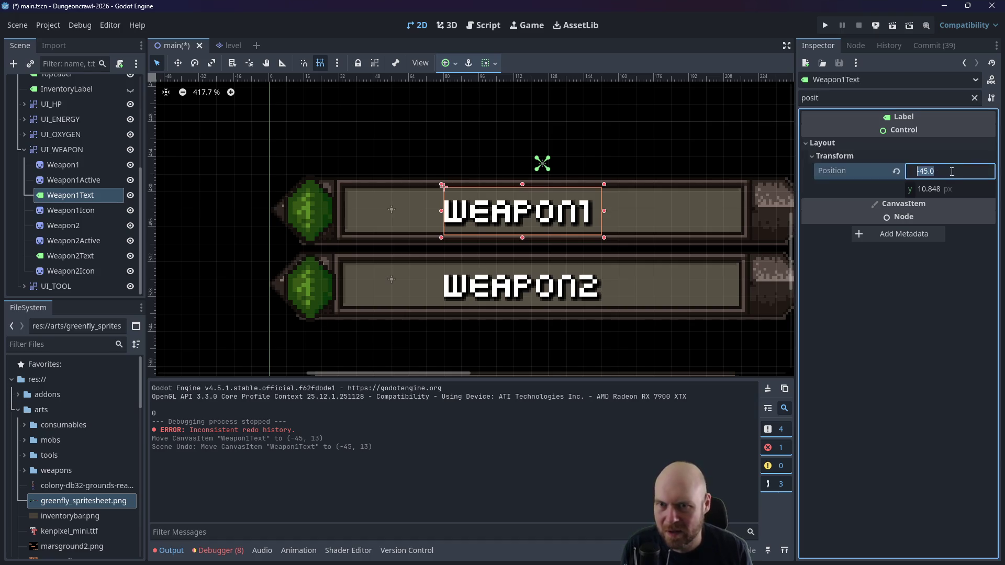
{"action": "left_click", "coordinate": [944, 175]}
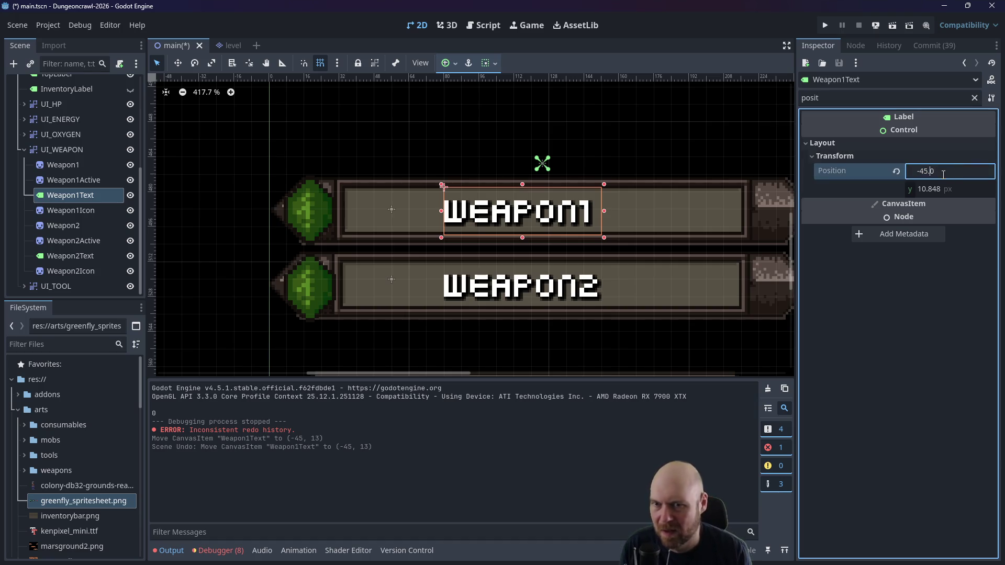
{"action": "type", "text": "0"}
{"action": "key", "text": "Return"}
{"action": "key", "text": "ctrl+s"}
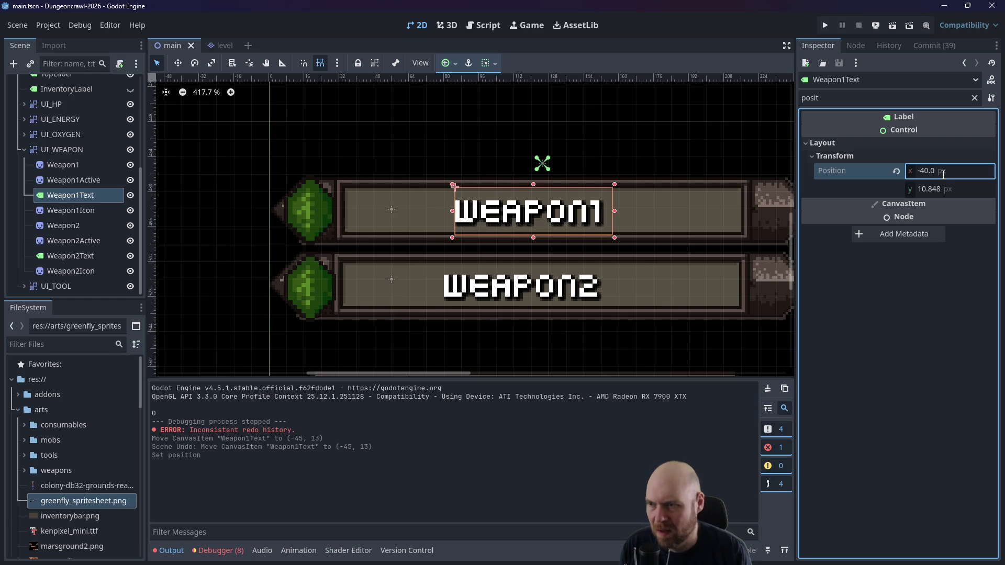
{"action": "key", "text": "ctrl+z"}
Step: Set Weapon1Text's y position, trying 12 and 8 before settling on 9
{"action": "left_click", "coordinate": [923, 190]}
{"action": "type", "text": "12"}
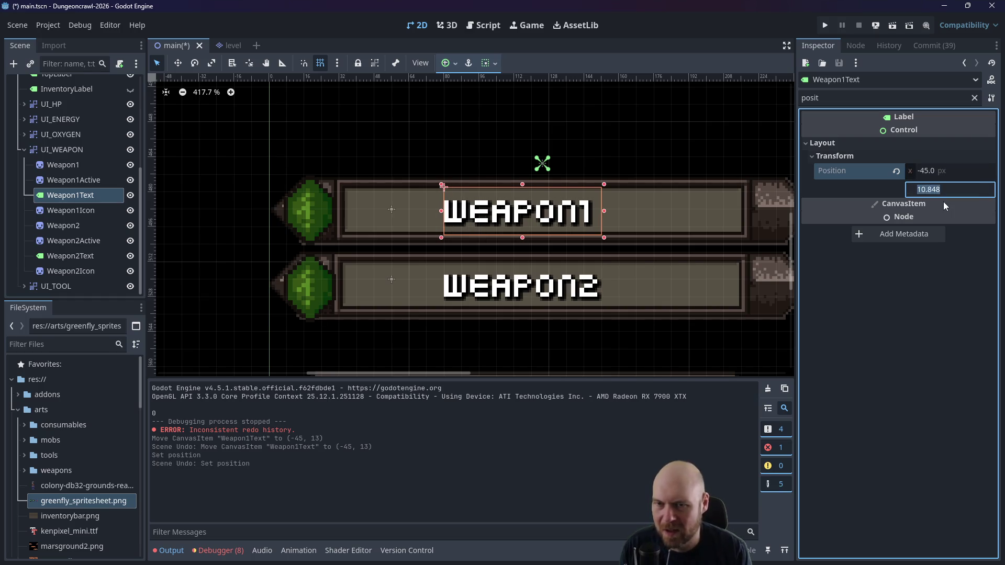
{"action": "key", "text": "Return"}
{"action": "key", "text": "ctrl+s"}
{"action": "left_click", "coordinate": [947, 190]}
{"action": "type", "text": "8"}
{"action": "key", "text": "Return"}
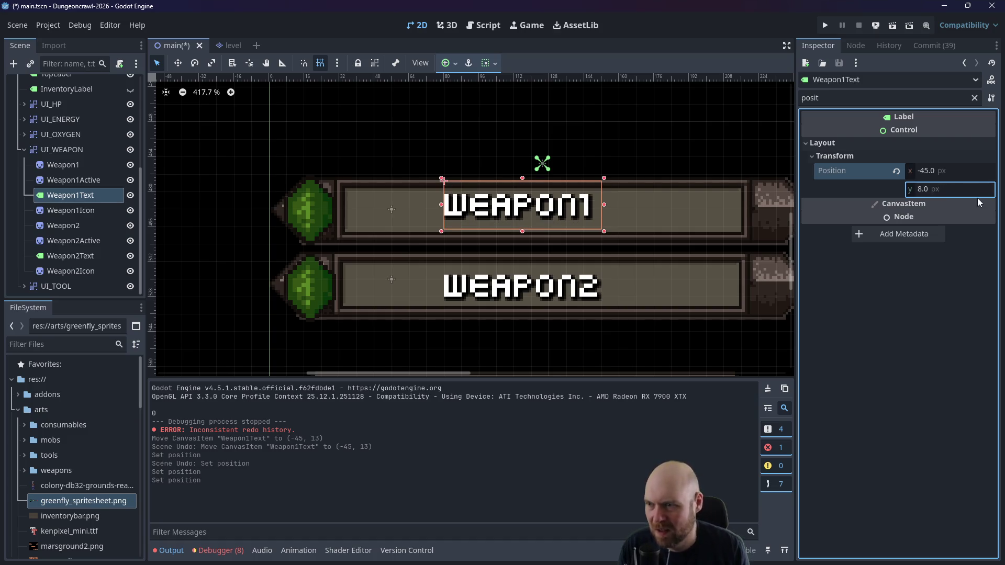
{"action": "left_click", "coordinate": [956, 195]}
{"action": "type", "text": "9"}
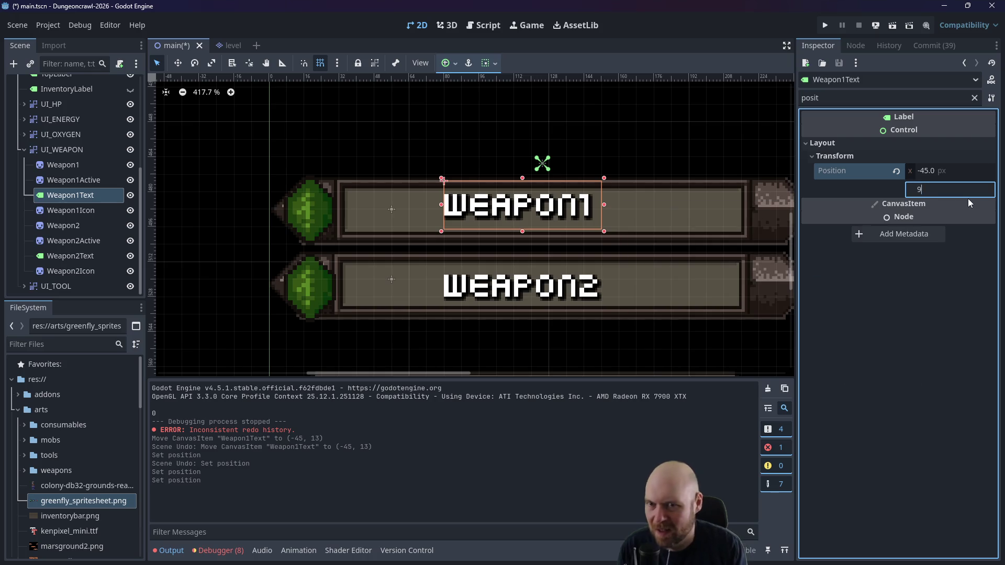
{"action": "key", "text": "Return"}
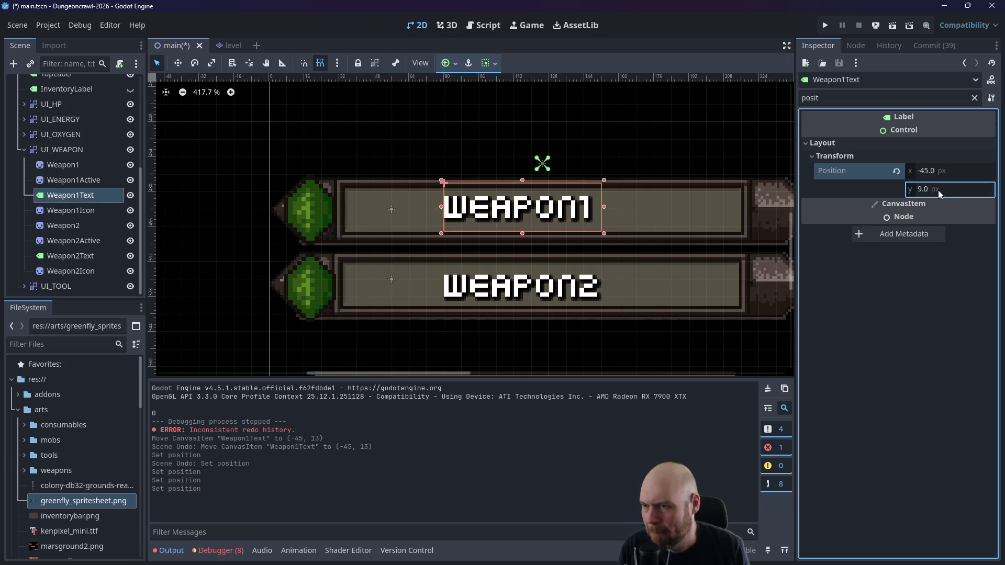
{"action": "left_click", "coordinate": [546, 287]}
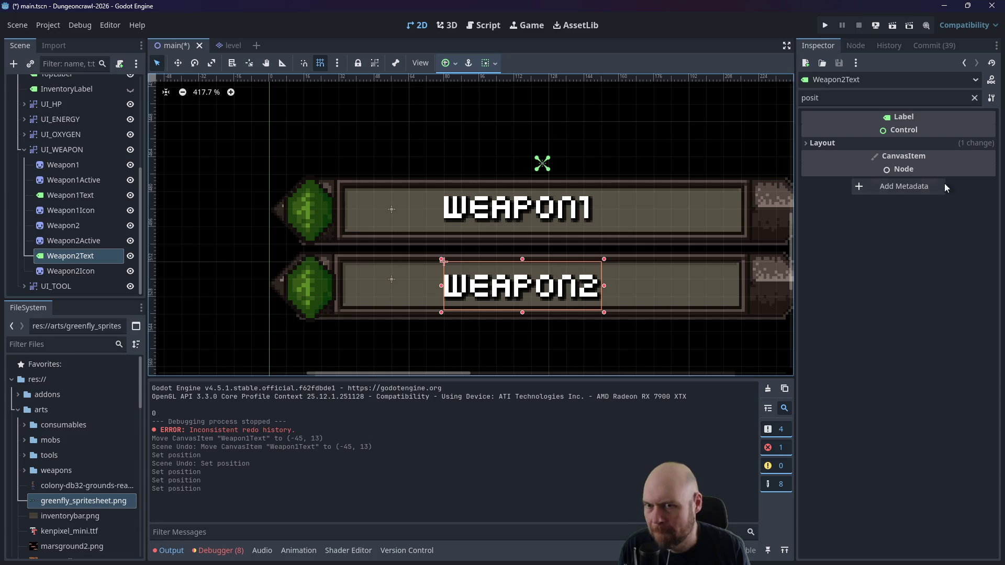
Step: Set Weapon2Text's Position y to 43 in the Inspector
{"action": "left_click", "coordinate": [806, 143]}
{"action": "left_click", "coordinate": [812, 156]}
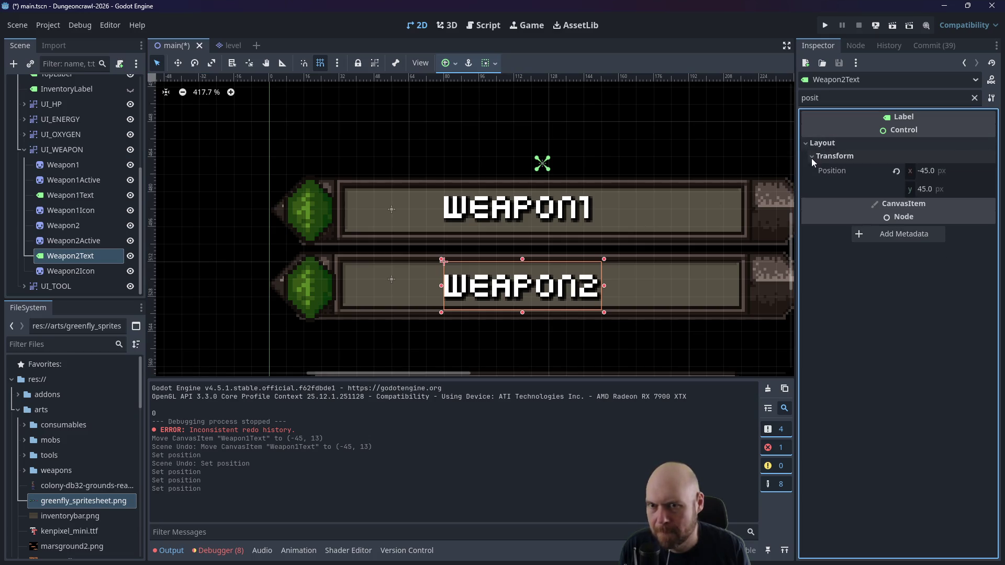
{"action": "left_click", "coordinate": [928, 187]}
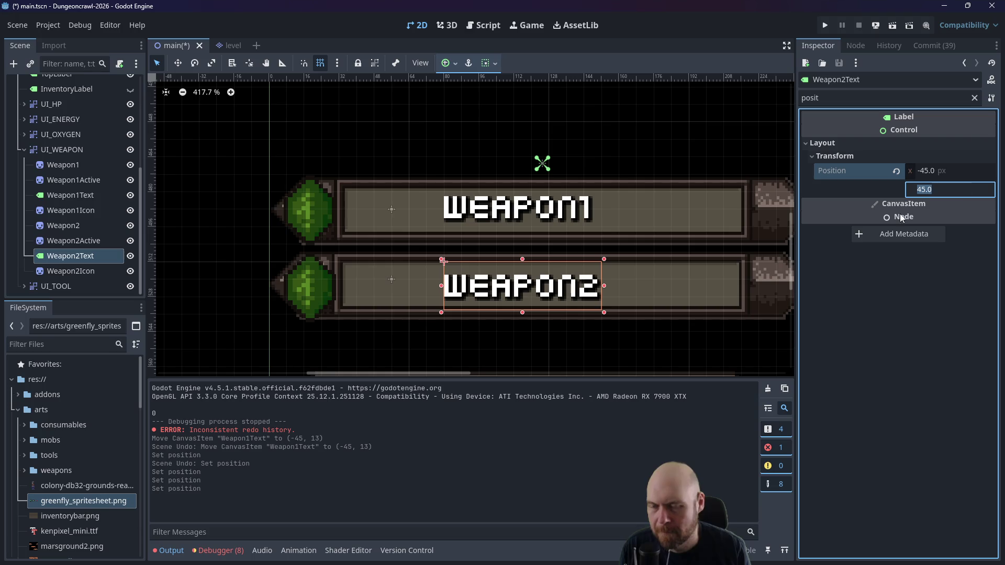
{"action": "type", "text": "43"}
{"action": "key", "text": "Return"}
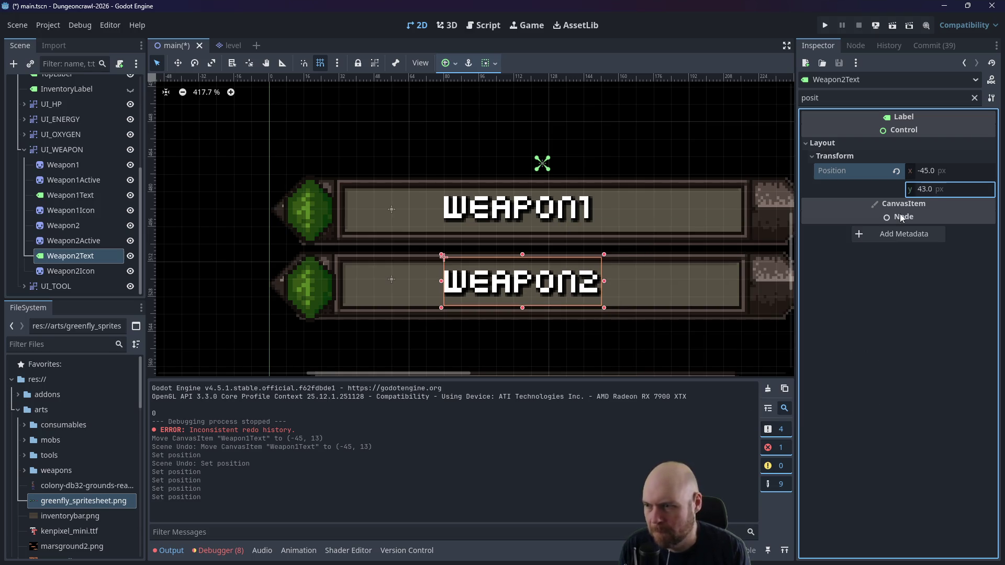
Step: Zoom and pan the canvas to centre the weapon bars, then save and run the game
{"action": "left_click", "coordinate": [642, 140]}
{"action": "scroll", "coordinate": [548, 232], "scroll_direction": "up", "scroll_amount": 5}
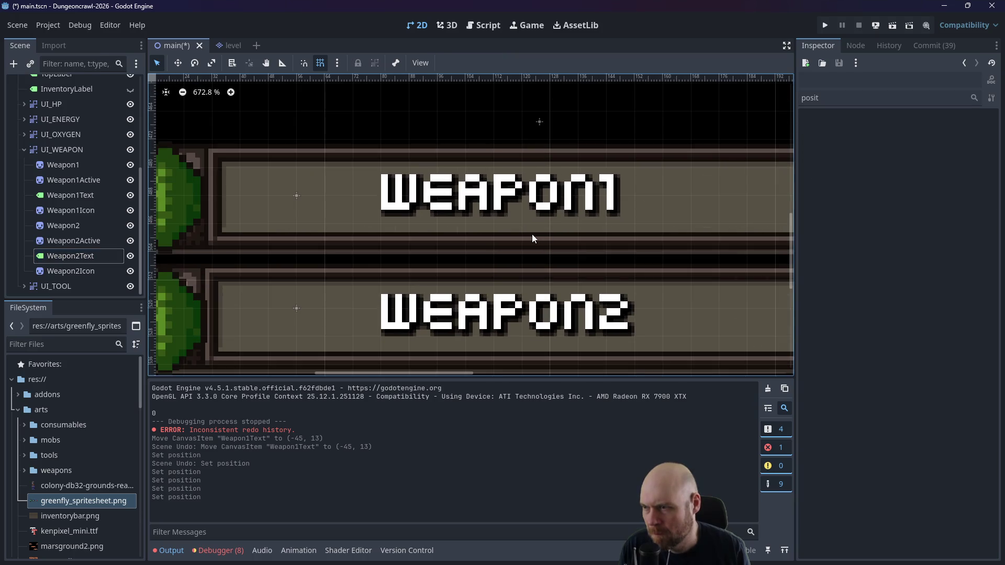
{"action": "left_click_drag", "start_coordinate": [465, 255], "coordinate": [514, 234]}
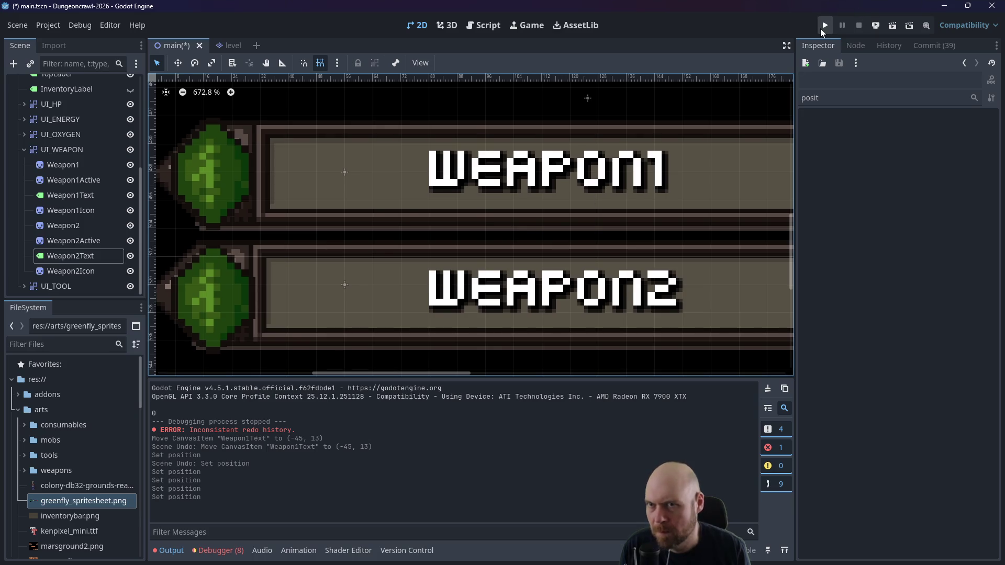
{"action": "left_click", "coordinate": [824, 26]}
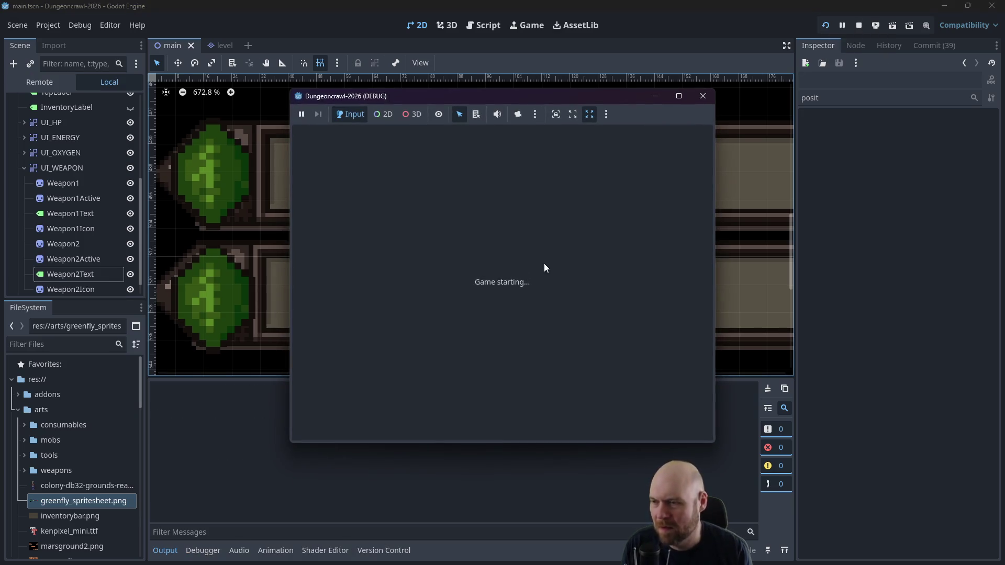
Step: Ready the O2 RIFLE from the inventory in game, close the game, and select the WEAPON1 label
{"action": "key", "text": "i"}
{"action": "key", "text": "1"}
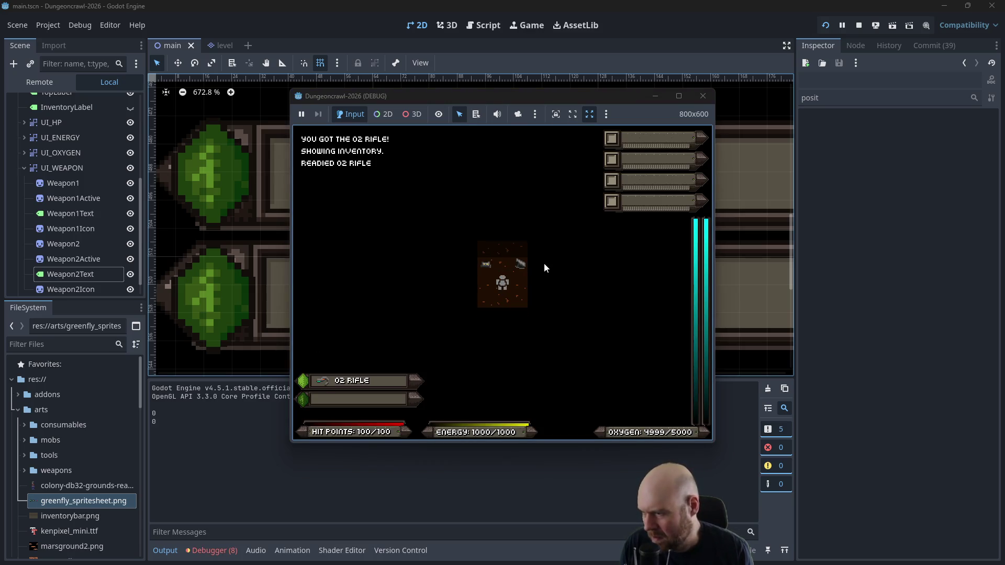
{"action": "left_click", "coordinate": [703, 97]}
{"action": "scroll", "coordinate": [642, 149], "scroll_direction": "down", "scroll_amount": 3}
{"action": "left_click", "coordinate": [627, 164]}
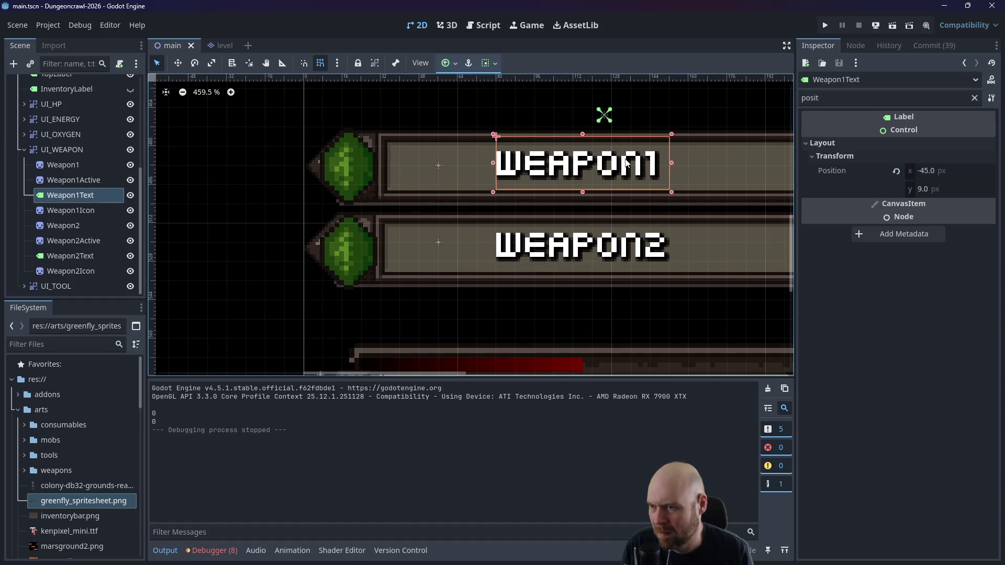
Step: Set Weapon1Text's y position to 10 and re-enter Weapon2Text's y position
{"action": "left_click", "coordinate": [921, 190]}
{"action": "type", "text": "10"}
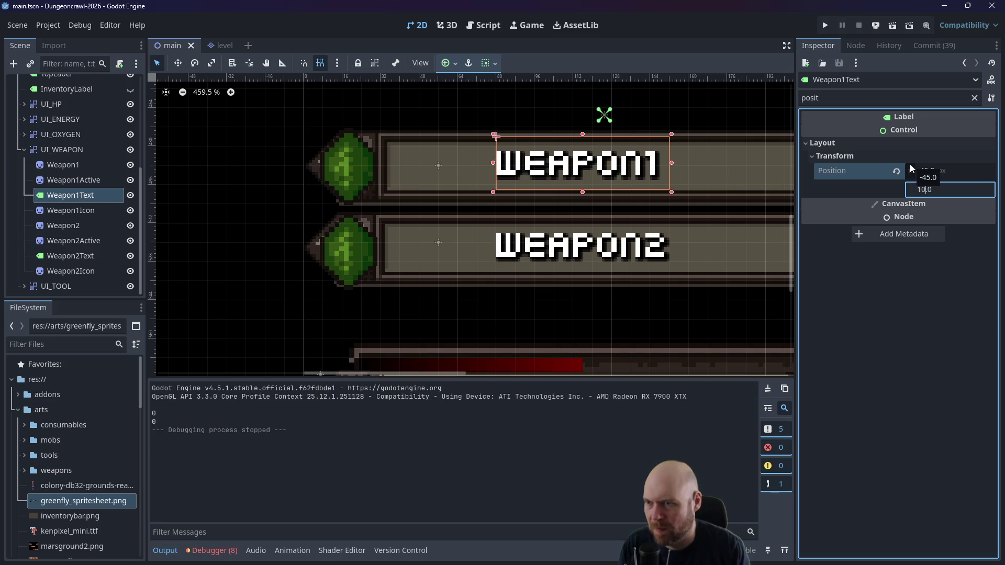
{"action": "key", "text": "Return"}
{"action": "left_click", "coordinate": [591, 254]}
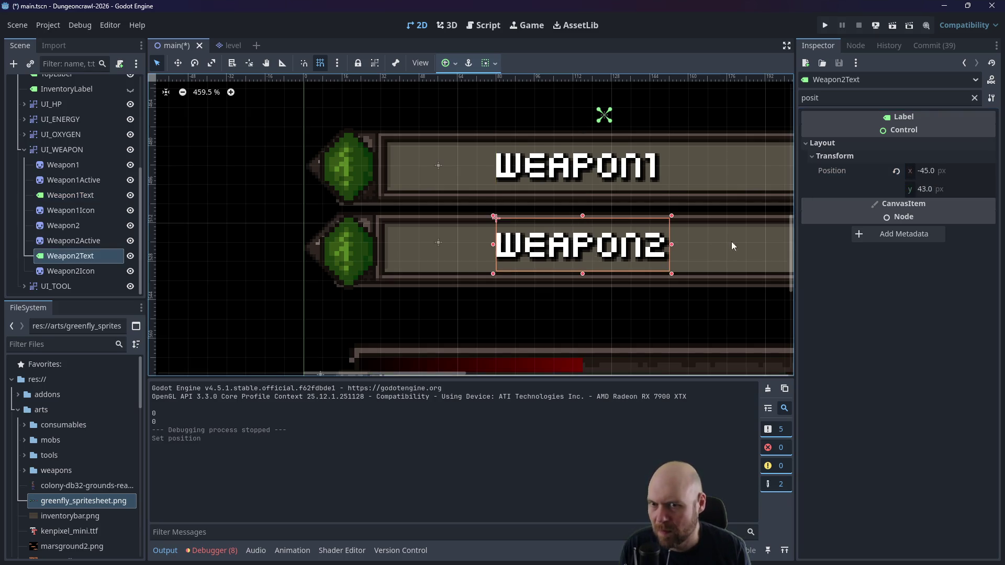
{"action": "left_click", "coordinate": [917, 193]}
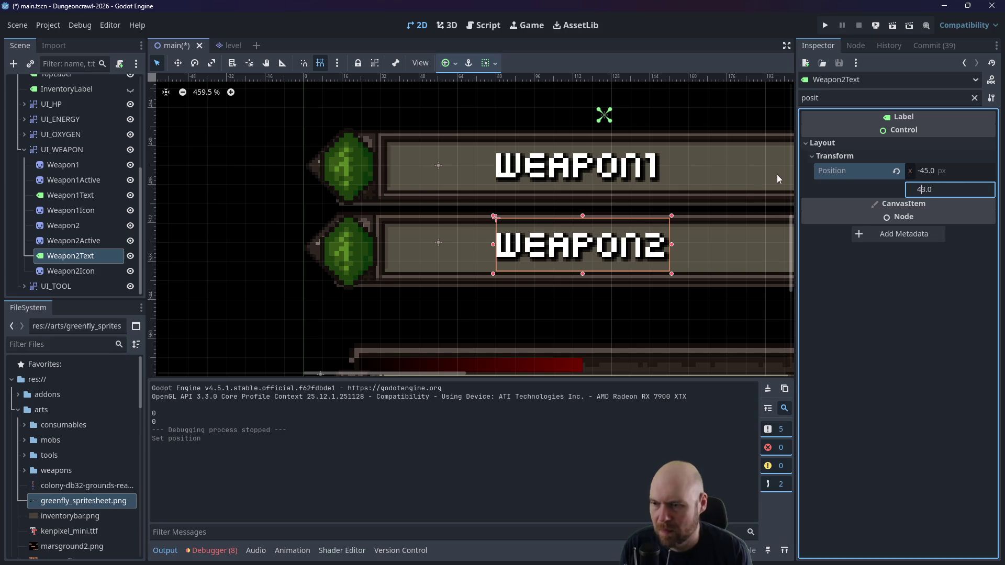
{"action": "type", "text": "44"}
{"action": "left_click", "coordinate": [639, 132]}
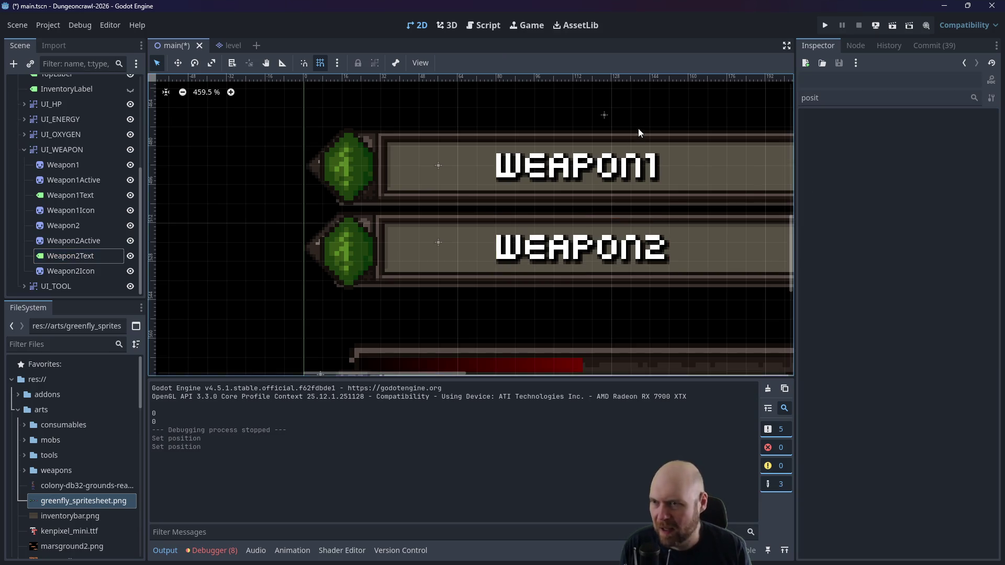
Step: Collapse the UI_WEAPON node and select the Label Handler node in the Scene tree
{"action": "left_click", "coordinate": [24, 150]}
{"action": "scroll", "coordinate": [35, 164], "scroll_direction": "up", "scroll_amount": 3}
{"action": "left_click", "coordinate": [60, 190]}
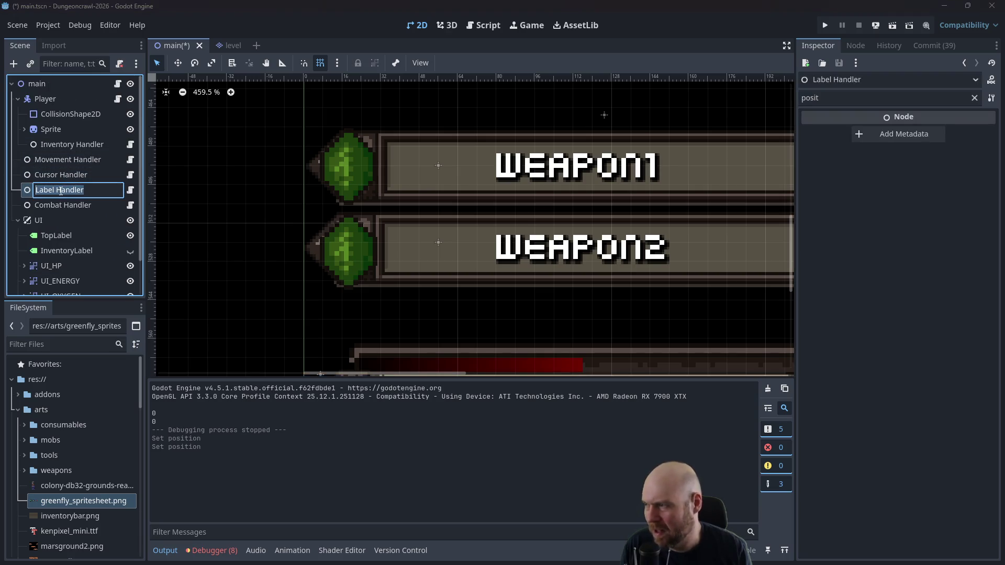
Step: Open label_handler.gd and delete the print(wepSprite.frame) debug line
{"action": "left_click", "coordinate": [130, 190]}
{"action": "scroll", "coordinate": [494, 191], "scroll_direction": "down", "scroll_amount": 5}
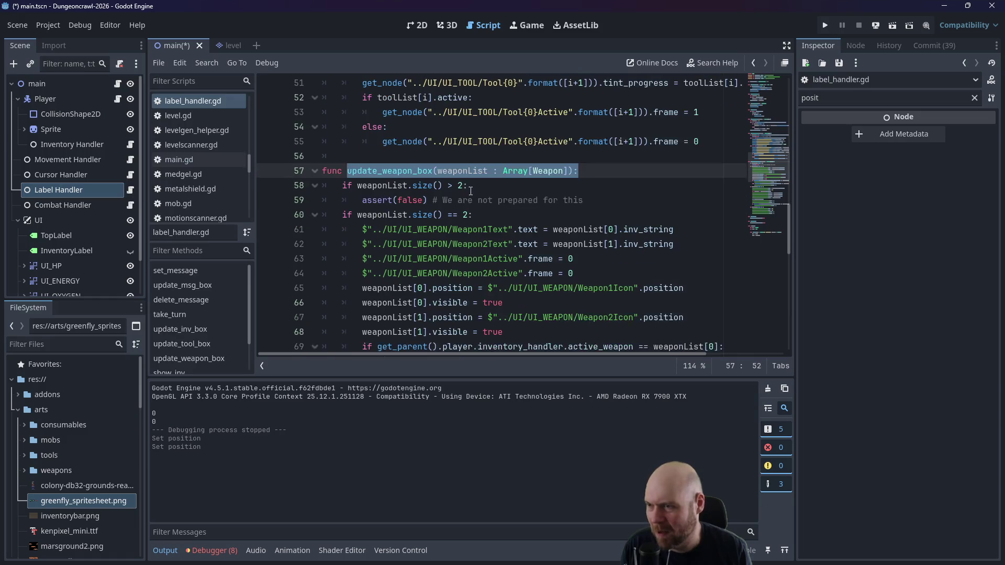
{"action": "scroll", "coordinate": [503, 194], "scroll_direction": "down", "scroll_amount": 1}
{"action": "scroll", "coordinate": [607, 218], "scroll_direction": "down", "scroll_amount": 1}
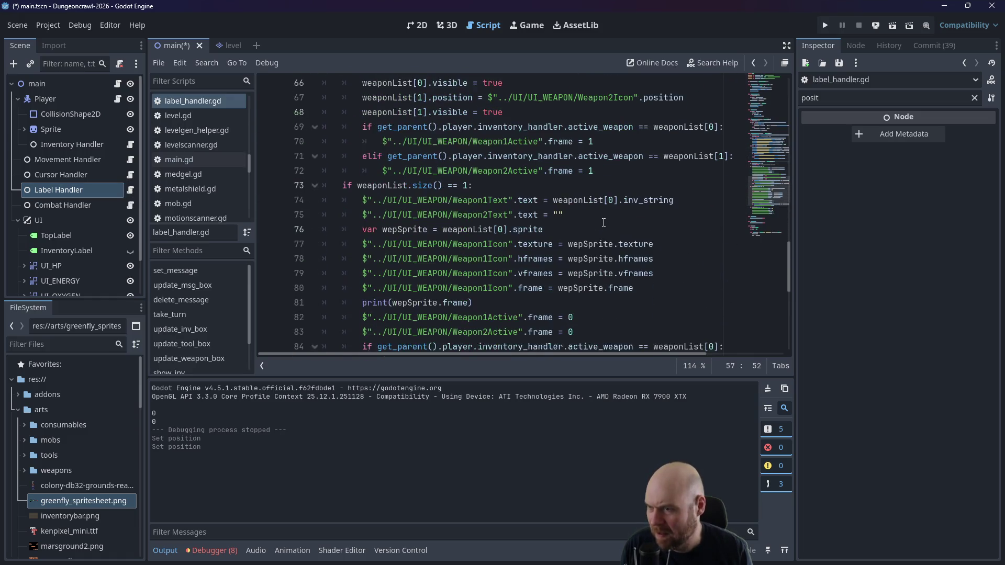
{"action": "left_click_drag", "start_coordinate": [497, 303], "coordinate": [322, 303]}
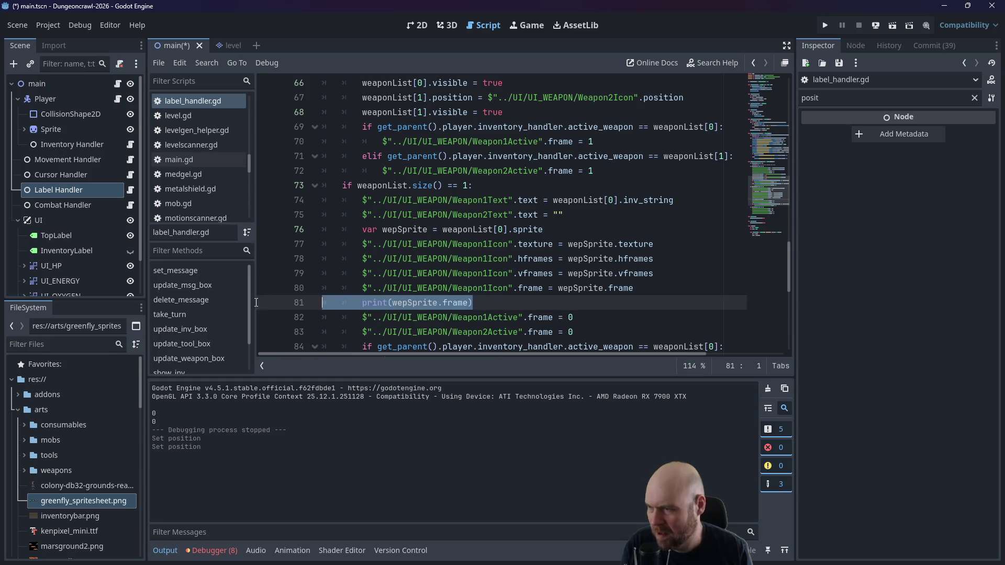
{"action": "key", "text": "BackSpace"}
{"action": "key", "text": "BackSpace"}
Step: Copy the Weapon1Icon sprite setup lines into the size()==2 branch after line 68
{"action": "mouse_move", "coordinate": [635, 288]}
{"action": "left_mouse_down"}
{"action": "mouse_move", "coordinate": [341, 259]}
{"action": "mouse_move", "coordinate": [324, 230]}
{"action": "left_mouse_up"}
{"action": "key", "text": "ctrl+c"}
{"action": "scroll", "coordinate": [490, 211], "scroll_direction": "up", "scroll_amount": 2}
{"action": "scroll", "coordinate": [497, 214], "scroll_direction": "up", "scroll_amount": 2}
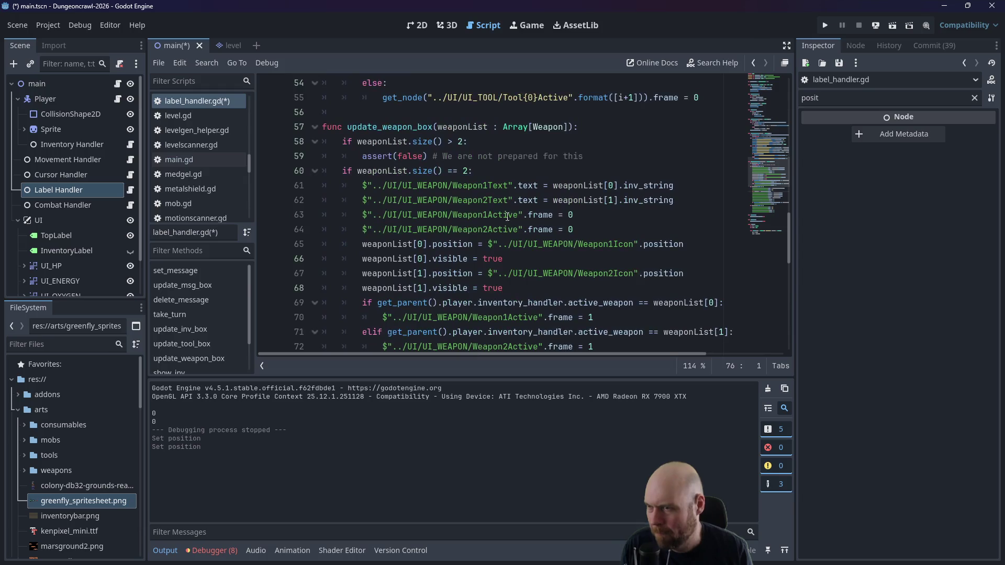
{"action": "left_click", "coordinate": [635, 230]}
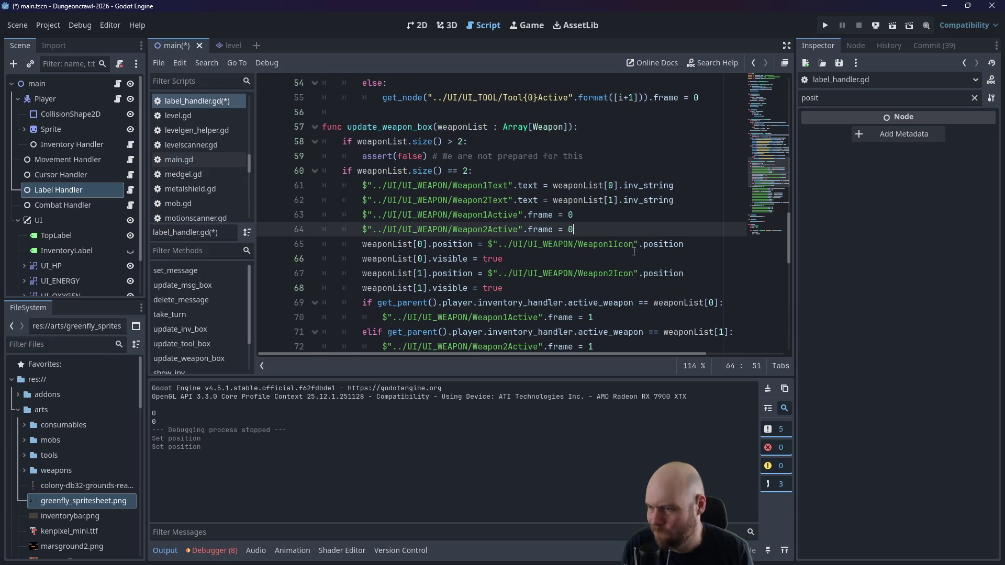
{"action": "left_click", "coordinate": [602, 289]}
{"action": "key", "text": "Return"}
{"action": "key", "text": "ctrl+v"}
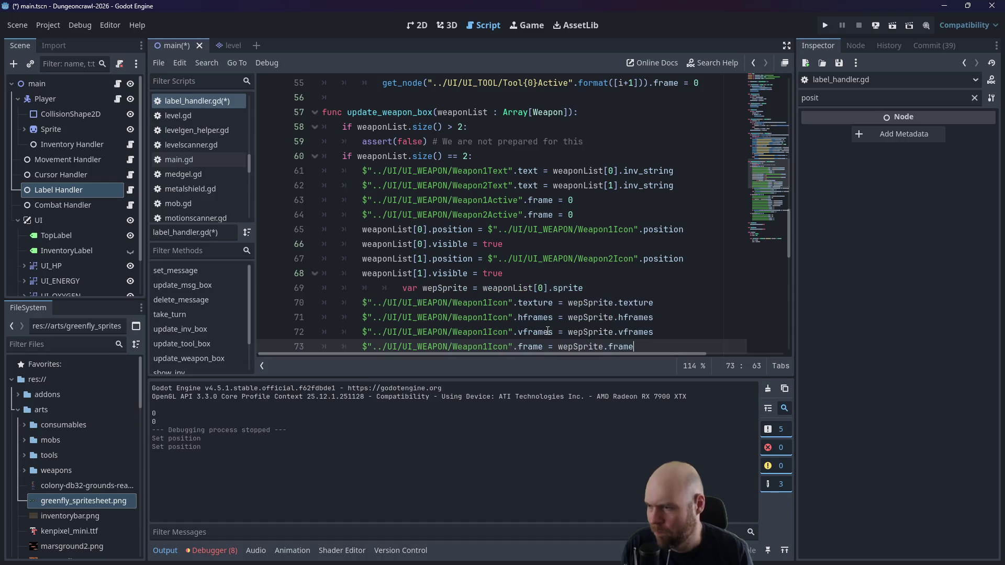
{"action": "left_click", "coordinate": [402, 287]}
{"action": "key", "text": "BackSpace"}
{"action": "key", "text": "BackSpace"}
Step: Paste a second copy of the icon lines after line 73, using weaponList[1]
{"action": "scroll", "coordinate": [549, 260], "scroll_direction": "down", "scroll_amount": 1}
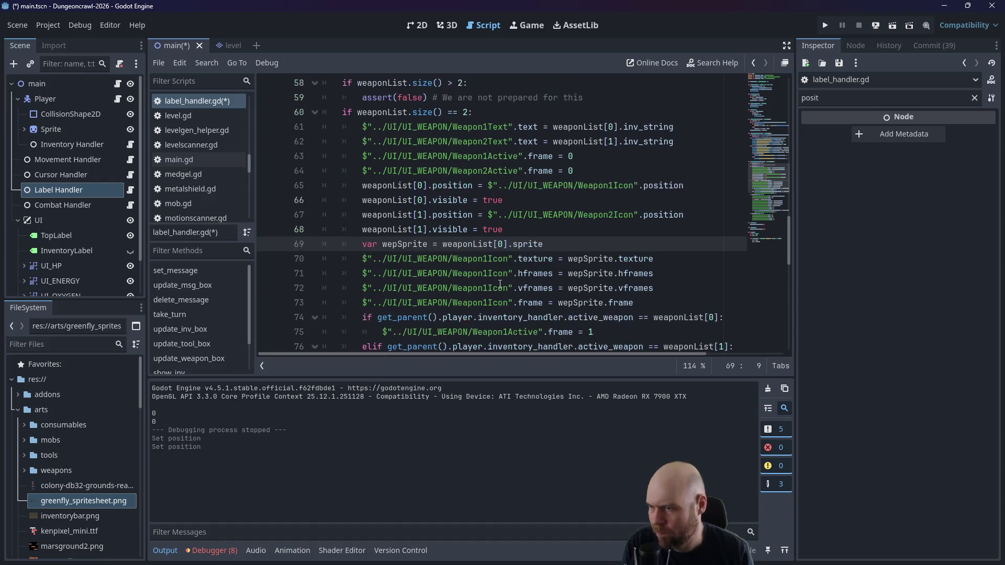
{"action": "scroll", "coordinate": [549, 259], "scroll_direction": "down", "scroll_amount": 1}
{"action": "left_click", "coordinate": [683, 260]}
{"action": "key", "text": "Return"}
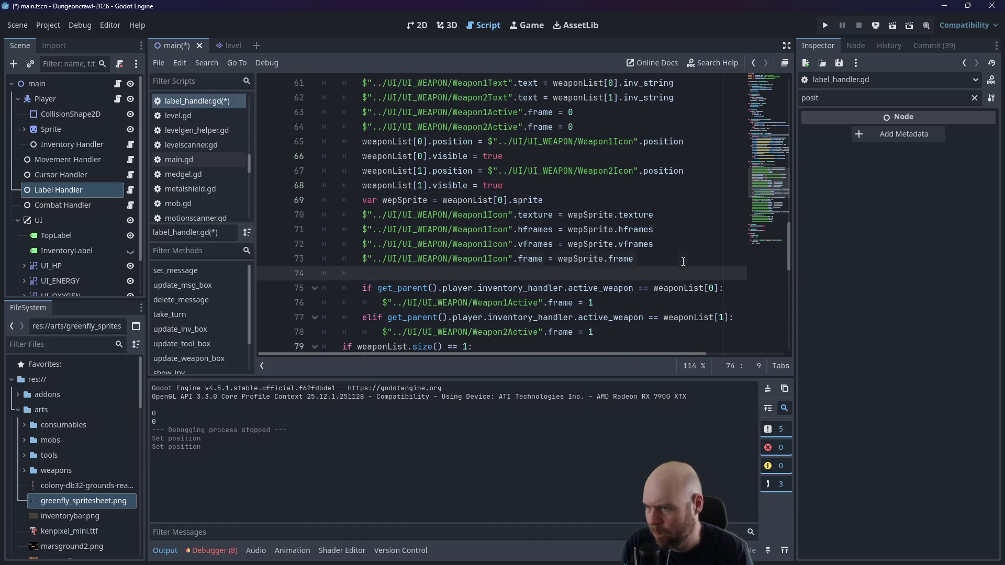
{"action": "key", "text": "ctrl+v"}
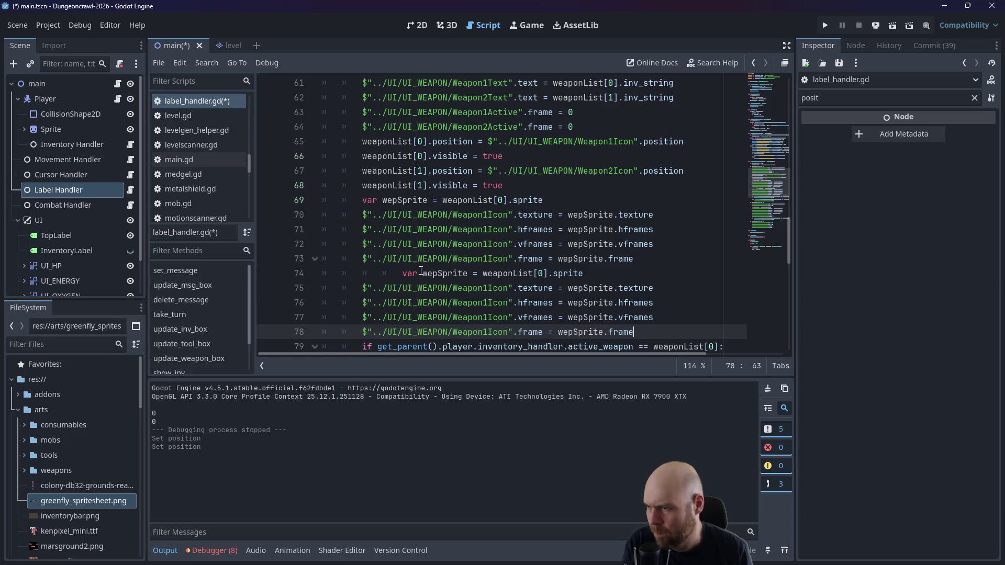
{"action": "left_click", "coordinate": [422, 273]}
{"action": "key", "text": "BackSpace"}
{"action": "key", "text": "BackSpace"}
{"action": "key", "text": "BackSpace"}
{"action": "left_click", "coordinate": [481, 274]}
{"action": "key", "text": "BackSpace"}
{"action": "type", "text": "1"}
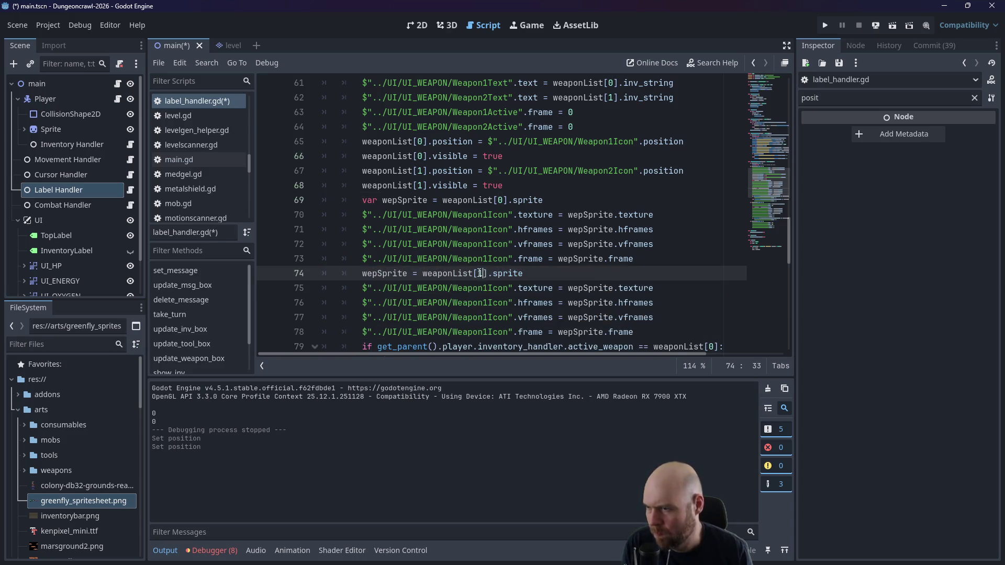
Step: Change Weapon1Icon to Weapon2Icon on lines 75–78 and save the script
{"action": "left_click", "coordinate": [488, 288]}
{"action": "key", "text": "BackSpace"}
{"action": "type", "text": "2"}
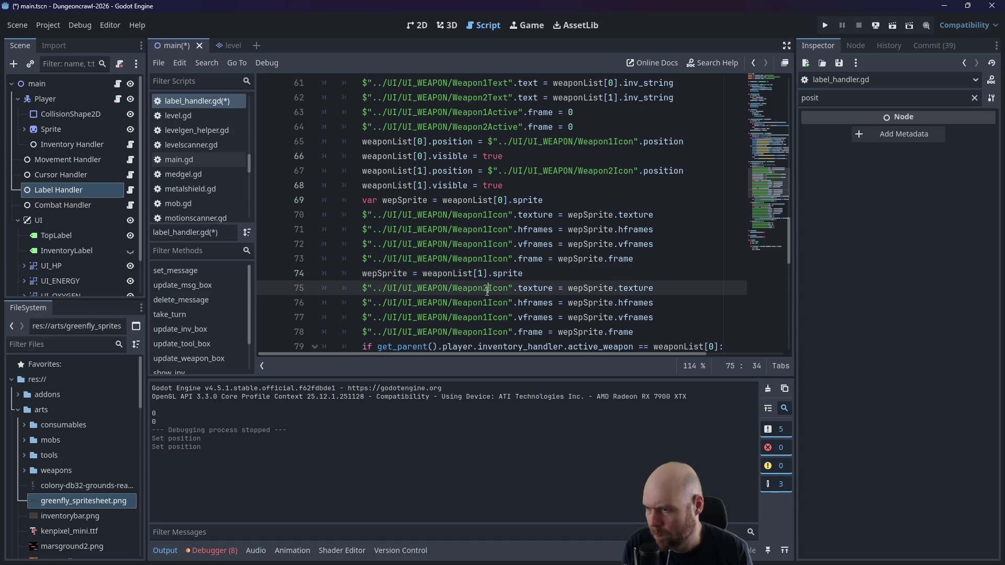
{"action": "left_click", "coordinate": [488, 302]}
{"action": "key", "text": "BackSpace"}
{"action": "type", "text": "2"}
{"action": "left_click", "coordinate": [486, 318]}
{"action": "key", "text": "BackSpace"}
{"action": "type", "text": "2"}
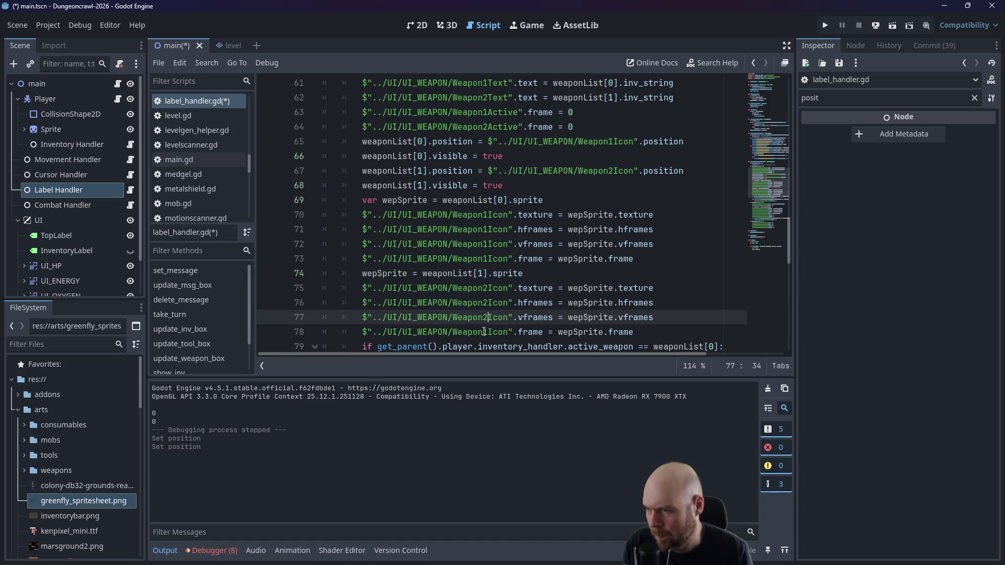
{"action": "left_click", "coordinate": [487, 332]}
{"action": "key", "text": "BackSpace"}
{"action": "type", "text": "2"}
{"action": "key", "text": "ctrl+s"}
{"action": "scroll", "coordinate": [618, 246], "scroll_direction": "down", "scroll_amount": 6}
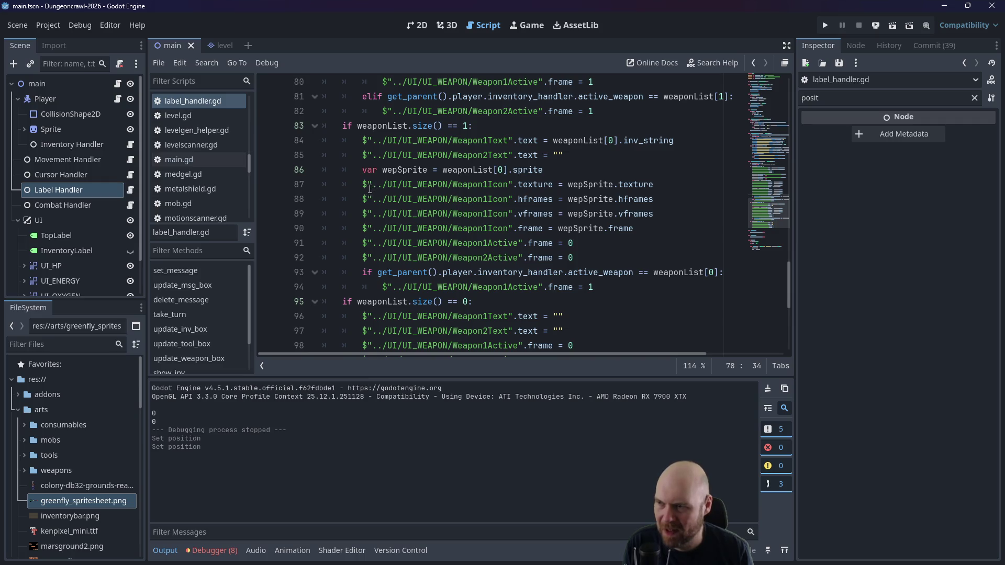
Step: Start a new line 93 referencing $"../UI/UI_WEAPON/Weapon2Icon" in the one-weapon branch
{"action": "scroll", "coordinate": [446, 220], "scroll_direction": "down", "scroll_amount": 1}
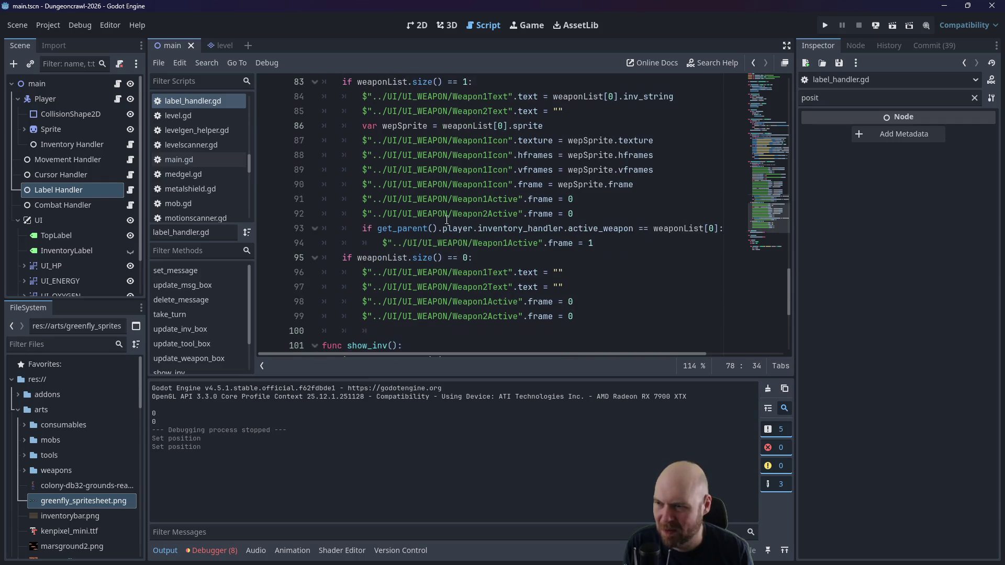
{"action": "scroll", "coordinate": [545, 223], "scroll_direction": "up", "scroll_amount": 1}
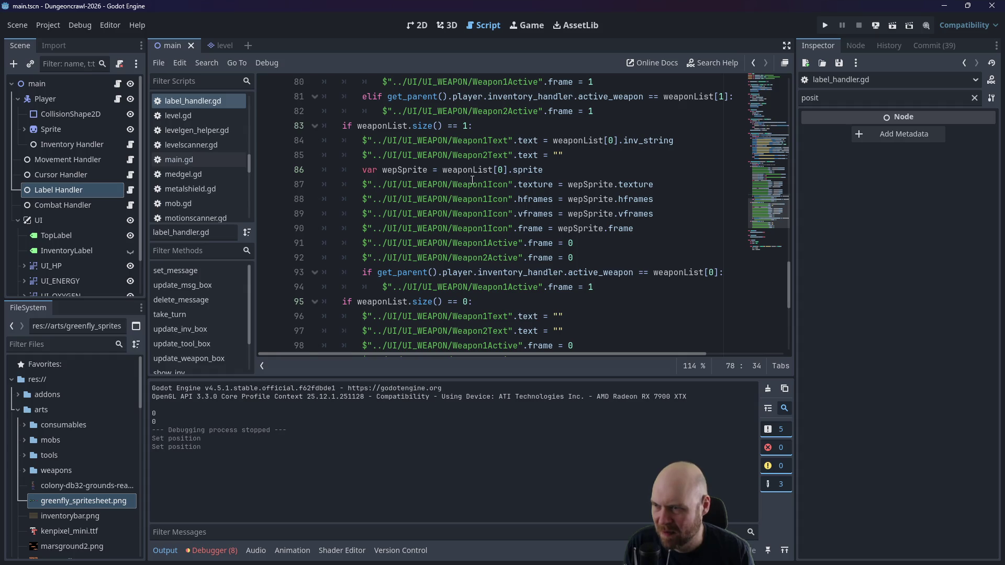
{"action": "left_click", "coordinate": [547, 169]}
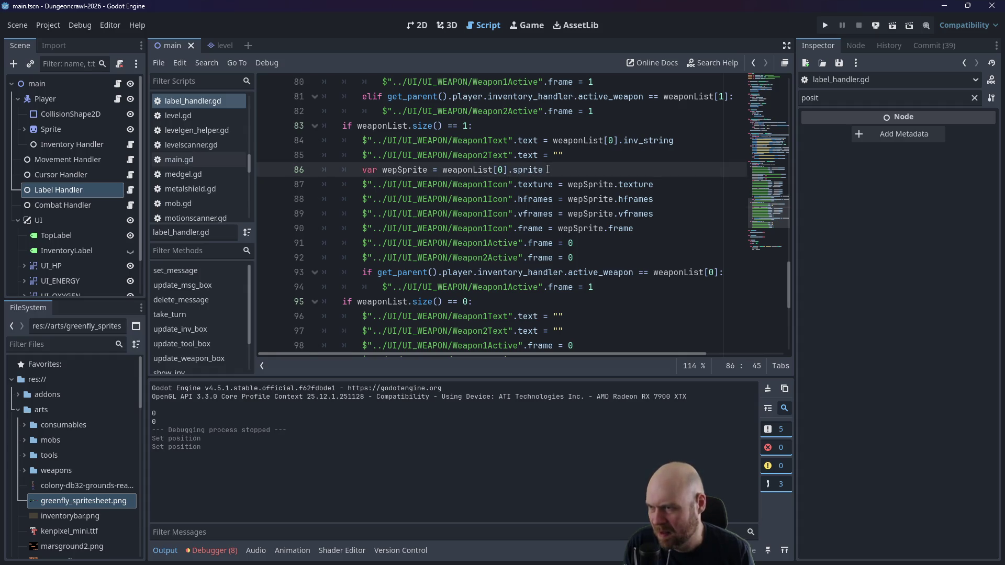
{"action": "left_click", "coordinate": [584, 262]}
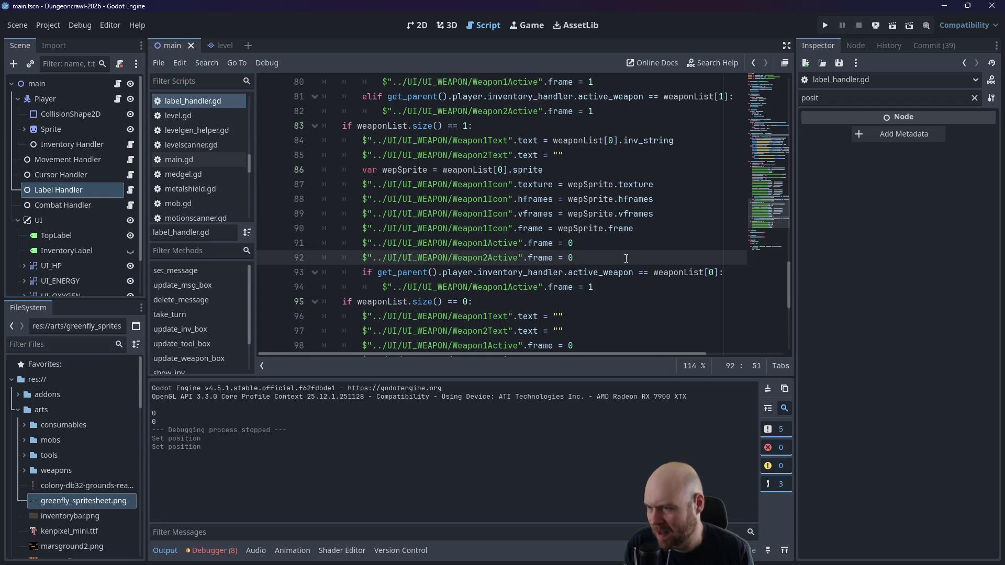
{"action": "key", "text": "Return"}
{"action": "type", "text": "$\"../UI/UI_WEAPON/Weapon2Icon\"."}
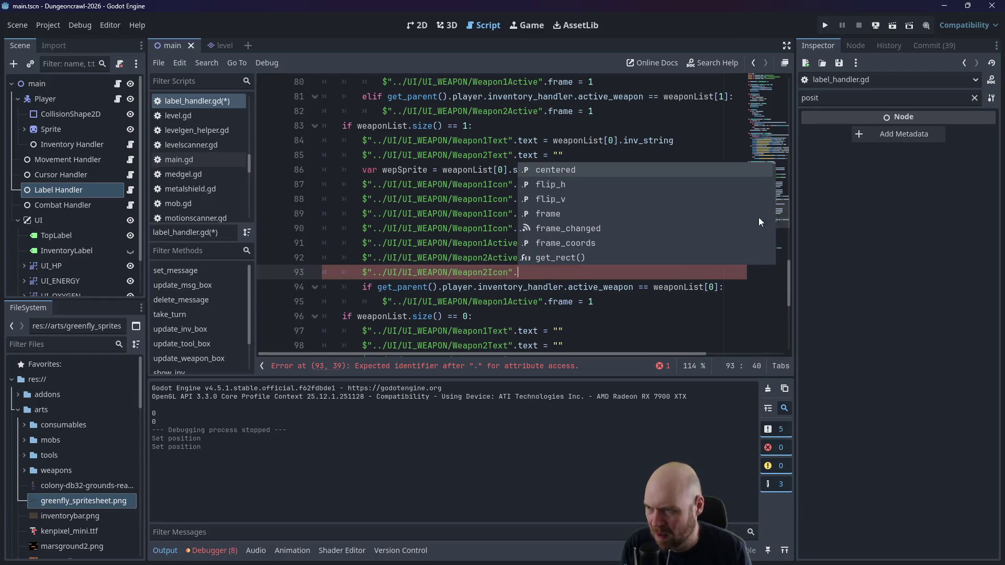
Step: Finish line 93 as Weapon2Icon.texture = null and save
{"action": "left_click", "coordinate": [444, 184]}
{"action": "left_click", "coordinate": [539, 258]}
{"action": "left_click", "coordinate": [550, 273]}
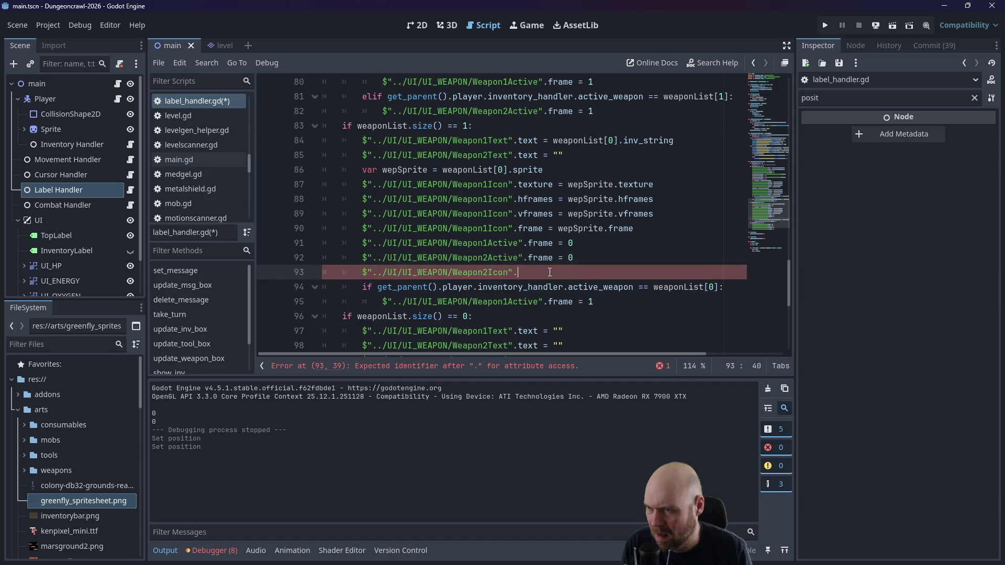
{"action": "left_click", "coordinate": [582, 257]}
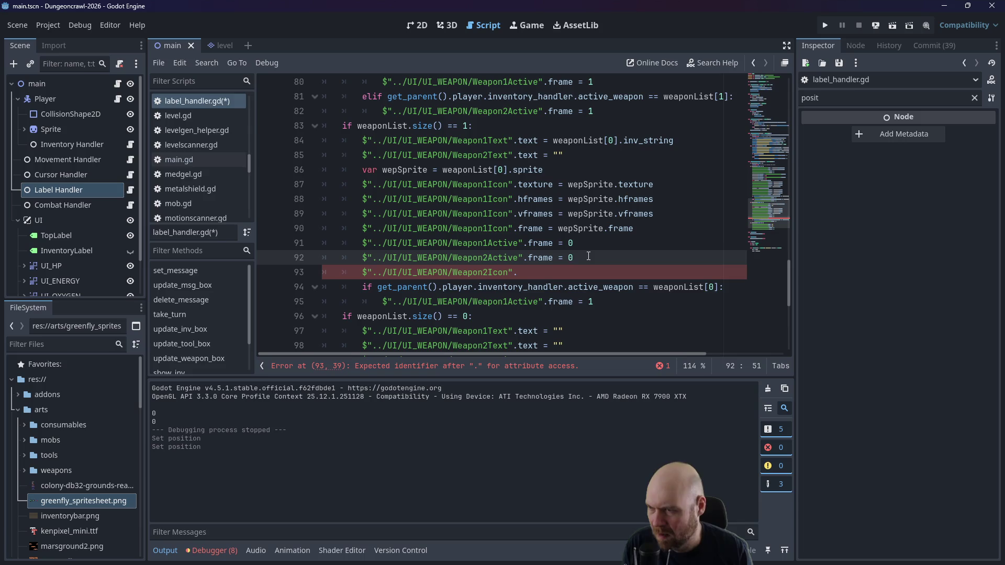
{"action": "left_click", "coordinate": [563, 272]}
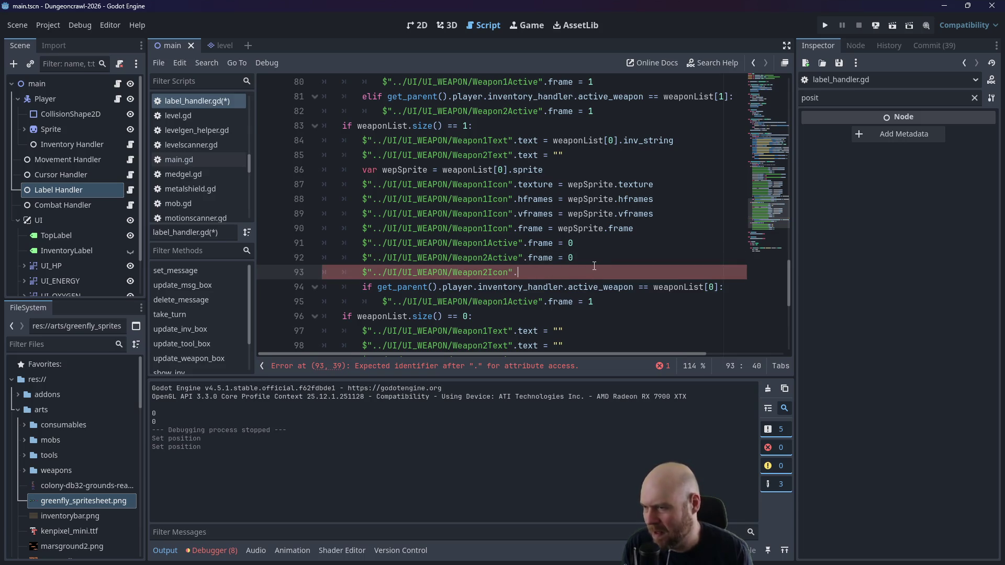
{"action": "type", "text": "texture = \"\""}
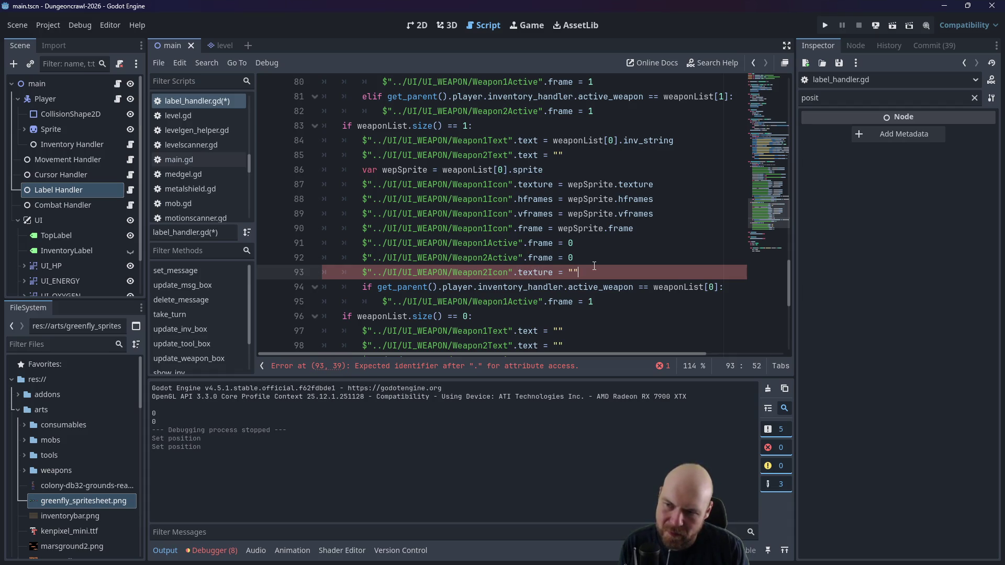
{"action": "key", "text": "BackSpace"}
{"action": "key", "text": "BackSpace"}
{"action": "type", "text": "null"}
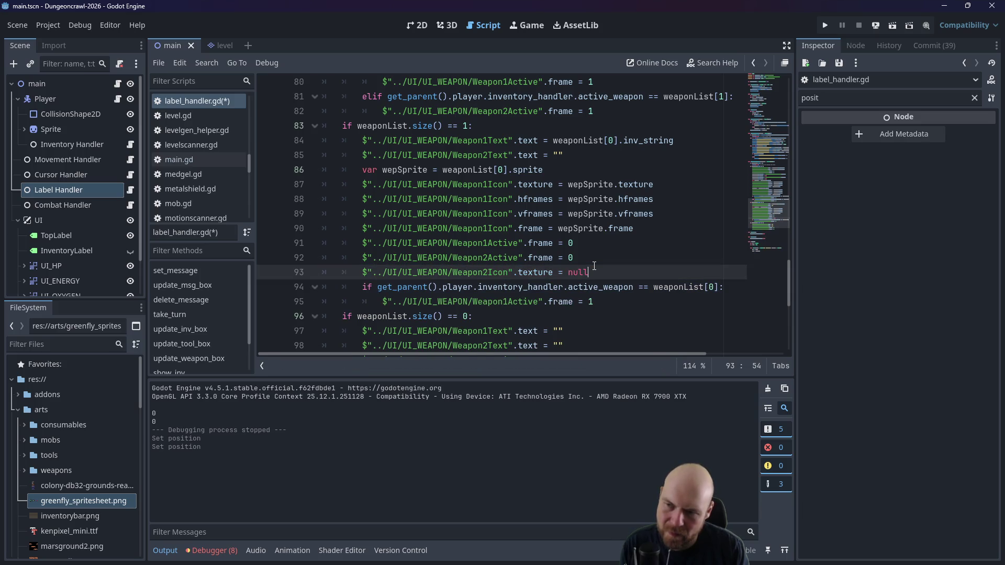
{"action": "key", "text": "ctrl+s"}
Step: Add Weapon1Icon.texture = null on line 101 in the empty-weapon branch
{"action": "left_click_drag", "start_coordinate": [589, 273], "coordinate": [361, 276]}
{"action": "key", "text": "ctrl+c"}
{"action": "scroll", "coordinate": [472, 283], "scroll_direction": "down", "scroll_amount": 2}
{"action": "left_click", "coordinate": [599, 287]}
{"action": "left_click", "coordinate": [611, 295]}
{"action": "key", "text": "ctrl+v"}
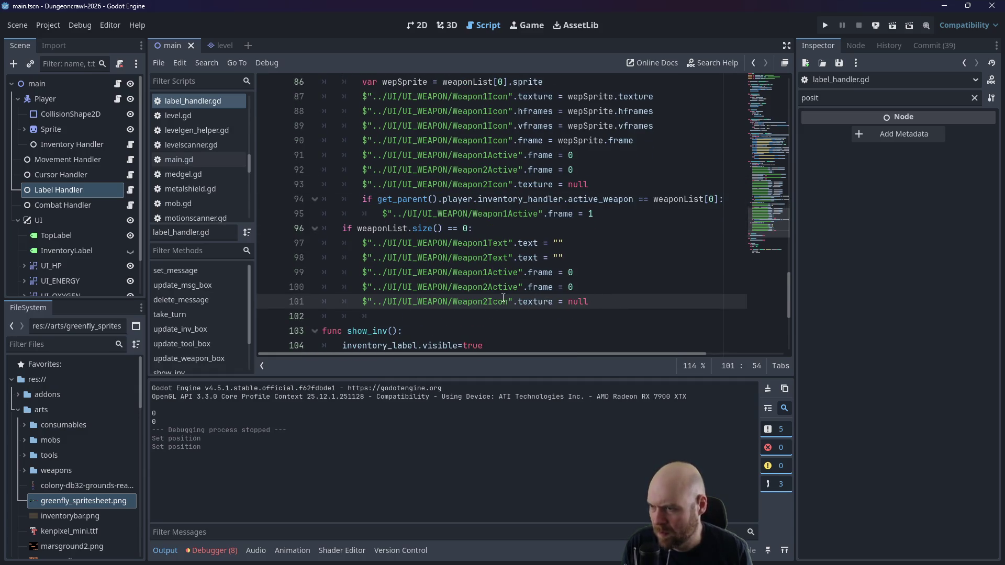
{"action": "key", "text": "BackSpace"}
{"action": "type", "text": "1"}
Step: Add Weapon2Icon.texture = null on line 102, save, and run the game
{"action": "left_click_drag", "start_coordinate": [596, 301], "coordinate": [358, 302]}
{"action": "key", "text": "ctrl+c"}
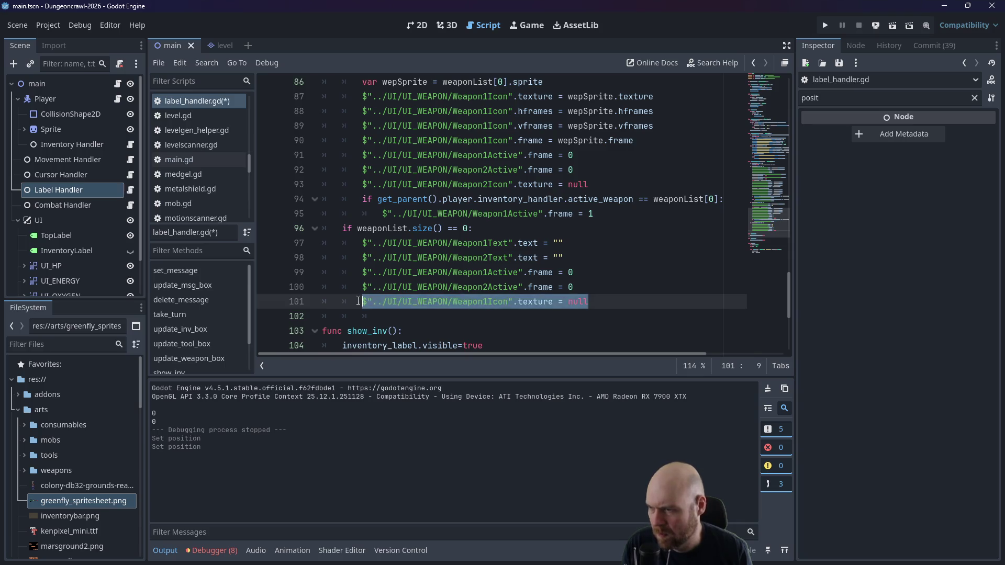
{"action": "left_click", "coordinate": [596, 303]}
{"action": "key", "text": "Return"}
{"action": "key", "text": "ctrl+v"}
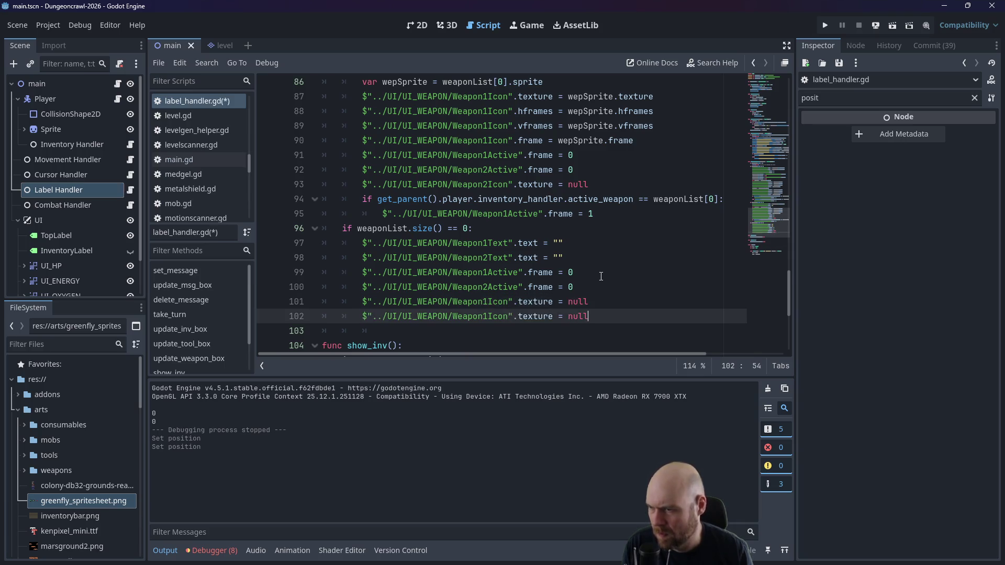
{"action": "left_click", "coordinate": [488, 316]}
{"action": "key", "text": "BackSpace"}
{"action": "type", "text": "2"}
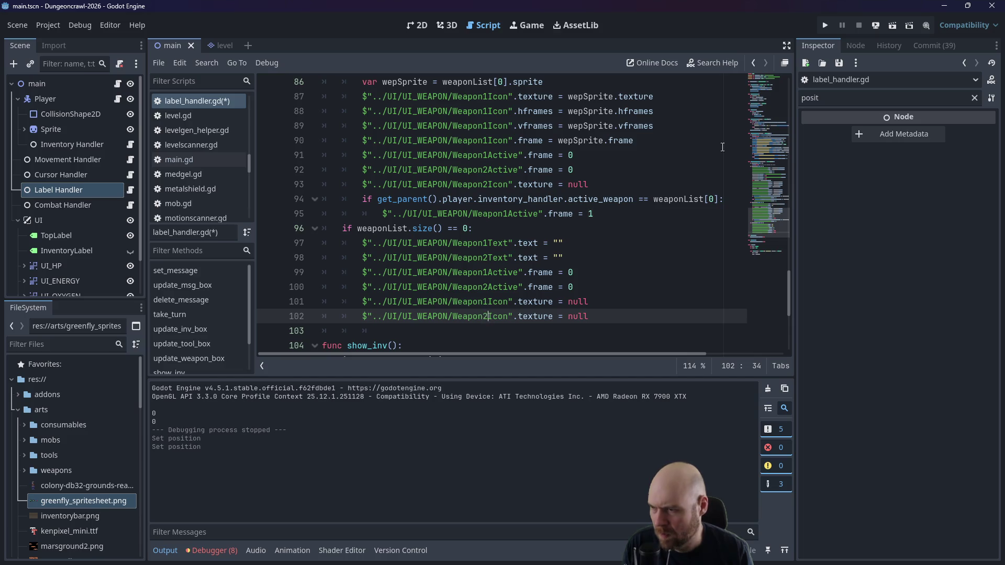
{"action": "key", "text": "ctrl+s"}
{"action": "key", "text": "F5"}
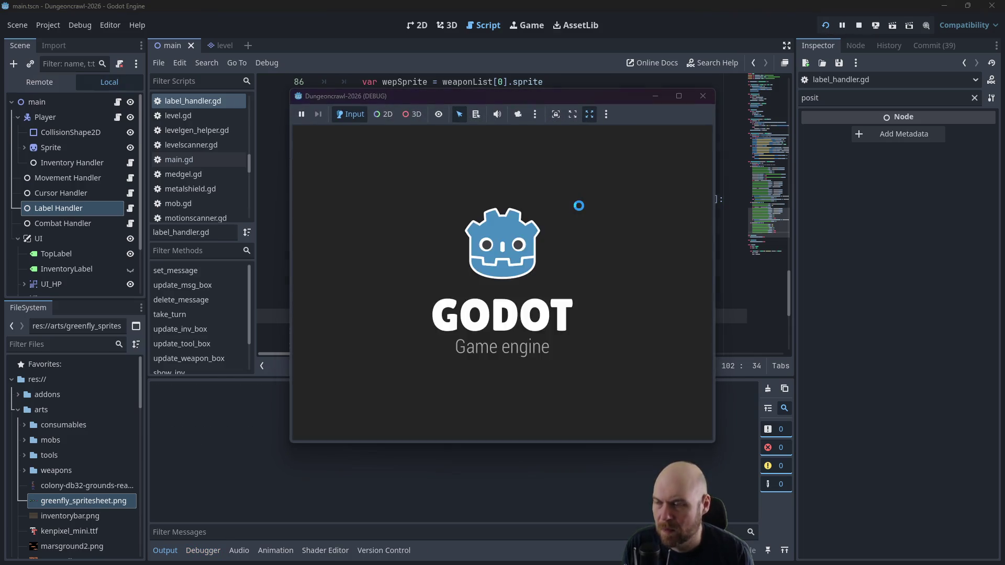
Step: Pick up and ready the O2 rifle, then unready and unequip it
{"action": "key", "text": "Down"}
{"action": "key", "text": "i"}
{"action": "key", "text": "1"}
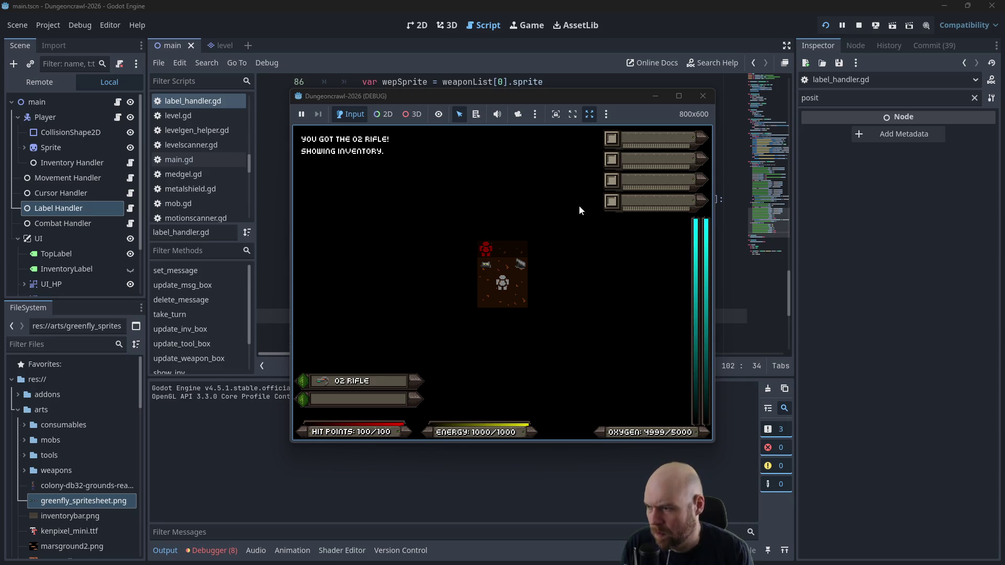
{"action": "key", "text": "1"}
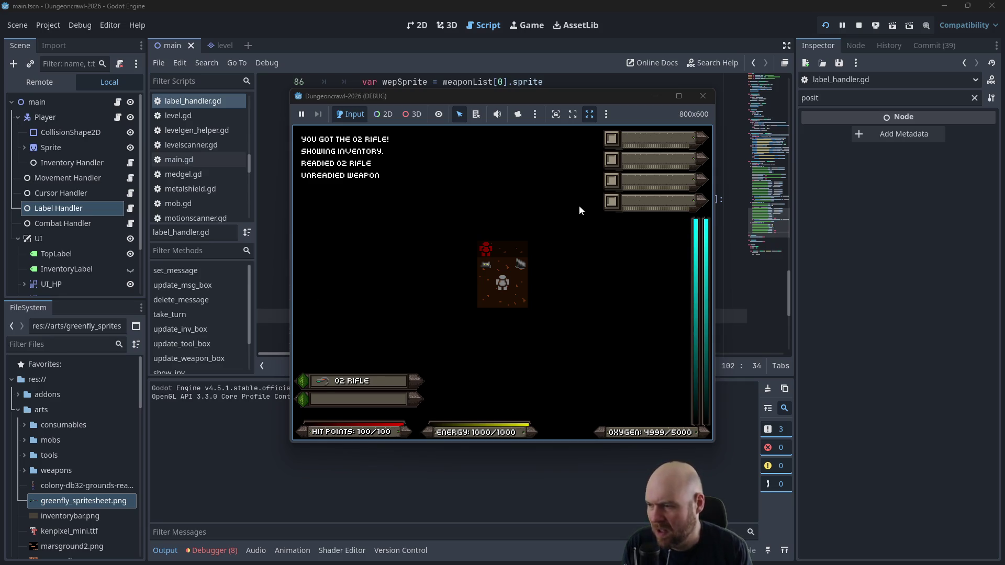
{"action": "key", "text": "r"}
{"action": "key", "text": "1"}
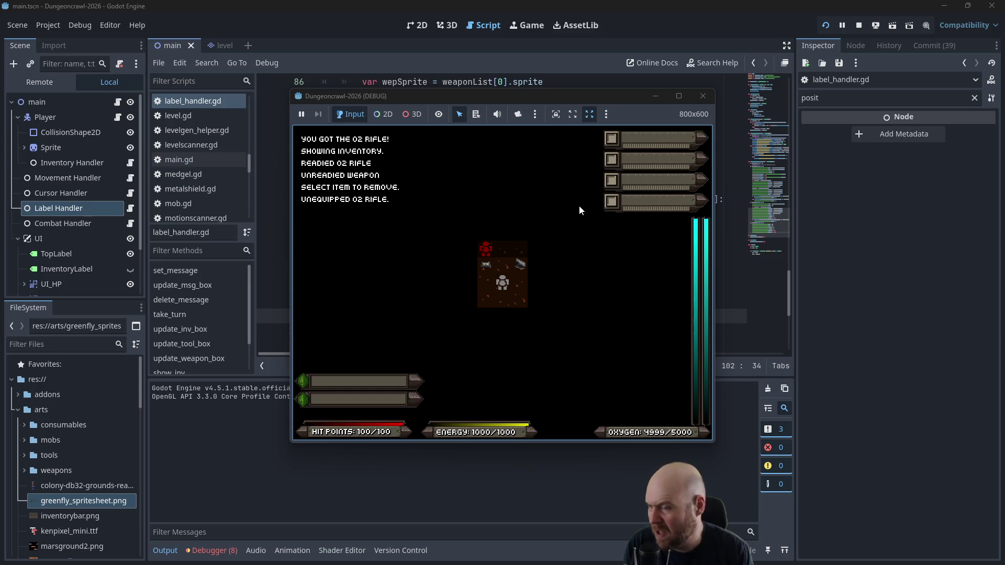
Step: Re-ready the O2 rifle, step onto the Medgel Pack, then stop the game
{"action": "key", "text": "i"}
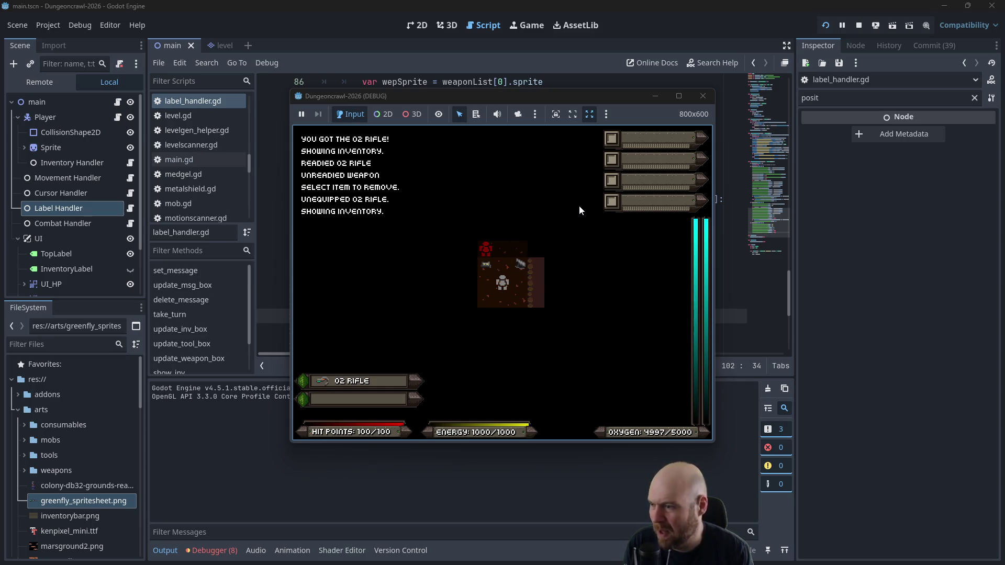
{"action": "key", "text": "1"}
{"action": "key", "text": "Up"}
{"action": "key", "text": "Up"}
{"action": "key", "text": "i"}
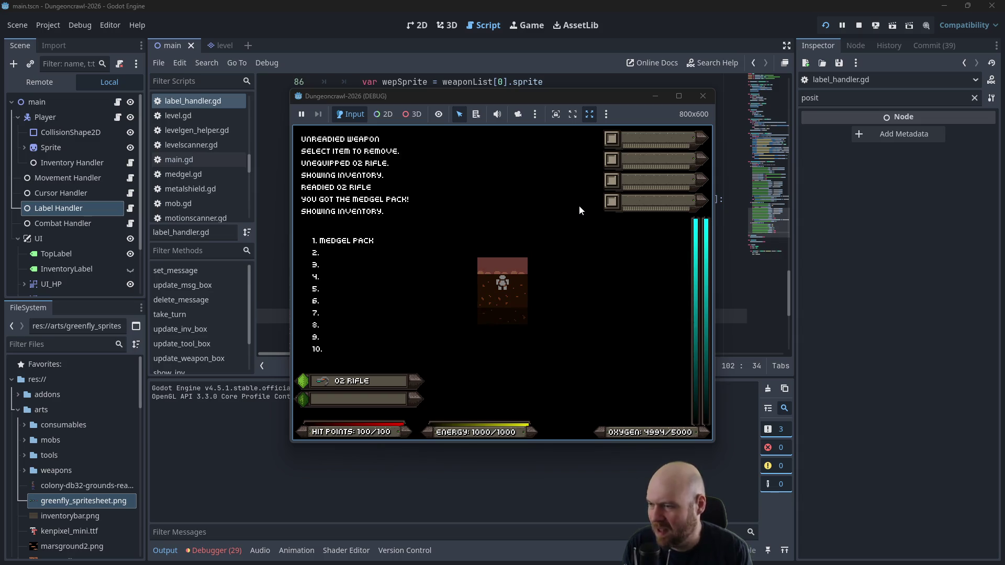
{"action": "left_click", "coordinate": [703, 96]}
{"action": "left_click", "coordinate": [554, 176]}
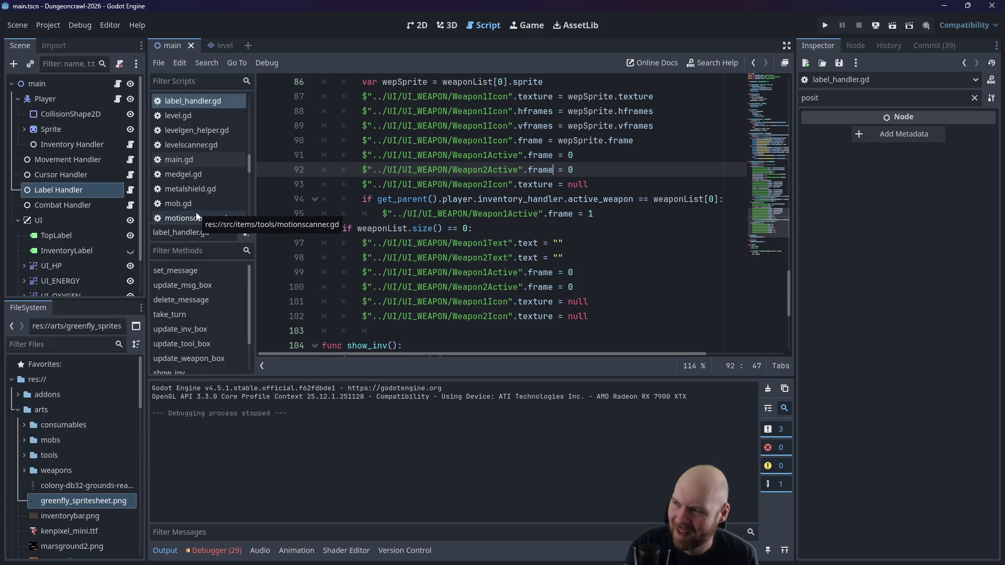
Step: Open tool.gd and add sprite.frame = 0 under active = false in activate_tool
{"action": "scroll", "coordinate": [212, 198], "scroll_direction": "down", "scroll_amount": 5}
{"action": "scroll", "coordinate": [215, 200], "scroll_direction": "down", "scroll_amount": 3}
{"action": "left_click", "coordinate": [182, 194]}
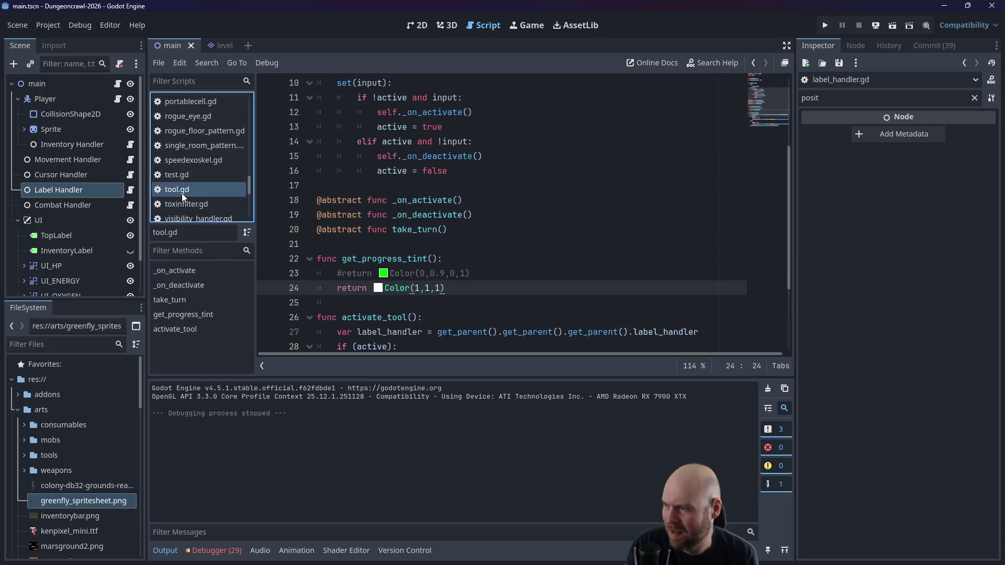
{"action": "scroll", "coordinate": [447, 275], "scroll_direction": "down", "scroll_amount": 3}
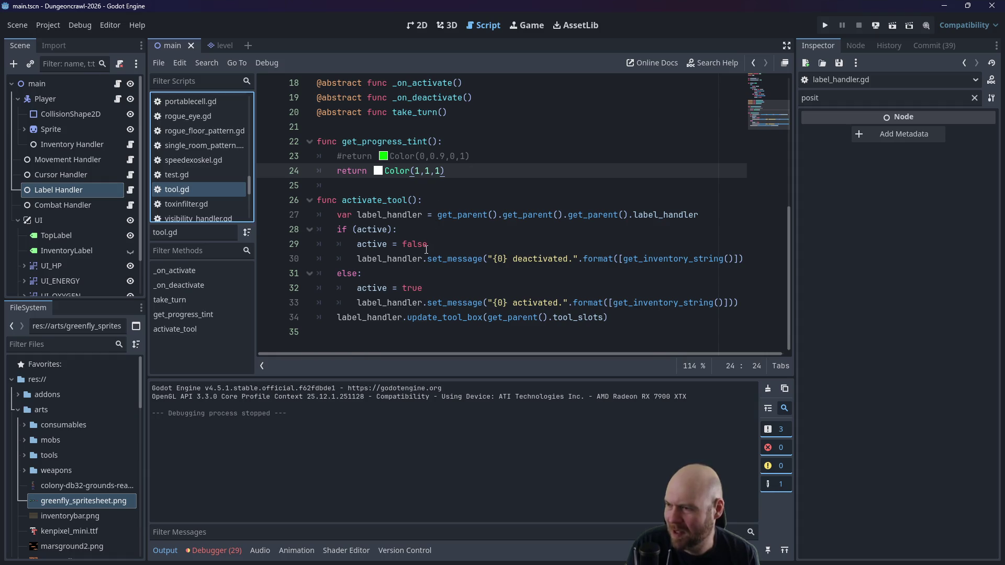
{"action": "left_click", "coordinate": [487, 231]}
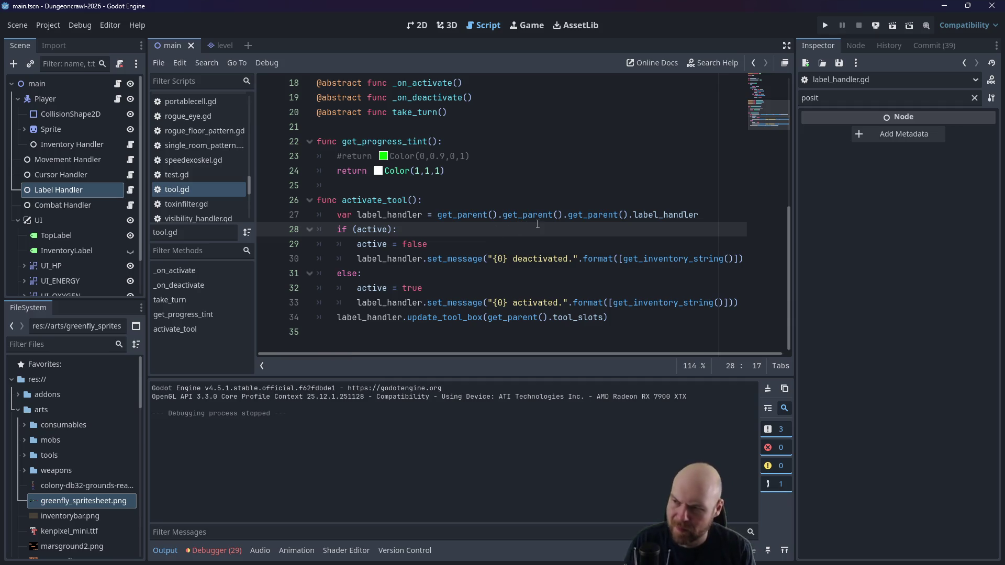
{"action": "key", "text": "Down"}
{"action": "key", "text": "Down"}
{"action": "key", "text": "Up"}
{"action": "key", "text": "Right"}
{"action": "key", "text": "Right"}
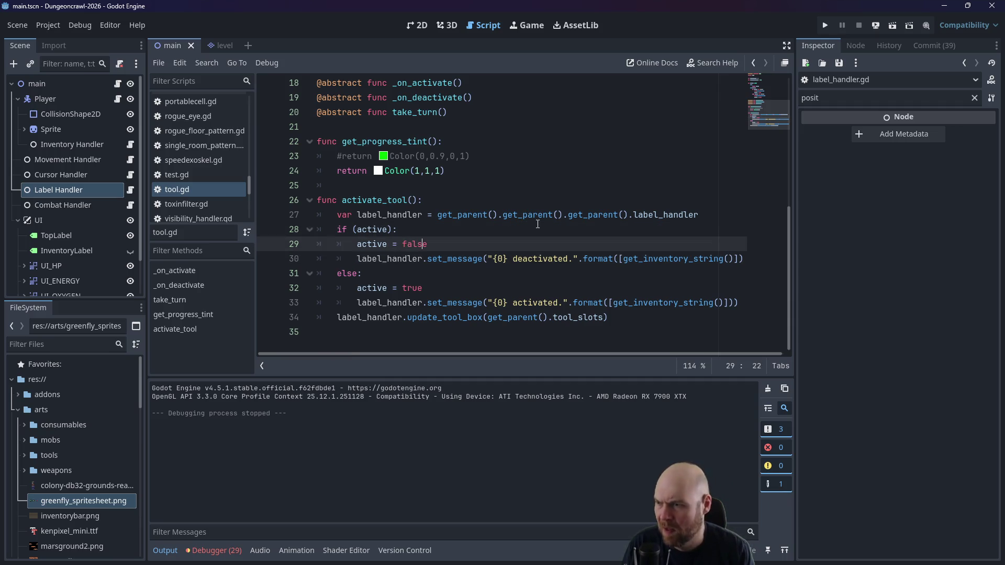
{"action": "key", "text": "Return"}
{"action": "type", "text": "sprite.frame = 0"}
Step: Add sprite.frame = 1 under active = true and save tool.gd
{"action": "key", "text": "Down"}
{"action": "key", "text": "Down"}
{"action": "key", "text": "Down"}
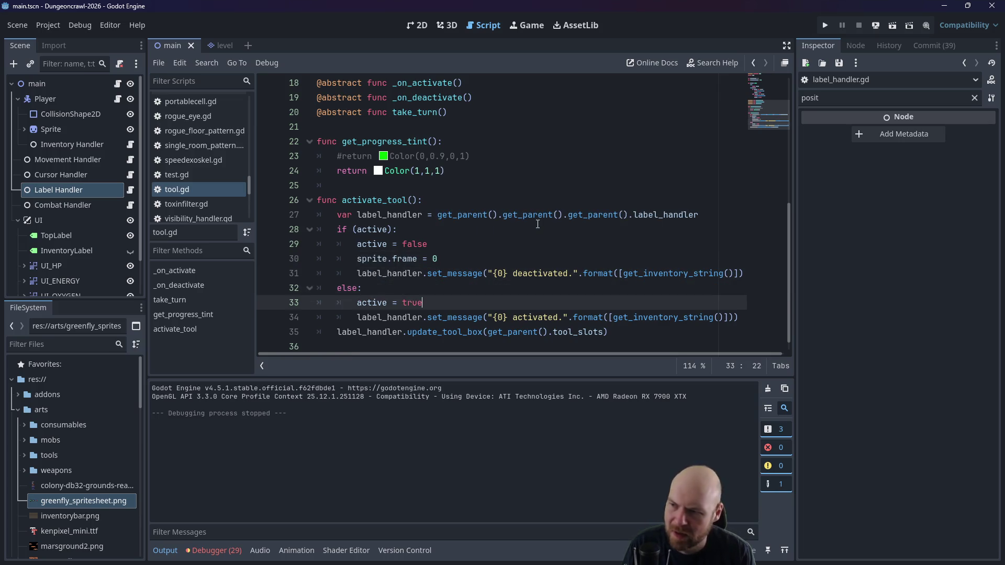
{"action": "key", "text": "Return"}
{"action": "type", "text": "sprite.frame = 1"}
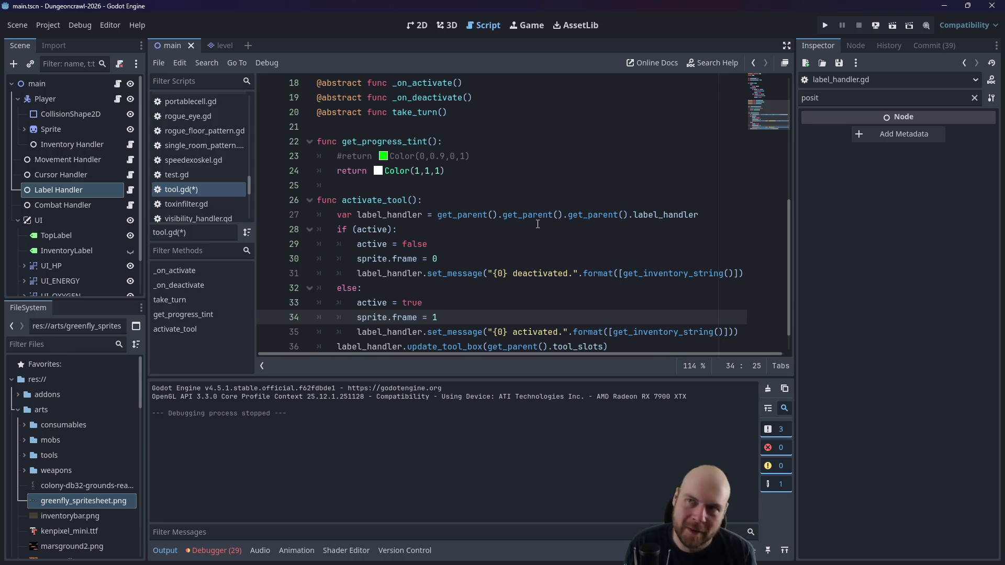
{"action": "key", "text": "ctrl+s"}
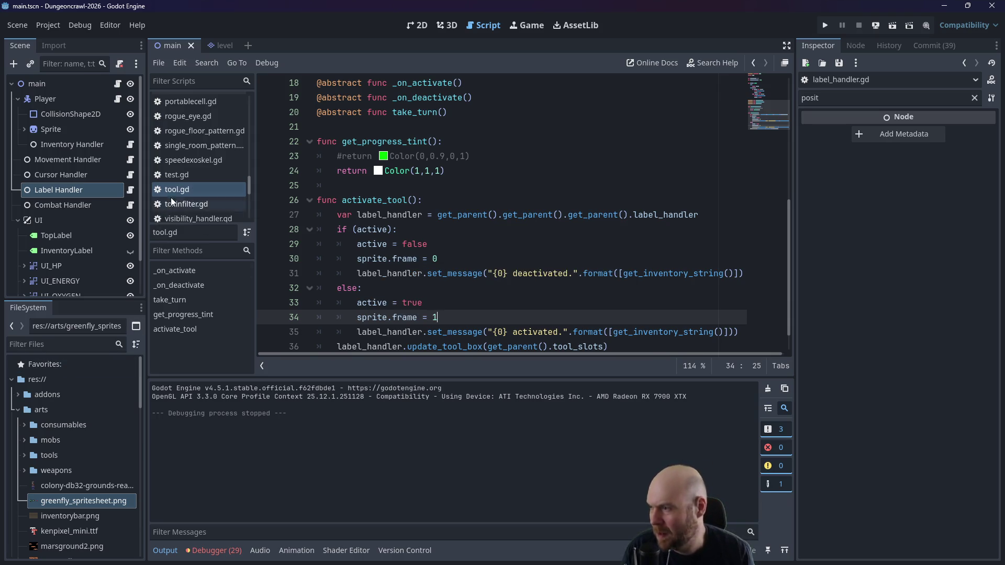
{"action": "left_click", "coordinate": [74, 192]}
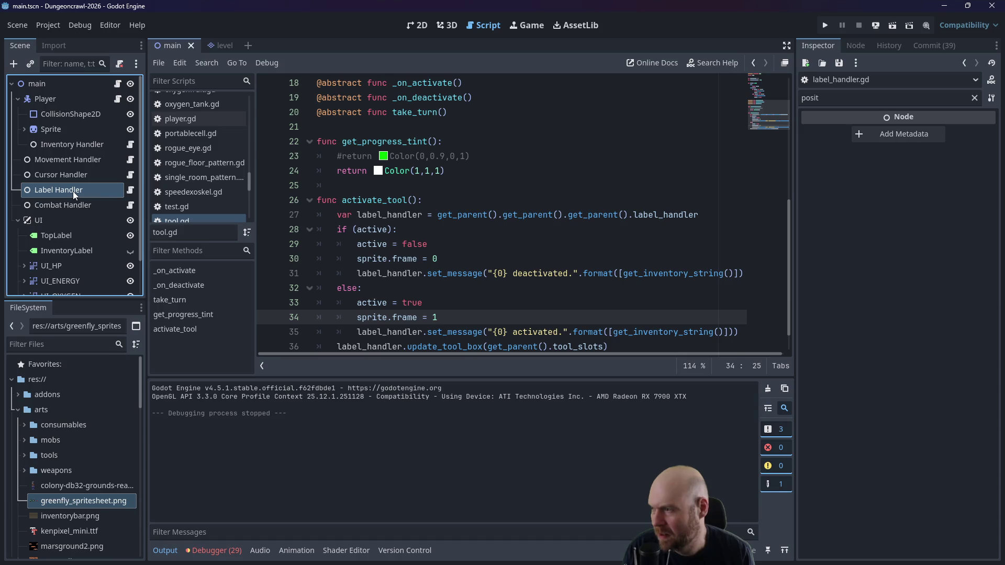
{"action": "left_click", "coordinate": [131, 190]}
Step: Review the Weapon1Icon/Weapon2Icon code in label_handler.gd, then return to the 2D scene view
{"action": "scroll", "coordinate": [447, 201], "scroll_direction": "up", "scroll_amount": 5}
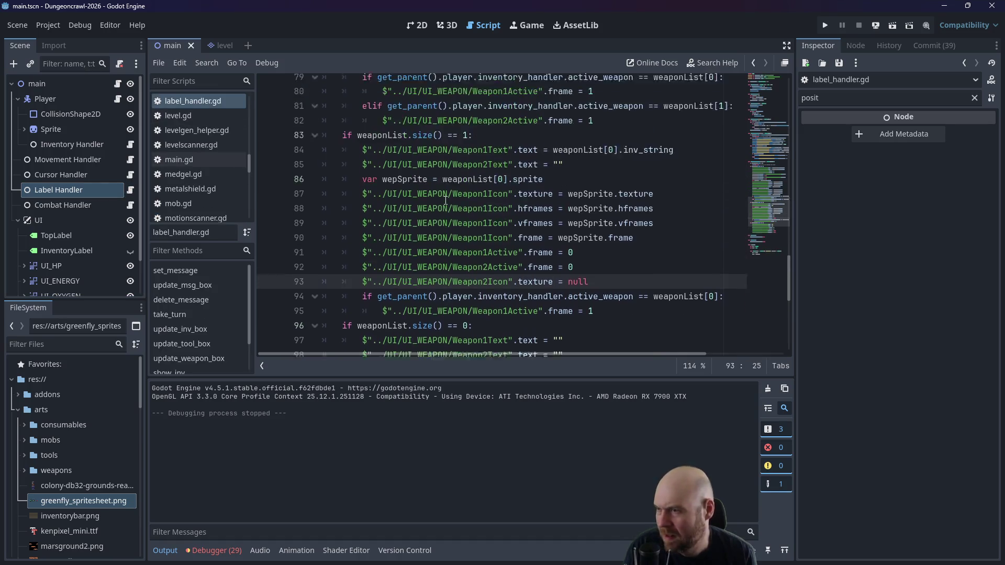
{"action": "scroll", "coordinate": [447, 200], "scroll_direction": "up", "scroll_amount": 3}
{"action": "left_click_drag", "start_coordinate": [644, 227], "coordinate": [296, 184]}
{"action": "left_click", "coordinate": [560, 194]}
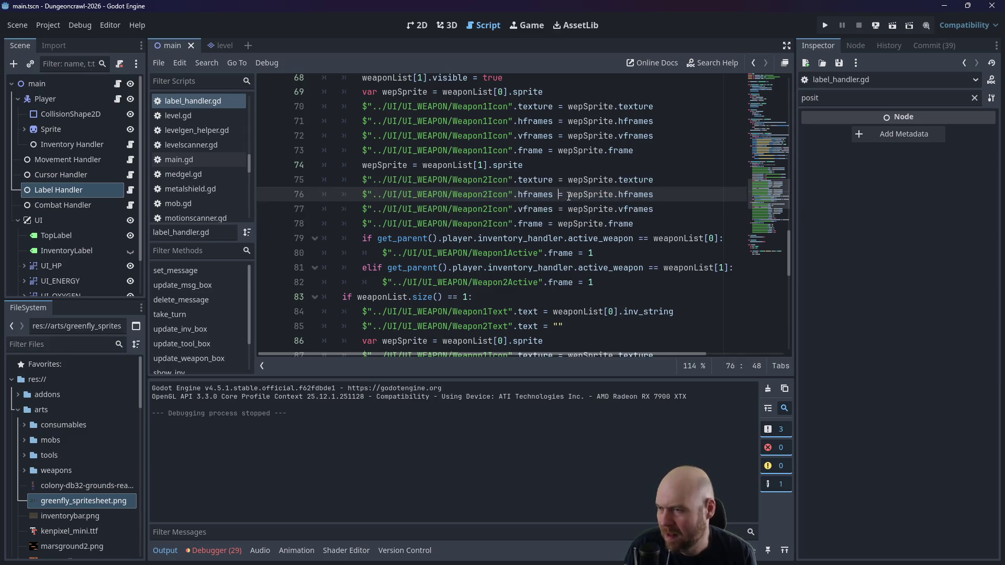
{"action": "left_click_drag", "start_coordinate": [641, 229], "coordinate": [321, 165]}
{"action": "scroll", "coordinate": [444, 174], "scroll_direction": "up", "scroll_amount": 2}
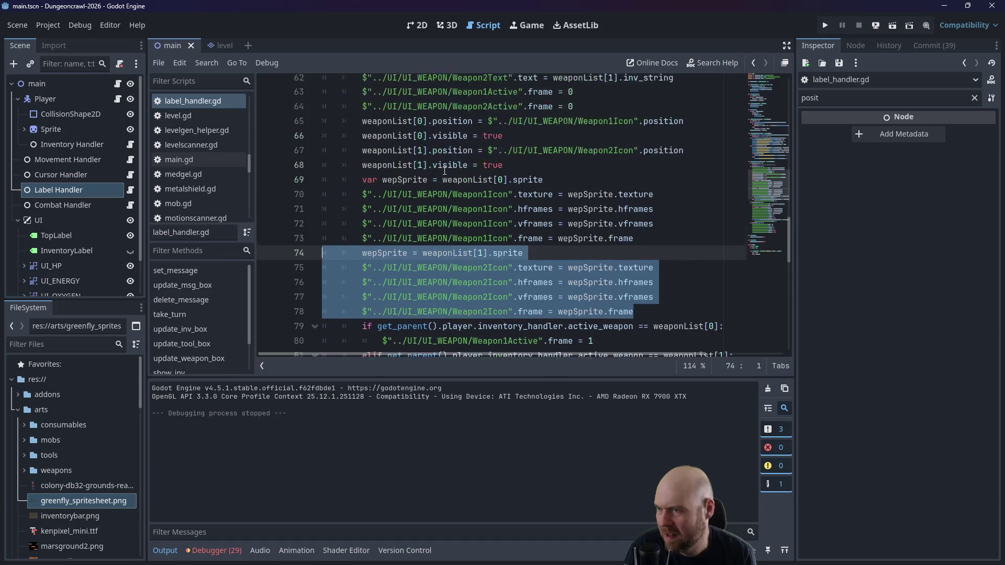
{"action": "scroll", "coordinate": [445, 174], "scroll_direction": "up", "scroll_amount": 6}
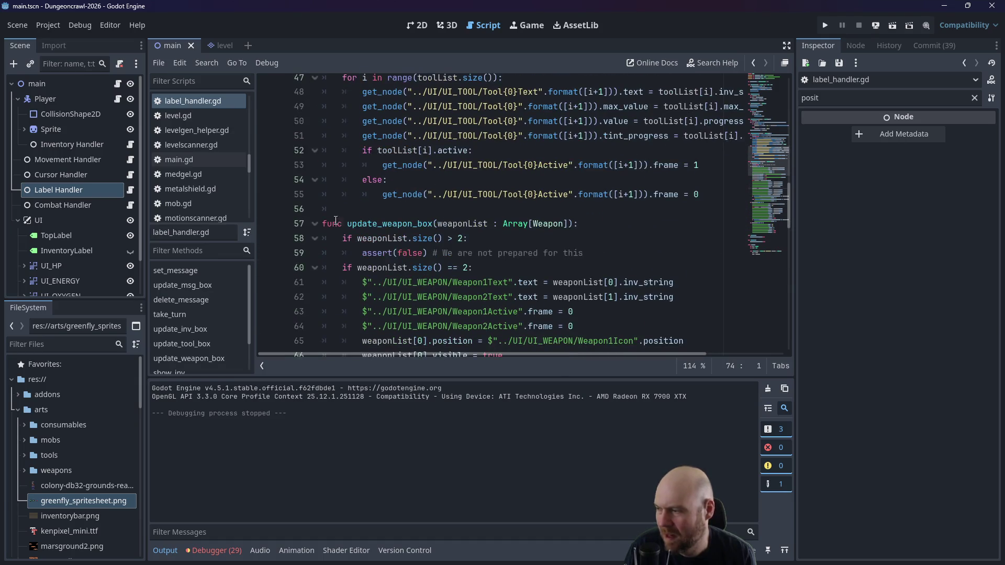
{"action": "left_click", "coordinate": [417, 25]}
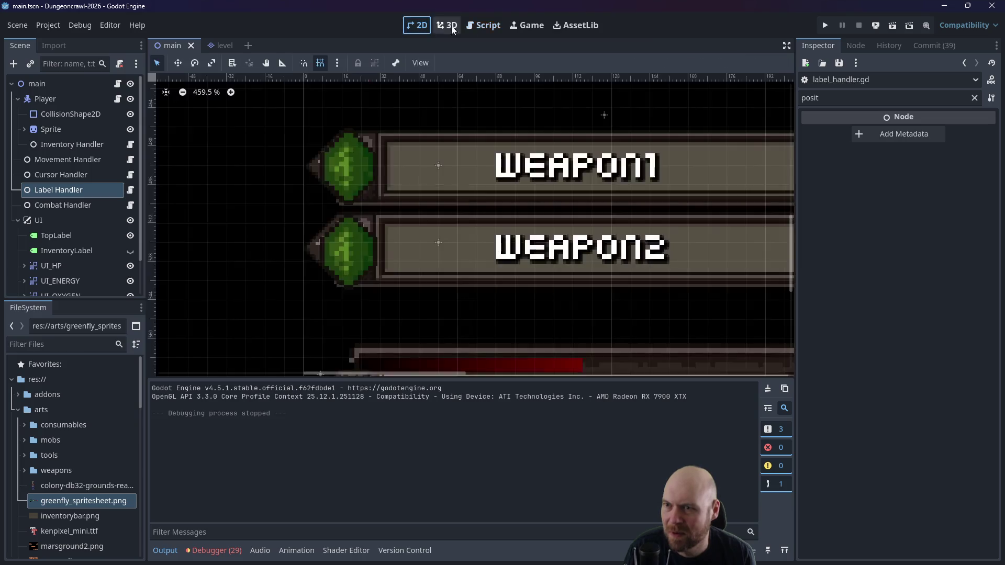
Step: Copy the Weapon1Icon sprite node from UI_WEAPON and paste it under UI_TOOL
{"action": "scroll", "coordinate": [496, 197], "scroll_direction": "down", "scroll_amount": 4}
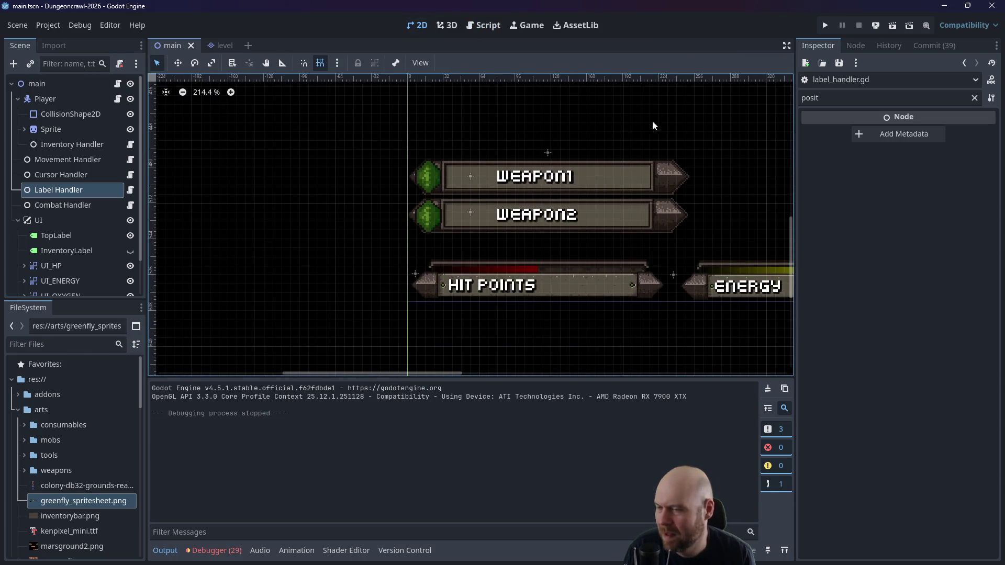
{"action": "left_click_drag", "start_coordinate": [652, 128], "coordinate": [243, 340]}
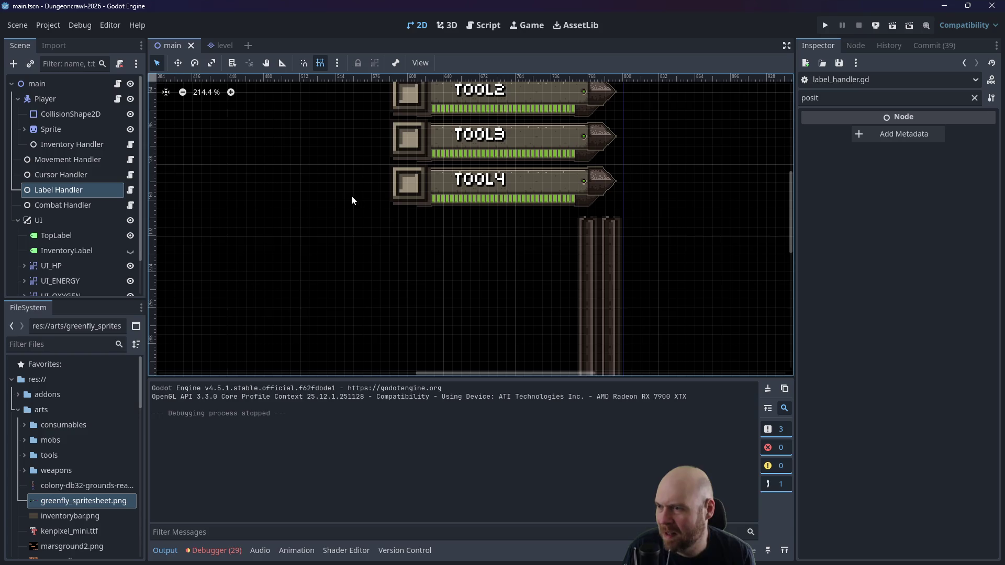
{"action": "scroll", "coordinate": [397, 164], "scroll_direction": "up", "scroll_amount": 3}
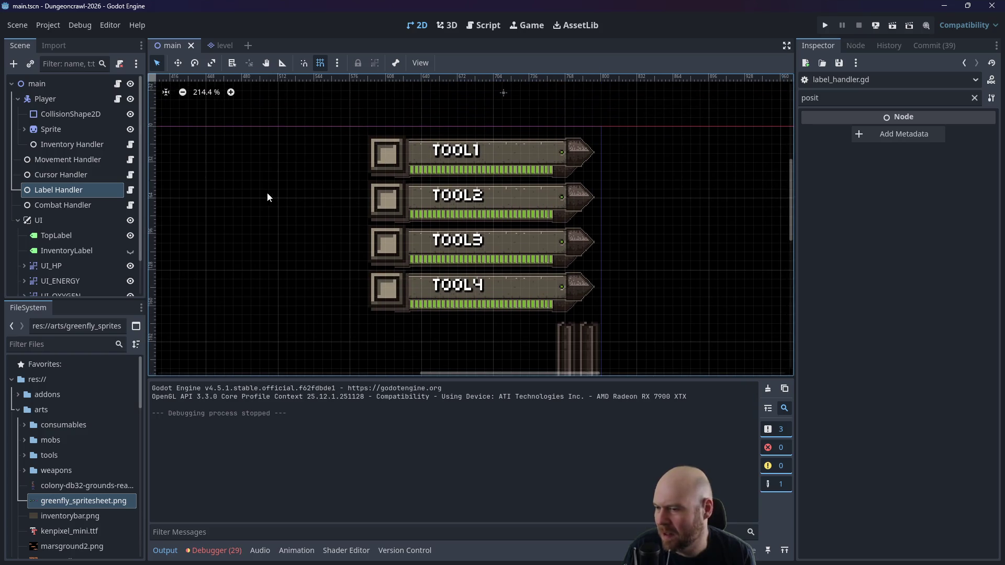
{"action": "scroll", "coordinate": [71, 277], "scroll_direction": "down", "scroll_amount": 2}
{"action": "left_click", "coordinate": [24, 271]}
{"action": "scroll", "coordinate": [47, 251], "scroll_direction": "down", "scroll_amount": 4}
{"action": "left_click", "coordinate": [63, 248]}
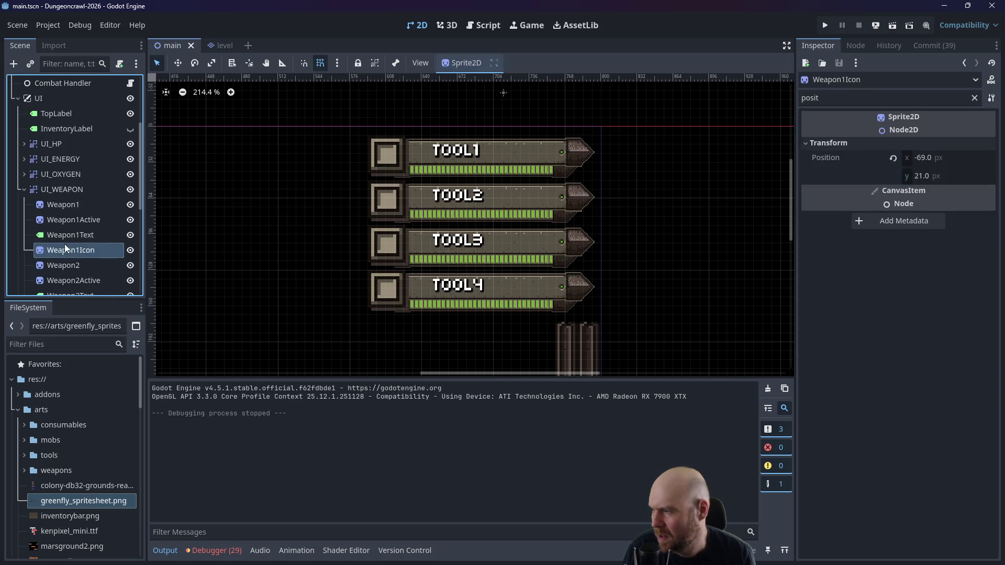
{"action": "scroll", "coordinate": [94, 243], "scroll_direction": "down", "scroll_amount": 3}
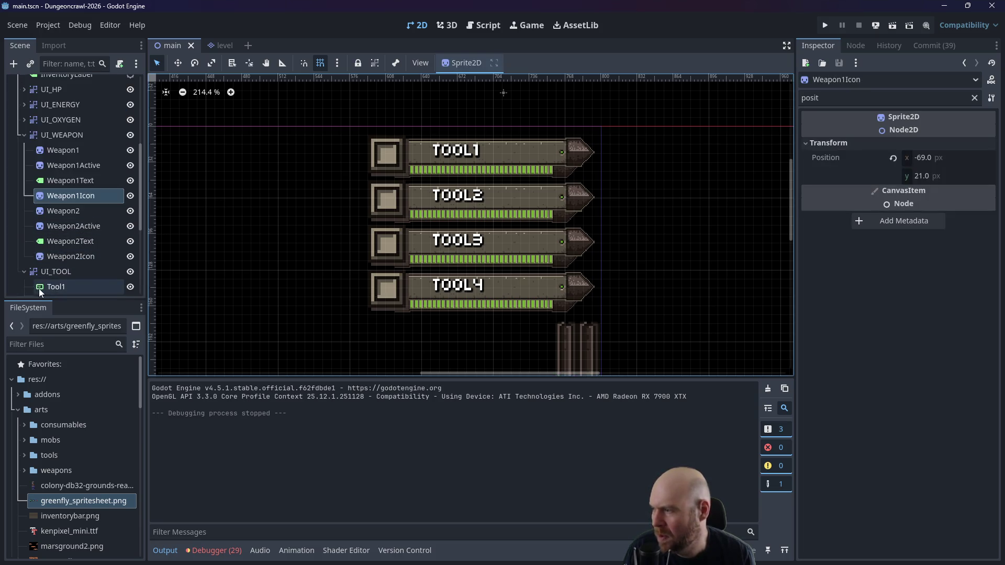
{"action": "scroll", "coordinate": [38, 287], "scroll_direction": "down", "scroll_amount": 3}
{"action": "left_click", "coordinate": [55, 223]}
{"action": "key", "text": "ctrl+v"}
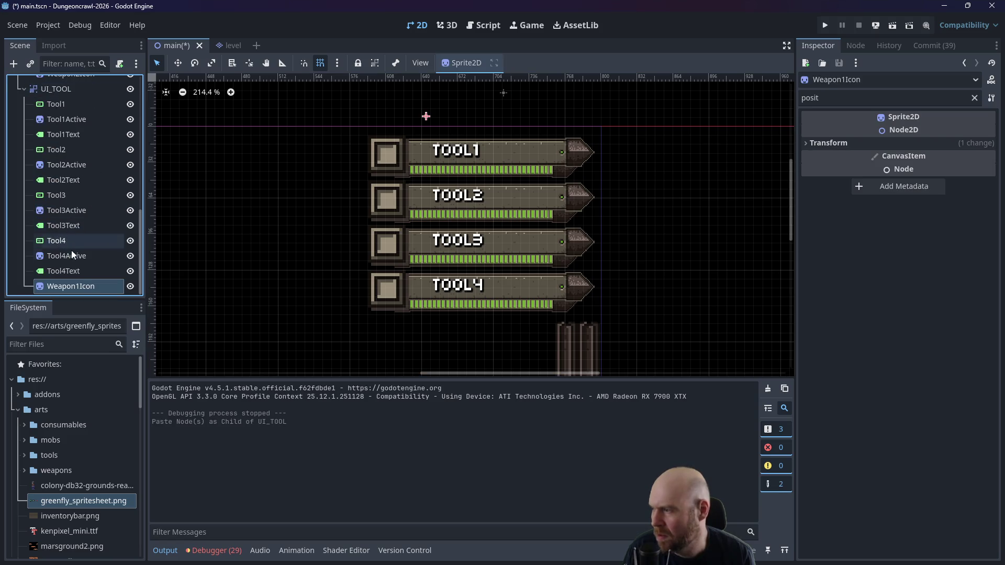
Step: Rename the pasted node to Tool1Icon and select it to inspect its properties
{"action": "double_click", "coordinate": [85, 286]}
{"action": "type", "text": "Tool1Icon"}
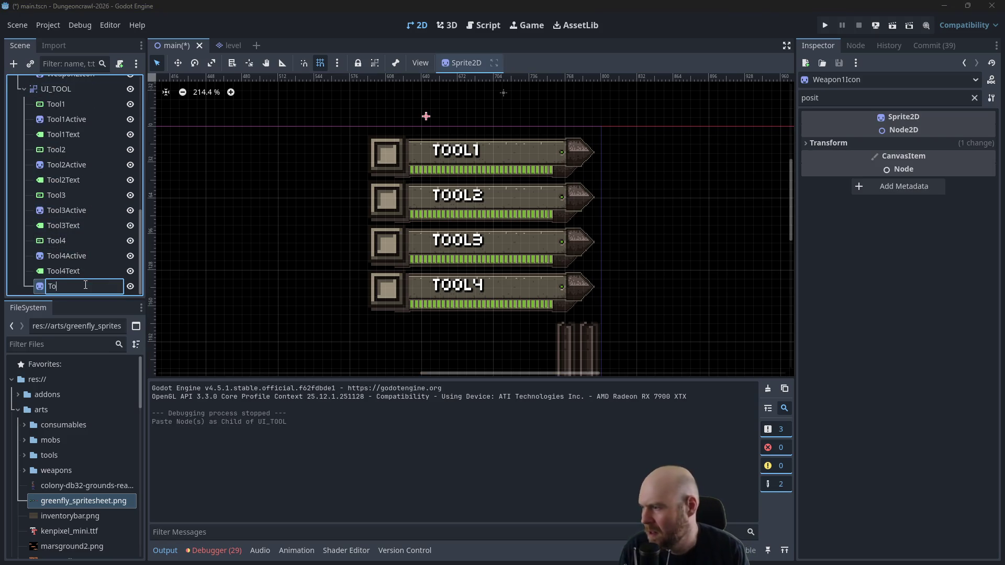
{"action": "key", "text": "Return"}
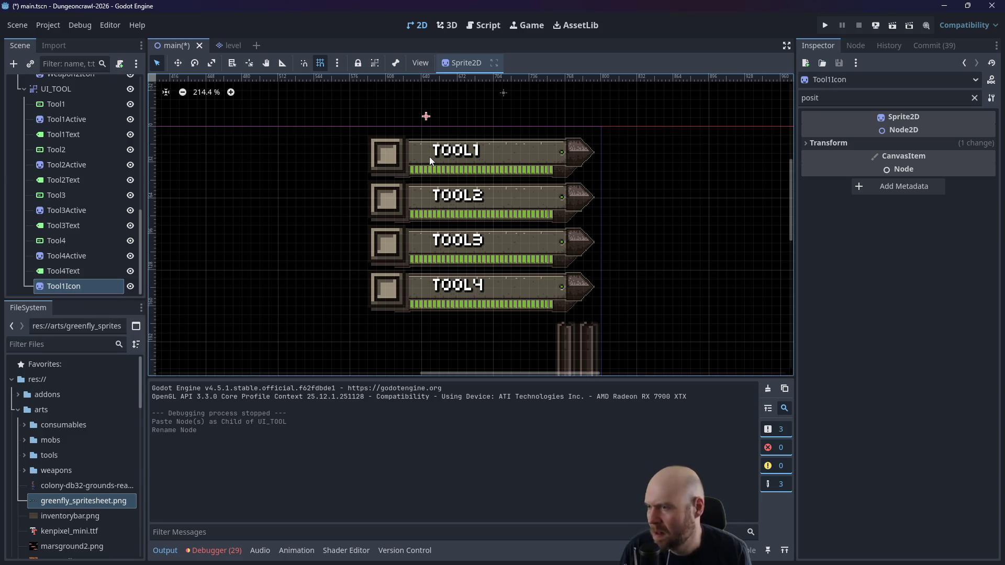
{"action": "left_click", "coordinate": [424, 135]}
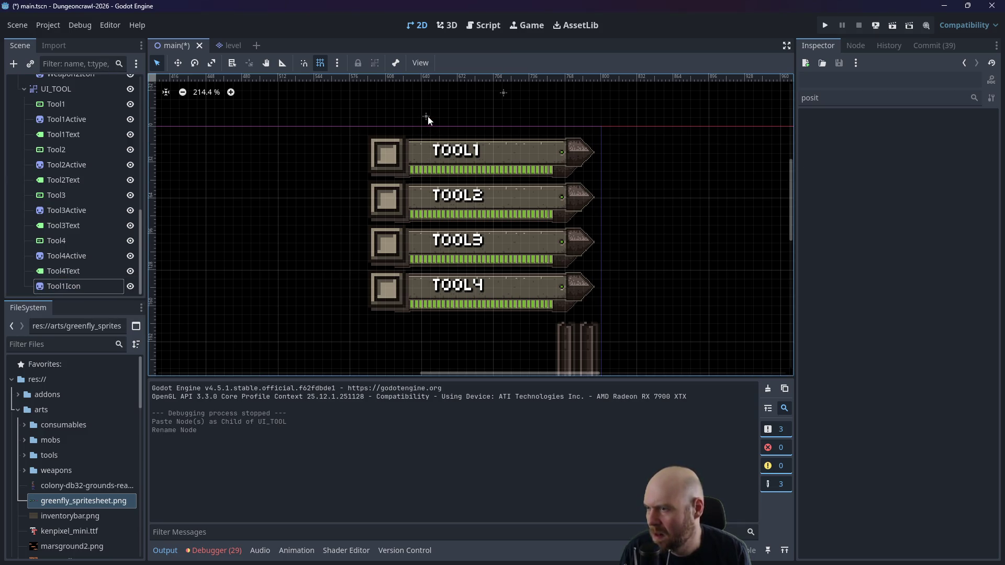
{"action": "left_click", "coordinate": [84, 290]}
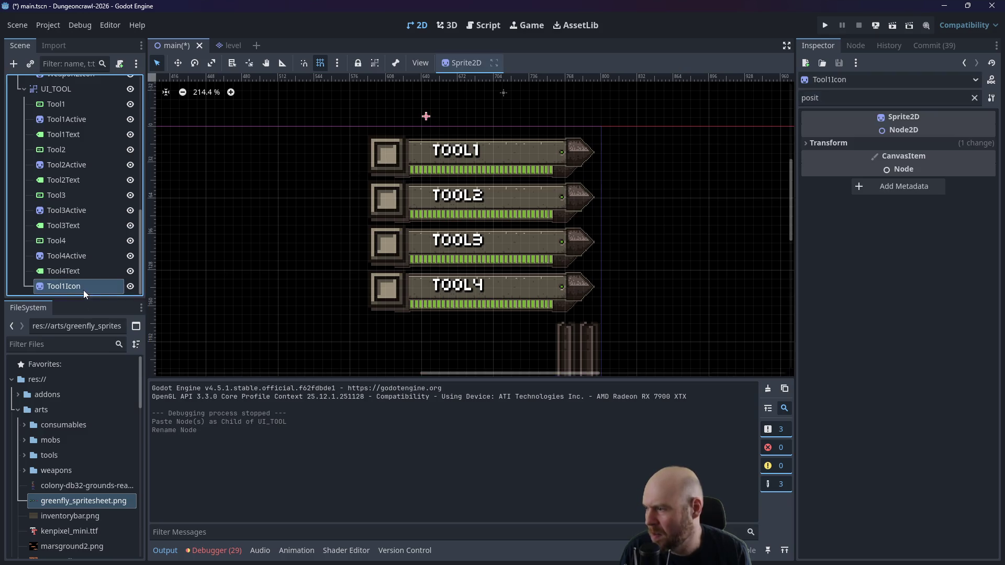
{"action": "left_click", "coordinate": [426, 118]}
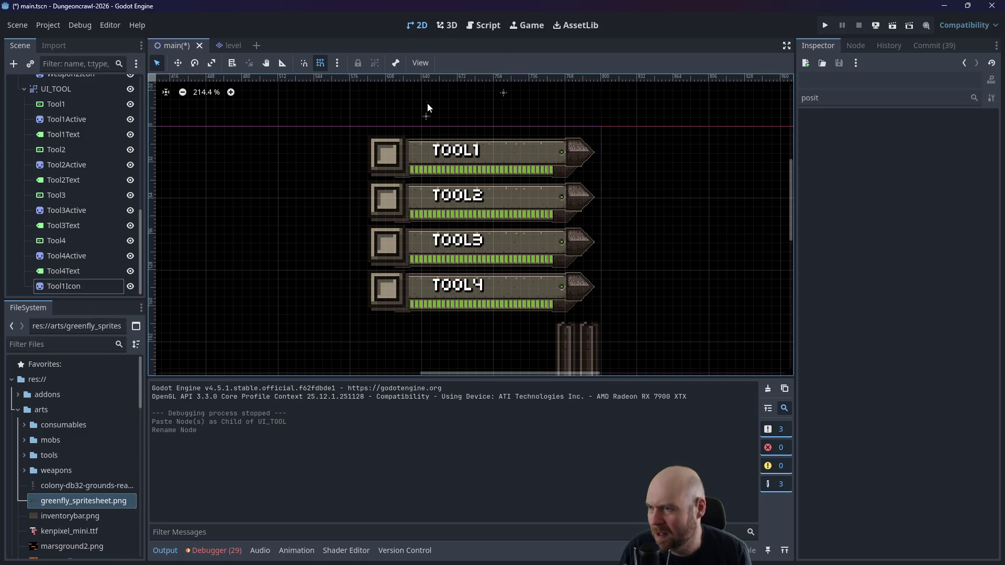
{"action": "left_click", "coordinate": [426, 126]}
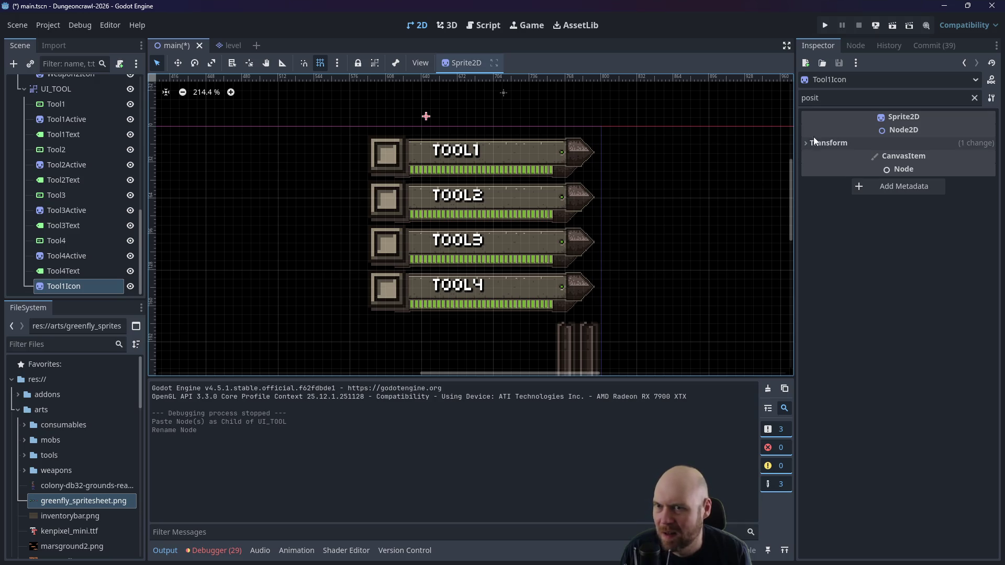
{"action": "left_click", "coordinate": [974, 97]}
Step: Give Tool1Icon the greenfly spritesheet texture, place it in the TOOL1 slot, and put it after Tool1Text
{"action": "mouse_move", "coordinate": [76, 504]}
{"action": "left_mouse_down"}
{"action": "mouse_move", "coordinate": [333, 426]}
{"action": "mouse_move", "coordinate": [932, 132]}
{"action": "left_mouse_up"}
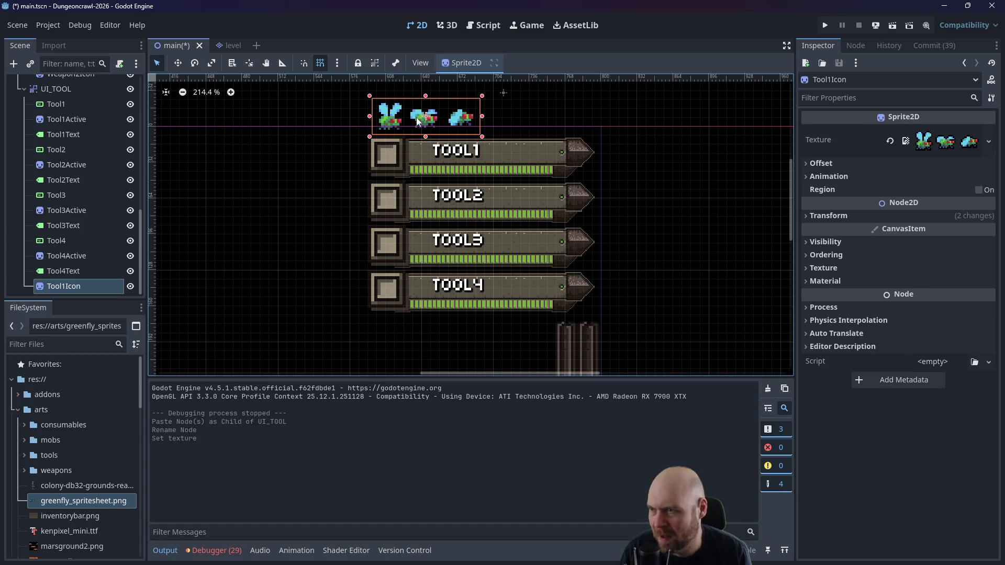
{"action": "left_click_drag", "start_coordinate": [426, 121], "coordinate": [421, 149]}
{"action": "left_click_drag", "start_coordinate": [422, 150], "coordinate": [413, 157]}
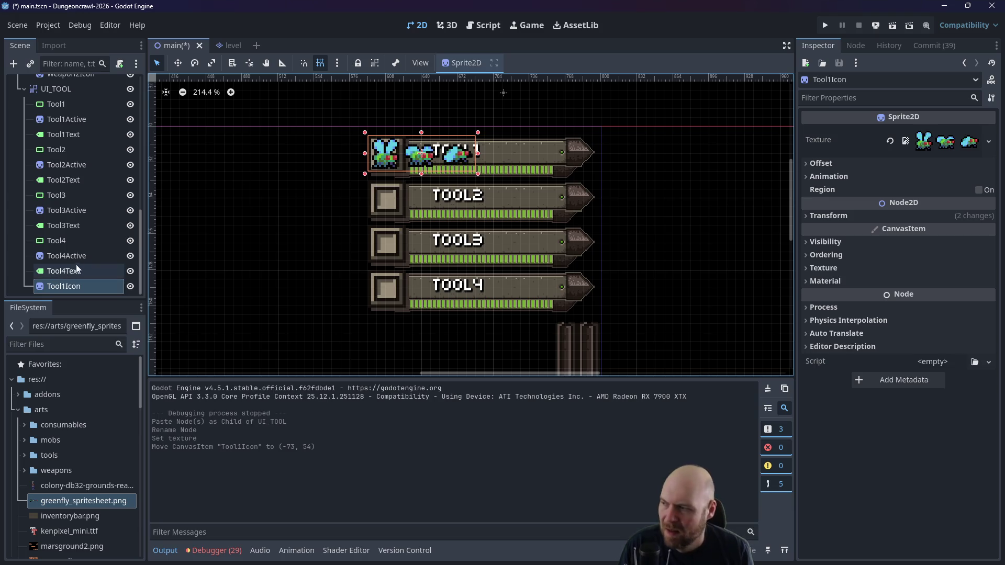
{"action": "mouse_move", "coordinate": [72, 283]}
{"action": "left_mouse_down"}
{"action": "mouse_move", "coordinate": [68, 140]}
{"action": "mouse_move", "coordinate": [65, 215]}
{"action": "left_mouse_up"}
Step: Paste a copy of the icon node, rename it Tool2Icon, and move it onto the TOOL2 slot
{"action": "key", "text": "ctrl+v"}
{"action": "left_click", "coordinate": [71, 211]}
{"action": "left_click", "coordinate": [64, 210]}
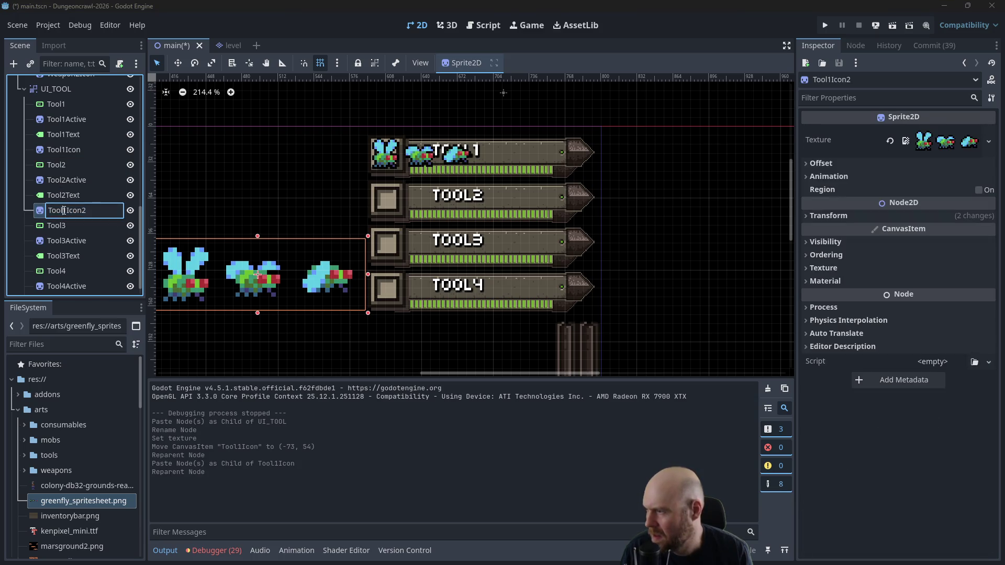
{"action": "key", "text": "BackSpace"}
{"action": "type", "text": "2"}
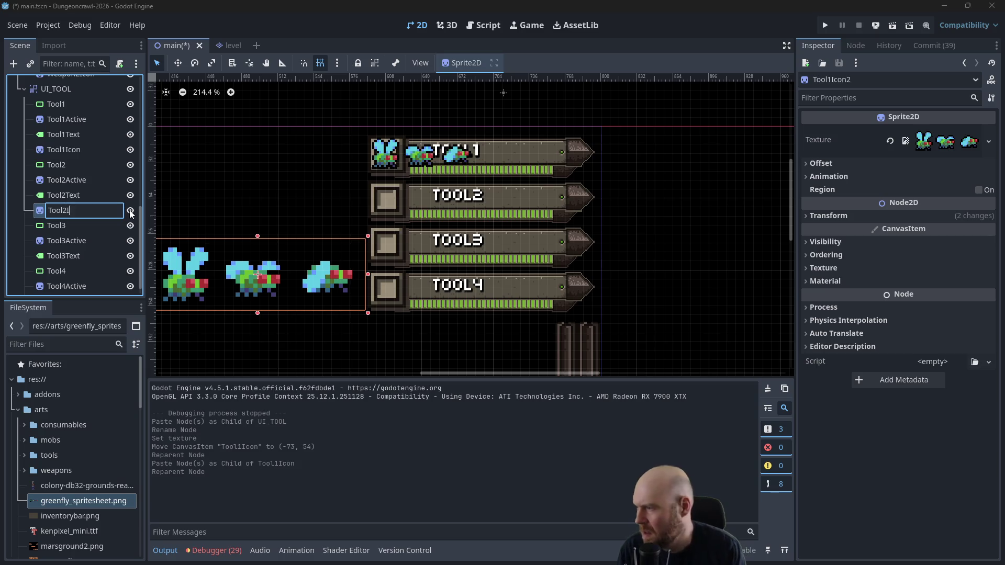
{"action": "key", "text": "End"}
{"action": "key", "text": "BackSpace"}
{"action": "key", "text": "Return"}
{"action": "left_click_drag", "start_coordinate": [263, 272], "coordinate": [422, 196]}
Step: Paste another icon copy after Tool3Text, rename it Tool3Icon, and move it toward the TOOL3 slot
{"action": "left_click", "coordinate": [81, 212]}
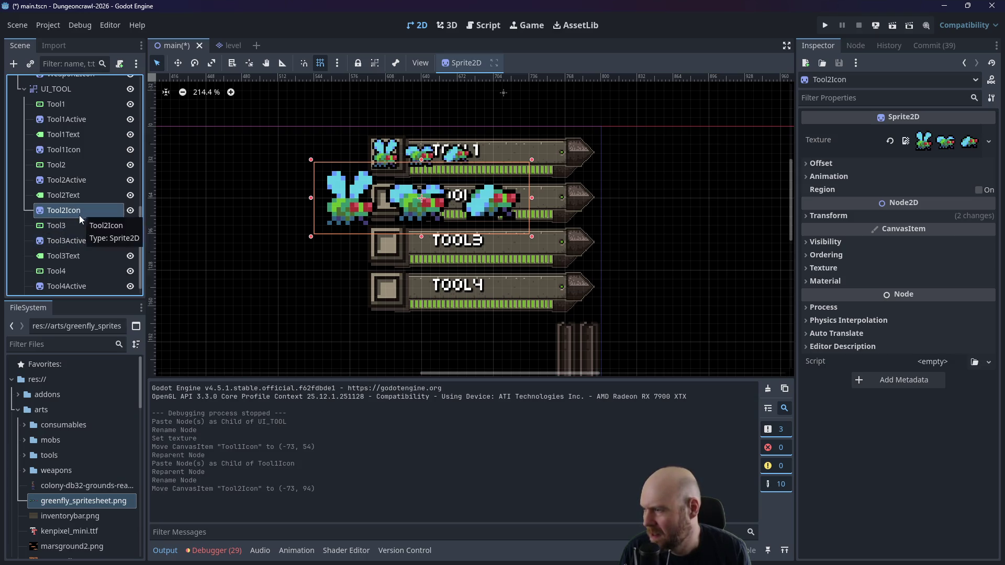
{"action": "key", "text": "ctrl+v"}
{"action": "mouse_move", "coordinate": [68, 225]}
{"action": "left_mouse_down"}
{"action": "mouse_move", "coordinate": [61, 275]}
{"action": "mouse_move", "coordinate": [71, 274]}
{"action": "left_mouse_up"}
{"action": "double_click", "coordinate": [68, 270]}
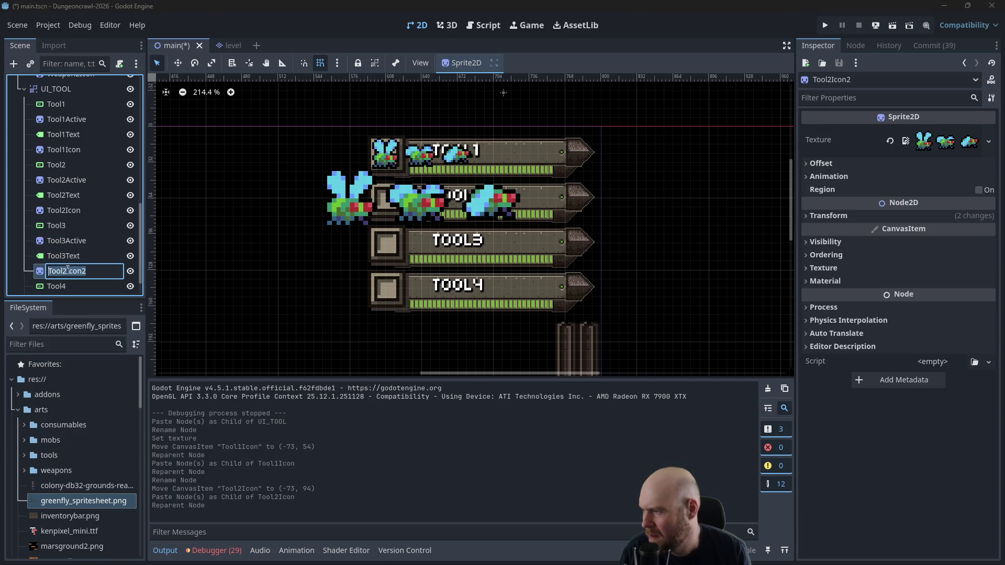
{"action": "key", "text": "BackSpace"}
{"action": "key", "text": "Return"}
{"action": "left_click", "coordinate": [293, 233]}
{"action": "left_click", "coordinate": [344, 208]}
{"action": "left_click_drag", "start_coordinate": [344, 209], "coordinate": [335, 262]}
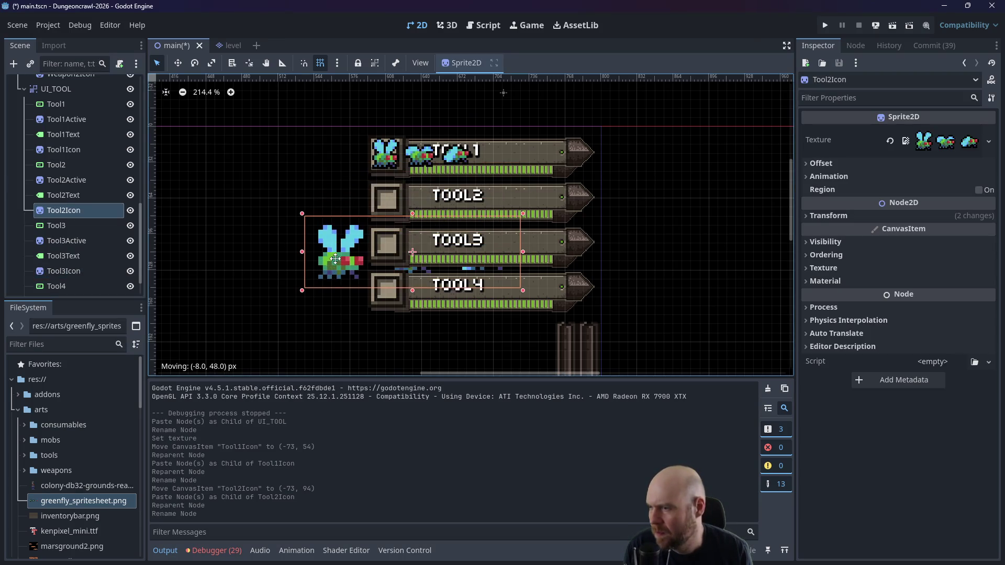
{"action": "key", "text": "ctrl+z"}
{"action": "left_click", "coordinate": [60, 270]}
{"action": "scroll", "coordinate": [268, 231], "scroll_direction": "down", "scroll_amount": 5}
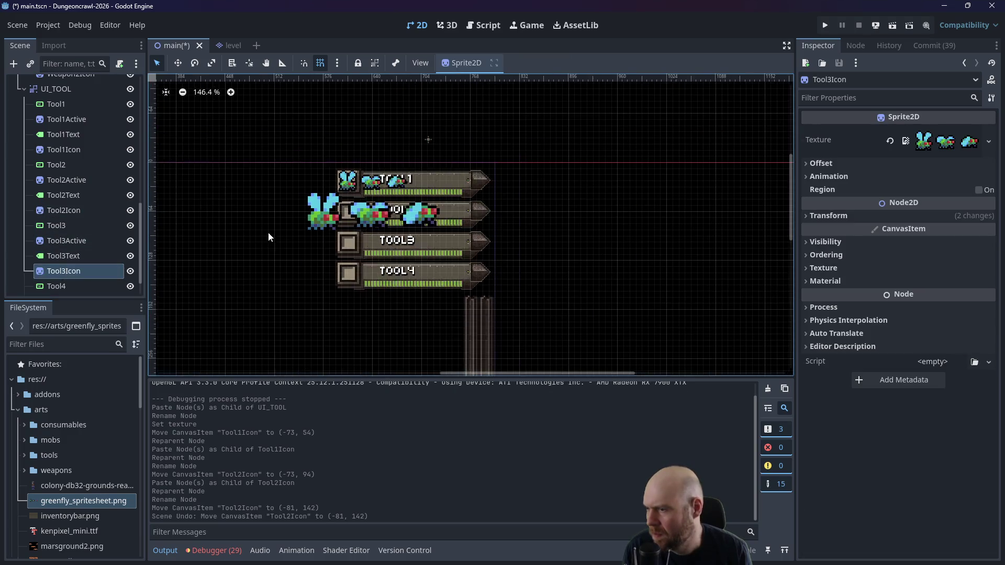
{"action": "scroll", "coordinate": [565, 143], "scroll_direction": "up", "scroll_amount": 3}
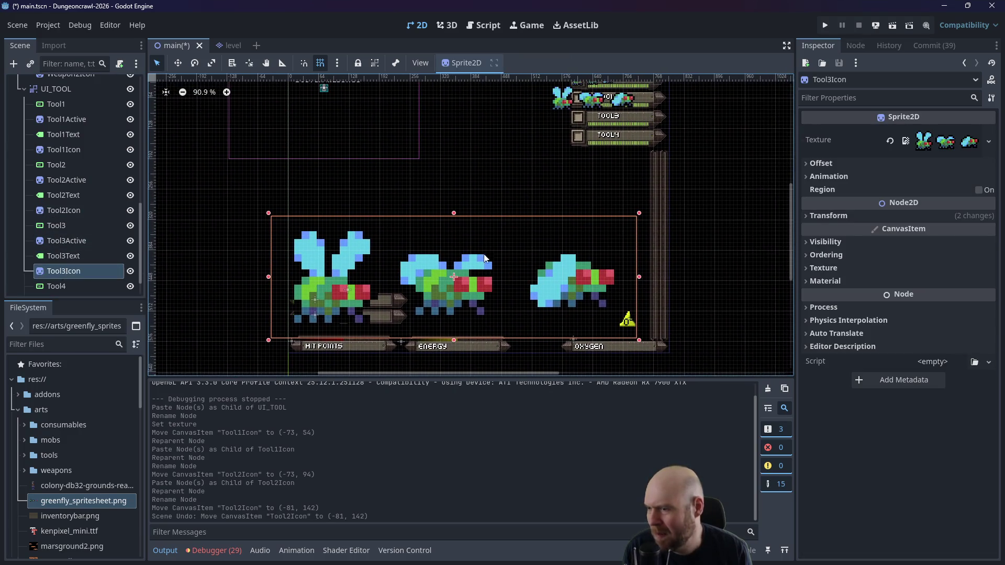
{"action": "mouse_move", "coordinate": [452, 284]}
{"action": "left_mouse_down"}
{"action": "mouse_move", "coordinate": [570, 168]}
{"action": "mouse_move", "coordinate": [591, 124]}
{"action": "left_mouse_up"}
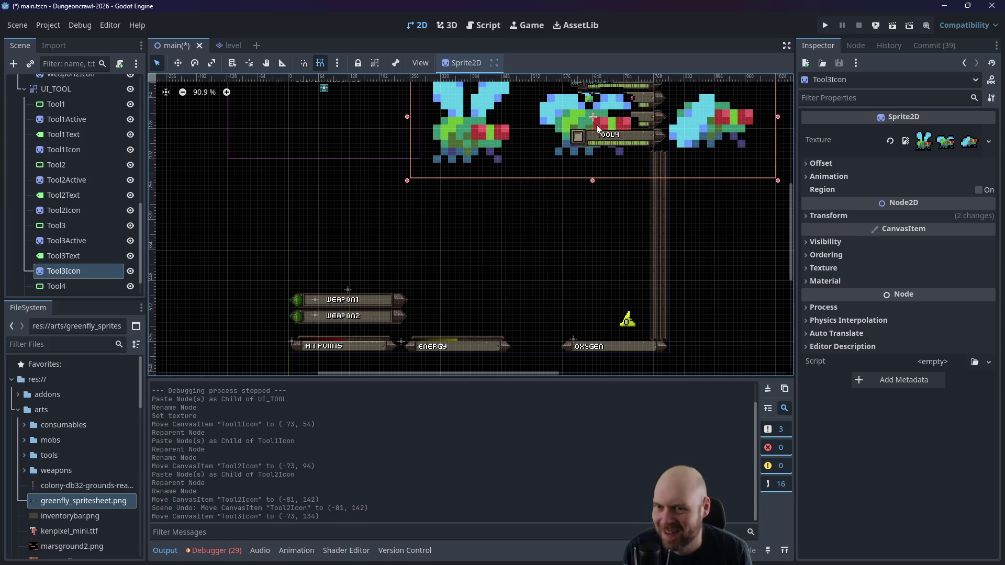
Step: Clear the textures of Tool3Icon and Tool2Icon
{"action": "left_click", "coordinate": [891, 141]}
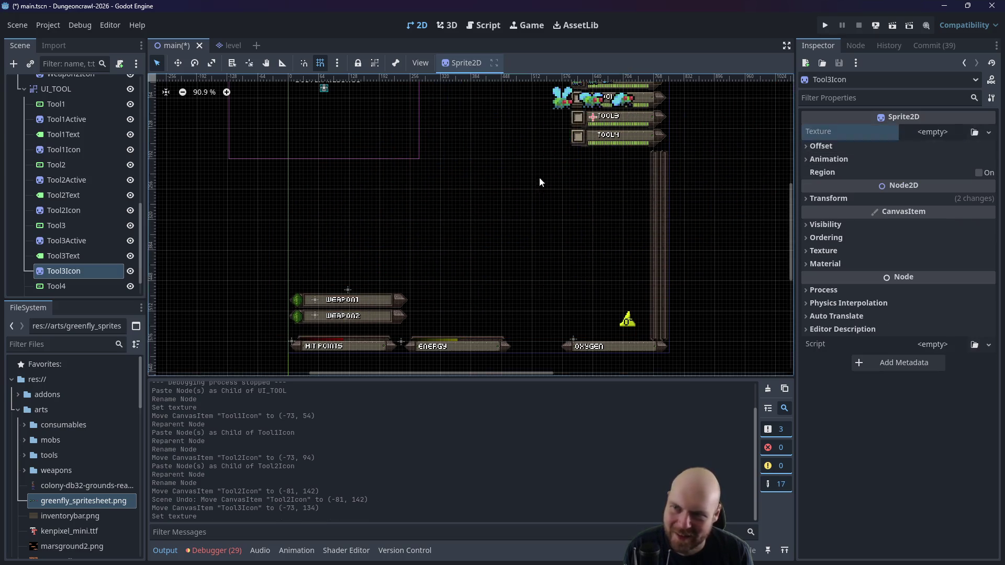
{"action": "scroll", "coordinate": [538, 184], "scroll_direction": "up", "scroll_amount": 4}
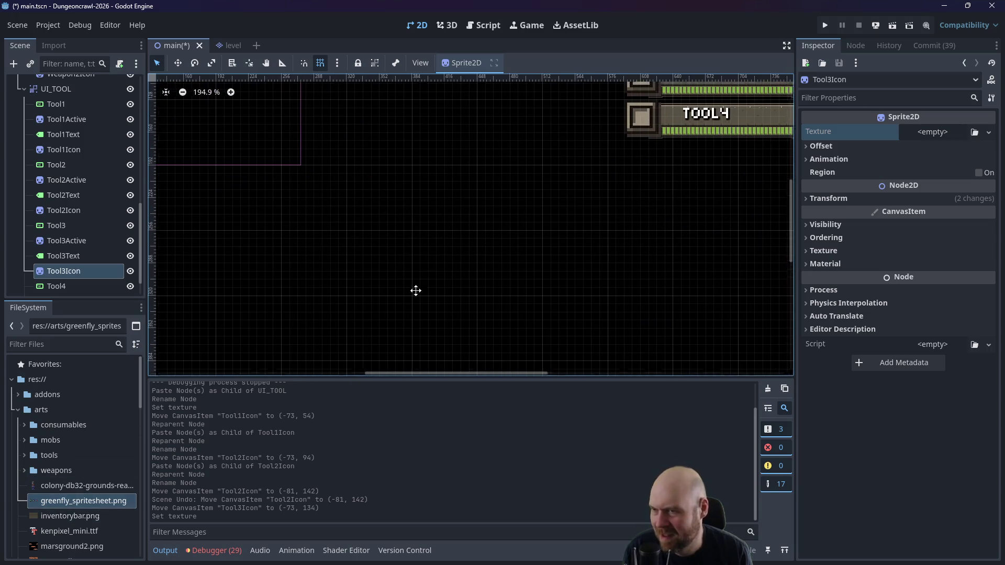
{"action": "scroll", "coordinate": [328, 112], "scroll_direction": "up", "scroll_amount": 3}
{"action": "scroll", "coordinate": [327, 112], "scroll_direction": "right", "scroll_amount": 2}
{"action": "left_click", "coordinate": [511, 183]}
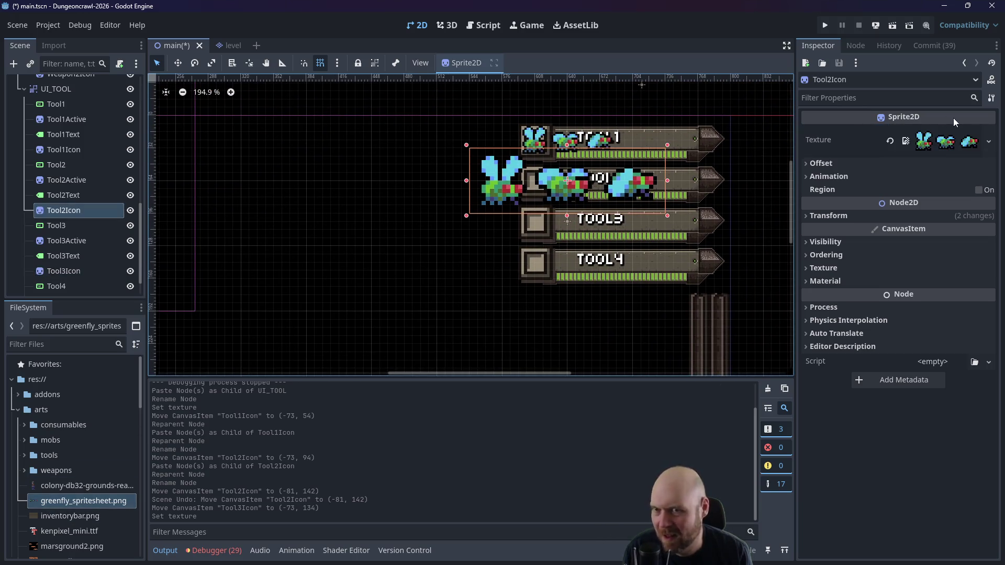
{"action": "left_click", "coordinate": [890, 139]}
{"action": "left_click", "coordinate": [536, 140]}
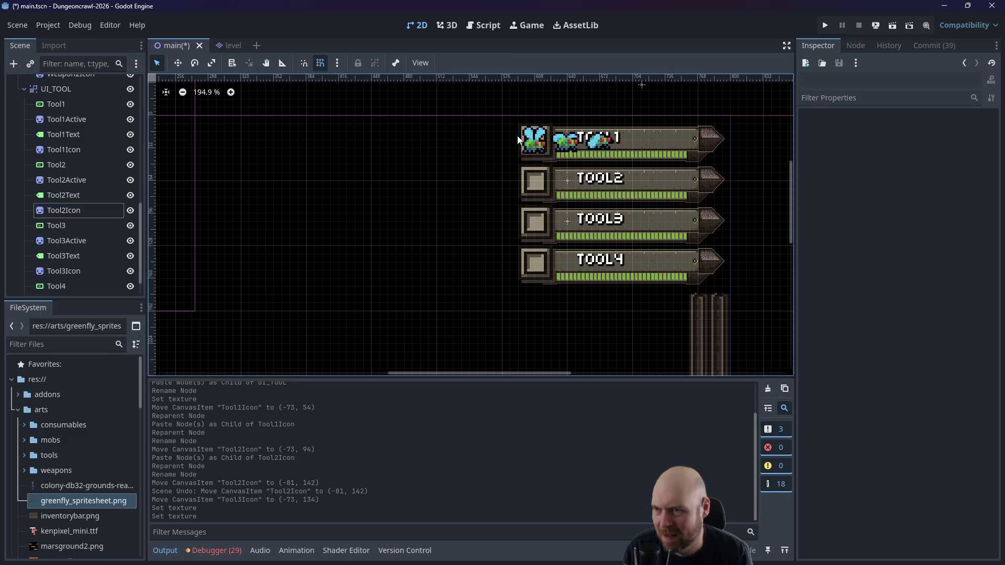
Step: Paste an icon copy near Tool4Text, rename it Tool4Icon, and move it onto the TOOL4 bar
{"action": "left_click", "coordinate": [67, 282]}
{"action": "scroll", "coordinate": [68, 280], "scroll_direction": "down", "scroll_amount": 2}
{"action": "left_click", "coordinate": [71, 287]}
{"action": "key", "text": "ctrl+v"}
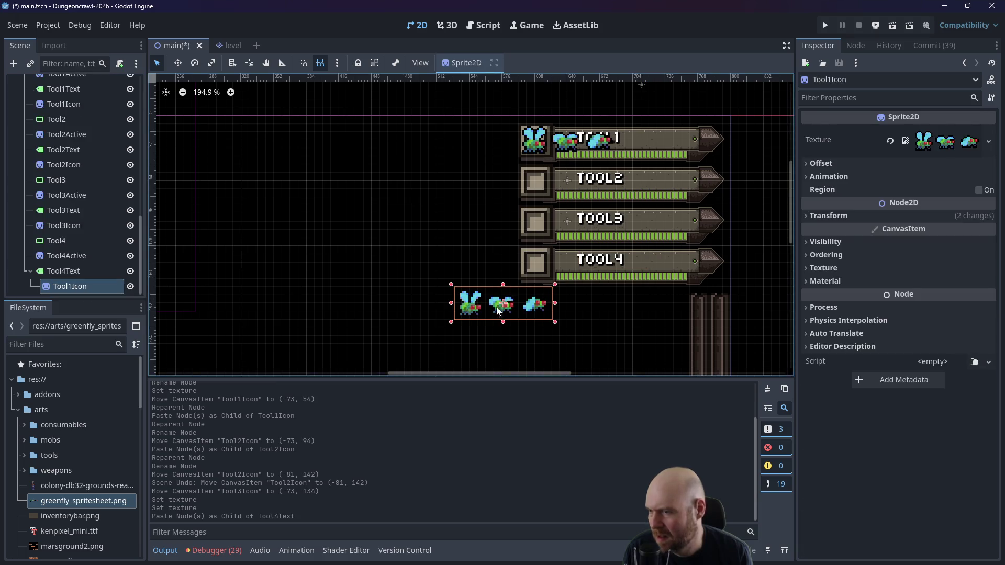
{"action": "mouse_move", "coordinate": [96, 287]}
{"action": "left_mouse_down"}
{"action": "mouse_move", "coordinate": [61, 277]}
{"action": "mouse_move", "coordinate": [55, 262]}
{"action": "left_mouse_up"}
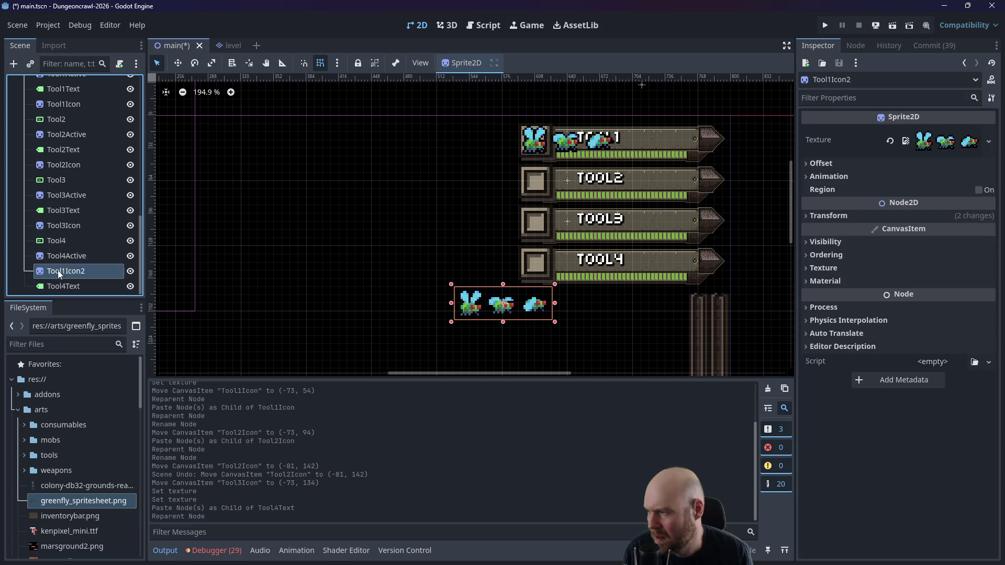
{"action": "double_click", "coordinate": [62, 272]}
{"action": "key", "text": "End"}
{"action": "key", "text": "BackSpace"}
{"action": "type", "text": "4"}
{"action": "key", "text": "BackSpace"}
{"action": "type", "text": "4"}
{"action": "key", "text": "Return"}
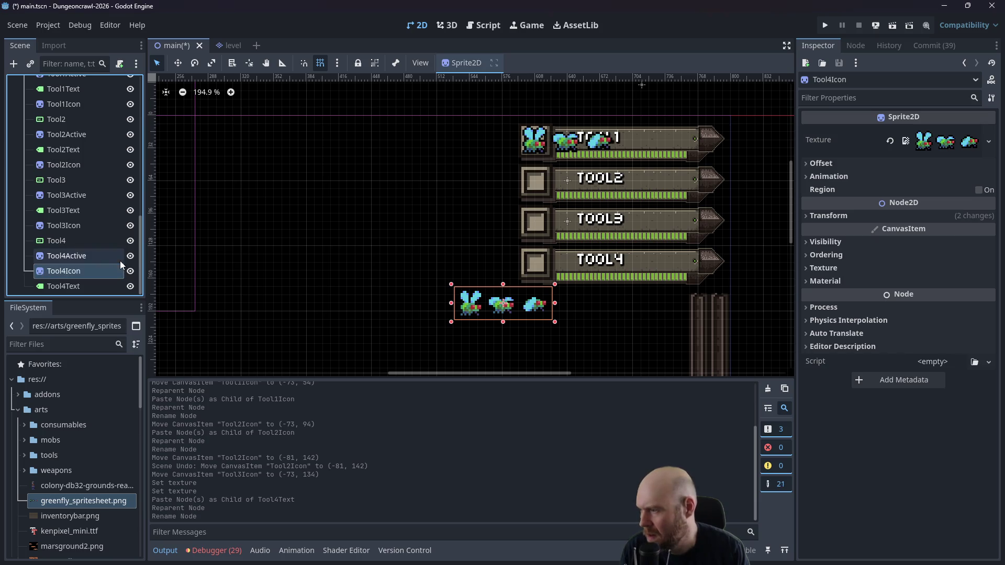
{"action": "left_click_drag", "start_coordinate": [110, 274], "coordinate": [93, 291]}
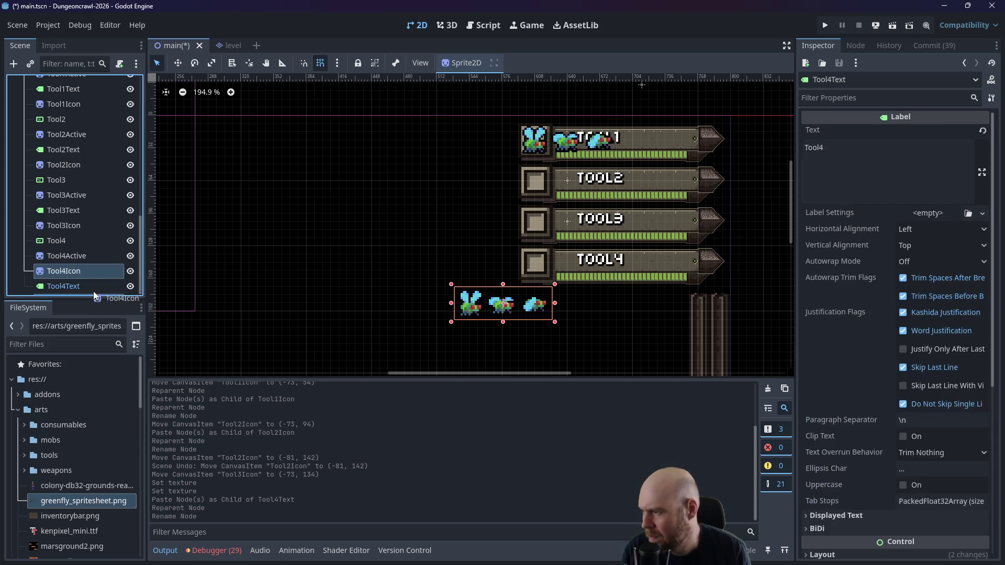
{"action": "mouse_move", "coordinate": [503, 311]}
{"action": "left_mouse_down"}
{"action": "mouse_move", "coordinate": [526, 283]}
{"action": "mouse_move", "coordinate": [568, 268]}
{"action": "left_mouse_up"}
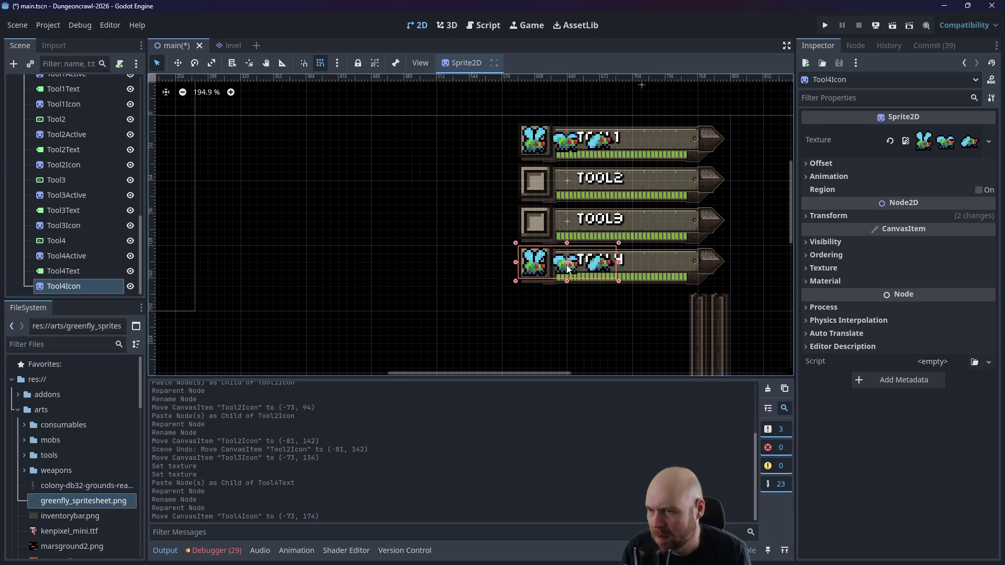
Step: Clear the textures of Tool4Icon and Tool1Icon
{"action": "left_click", "coordinate": [891, 138]}
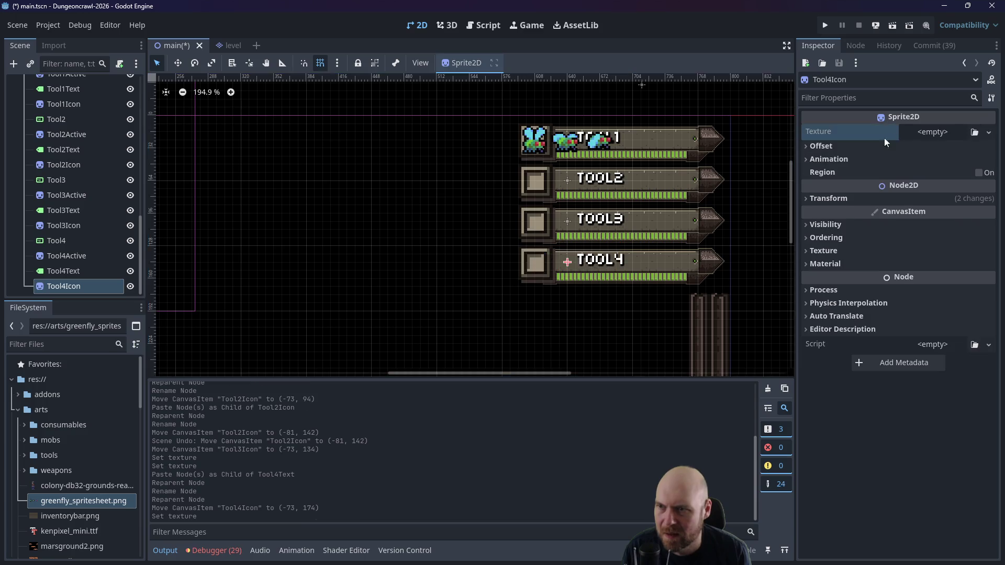
{"action": "left_click", "coordinate": [568, 139]}
{"action": "left_click", "coordinate": [891, 139]}
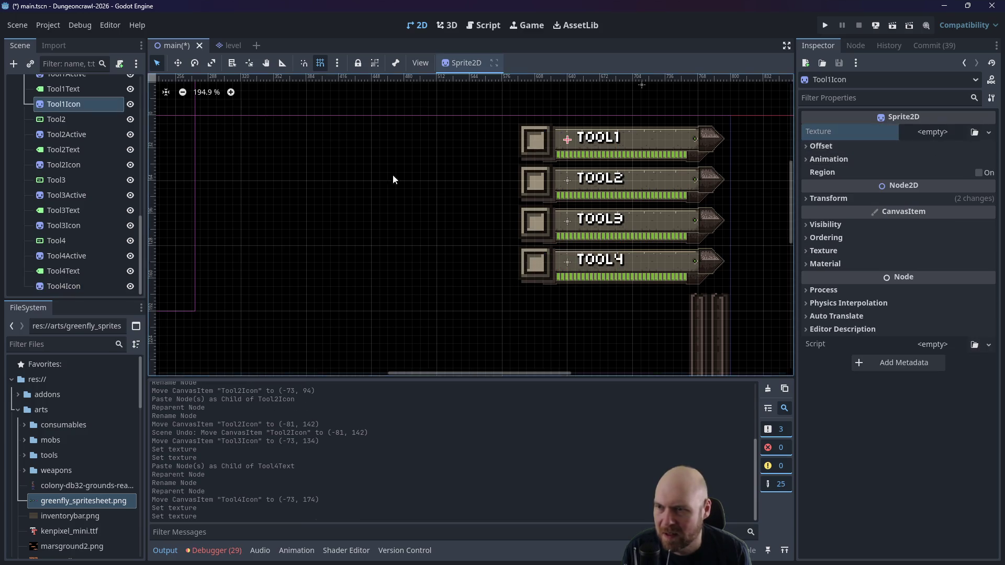
Step: Save main.tscn and collapse the UI_WEAPON and UI branches in the Scene dock
{"action": "key", "text": "ctrl+s"}
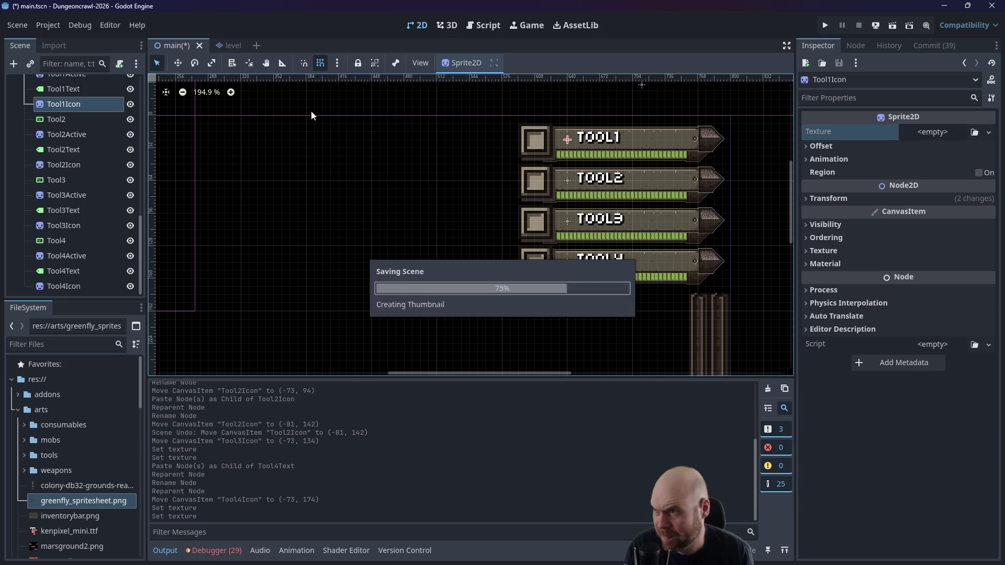
{"action": "scroll", "coordinate": [103, 114], "scroll_direction": "up", "scroll_amount": 10}
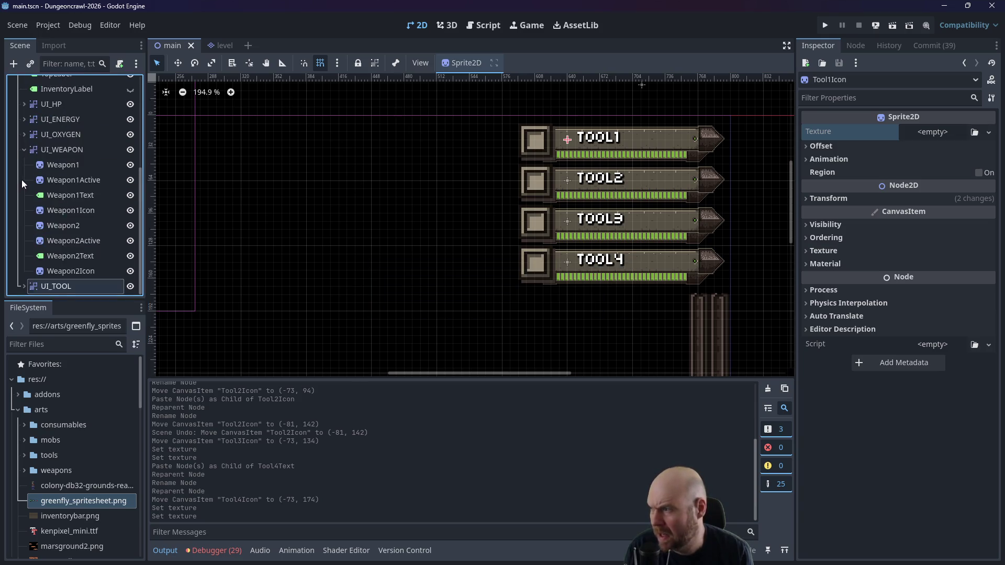
{"action": "left_click", "coordinate": [24, 150]}
{"action": "left_click", "coordinate": [18, 180]}
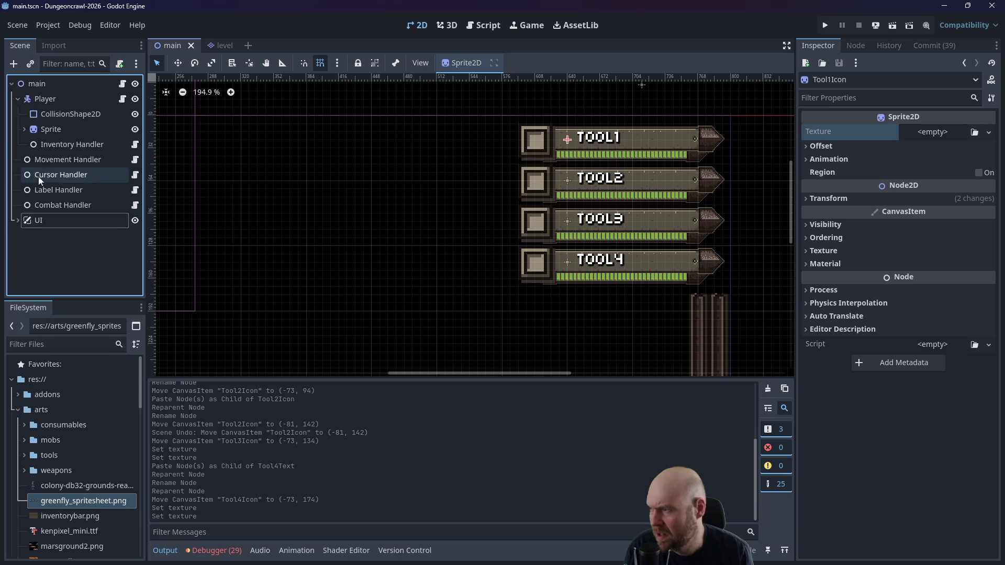
{"action": "left_click", "coordinate": [57, 189]}
Step: Open label_handler.gd and look over the weapon sprite code at lines 69–73
{"action": "left_click", "coordinate": [135, 190]}
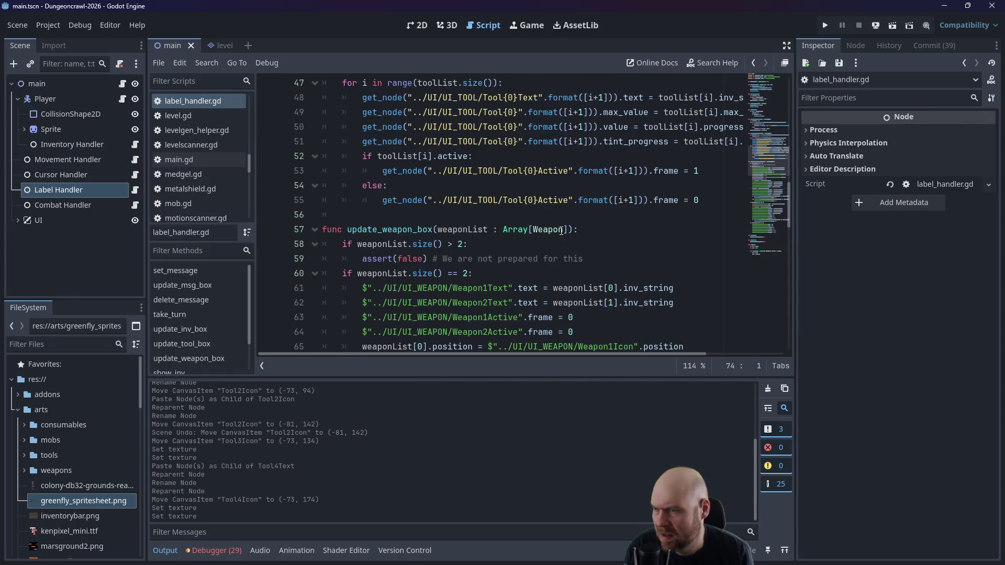
{"action": "scroll", "coordinate": [560, 267], "scroll_direction": "down", "scroll_amount": 2}
{"action": "scroll", "coordinate": [559, 267], "scroll_direction": "down", "scroll_amount": 3}
{"action": "left_click_drag", "start_coordinate": [633, 287], "coordinate": [295, 227]}
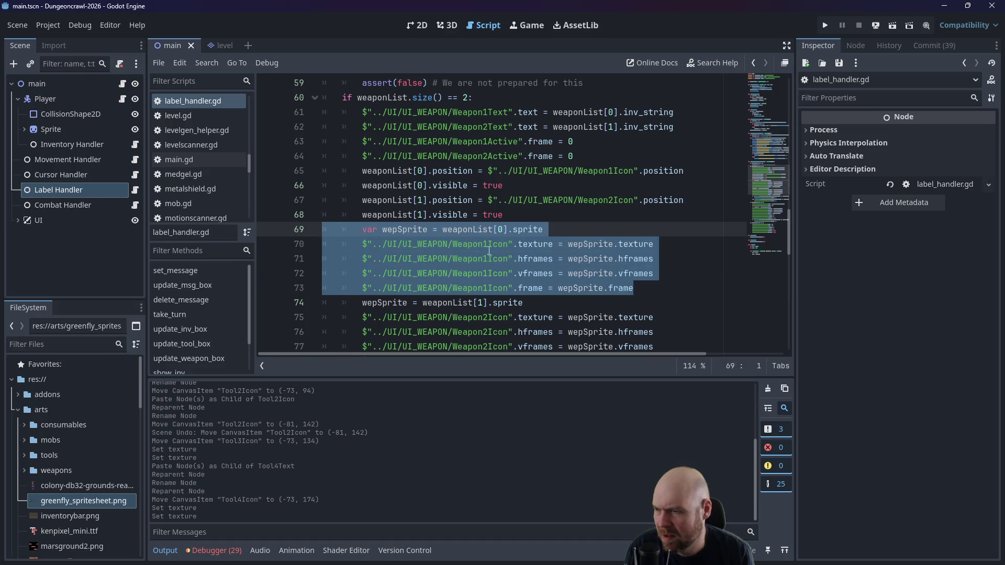
{"action": "left_click", "coordinate": [518, 288]}
{"action": "left_click", "coordinate": [533, 307]}
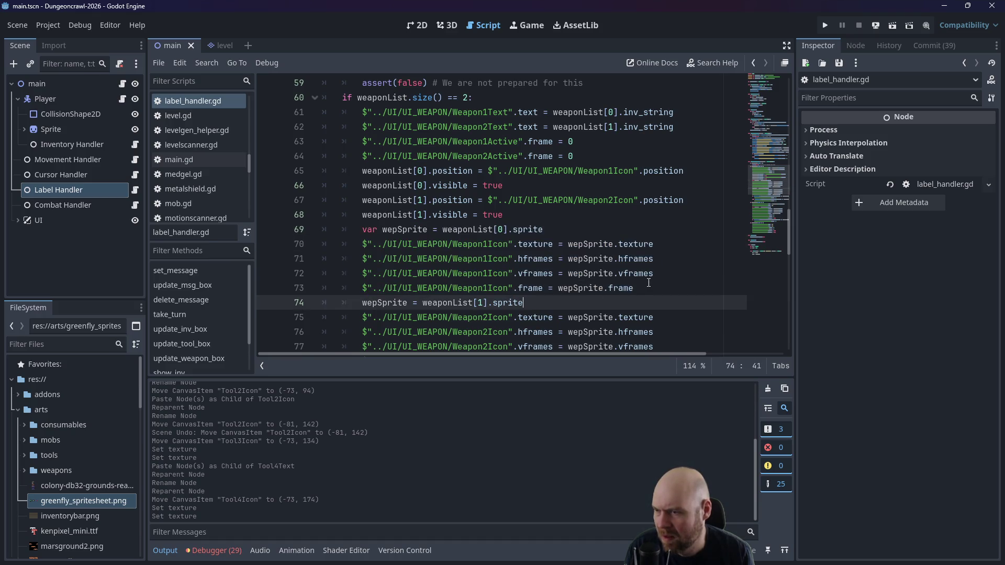
{"action": "mouse_move", "coordinate": [642, 285]}
{"action": "left_mouse_down"}
{"action": "mouse_move", "coordinate": [335, 244]}
{"action": "mouse_move", "coordinate": [322, 229]}
{"action": "left_mouse_up"}
{"action": "key", "text": "ctrl+c"}
{"action": "scroll", "coordinate": [516, 190], "scroll_direction": "up", "scroll_amount": 8}
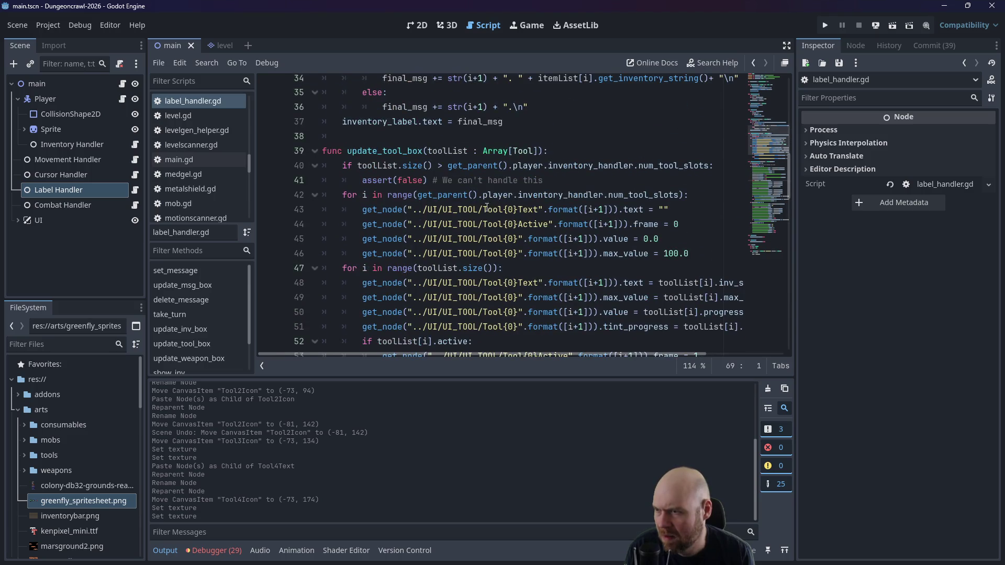
{"action": "scroll", "coordinate": [473, 209], "scroll_direction": "up", "scroll_amount": 1}
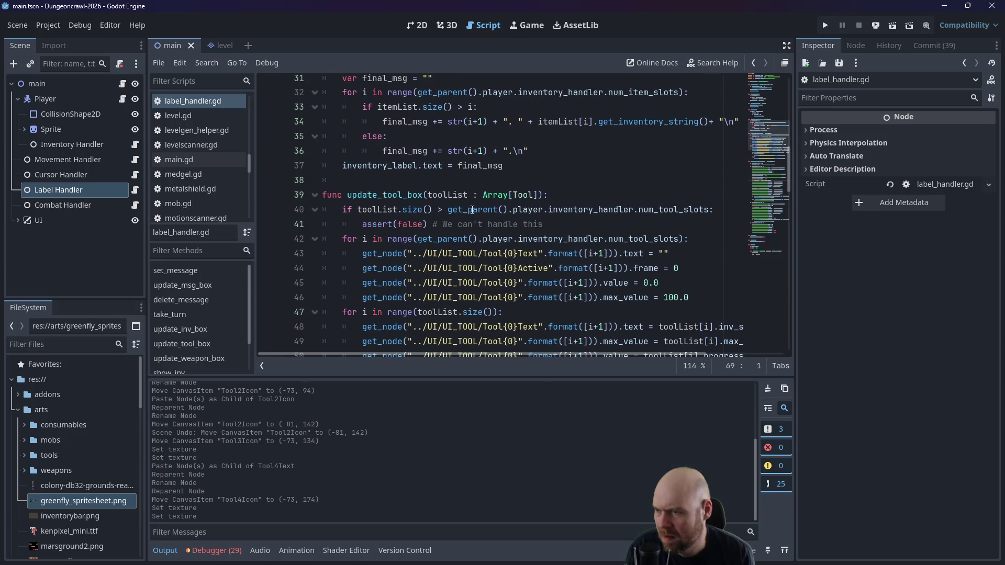
{"action": "scroll", "coordinate": [472, 210], "scroll_direction": "down", "scroll_amount": 1}
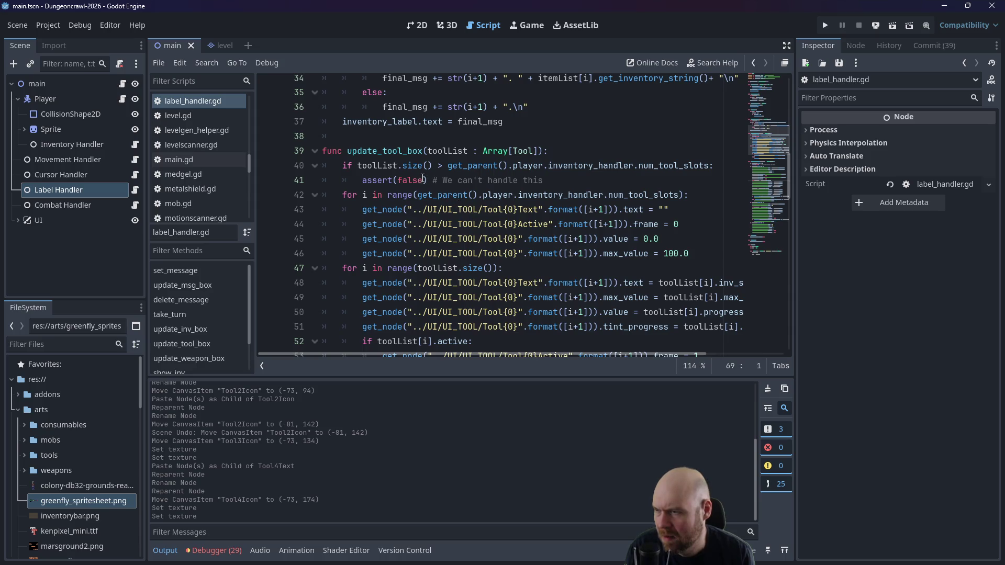
Step: After line 43, add get_node("../UI/UI_TOOL/Tool{0}Icon".format([i+1])).sprite = null to the reset loop
{"action": "left_click", "coordinate": [690, 207]}
{"action": "key", "text": "Return"}
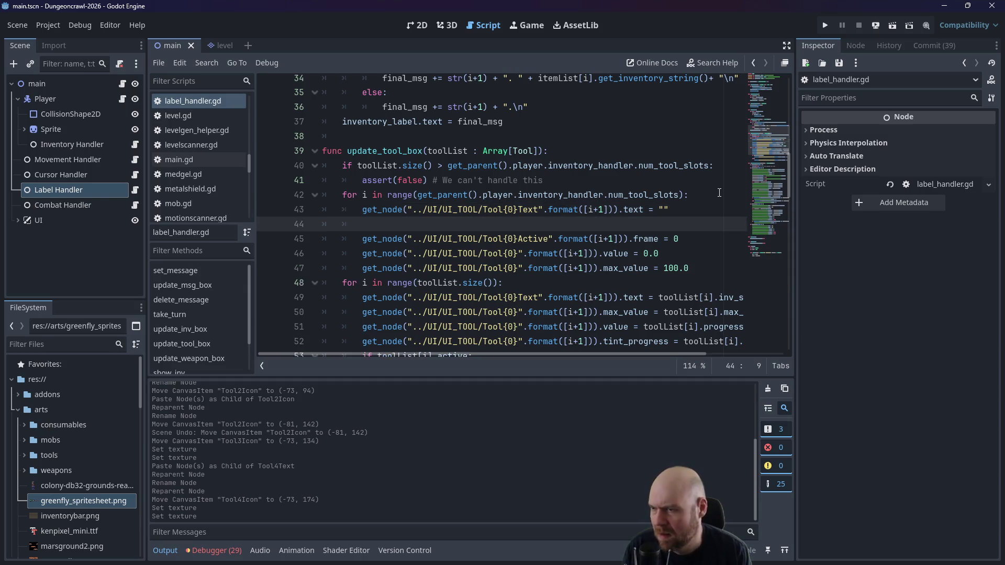
{"action": "type", "text": "get_node("}
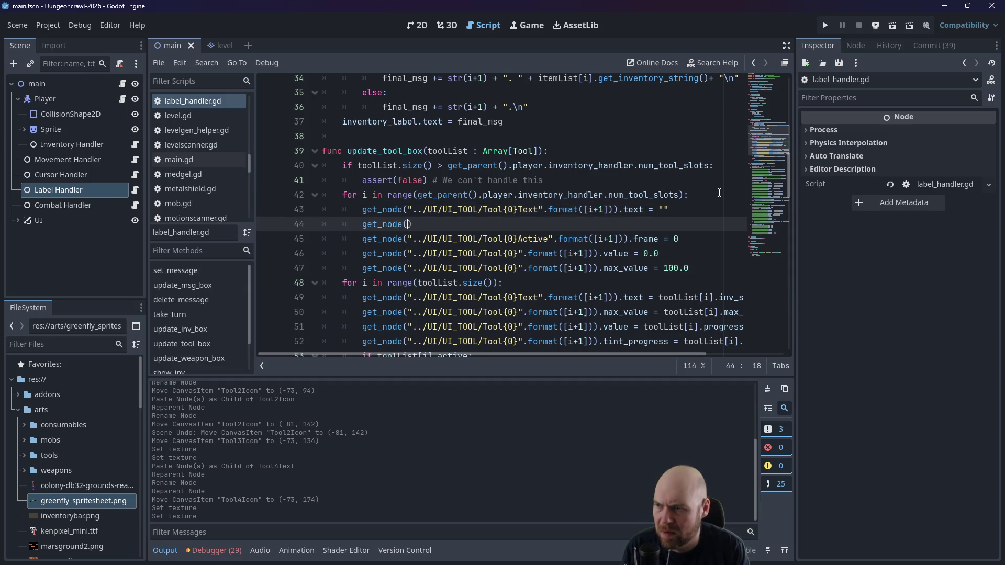
{"action": "type", "text": "\"../U"}
{"action": "type", "text": "I/UI_"}
{"action": "type", "text": "TOOL/"}
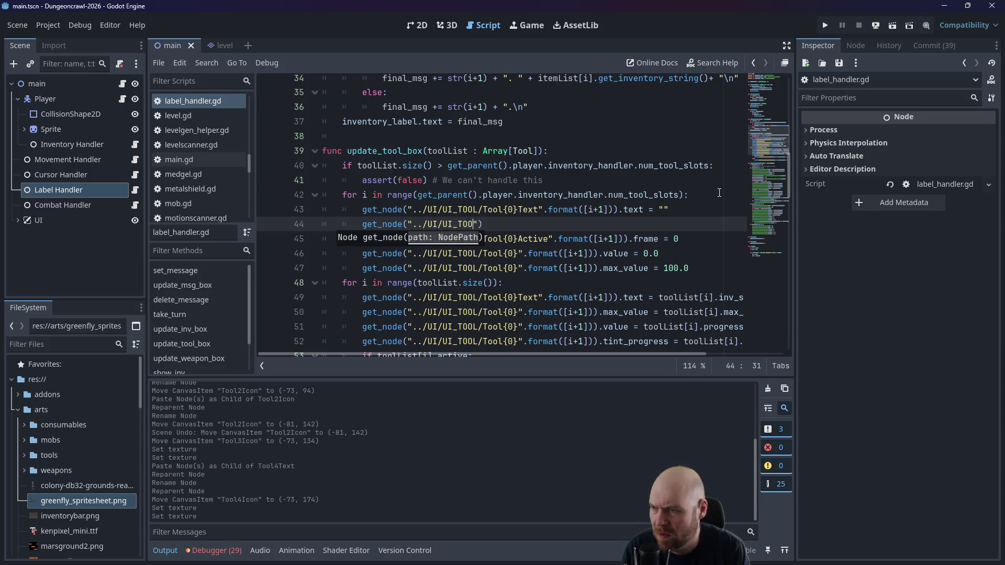
{"action": "type", "text": "Tool{0"}
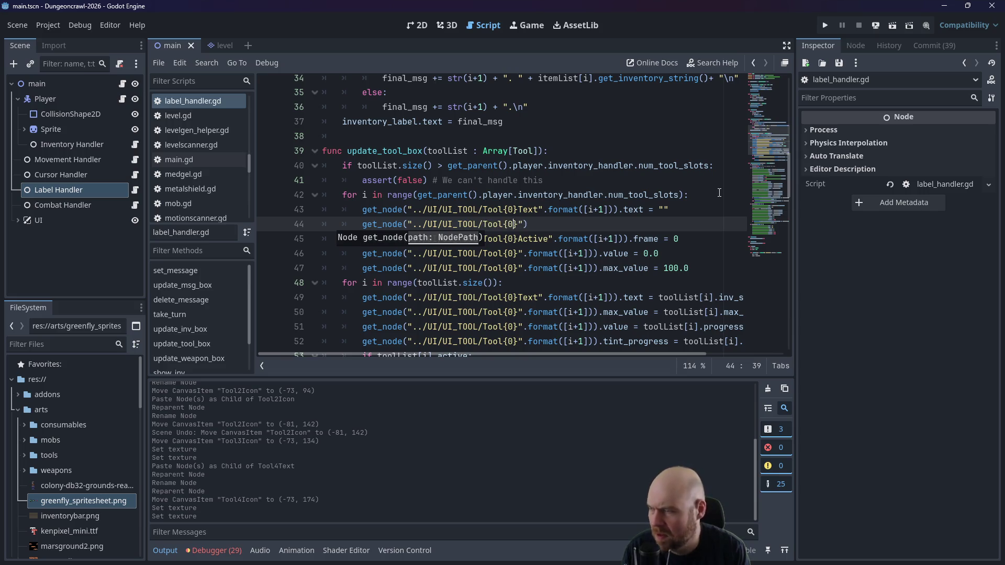
{"action": "type", "text": "}Icon\".for"}
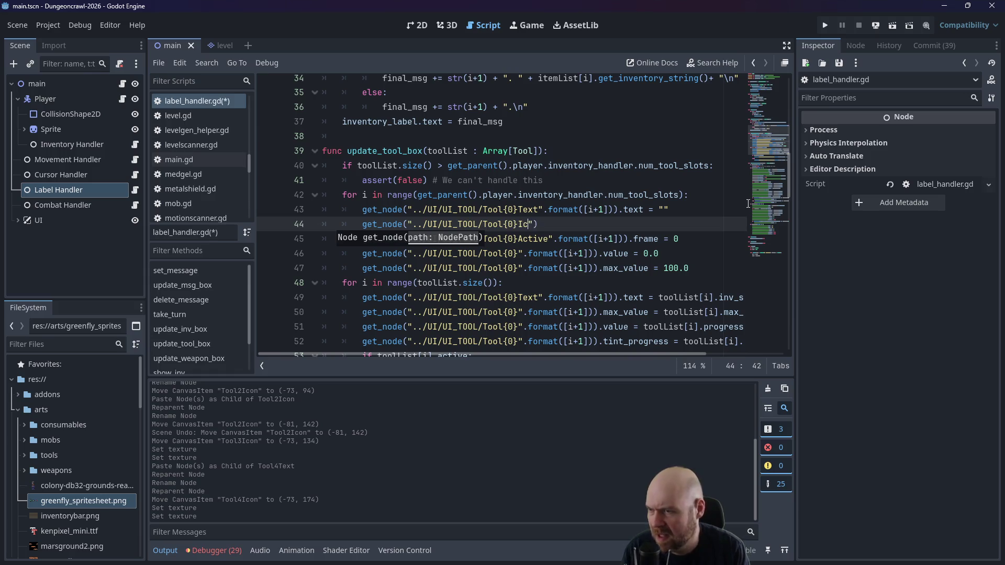
{"action": "type", "text": "mat(["}
{"action": "type", "text": "i+1]"}
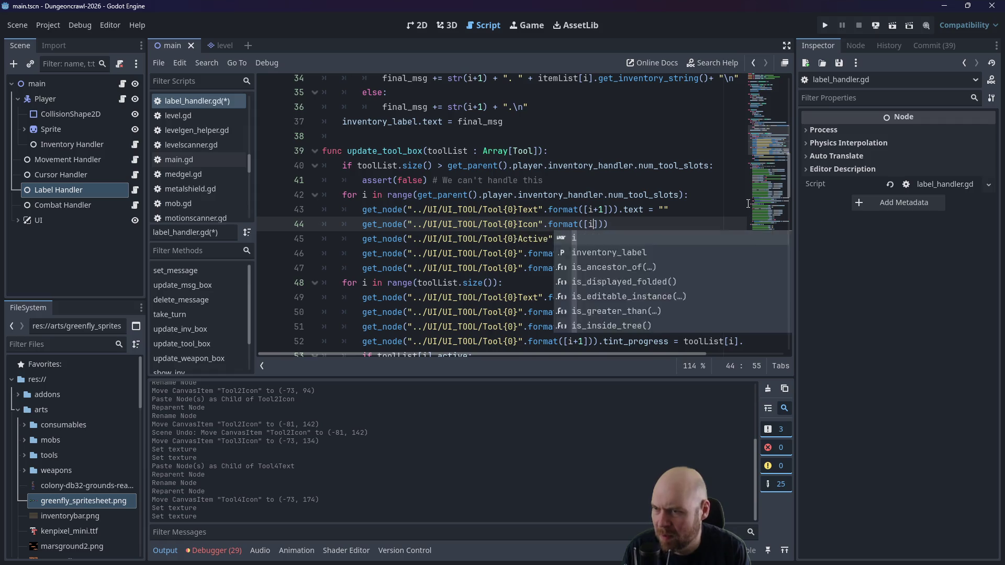
{"action": "type", "text": ")"}
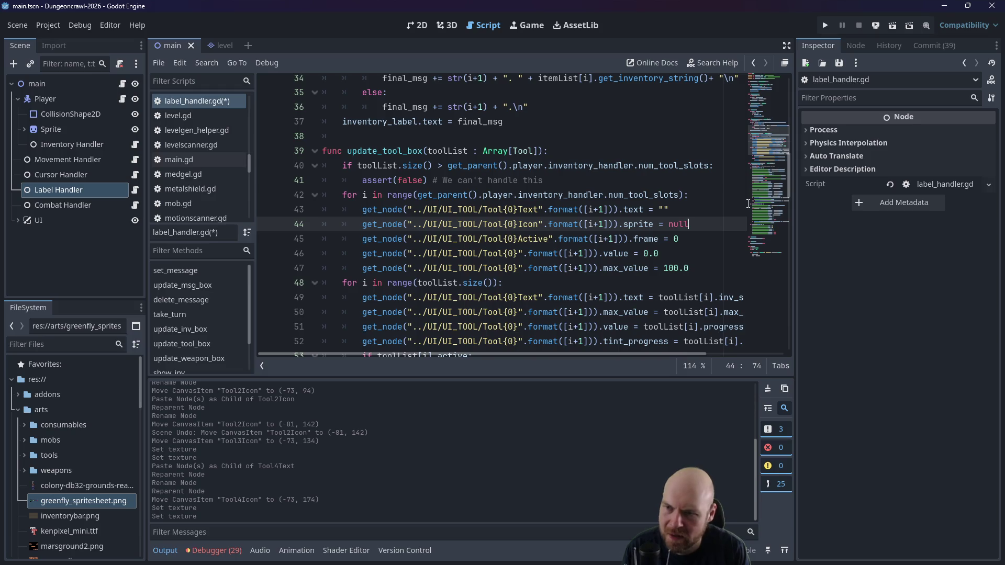
{"action": "scroll", "coordinate": [710, 251], "scroll_direction": "down", "scroll_amount": 2}
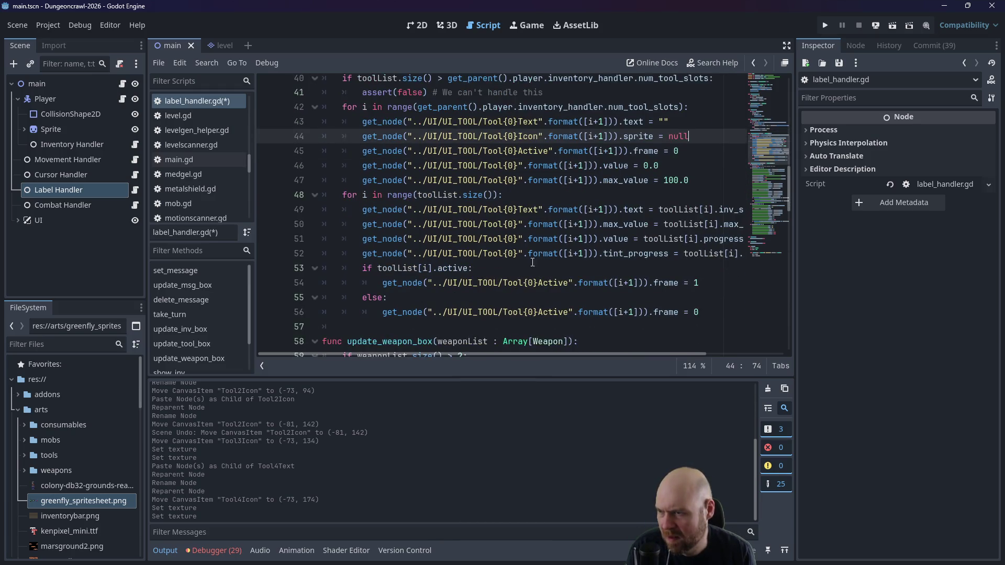
{"action": "left_click", "coordinate": [332, 266]}
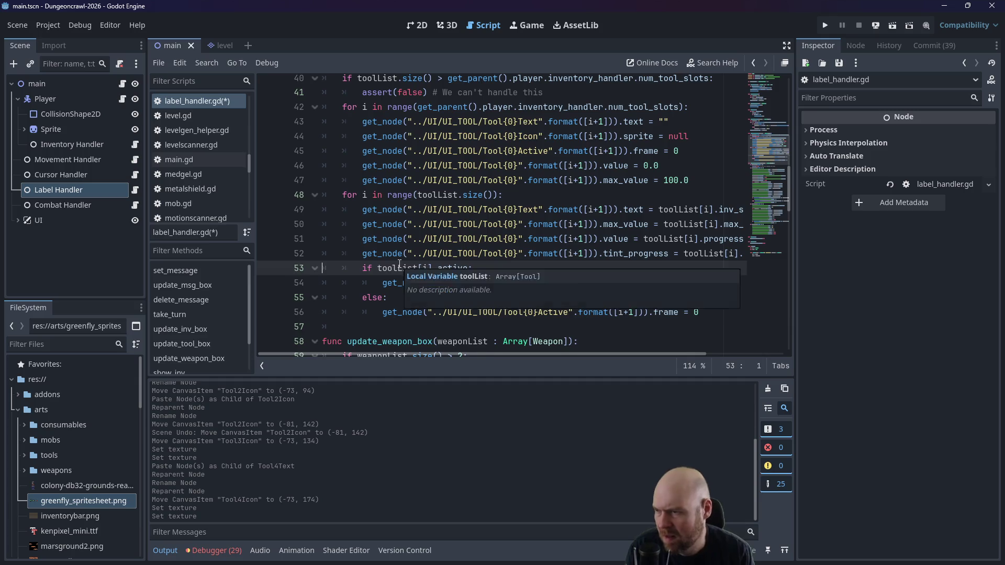
Step: Paste the weapon icon code above the active check, renaming wepSprite and weaponList to toolSprite and toolList
{"action": "key", "text": "Return"}
{"action": "key", "text": "Up"}
{"action": "key", "text": "ctrl+v"}
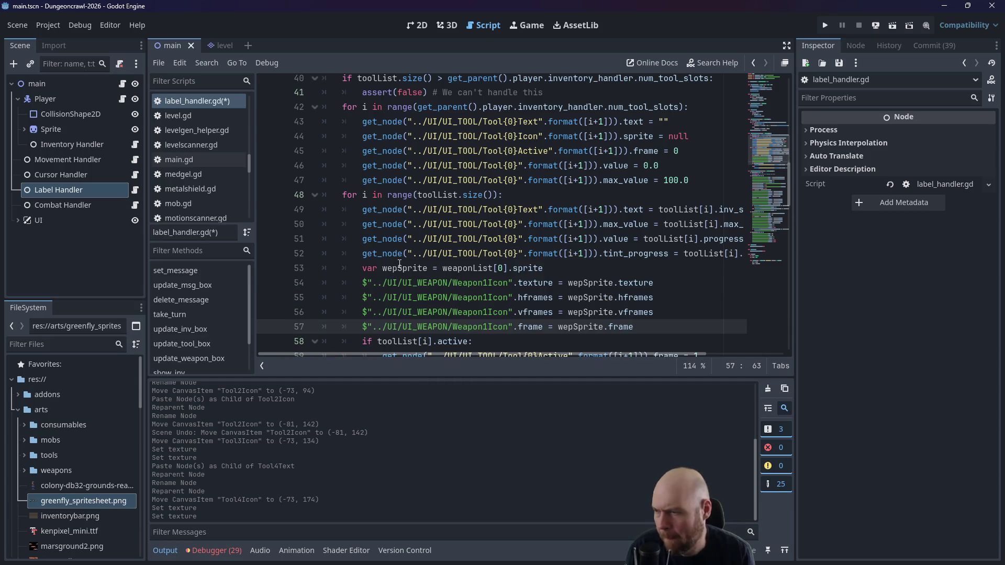
{"action": "left_click_drag", "start_coordinate": [383, 268], "coordinate": [399, 268]}
{"action": "type", "text": "too"}
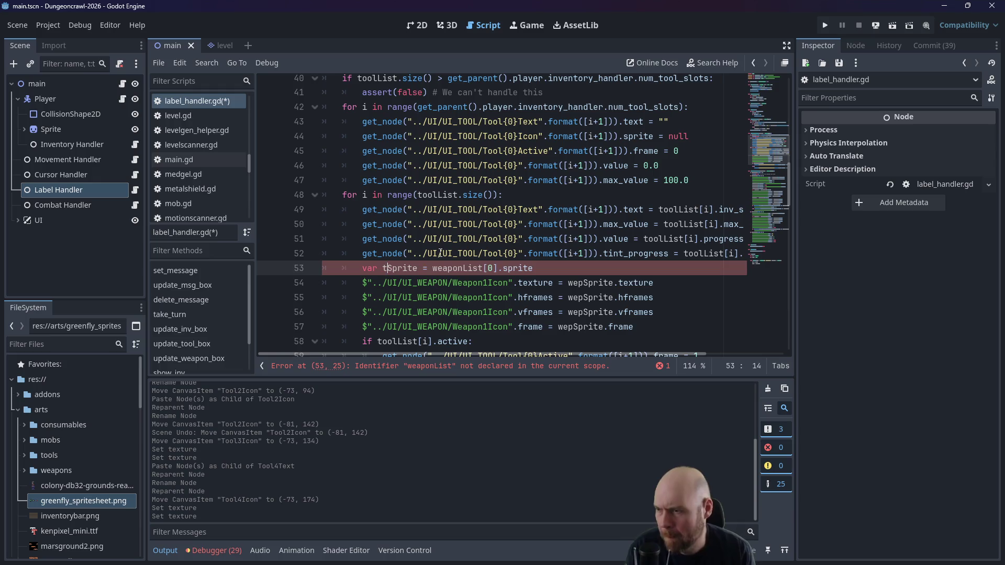
{"action": "type", "text": "l"}
{"action": "mouse_move", "coordinate": [449, 268]}
{"action": "left_mouse_down"}
{"action": "mouse_move", "coordinate": [498, 268]}
{"action": "mouse_move", "coordinate": [479, 268]}
{"action": "left_mouse_up"}
{"action": "type", "text": "t"}
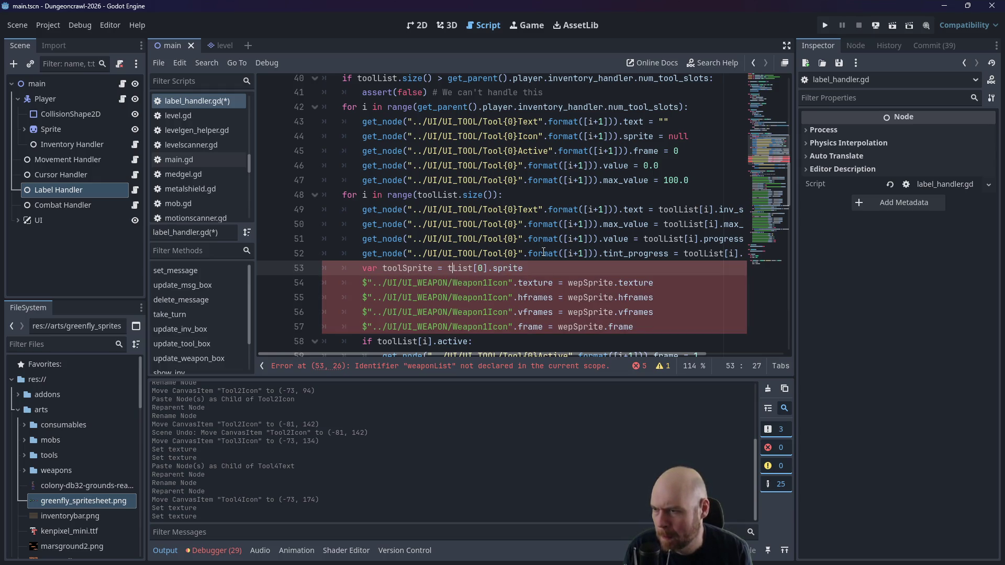
{"action": "type", "text": "ool"}
Step: Change Weapon1Icon to Tool1Icon in the node paths on lines 54–57
{"action": "left_click", "coordinate": [449, 283]}
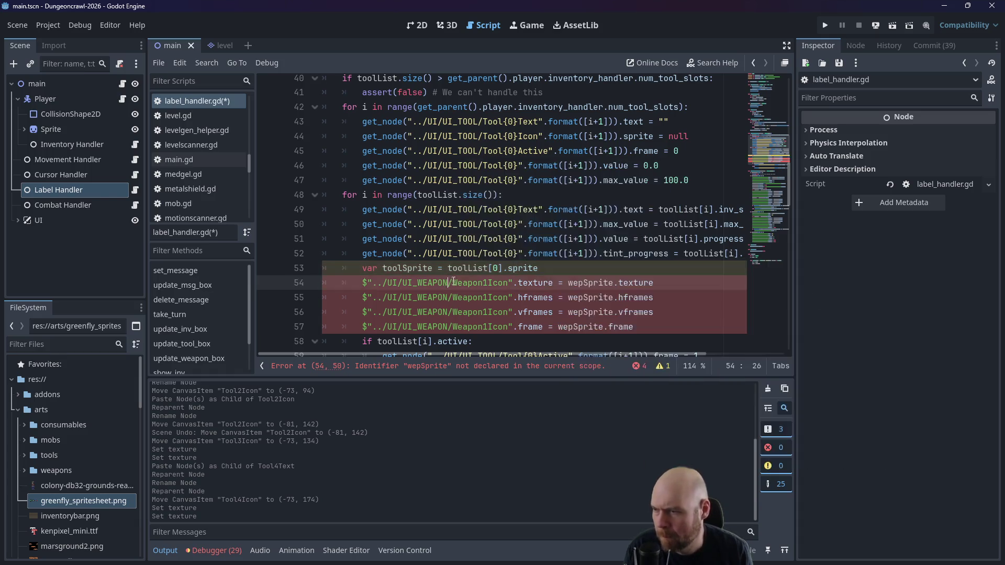
{"action": "left_click_drag", "start_coordinate": [453, 282], "coordinate": [485, 285]}
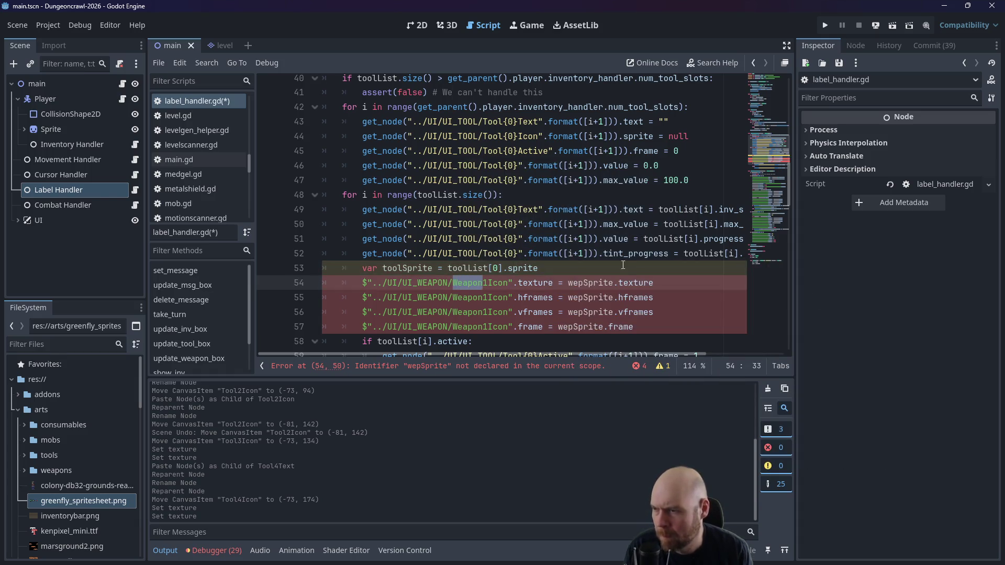
{"action": "type", "text": "tool"}
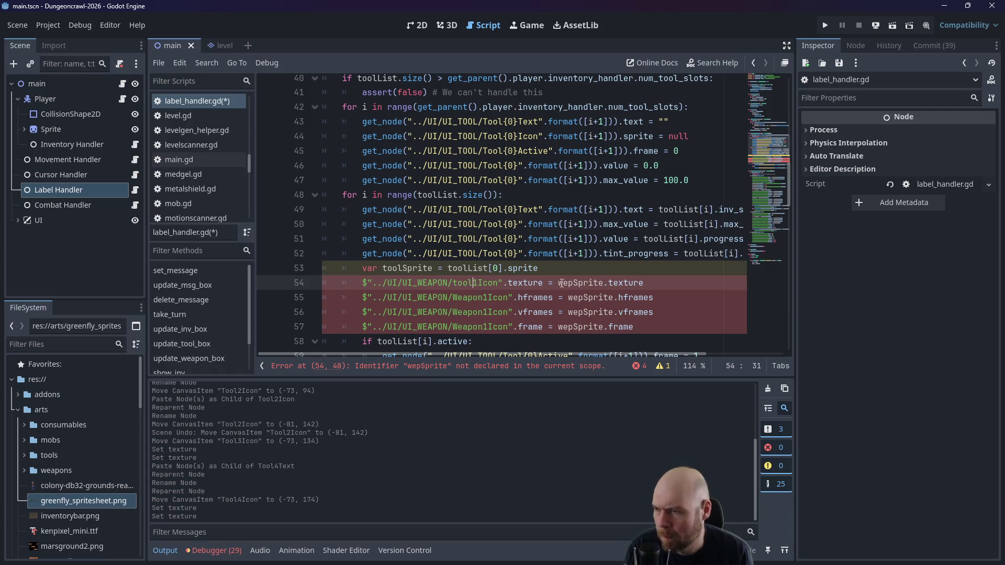
{"action": "key", "text": "BackSpace"}
{"action": "key", "text": "BackSpace"}
{"action": "key", "text": "BackSpace"}
{"action": "type", "text": "Tool"}
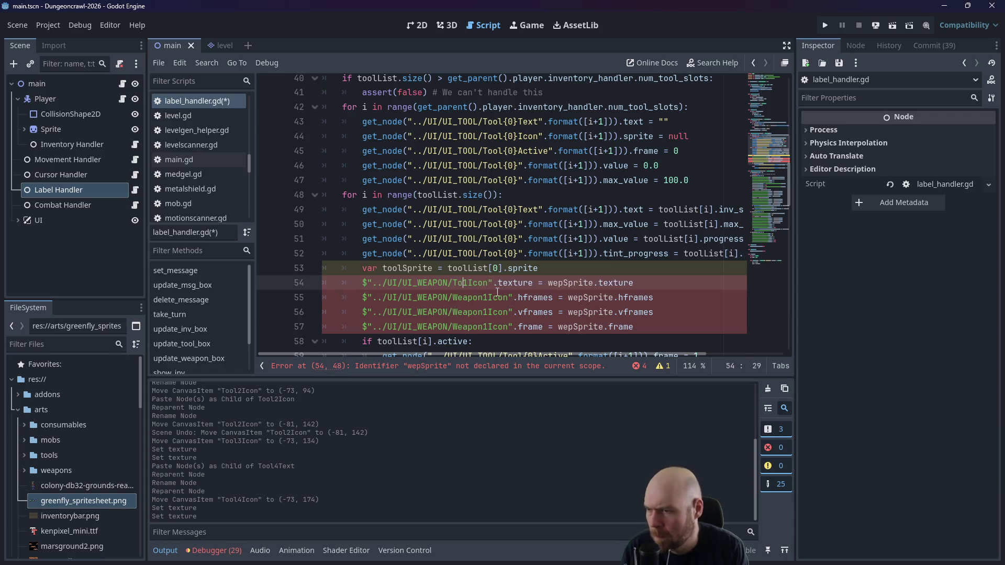
{"action": "key", "text": "Down"}
{"action": "key", "text": "Delete"}
{"action": "key", "text": "BackSpace"}
{"action": "key", "text": "BackSpace"}
{"action": "key", "text": "BackSpace"}
{"action": "type", "text": "Tool"}
{"action": "key", "text": "Down"}
{"action": "key", "text": "Delete"}
{"action": "key", "text": "Delete"}
{"action": "key", "text": "BackSpace"}
{"action": "key", "text": "BackSpace"}
{"action": "key", "text": "BackSpace"}
{"action": "type", "text": "Tool"}
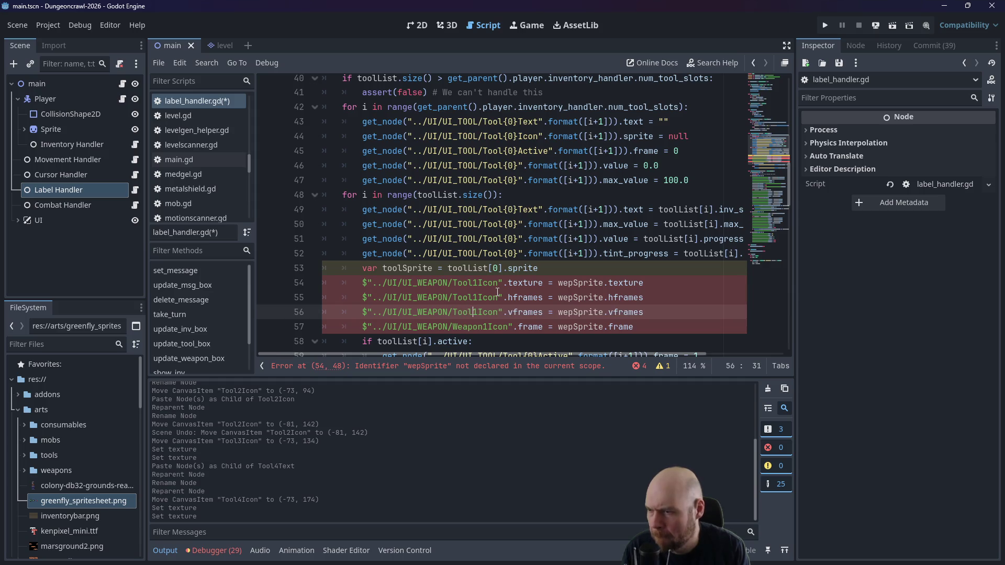
{"action": "key", "text": "Down"}
{"action": "key", "text": "Delete"}
{"action": "key", "text": "BackSpace"}
{"action": "key", "text": "BackSpace"}
{"action": "key", "text": "BackSpace"}
{"action": "type", "text": "Tool"}
Step: Replace wepSprite with toolSprite on lines 54–57
{"action": "left_click_drag", "start_coordinate": [558, 283], "coordinate": [574, 283]}
{"action": "type", "text": "tool"}
{"action": "key", "text": "Down"}
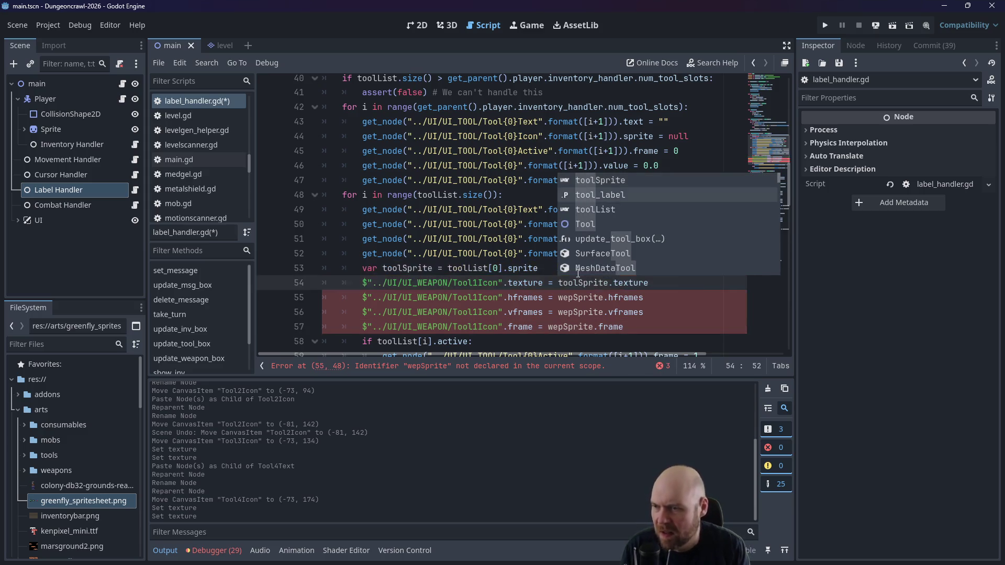
{"action": "key", "text": "Escape"}
{"action": "key", "text": "Down"}
{"action": "key", "text": "BackSpace"}
{"action": "key", "text": "BackSpace"}
{"action": "key", "text": "BackSpace"}
{"action": "type", "text": "tool"}
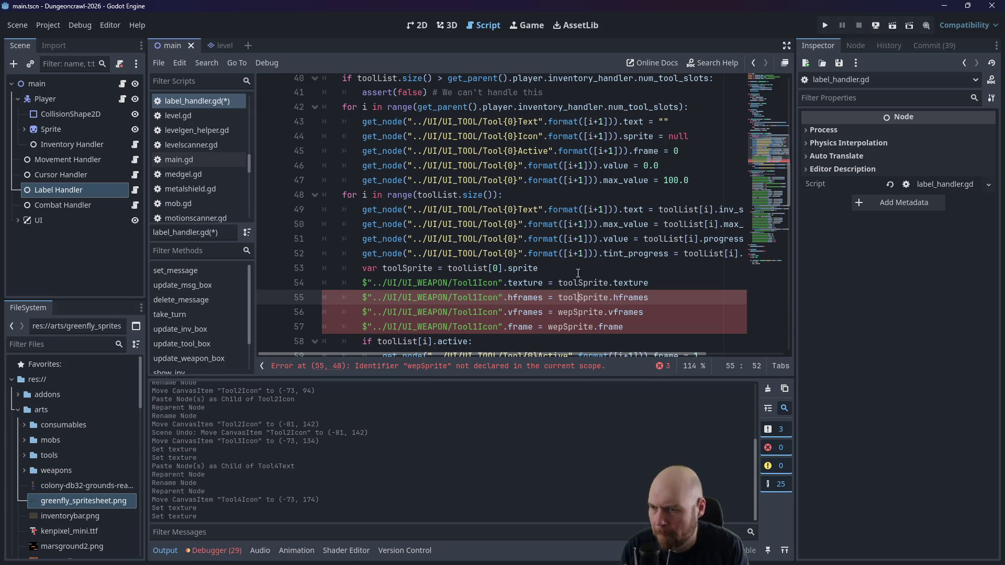
{"action": "key", "text": "Escape"}
{"action": "key", "text": "Down"}
{"action": "key", "text": "BackSpace"}
{"action": "key", "text": "BackSpace"}
{"action": "key", "text": "BackSpace"}
{"action": "type", "text": "toool"}
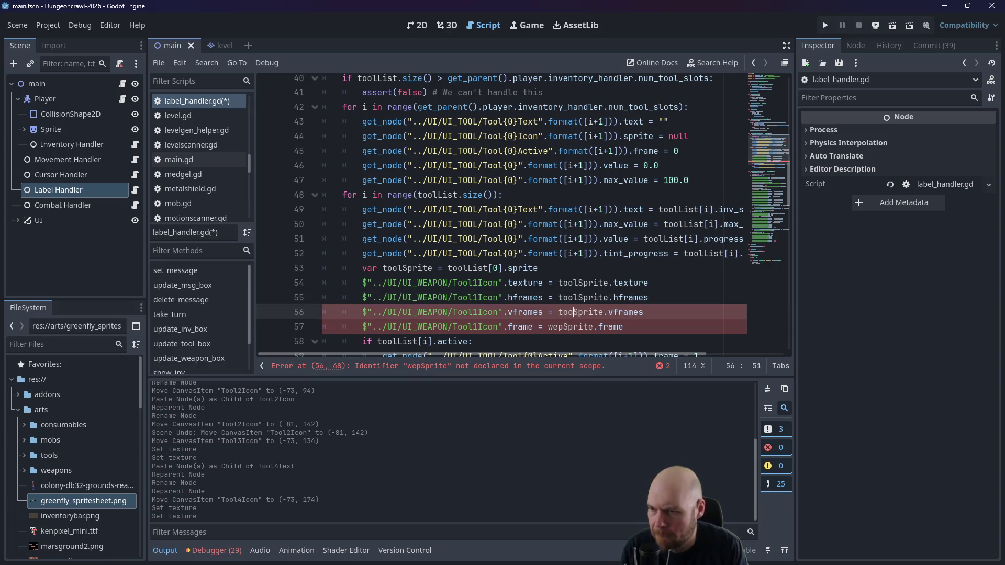
{"action": "key", "text": "Escape"}
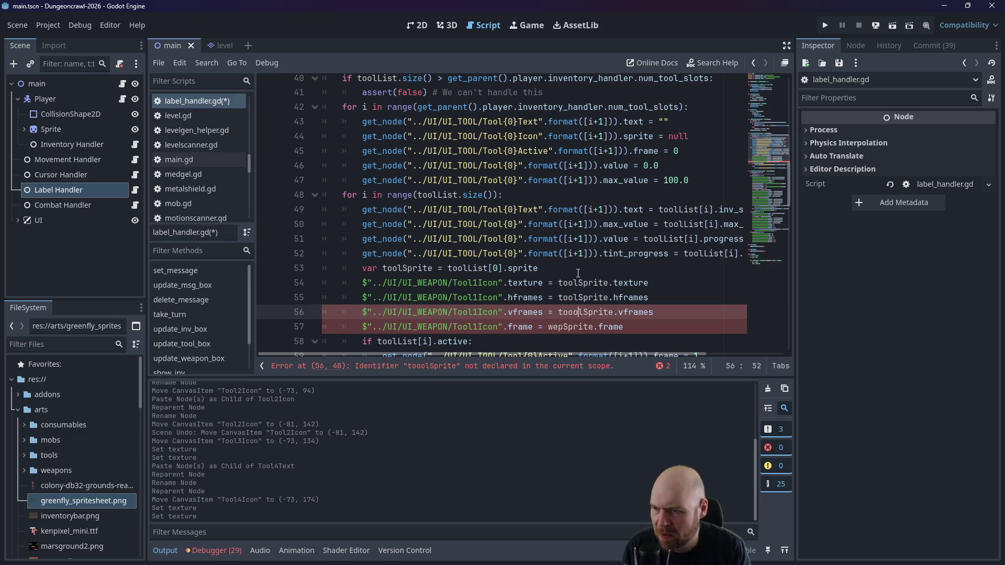
{"action": "key", "text": "BackSpace"}
{"action": "key", "text": "Down"}
{"action": "key", "text": "Right"}
{"action": "key", "text": "Right"}
{"action": "key", "text": "BackSpace"}
{"action": "key", "text": "BackSpace"}
{"action": "key", "text": "BackSpace"}
{"action": "type", "text": "tool"}
Step: Replace UI_WEAPON with UI_TOOL in the node paths on lines 54–57
{"action": "key", "text": "Escape"}
{"action": "left_click_drag", "start_coordinate": [420, 288], "coordinate": [451, 287]}
{"action": "type", "text": "TOOL"}
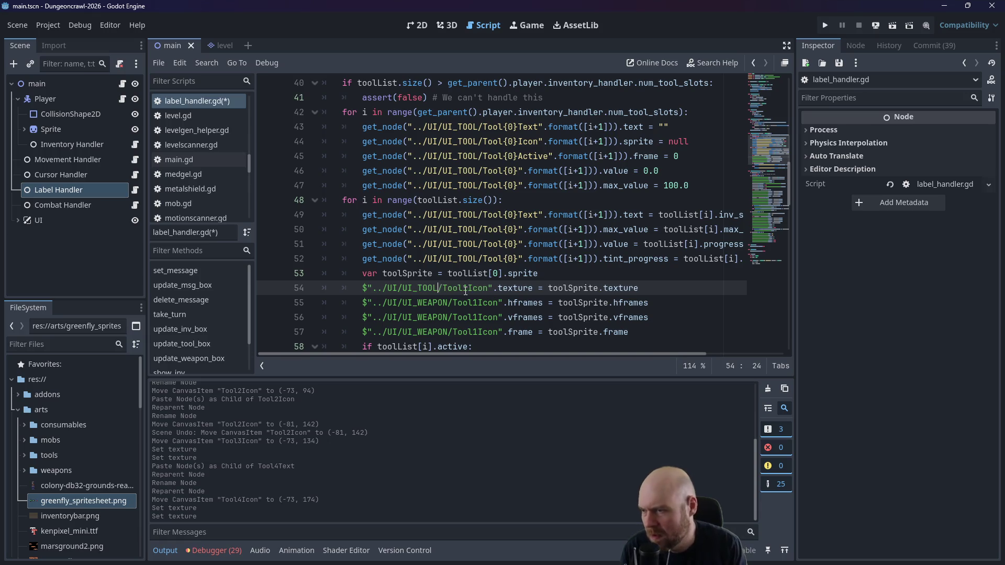
{"action": "key", "text": "Down"}
{"action": "key", "text": "Delete"}
{"action": "key", "text": "BackSpace"}
{"action": "key", "text": "BackSpace"}
{"action": "key", "text": "BackSpace"}
{"action": "type", "text": "TOOL"}
{"action": "key", "text": "Down"}
{"action": "key", "text": "Delete"}
{"action": "key", "text": "Delete"}
{"action": "key", "text": "BackSpace"}
{"action": "key", "text": "BackSpace"}
{"action": "key", "text": "BackSpace"}
{"action": "key", "text": "BackSpace"}
{"action": "type", "text": "TOOL"}
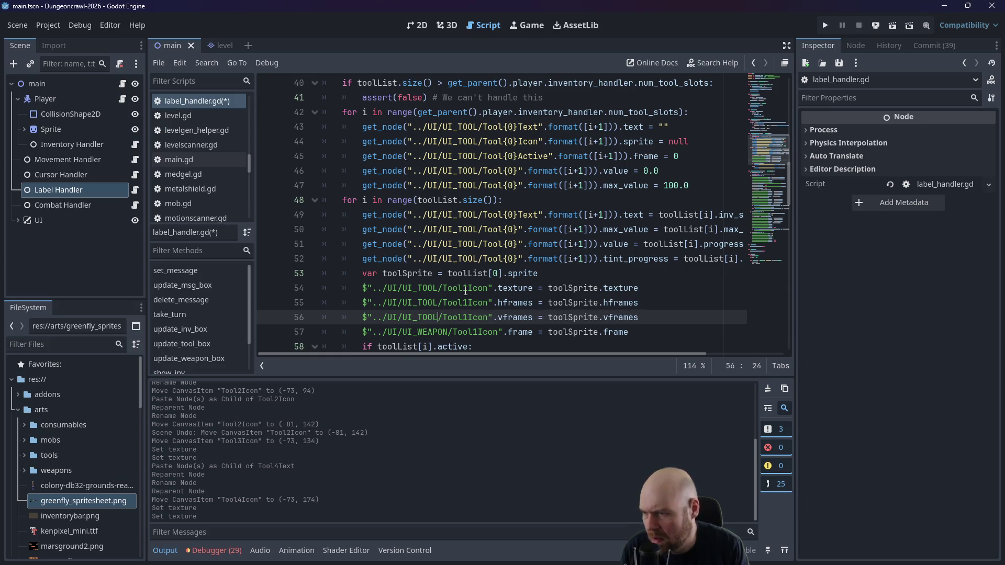
{"action": "key", "text": "Down"}
{"action": "key", "text": "Right"}
{"action": "key", "text": "Delete"}
{"action": "key", "text": "BackSpace"}
{"action": "key", "text": "BackSpace"}
{"action": "key", "text": "BackSpace"}
{"action": "type", "text": "TOOL"}
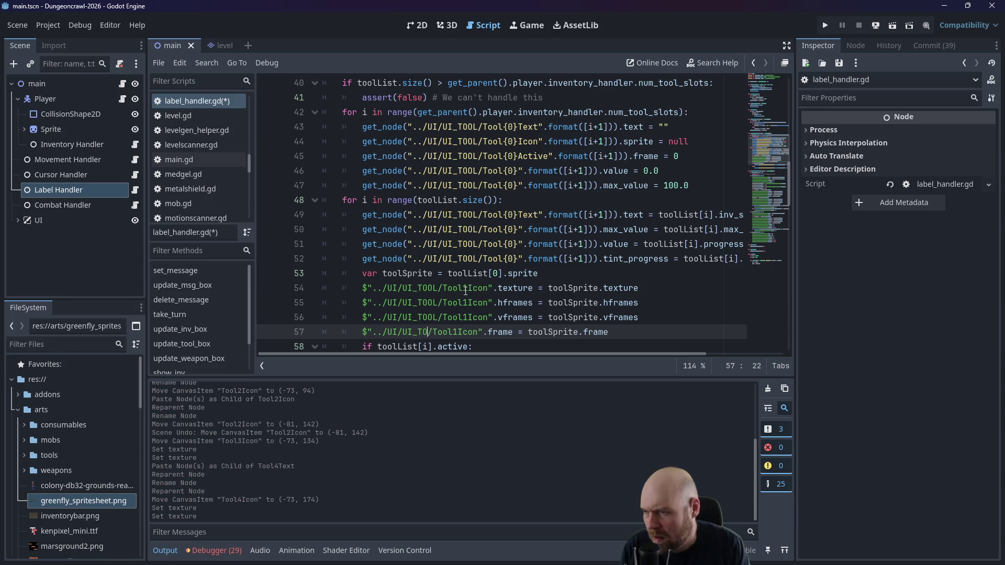
Step: Change toolList[0] to toolList[i] on line 53
{"action": "left_click", "coordinate": [494, 273]}
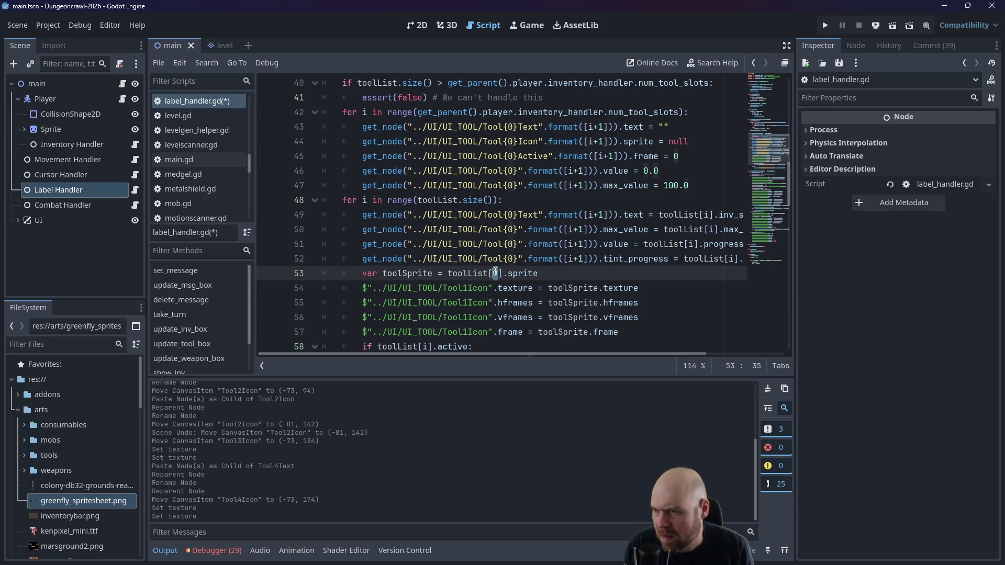
{"action": "key", "text": "Delete"}
{"action": "type", "text": "i"}
{"action": "left_click", "coordinate": [402, 220]}
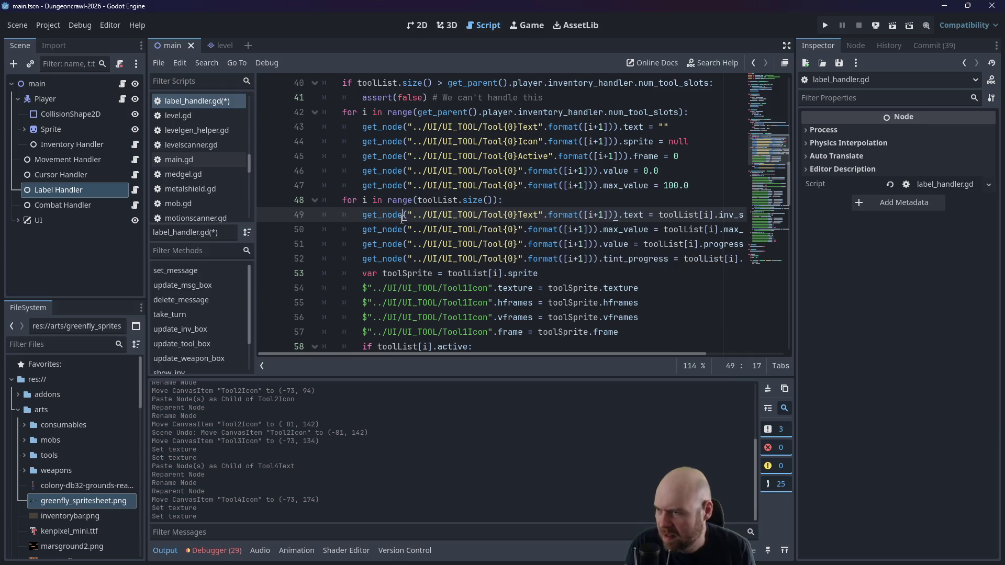
{"action": "left_click", "coordinate": [372, 240]}
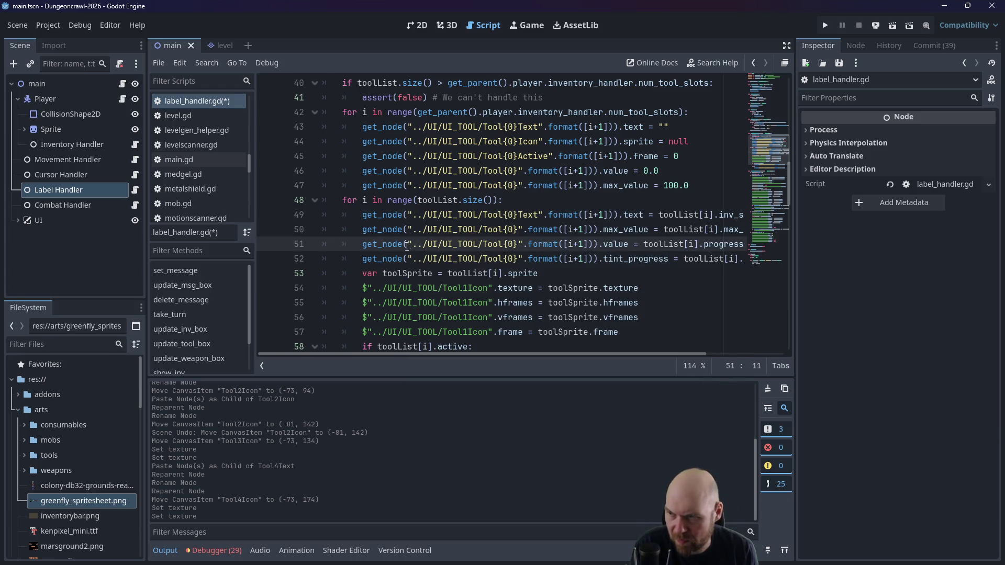
{"action": "mouse_move", "coordinate": [580, 351]}
{"action": "left_mouse_down"}
{"action": "mouse_move", "coordinate": [632, 346]}
{"action": "mouse_move", "coordinate": [555, 344]}
{"action": "left_mouse_up"}
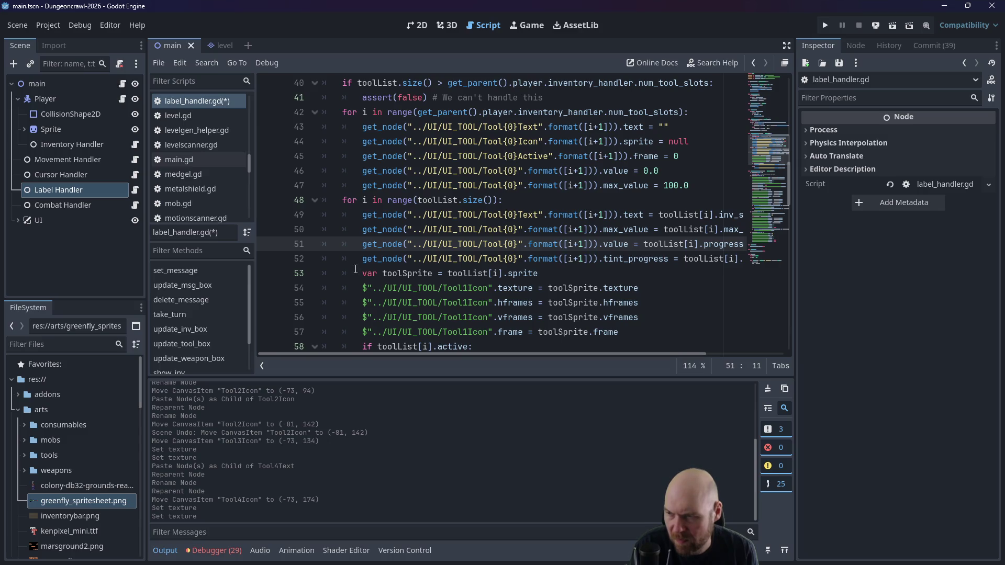
Step: Replace the $ shorthand on lines 54–57 with get_node( copied from line 52
{"action": "left_click_drag", "start_coordinate": [364, 257], "coordinate": [412, 260]}
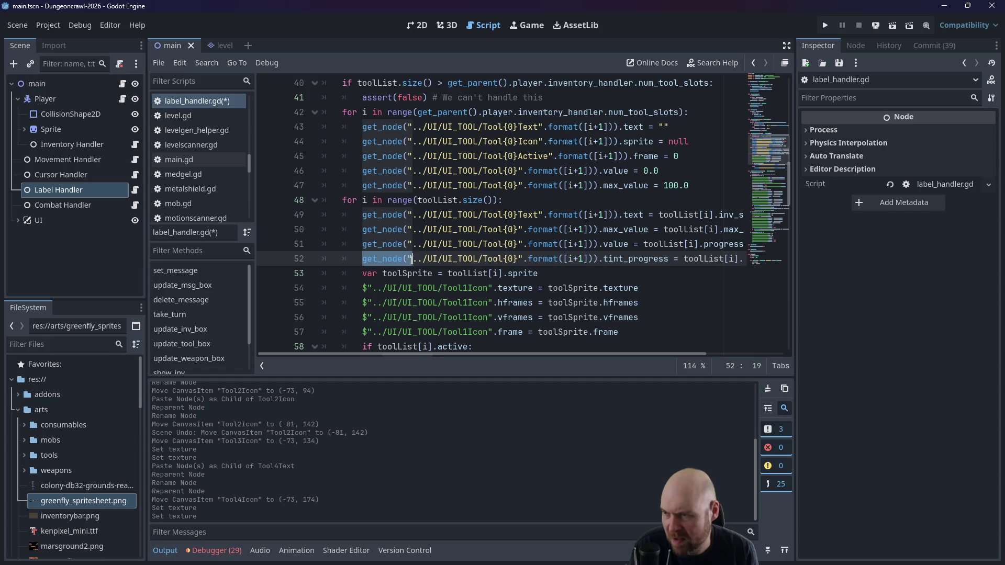
{"action": "double_click", "coordinate": [374, 289]}
{"action": "left_click", "coordinate": [413, 260]}
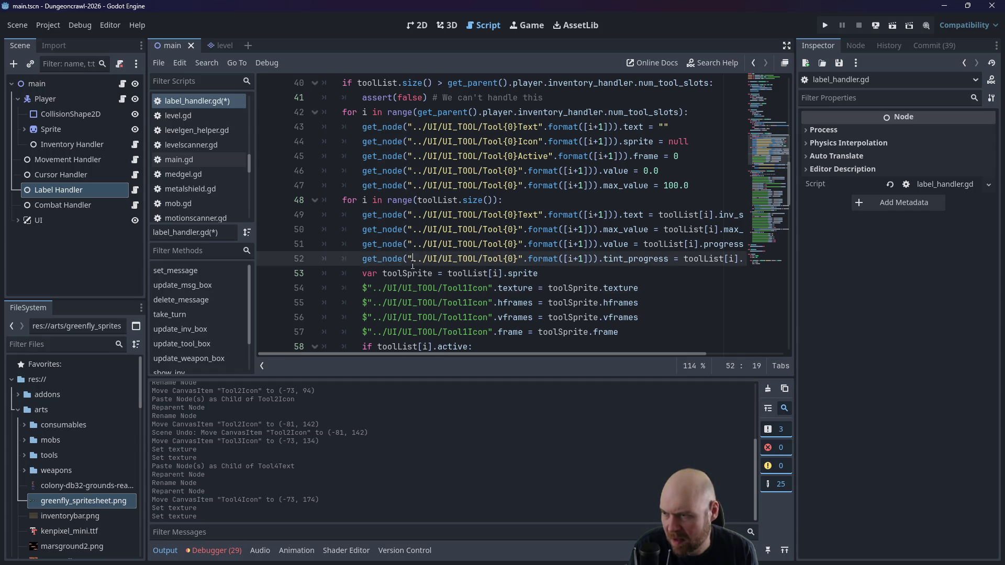
{"action": "left_click_drag", "start_coordinate": [408, 260], "coordinate": [363, 260]}
{"action": "key", "text": "ctrl+c"}
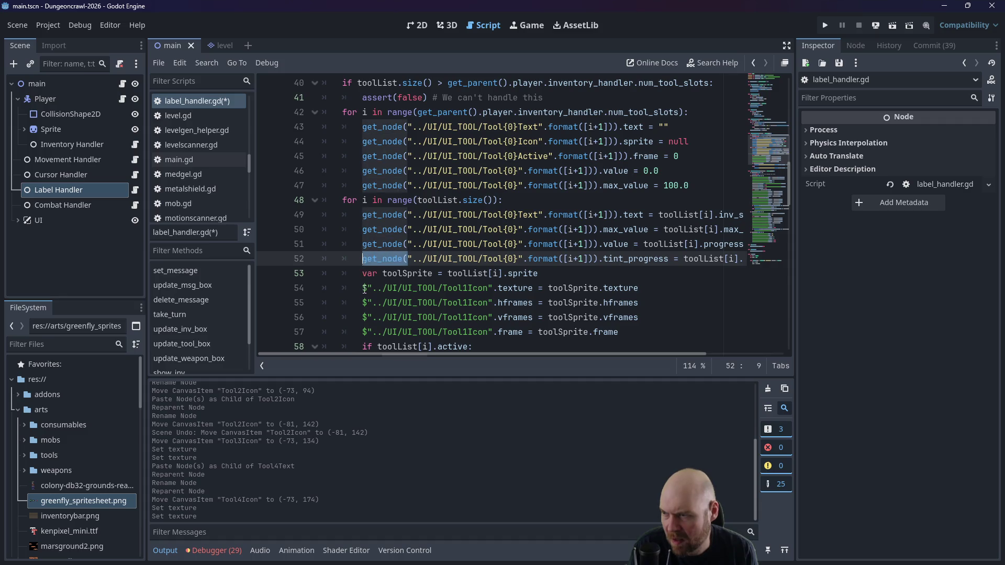
{"action": "left_click", "coordinate": [365, 290]}
{"action": "double_click", "coordinate": [365, 289]}
{"action": "key", "text": "ctrl+v"}
{"action": "double_click", "coordinate": [365, 302]}
{"action": "key", "text": "ctrl+v"}
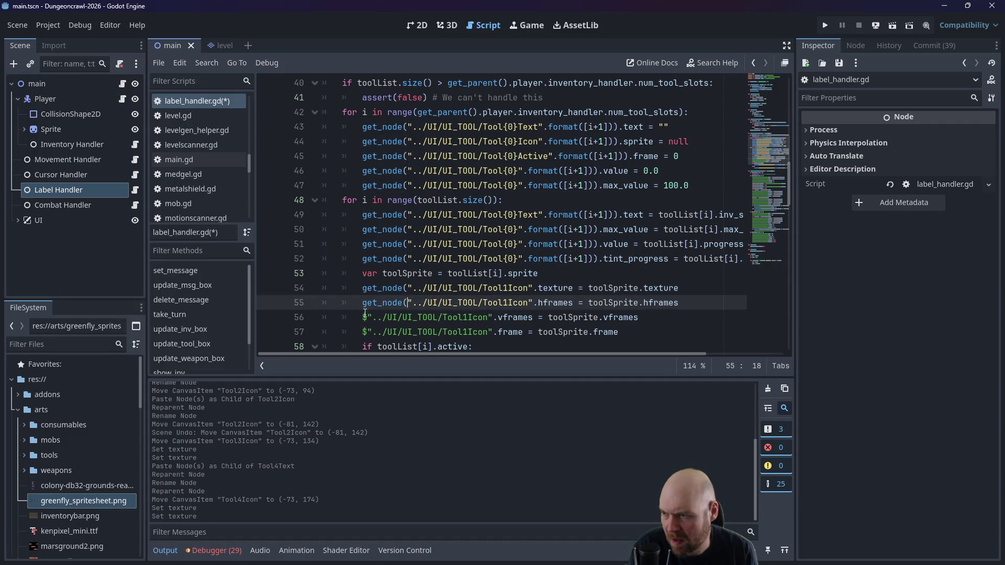
{"action": "left_click", "coordinate": [364, 318]}
{"action": "double_click", "coordinate": [364, 317]}
{"action": "key", "text": "ctrl+v"}
{"action": "double_click", "coordinate": [364, 332]}
{"action": "key", "text": "ctrl+v"}
Step: Append .format([i+1])) after the Tool1Icon paths on lines 54–57
{"action": "left_click_drag", "start_coordinate": [545, 218], "coordinate": [618, 214]}
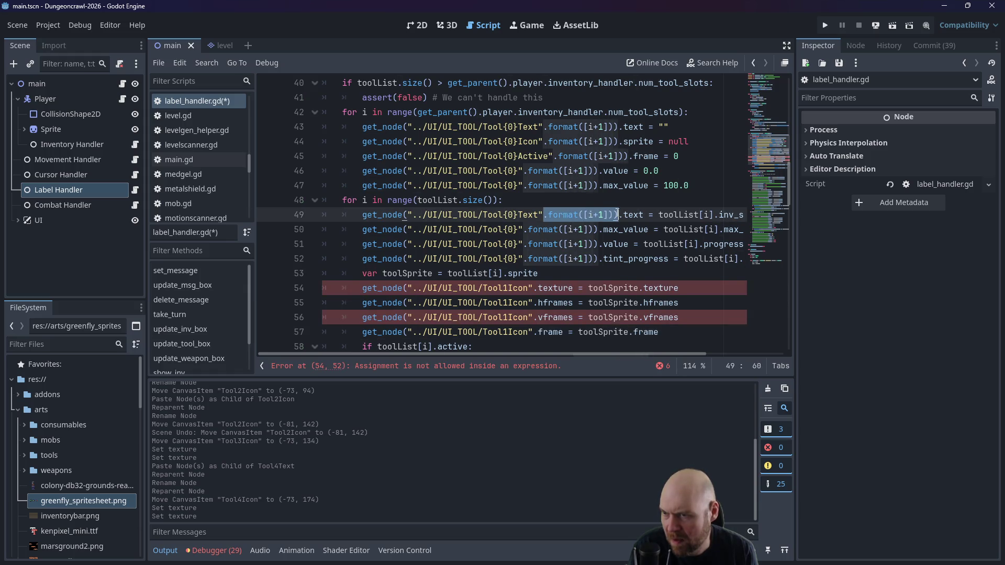
{"action": "key", "text": "ctrl+c"}
{"action": "left_click", "coordinate": [530, 288]}
{"action": "key", "text": "ctrl+v"}
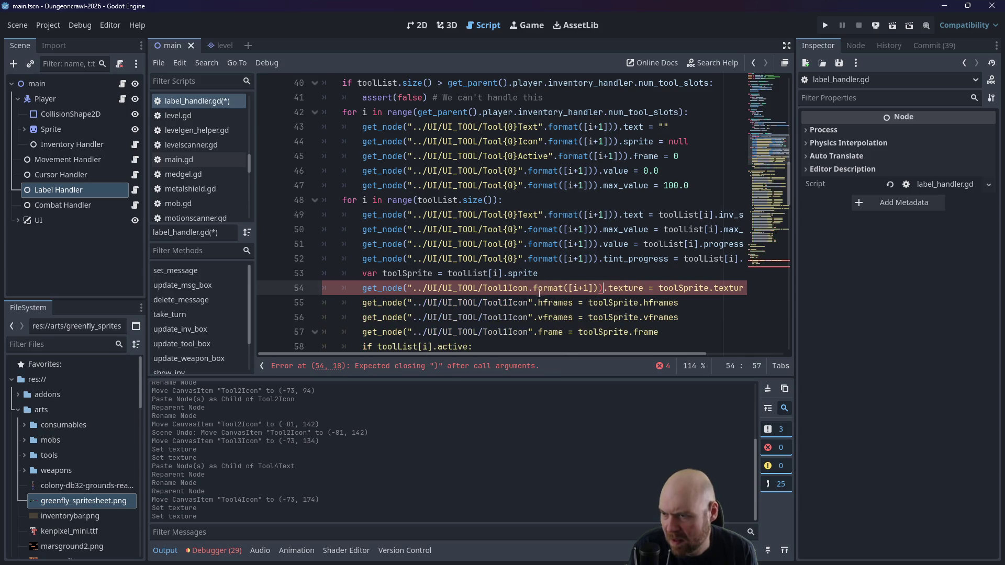
{"action": "type", "text": "\""}
{"action": "key", "text": "Down"}
{"action": "type", "text": ".format([i+1]))"}
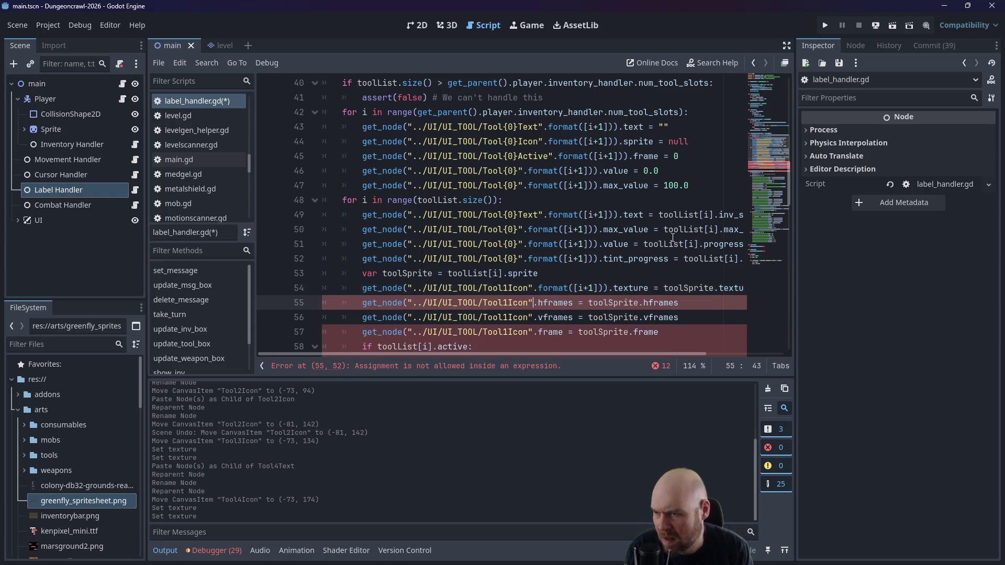
{"action": "key", "text": "Down"}
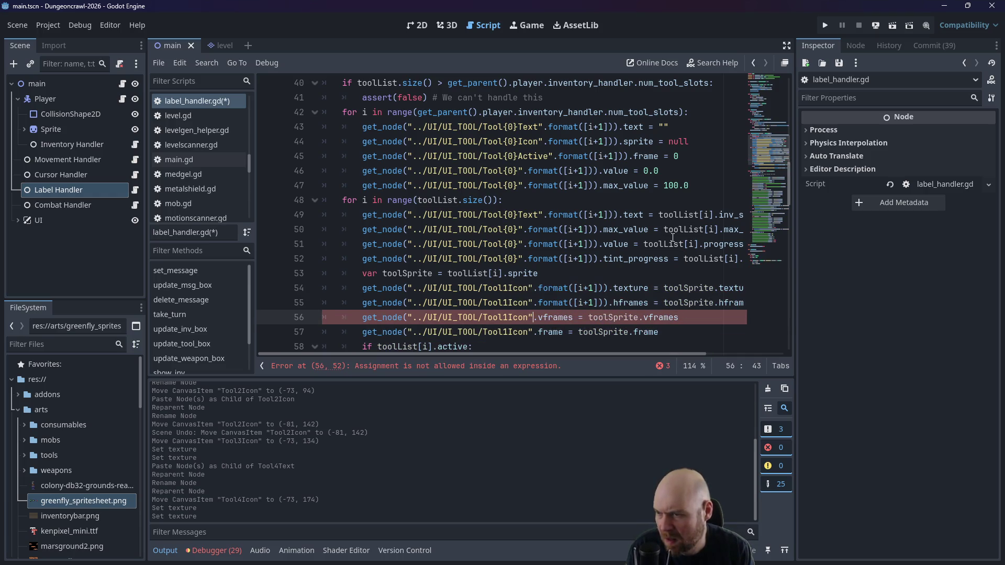
{"action": "type", "text": ".format([i+1]))"}
{"action": "key", "text": "Down"}
{"action": "type", "text": "format([i+1]))."}
Step: Replace the hardcoded slot number with {0} in each Tool1Icon path and save label_handler.gd
{"action": "key", "text": "BackSpace"}
{"action": "type", "text": "{0}"}
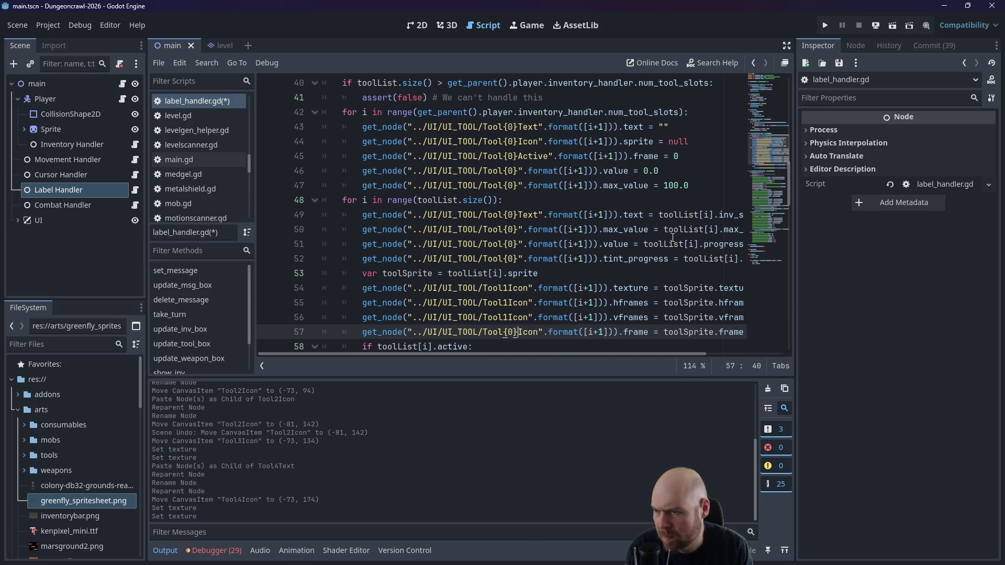
{"action": "key", "text": "Up"}
{"action": "key", "text": "Left"}
{"action": "key", "text": "Left"}
{"action": "key", "text": "BackSpace"}
{"action": "type", "text": "{0}"}
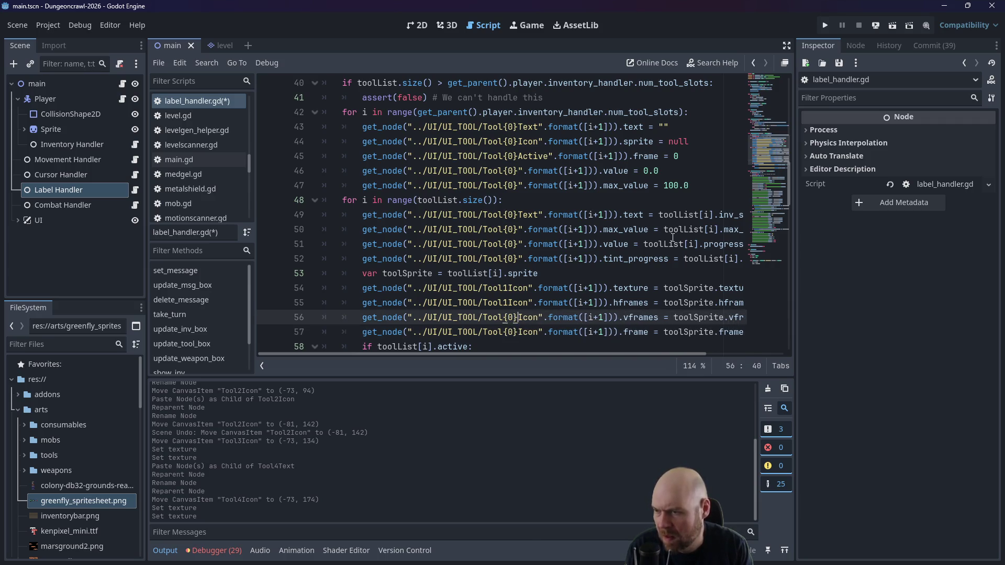
{"action": "key", "text": "Up"}
{"action": "key", "text": "Left"}
{"action": "key", "text": "Left"}
{"action": "key", "text": "BackSpace"}
{"action": "type", "text": "{0"}
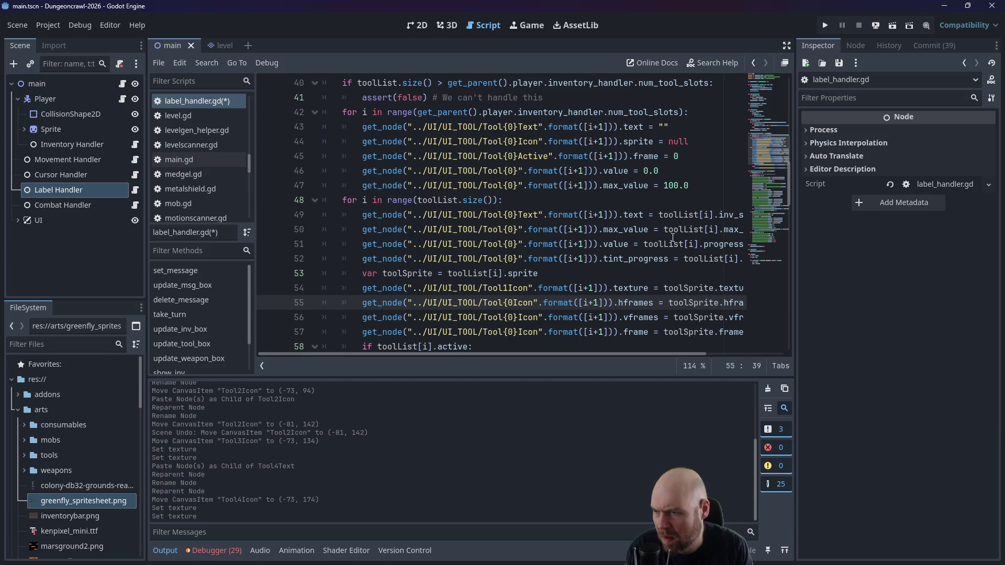
{"action": "type", "text": "}"}
{"action": "key", "text": "Up"}
{"action": "key", "text": "Left"}
{"action": "key", "text": "Left"}
{"action": "key", "text": "BackSpace"}
{"action": "type", "text": "{0}"}
{"action": "key", "text": "ctrl+s"}
{"action": "left_click", "coordinate": [581, 202]}
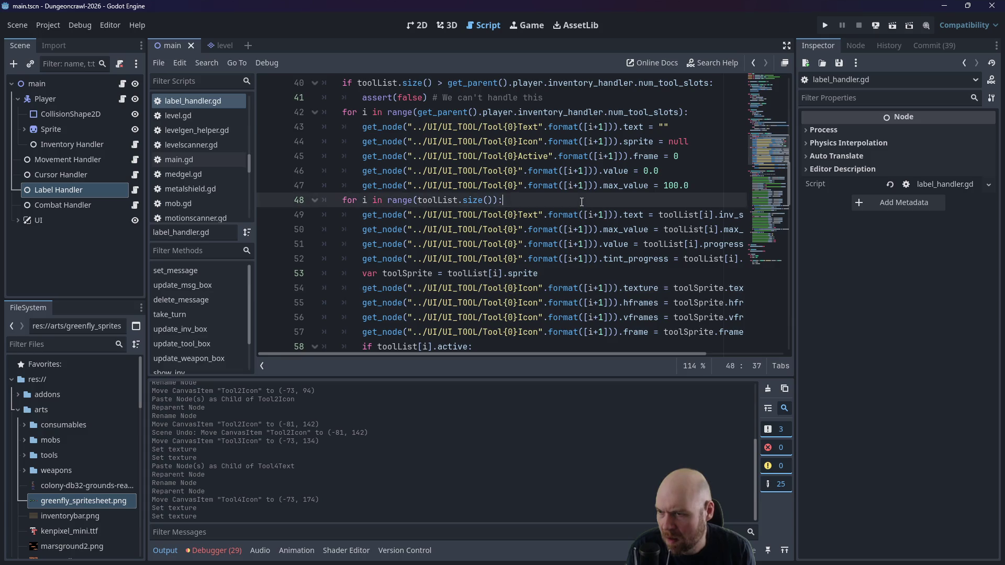
Step: Run the game and locate the 'sprite' error at line 44 in the script
{"action": "left_click", "coordinate": [823, 25]}
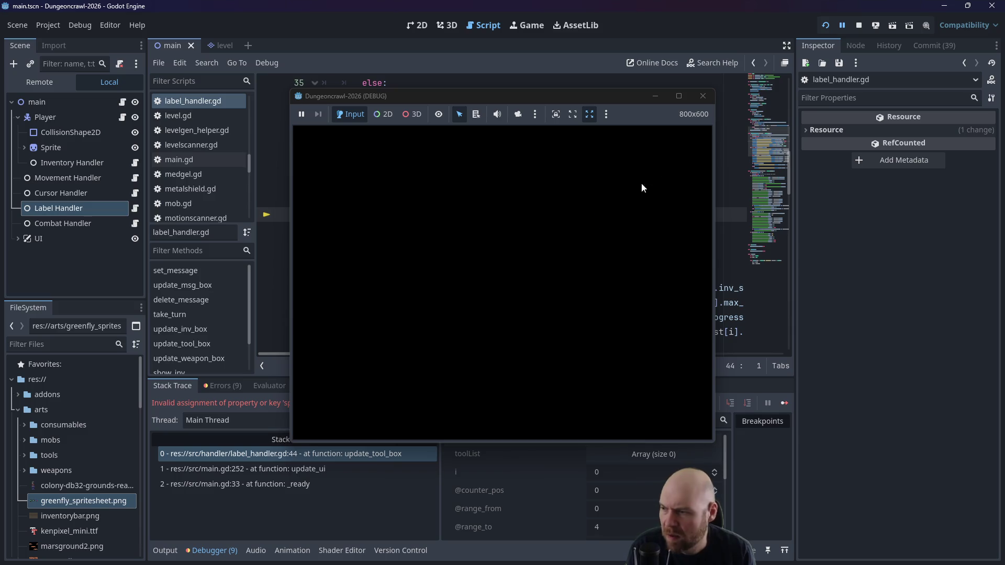
{"action": "mouse_move", "coordinate": [613, 98]}
{"action": "left_mouse_down"}
{"action": "mouse_move", "coordinate": [813, 99]}
{"action": "mouse_move", "coordinate": [895, 181]}
{"action": "left_mouse_up"}
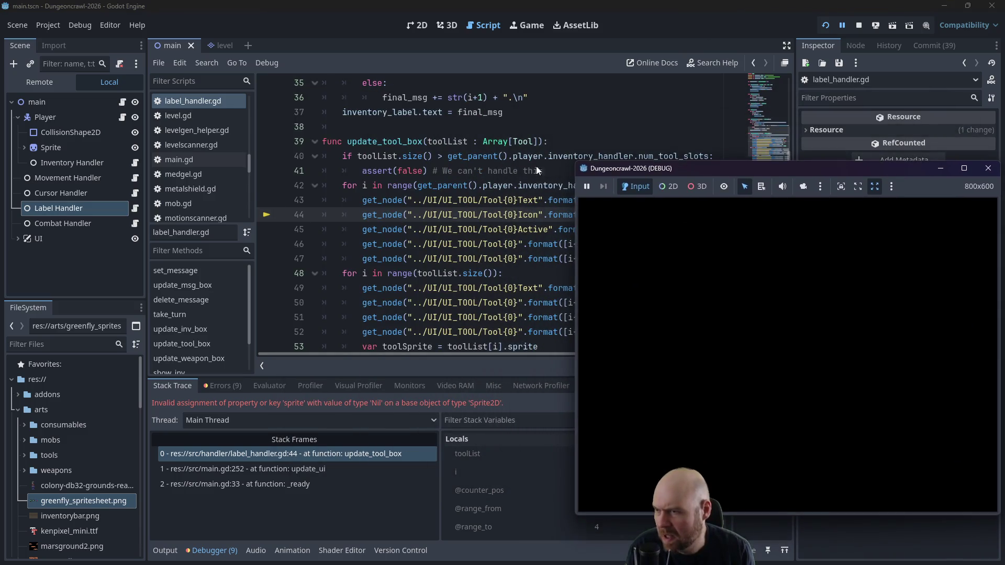
{"action": "left_click", "coordinate": [503, 186]}
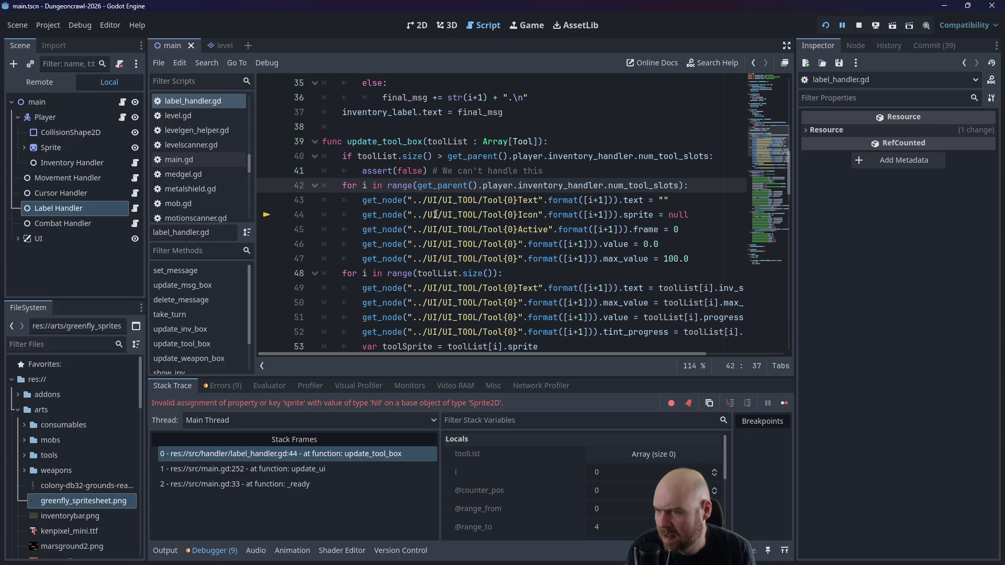
{"action": "scroll", "coordinate": [430, 213], "scroll_direction": "down", "scroll_amount": 10}
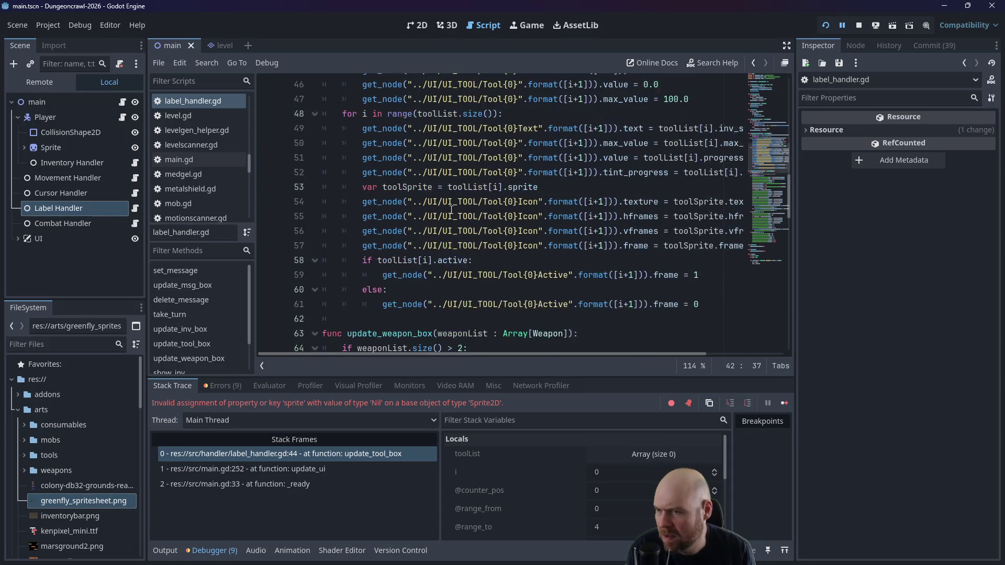
{"action": "scroll", "coordinate": [456, 211], "scroll_direction": "down", "scroll_amount": 6}
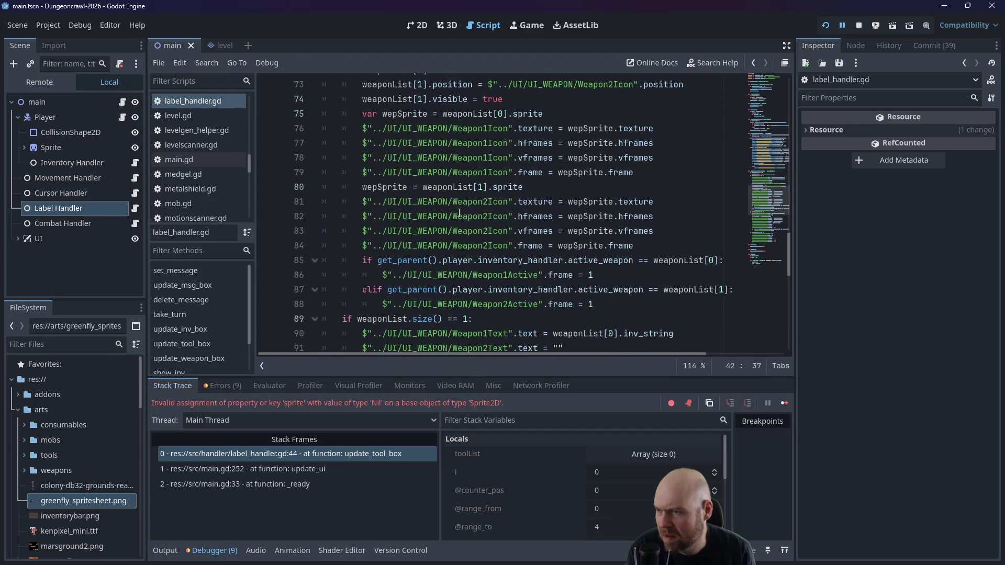
{"action": "scroll", "coordinate": [579, 256], "scroll_direction": "up", "scroll_amount": 6}
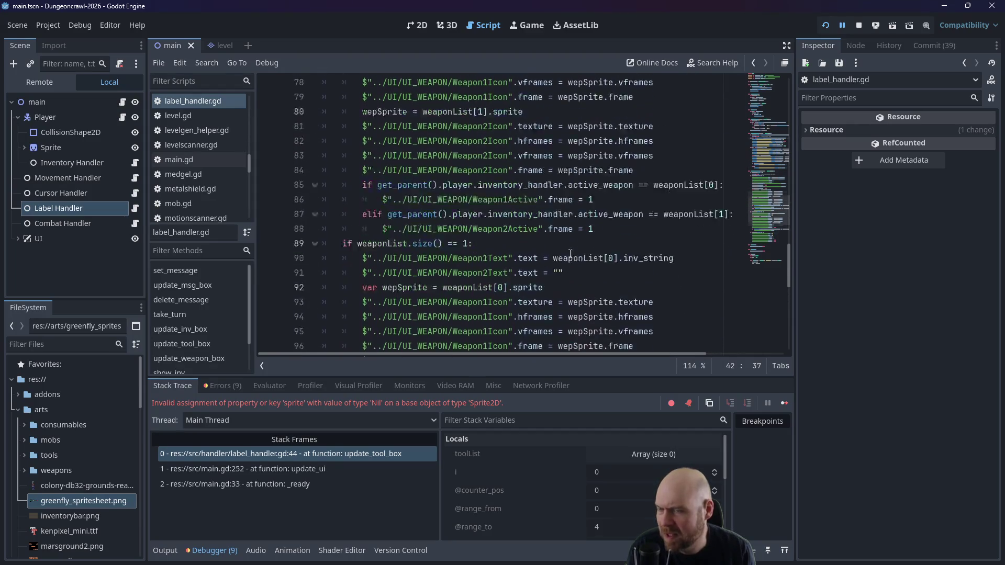
{"action": "left_click_drag", "start_coordinate": [787, 238], "coordinate": [788, 170]}
Step: Change sprite to texture on line 44, then stop and relaunch the game
{"action": "double_click", "coordinate": [639, 234]}
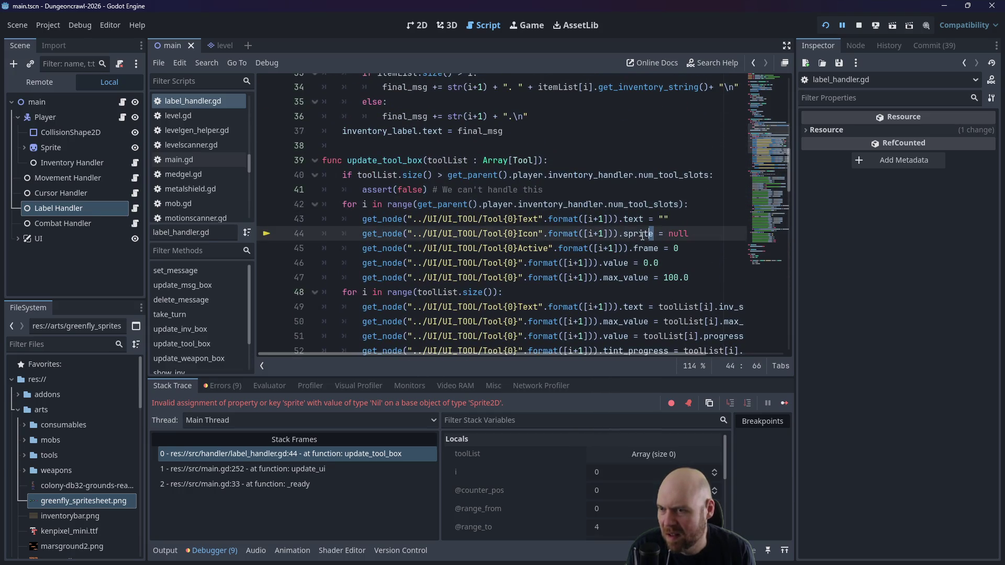
{"action": "type", "text": "texture"}
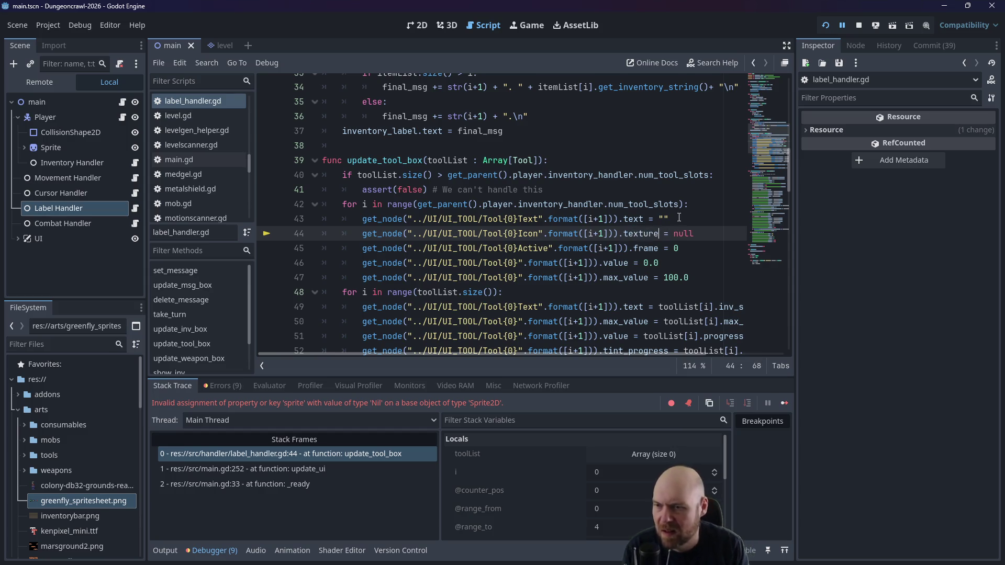
{"action": "left_click", "coordinate": [857, 27]}
{"action": "left_click", "coordinate": [830, 27]}
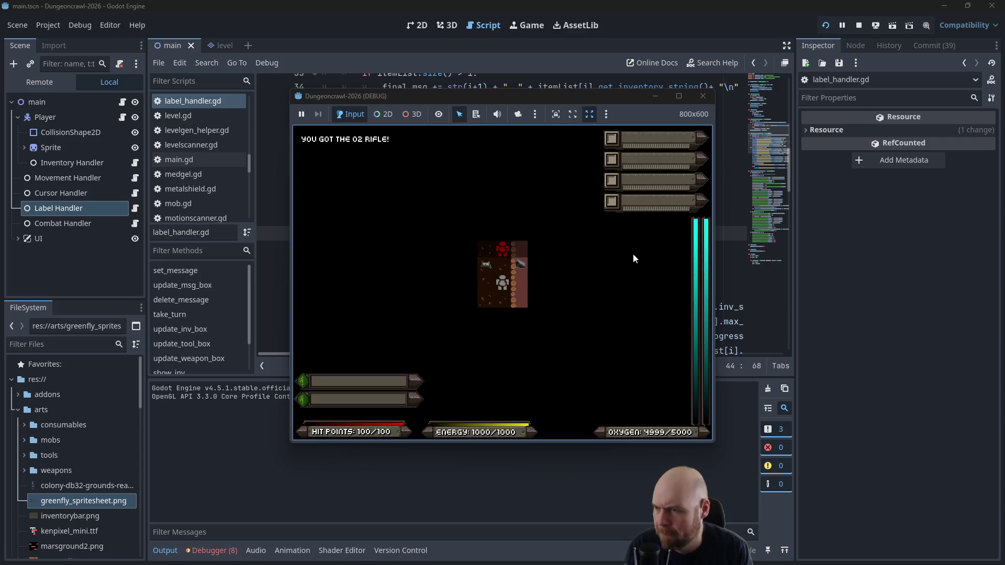
Step: Pick up items, toggle the portable fusion cell on and off, then restart the game
{"action": "key", "text": "Up"}
{"action": "key", "text": "i"}
{"action": "key", "text": "2"}
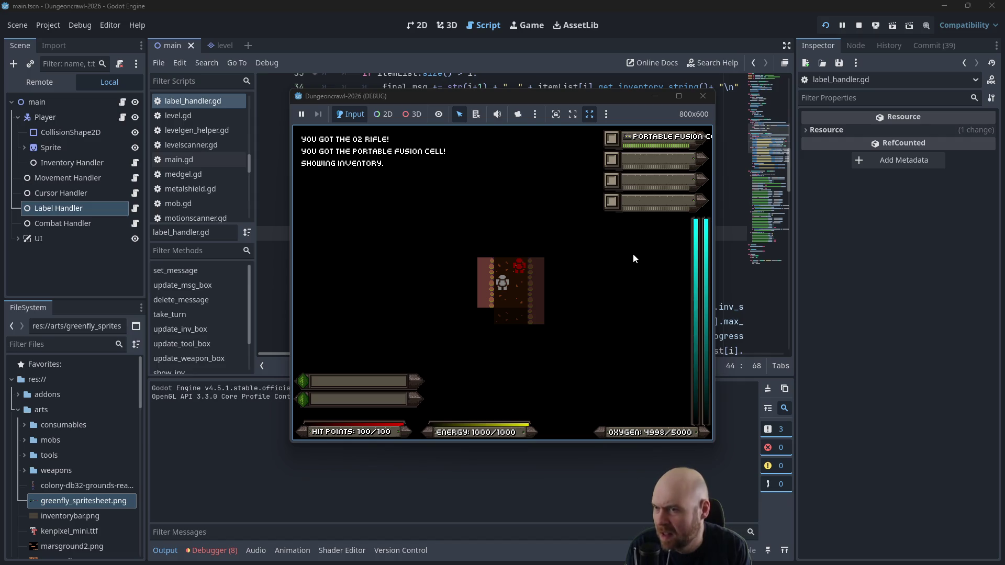
{"action": "key", "text": "1"}
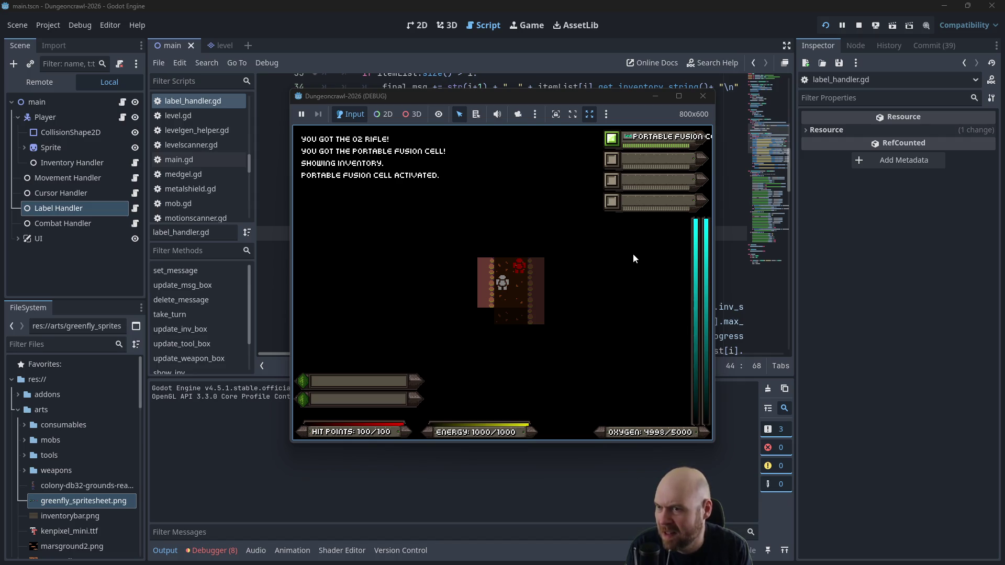
{"action": "key", "text": "1"}
{"action": "key", "text": "1"}
{"action": "key", "text": "1"}
{"action": "key", "text": "1"}
{"action": "key", "text": "1"}
{"action": "key", "text": "1"}
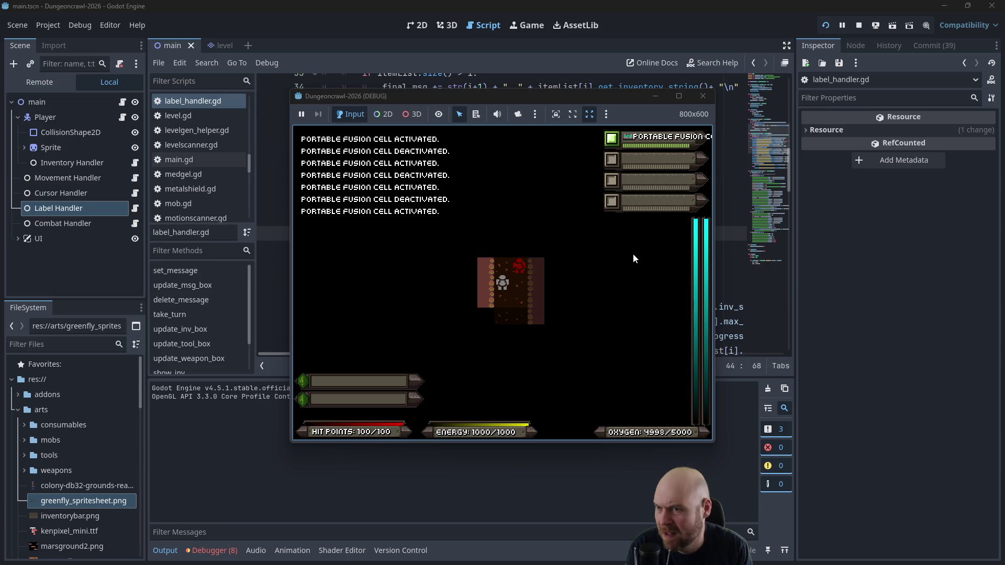
{"action": "left_click", "coordinate": [703, 96]}
{"action": "left_click", "coordinate": [826, 19]}
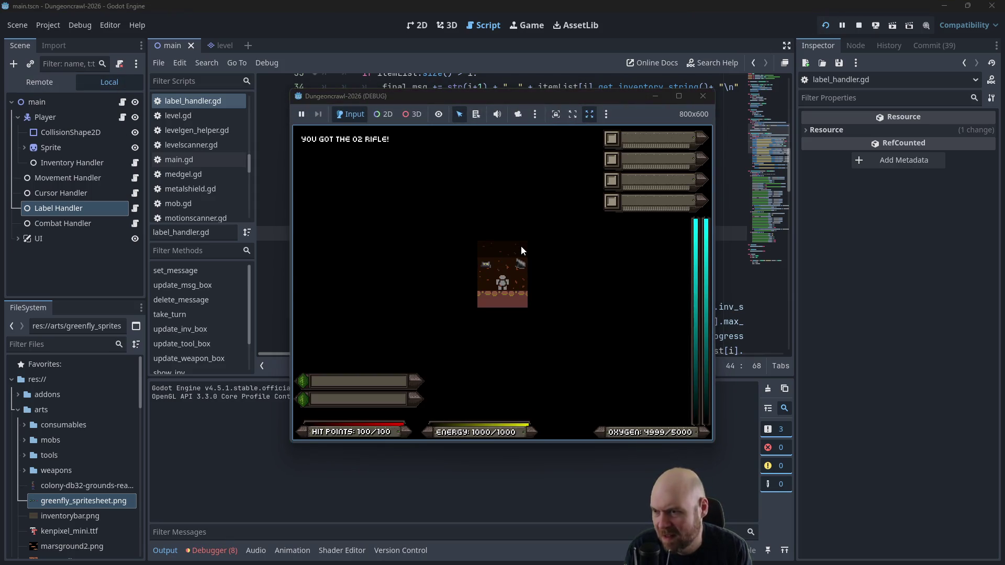
Step: Collect the items, activate the floodlight and fusion cell, then stop and return to main.tscn's 2D view
{"action": "key", "text": "Up"}
{"action": "key", "text": "Right"}
{"action": "key", "text": "i"}
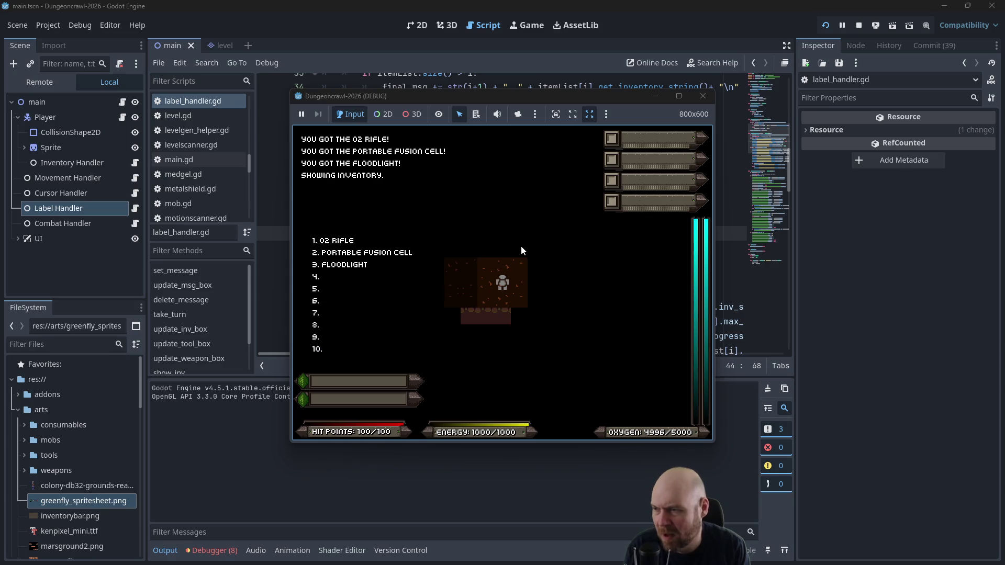
{"action": "key", "text": "i"}
{"action": "key", "text": "i"}
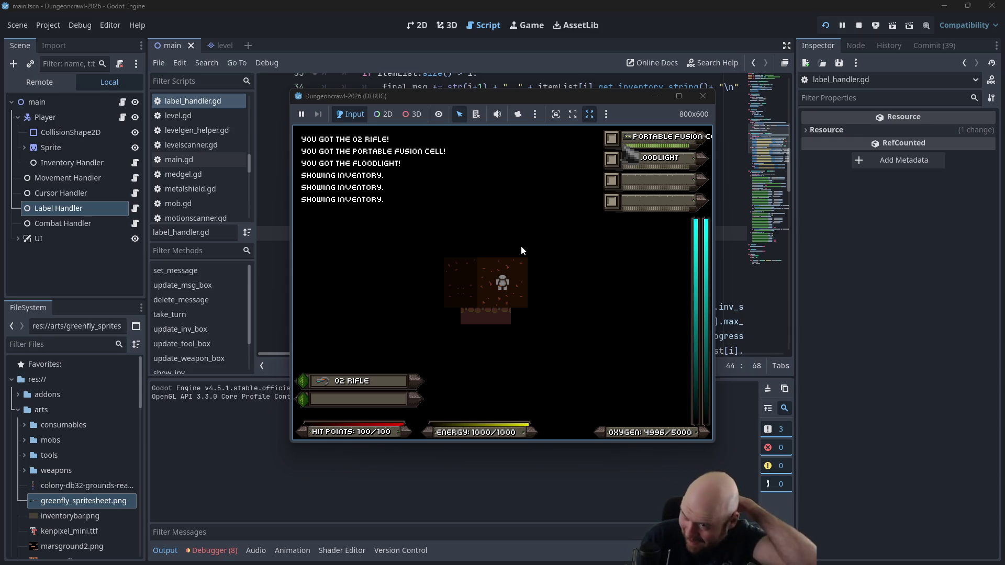
{"action": "key", "text": "2"}
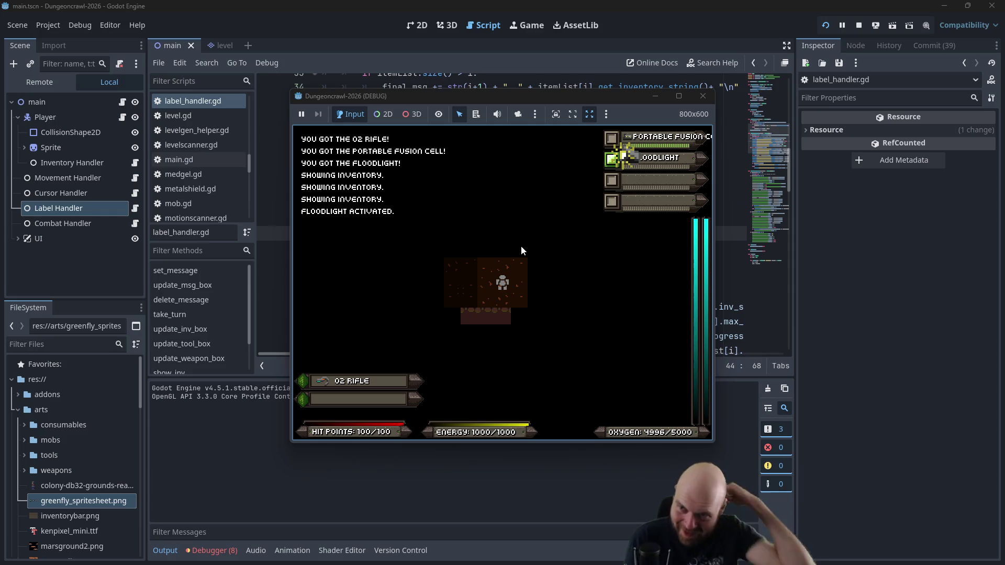
{"action": "key", "text": "1"}
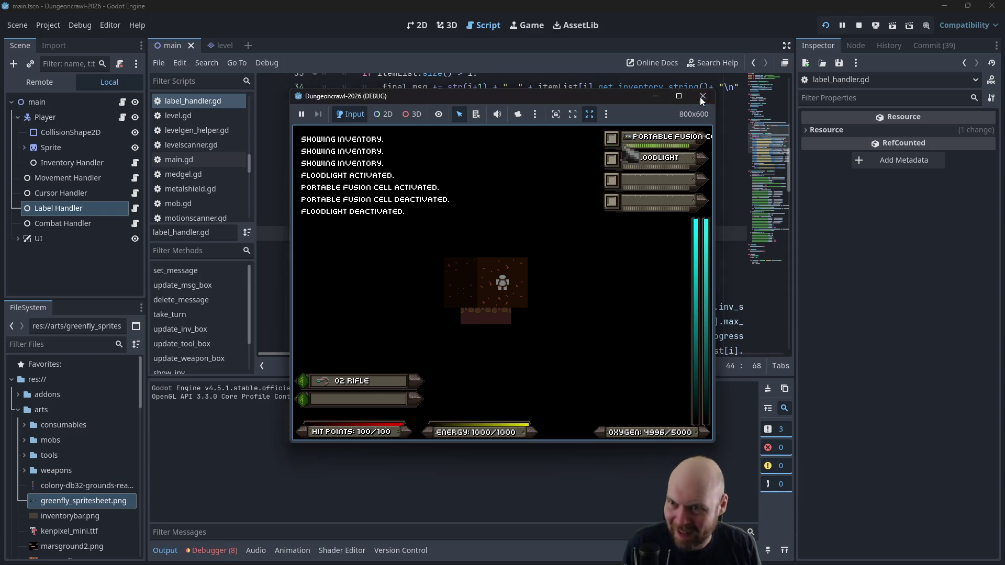
{"action": "left_click", "coordinate": [702, 95]}
{"action": "left_click", "coordinate": [448, 26]}
{"action": "left_click", "coordinate": [420, 25]}
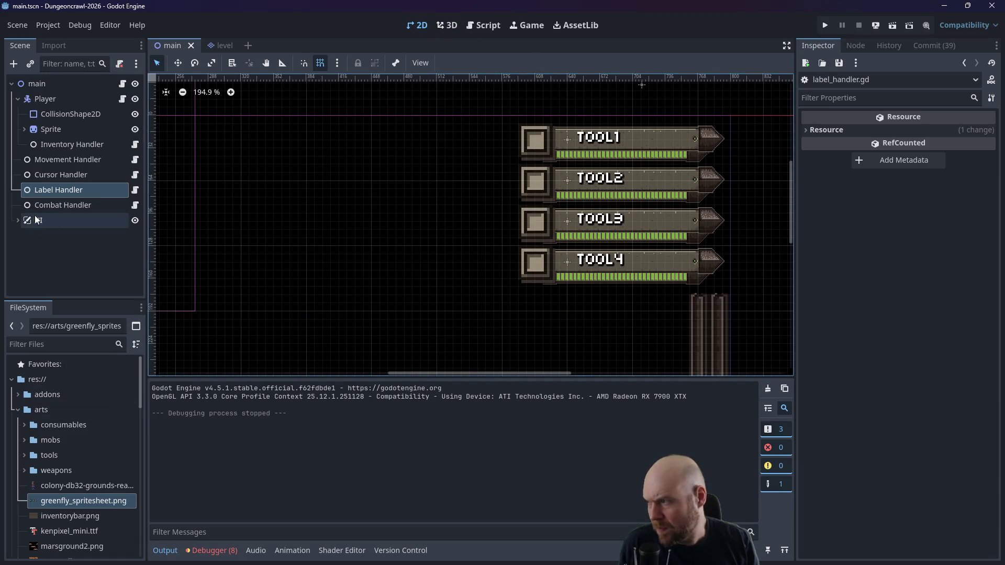
Step: Expand UI > UI_TOOL, filter the Inspector by 'scale', and set Tool1Icon's scale to 2
{"action": "left_click", "coordinate": [21, 220]}
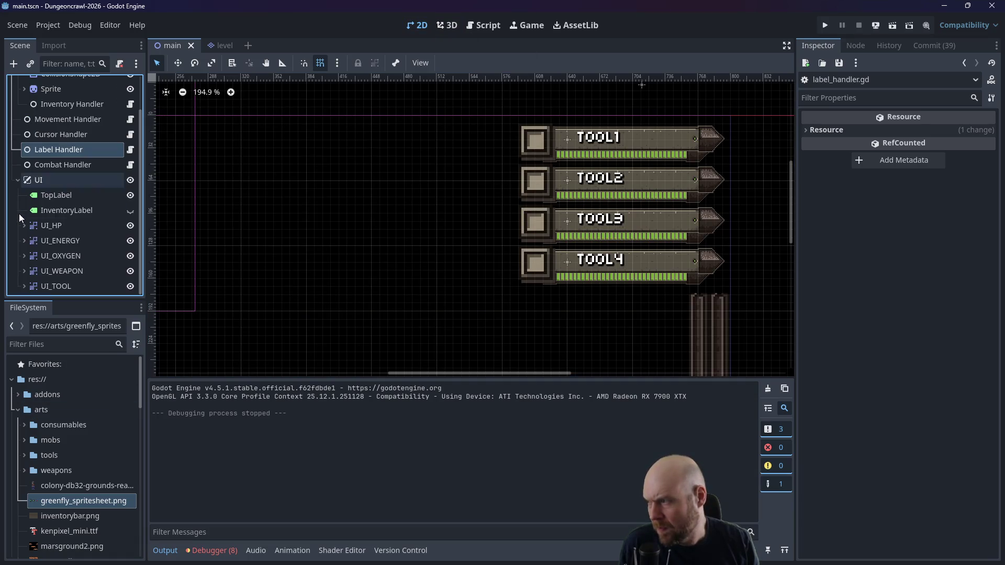
{"action": "left_click", "coordinate": [24, 286]}
{"action": "left_click", "coordinate": [65, 238]}
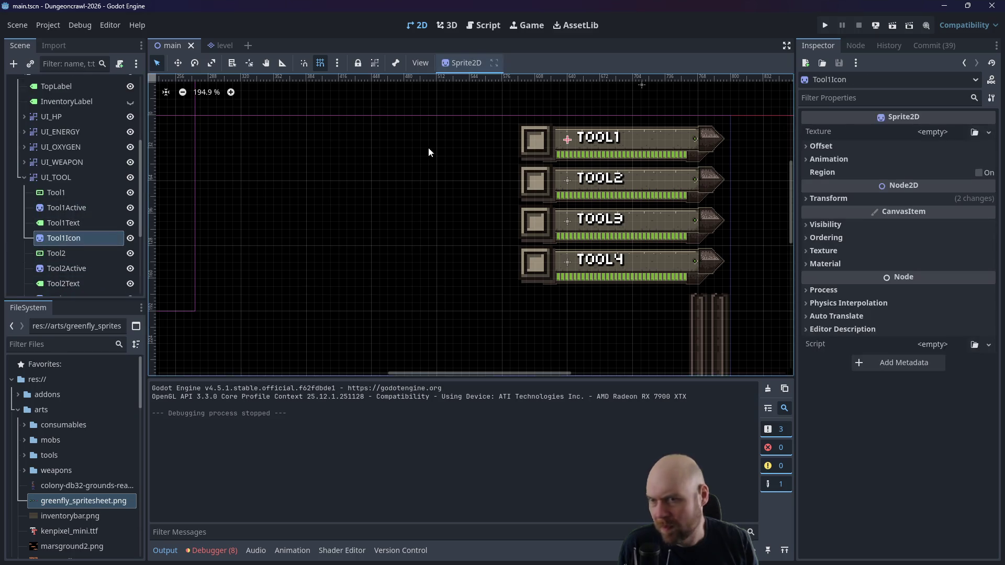
{"action": "left_click", "coordinate": [836, 99]}
{"action": "type", "text": "scale"}
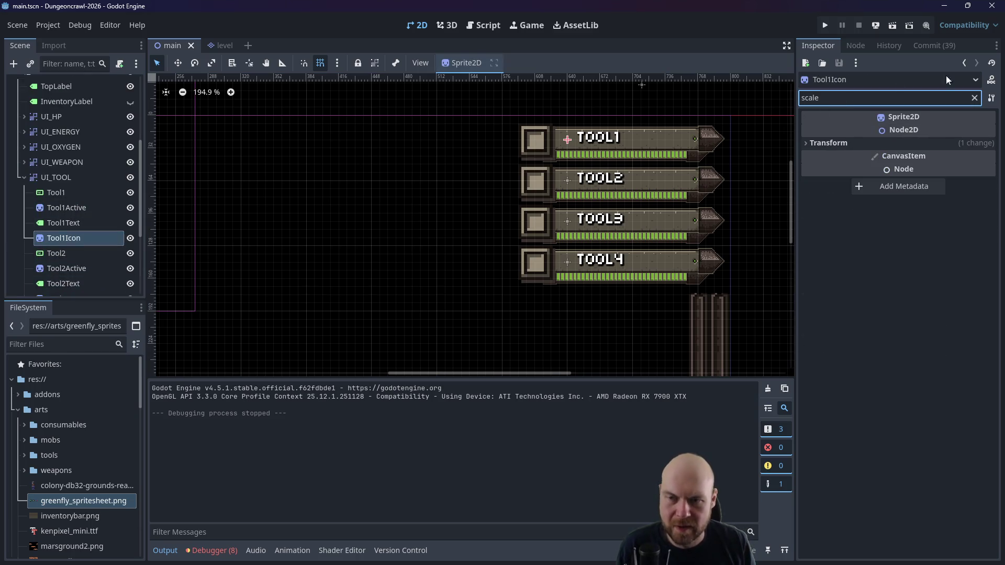
{"action": "left_click", "coordinate": [827, 142]}
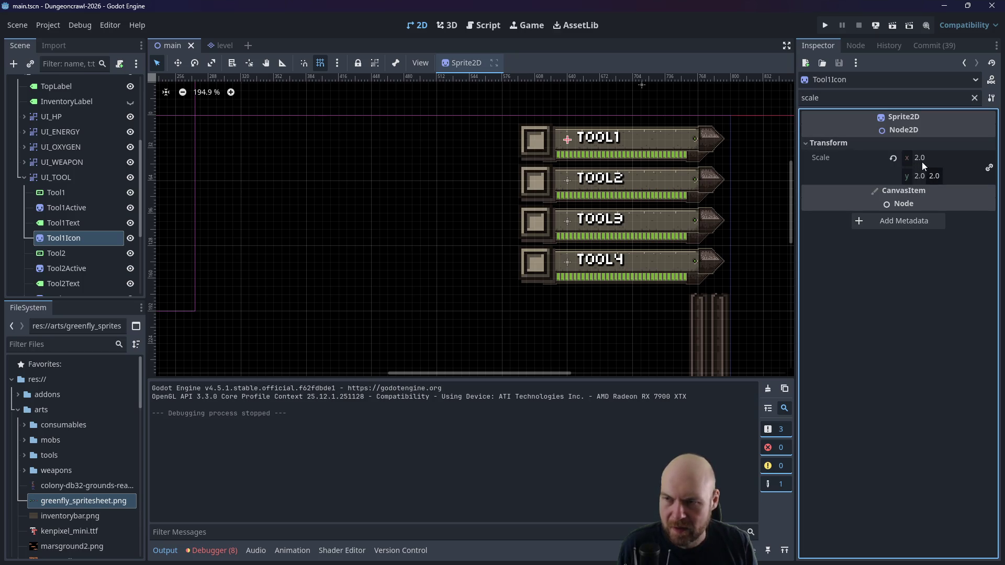
{"action": "left_click", "coordinate": [923, 163]}
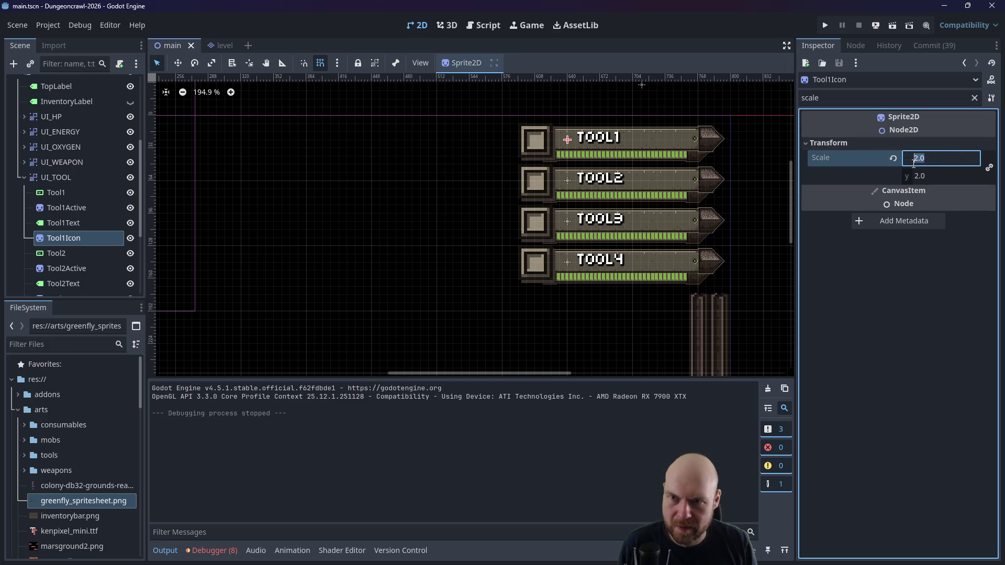
{"action": "scroll", "coordinate": [84, 277], "scroll_direction": "down", "scroll_amount": 1}
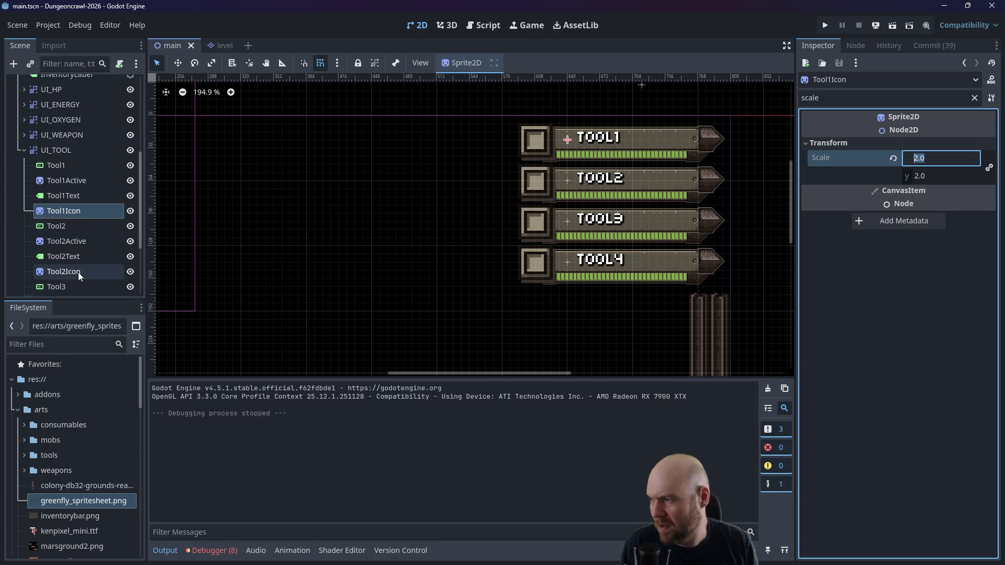
Step: Set Tool2Icon's Transform Scale to 2
{"action": "left_click", "coordinate": [71, 272]}
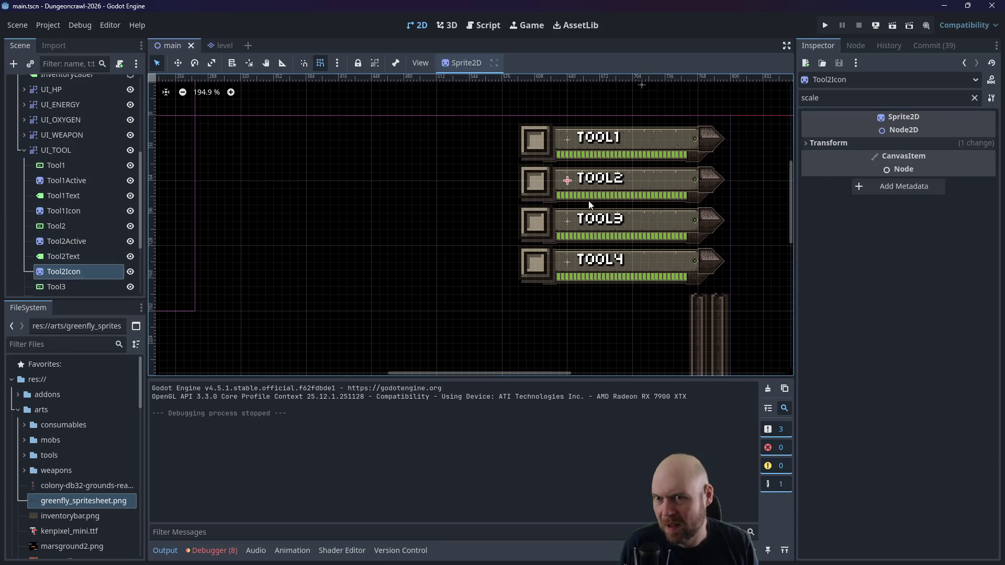
{"action": "left_click", "coordinate": [815, 143]}
{"action": "left_click", "coordinate": [906, 178]}
{"action": "type", "text": "2"}
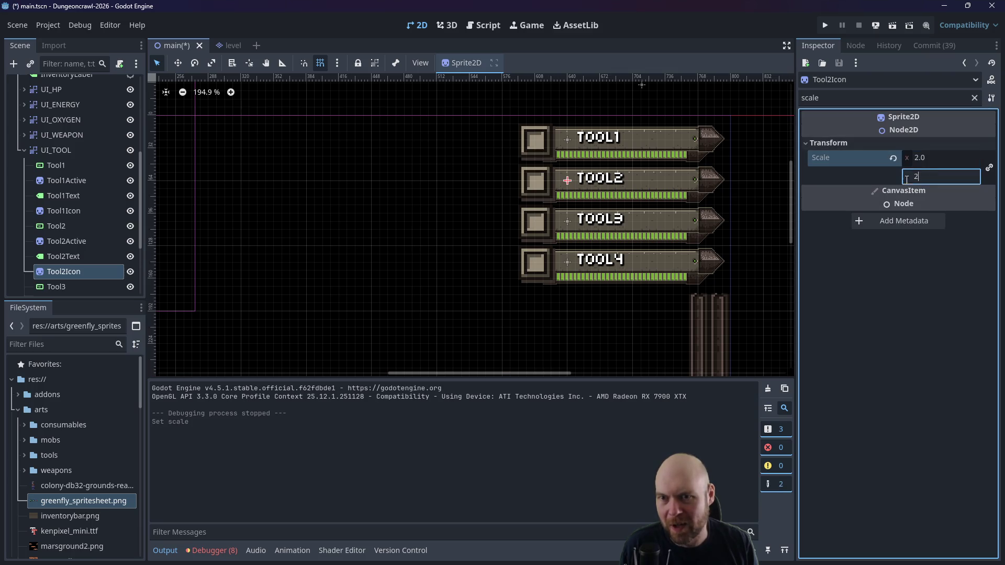
Step: Change Tool3Icon's scale from 16 to 2.0
{"action": "left_click", "coordinate": [102, 286]}
{"action": "scroll", "coordinate": [87, 286], "scroll_direction": "down", "scroll_amount": 2}
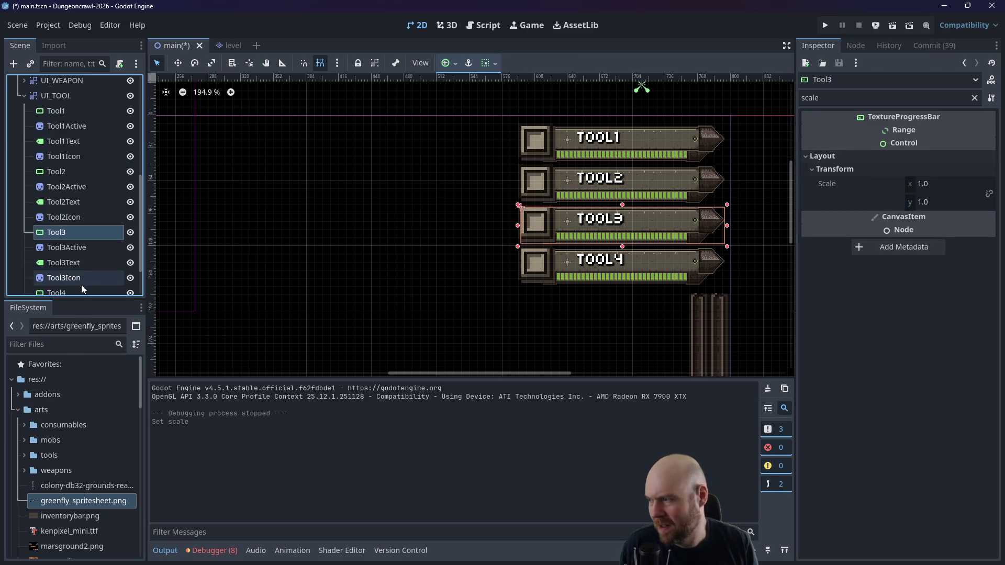
{"action": "left_click", "coordinate": [73, 278]}
{"action": "left_click", "coordinate": [883, 145]}
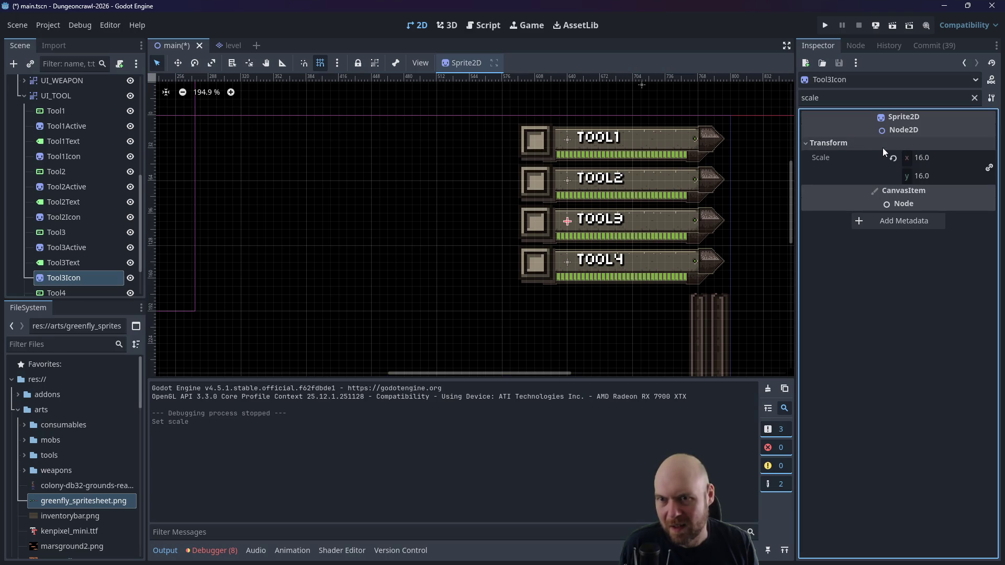
{"action": "left_click", "coordinate": [928, 158]}
{"action": "type", "text": "2"}
{"action": "key", "text": "Tab"}
Step: Confirm Tool4Icon's scale is 2.0 and launch the game to test the icons
{"action": "scroll", "coordinate": [74, 230], "scroll_direction": "down", "scroll_amount": 2}
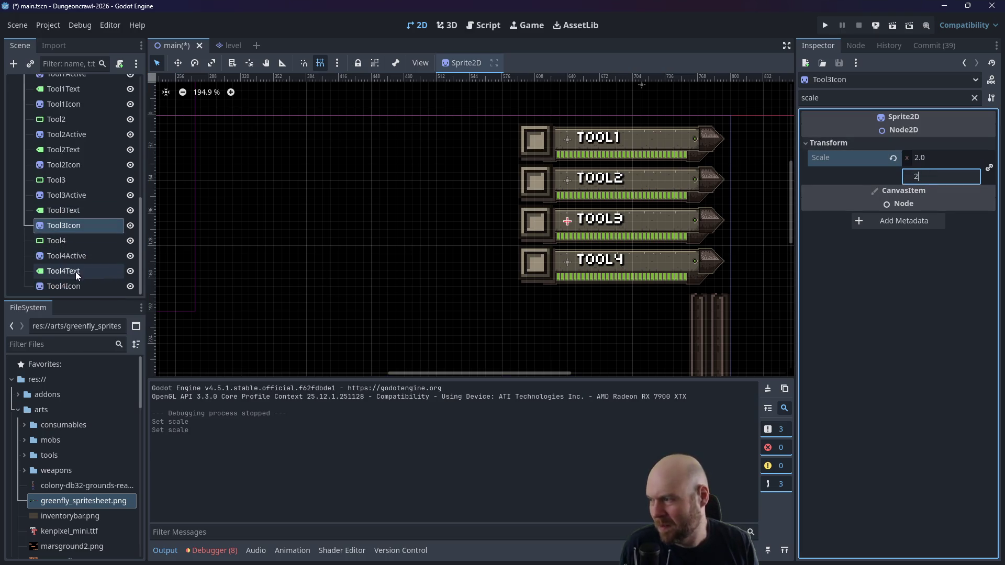
{"action": "left_click", "coordinate": [73, 286]}
{"action": "left_click", "coordinate": [832, 144]}
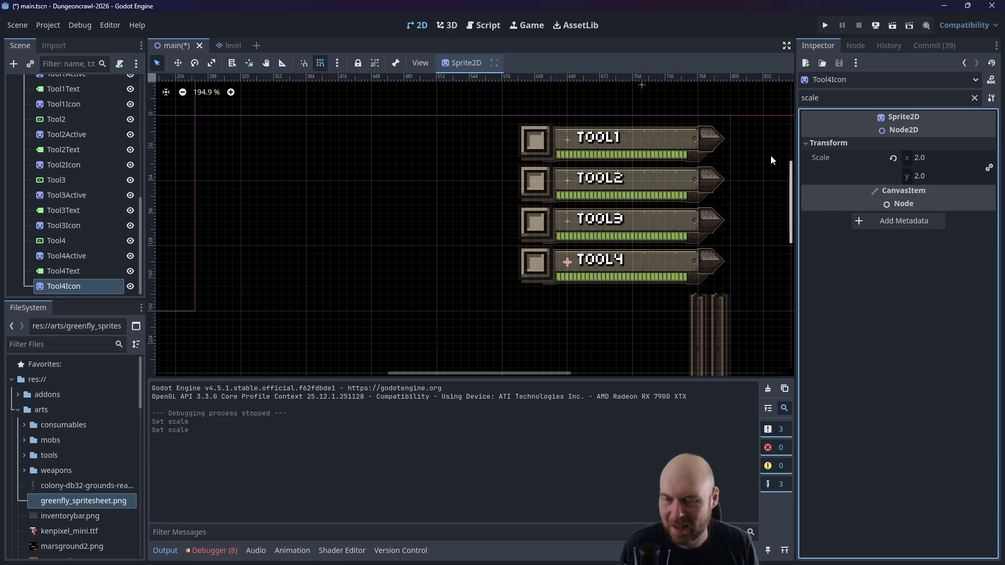
{"action": "left_click", "coordinate": [830, 26]}
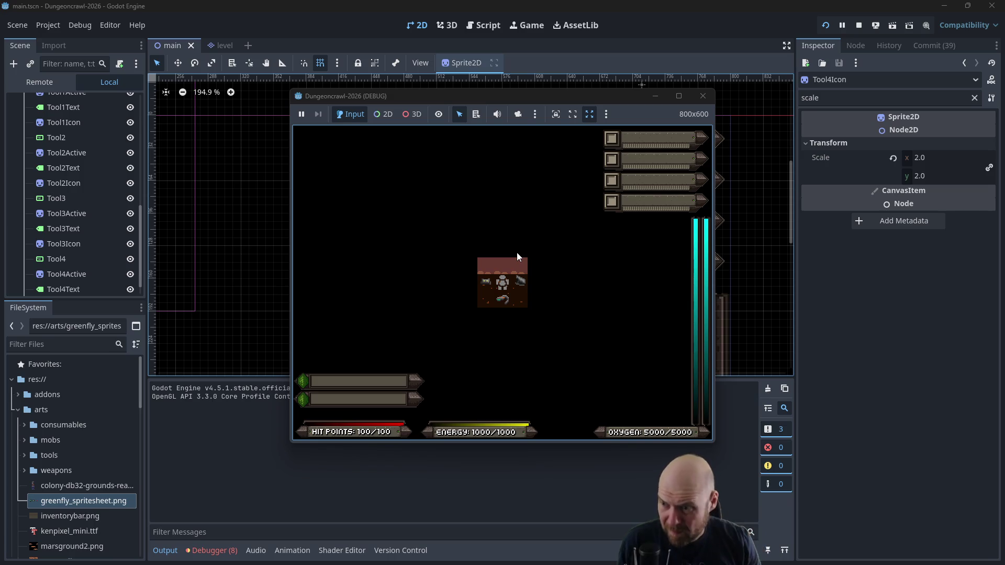
Step: Walk over the items to collect them and toggle the inventory list
{"action": "key", "text": "Left"}
{"action": "key", "text": "Right"}
{"action": "key", "text": "Down"}
{"action": "key", "text": "i"}
{"action": "key", "text": "i"}
{"action": "key", "text": "i"}
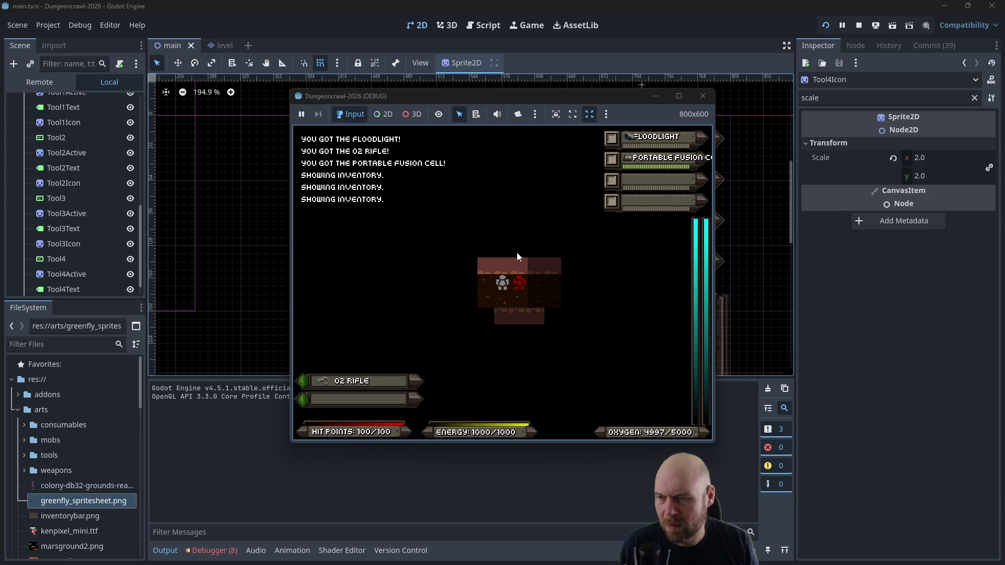
Step: Move around the room and activate the floodlight and portable fusion cell with hotkeys 1 and 2
{"action": "key", "text": "Down"}
{"action": "key", "text": "Right"}
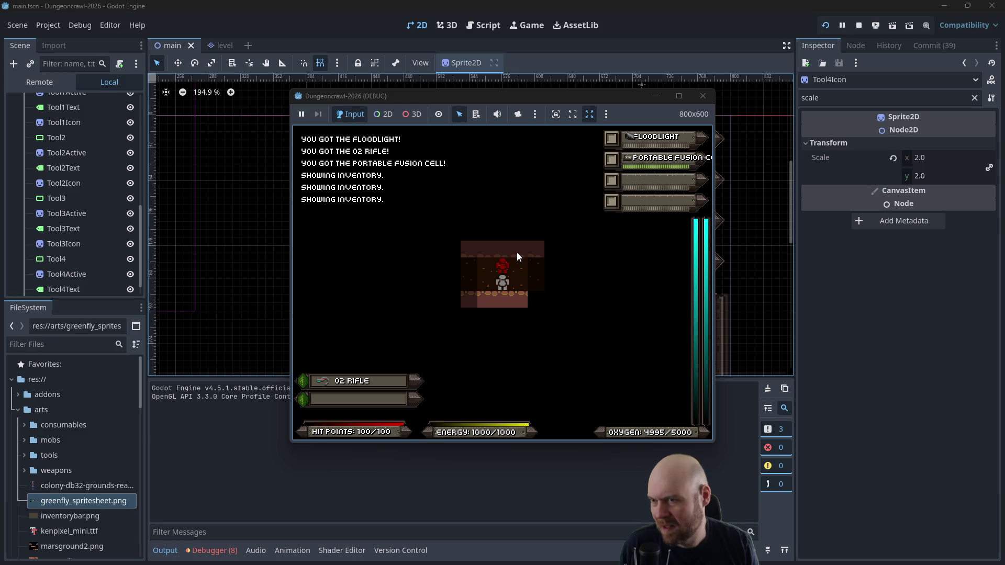
{"action": "key", "text": "1"}
{"action": "key", "text": "2"}
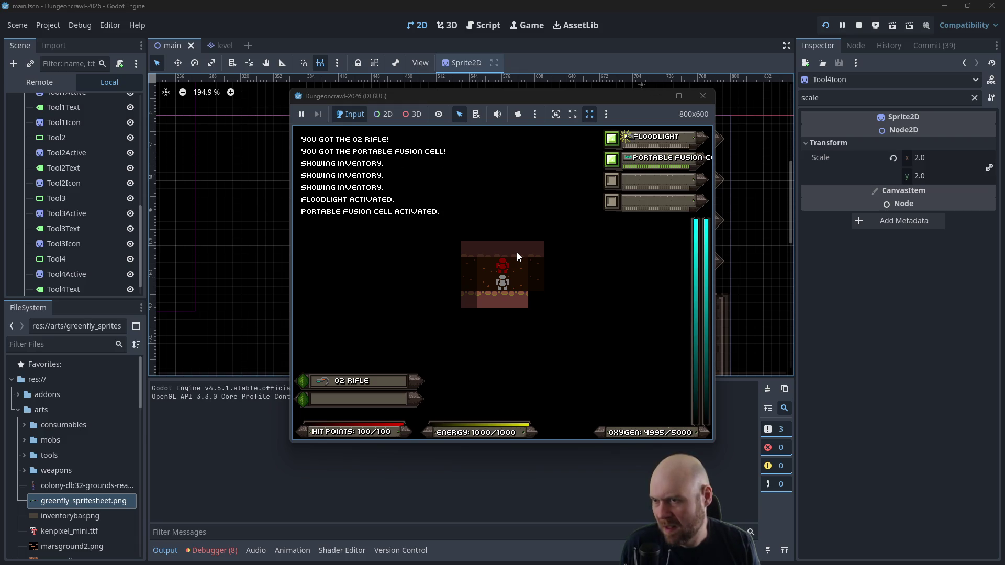
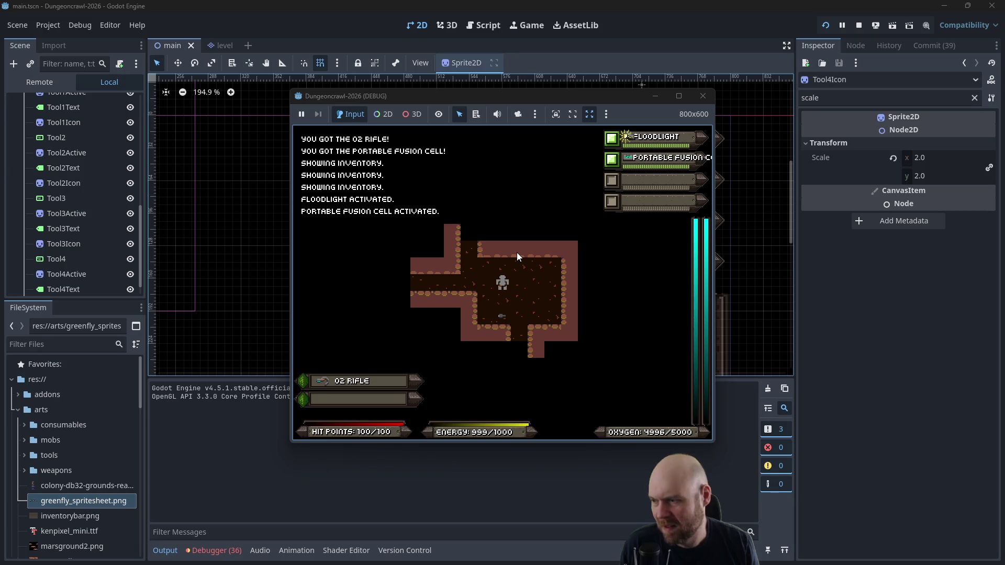
Step: Pick up laser pistol B, equip it as the second weapon and ready it
{"action": "left_click", "coordinate": [517, 252]}
{"action": "key", "text": "Up"}
{"action": "key", "text": "Up"}
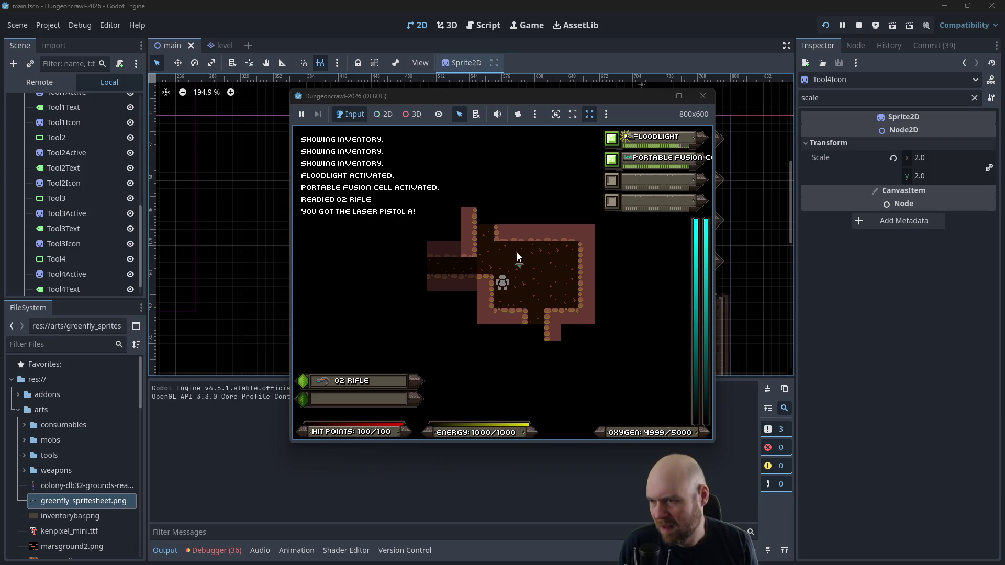
{"action": "key", "text": "i"}
{"action": "key", "text": "2"}
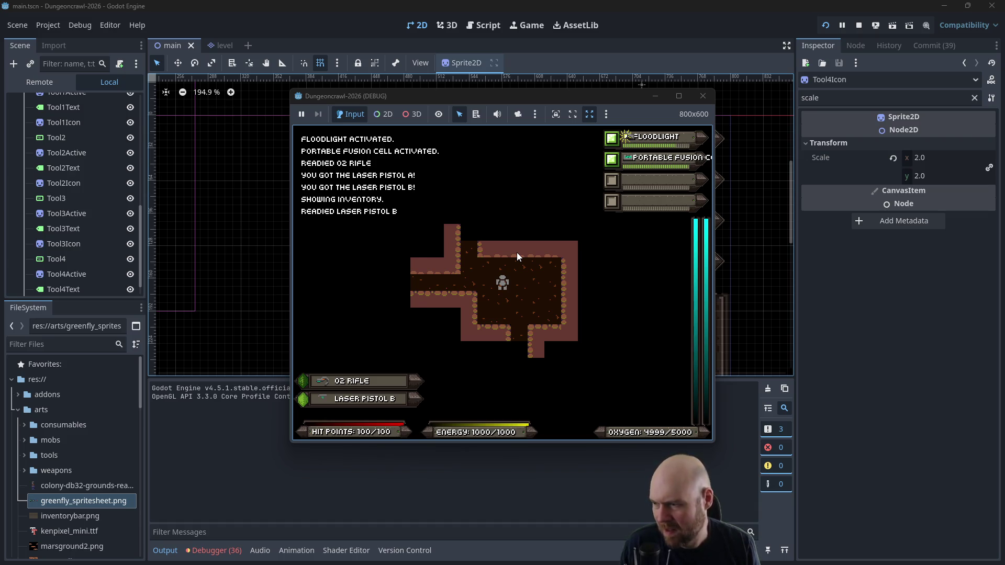
{"action": "key", "text": "Right"}
Step: Walk into the large room to collect the medgel pack and eye, checking the inventory
{"action": "key", "text": "Down"}
{"action": "key", "text": "Down"}
{"action": "key", "text": "Down"}
{"action": "key", "text": "Down"}
{"action": "key", "text": "Down"}
{"action": "key", "text": "Down"}
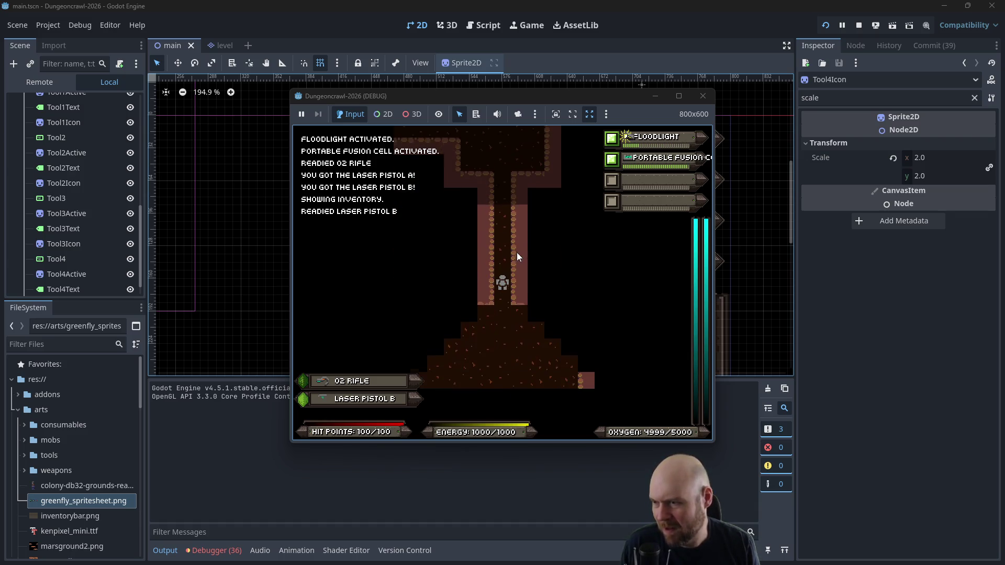
{"action": "key", "text": "Left"}
{"action": "key", "text": "Left"}
{"action": "key", "text": "Left"}
{"action": "key", "text": "Left"}
{"action": "key", "text": "Left"}
{"action": "key", "text": "Left"}
{"action": "key", "text": "Up"}
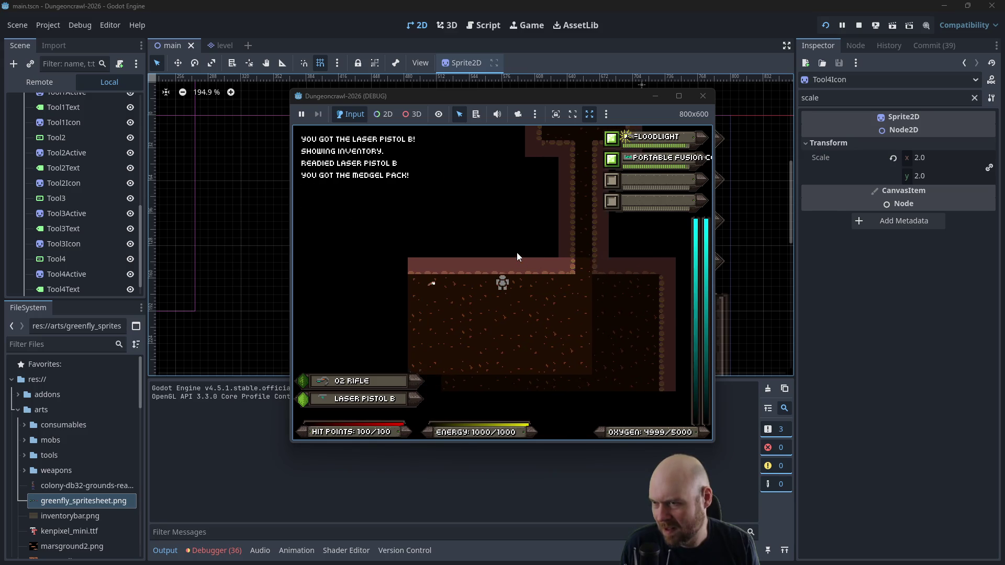
{"action": "key", "text": "i"}
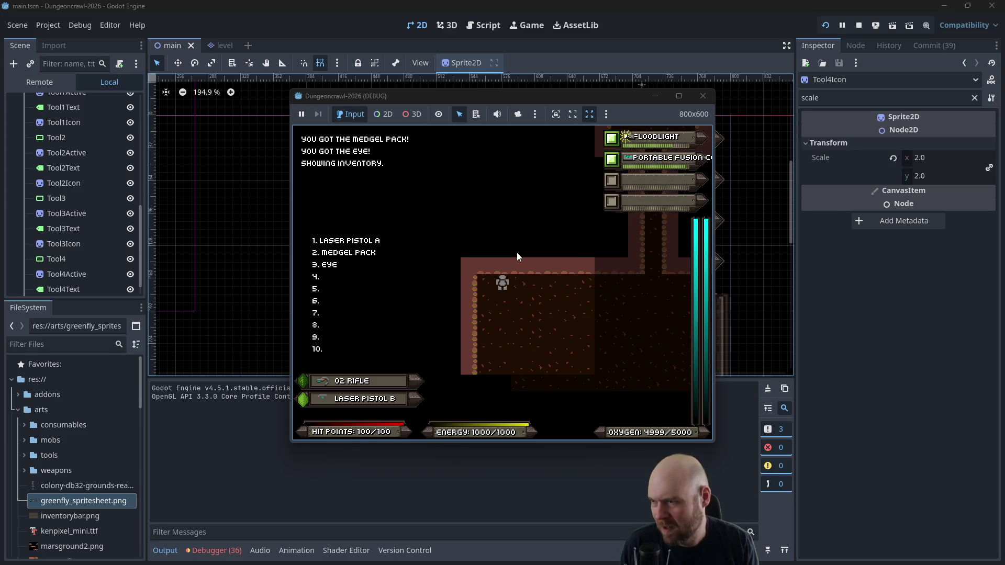
{"action": "key", "text": "i"}
Step: Move further into the larger room and drop laser pistol A
{"action": "key", "text": "Right"}
{"action": "key", "text": "Down"}
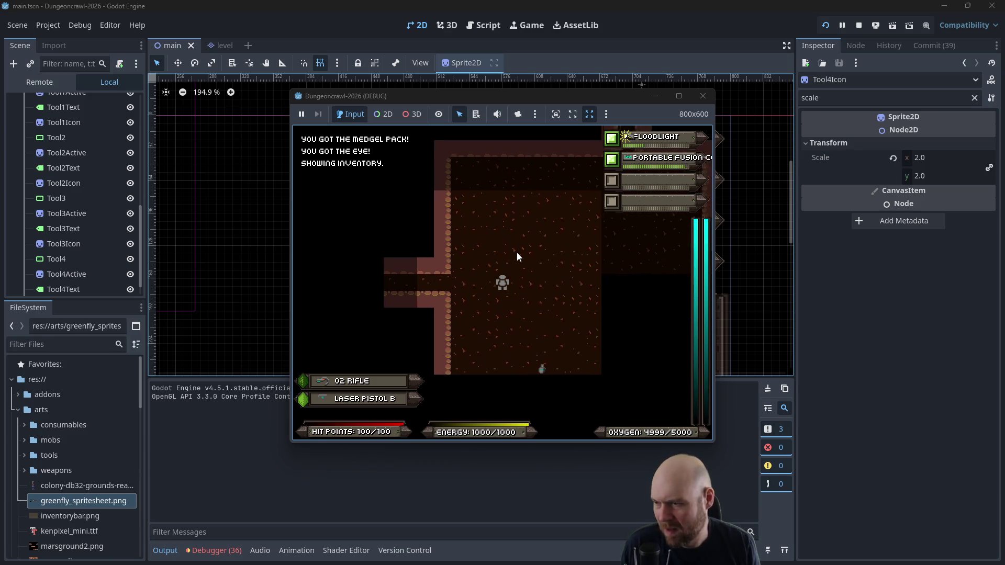
{"action": "key", "text": "Right"}
{"action": "key", "text": "Right"}
{"action": "key", "text": "Right"}
{"action": "key", "text": "d"}
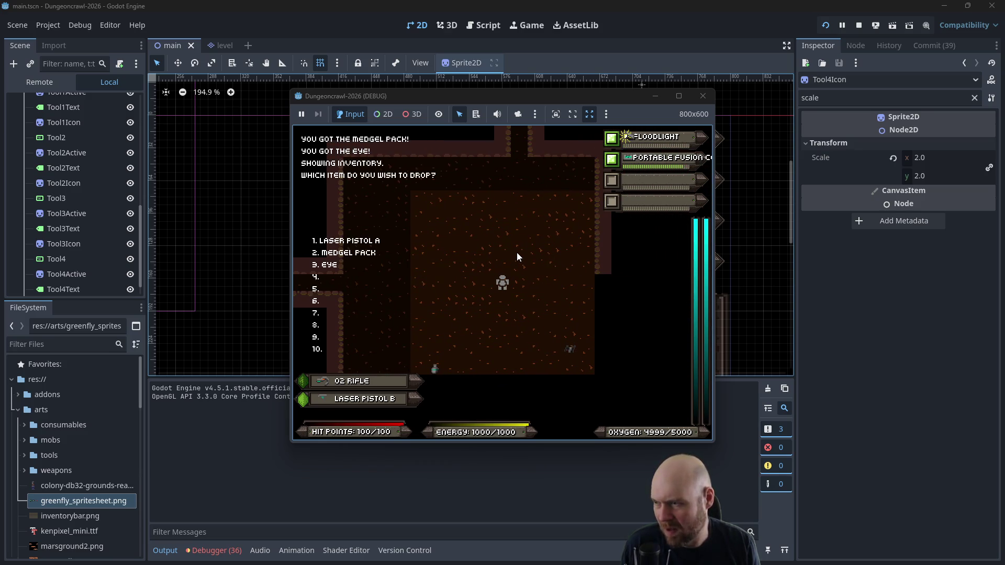
{"action": "key", "text": "1"}
{"action": "key", "text": "Right"}
Step: Shoot the rogue bat repeatedly with laser pistol B
{"action": "key", "text": "f"}
{"action": "key", "text": "Return"}
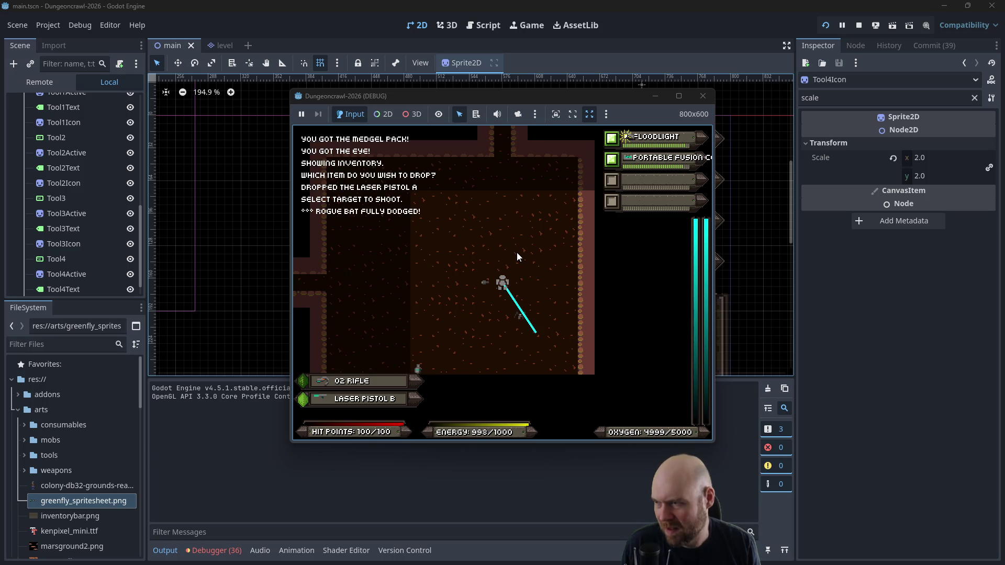
{"action": "key", "text": "f"}
{"action": "key", "text": "Return"}
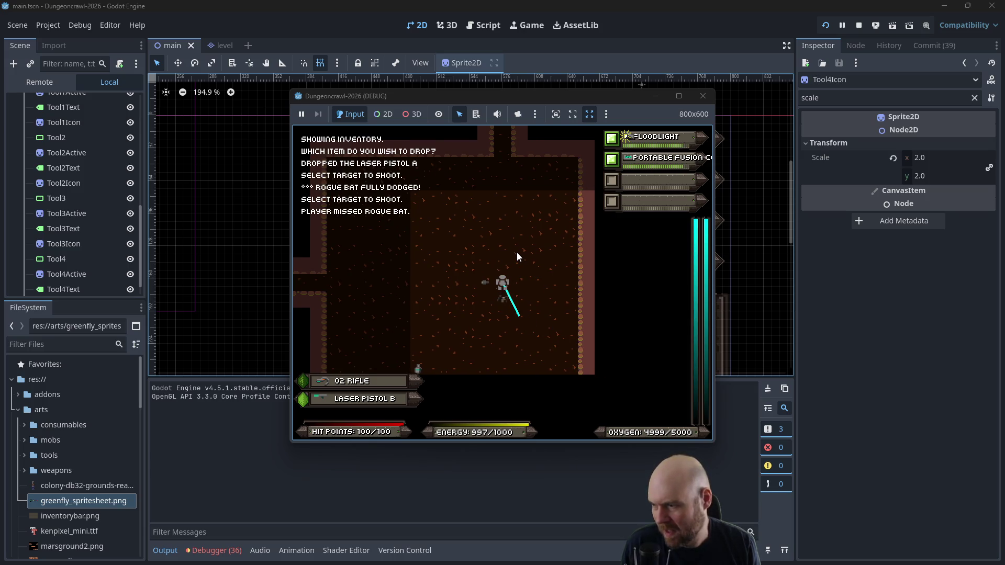
{"action": "key", "text": "f"}
{"action": "key", "text": "Return"}
{"action": "key", "text": "f"}
{"action": "key", "text": "Return"}
{"action": "key", "text": "Up"}
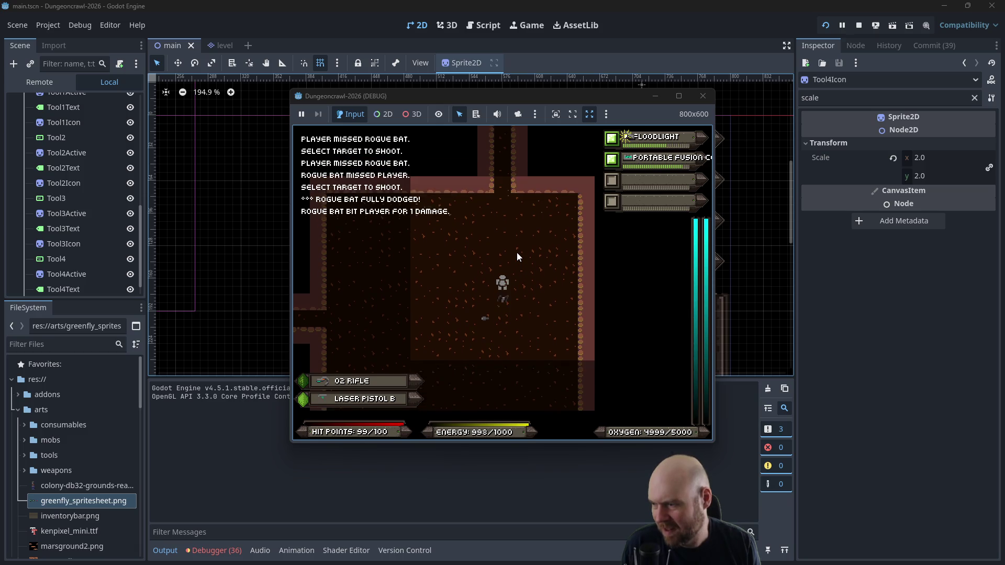
Step: Close in on the rogue bat and finish it with punches and another shot
{"action": "key", "text": "Up"}
{"action": "key", "text": "Down"}
{"action": "key", "text": "f"}
{"action": "key", "text": "Return"}
{"action": "key", "text": "f"}
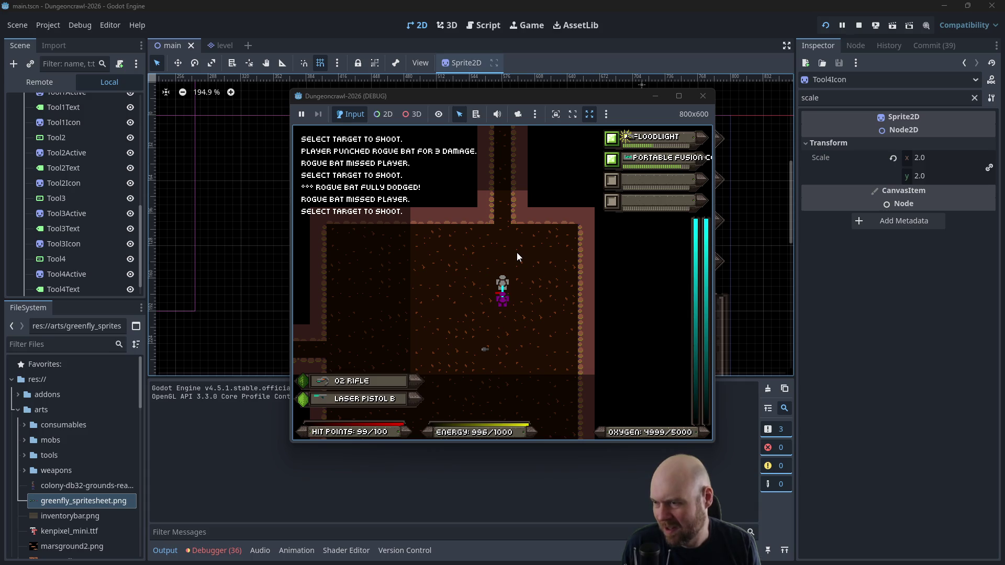
{"action": "key", "text": "Down"}
{"action": "key", "text": "Left"}
{"action": "key", "text": "Down"}
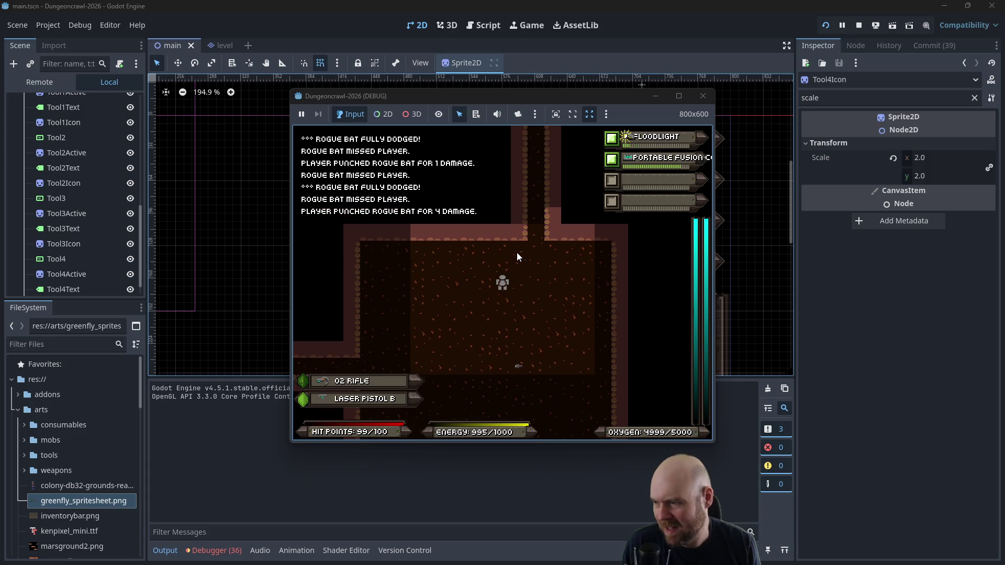
Step: Turn the floodlight off and back on, then ready the O2 rifle
{"action": "key", "text": "Down"}
{"action": "key", "text": "Left"}
{"action": "key", "text": "1"}
{"action": "key", "text": "1"}
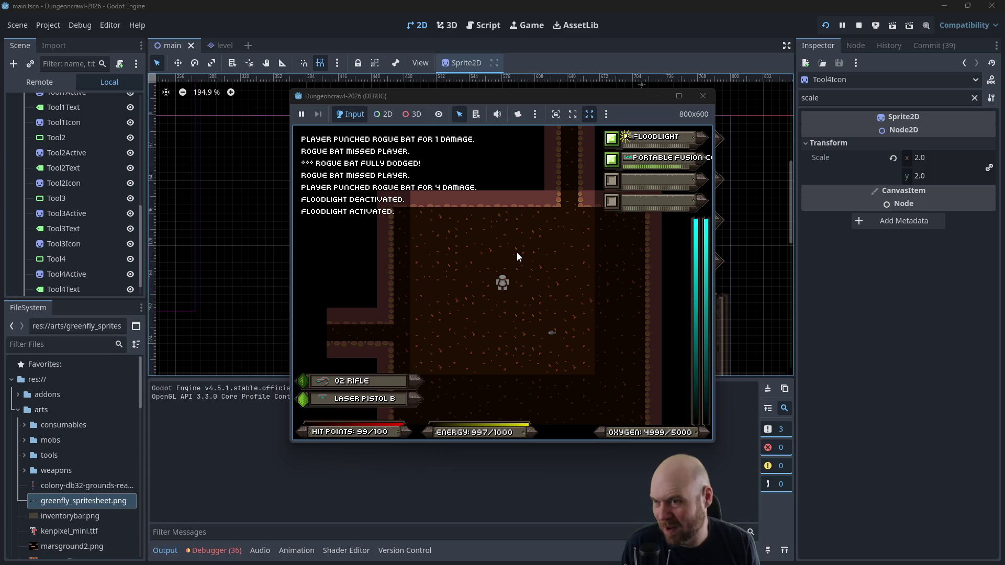
{"action": "key", "text": "q"}
Step: Head down the corridor into the Martian butterfly's room and maximize the game window
{"action": "key", "text": "Left"}
{"action": "key", "text": "Left"}
{"action": "key", "text": "Left"}
{"action": "key", "text": "Down"}
{"action": "key", "text": "Down"}
{"action": "key", "text": "Down"}
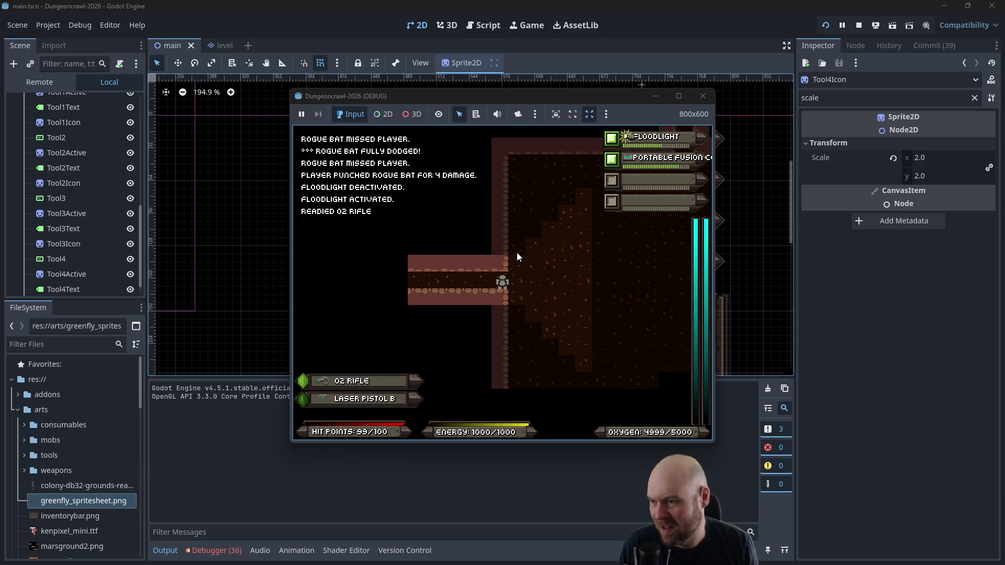
{"action": "key", "text": "Left"}
{"action": "key", "text": "Left"}
{"action": "key", "text": "Left"}
{"action": "key", "text": "Left"}
{"action": "key", "text": "Left"}
{"action": "key", "text": "Left"}
{"action": "key", "text": "Down"}
{"action": "key", "text": "Down"}
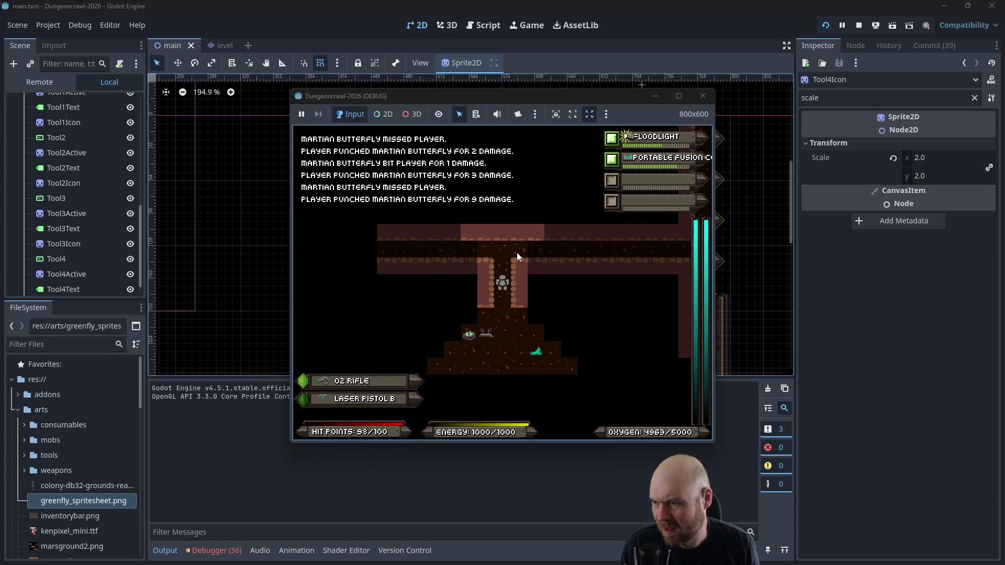
{"action": "key", "text": "Down"}
{"action": "key", "text": "Down"}
{"action": "key", "text": "Down"}
{"action": "key", "text": "Down"}
{"action": "key", "text": "Down"}
{"action": "key", "text": "Down"}
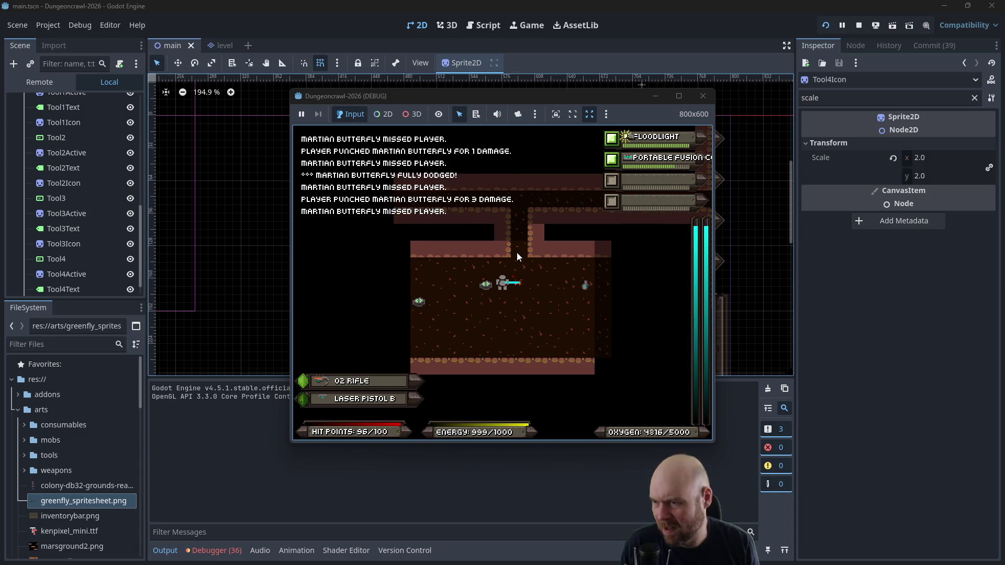
{"action": "key", "text": "Right"}
{"action": "left_click", "coordinate": [679, 97]}
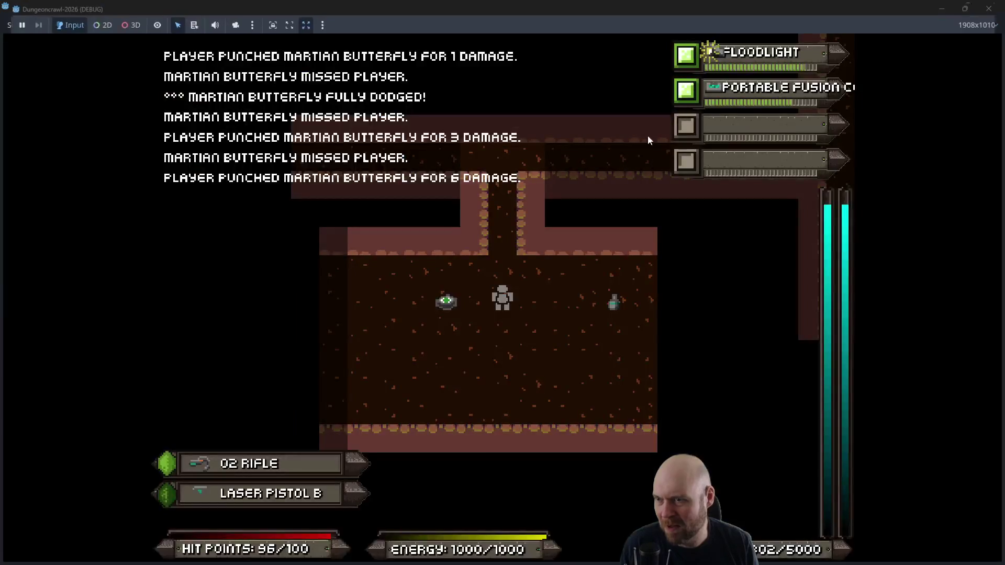
Step: Equip the Terrain Scanner in the third slot and activate it
{"action": "key", "text": "i"}
{"action": "key", "text": "3"}
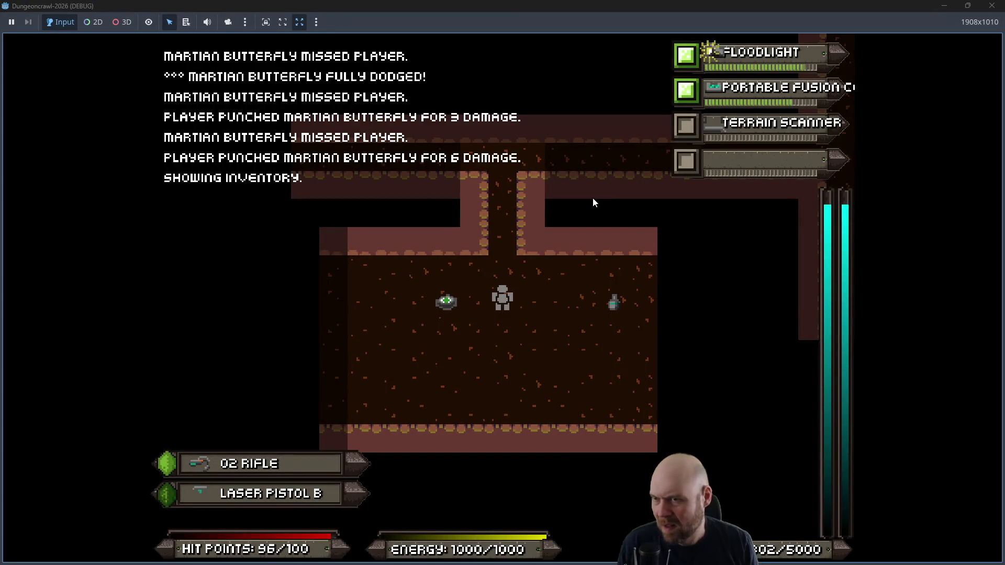
{"action": "key", "text": "3"}
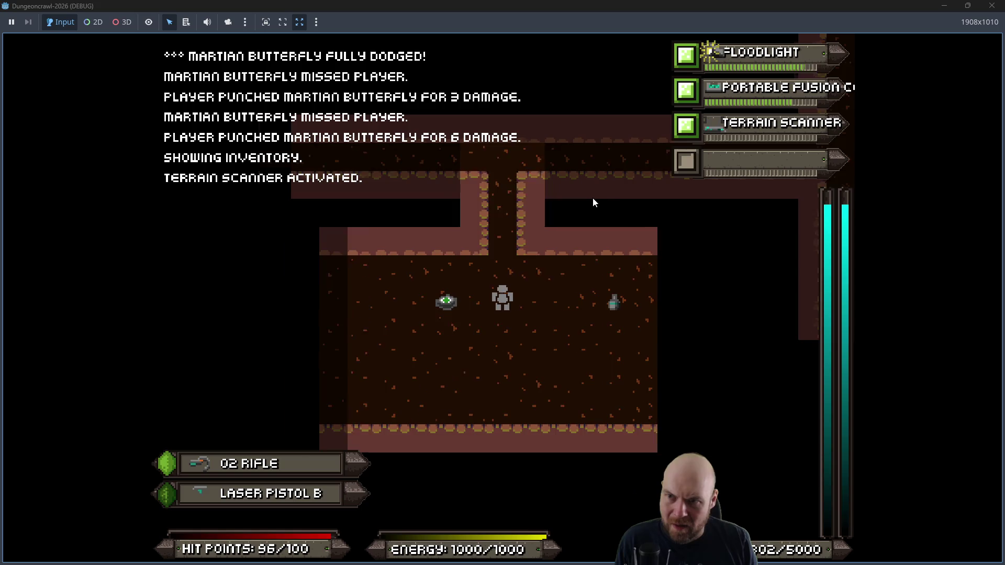
{"action": "key", "text": "Right"}
Step: Walk left along the corridor and up into the room onto the stun baton
{"action": "key", "text": "Left"}
{"action": "key", "text": "Left"}
{"action": "key", "text": "Left"}
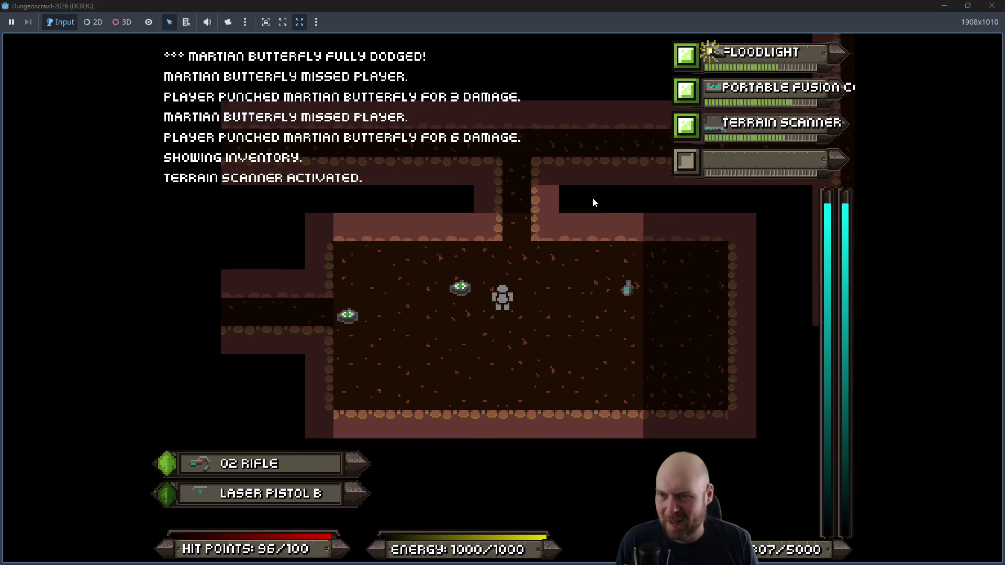
{"action": "key", "text": "Left"}
{"action": "key", "text": "Left"}
{"action": "key", "text": "Left"}
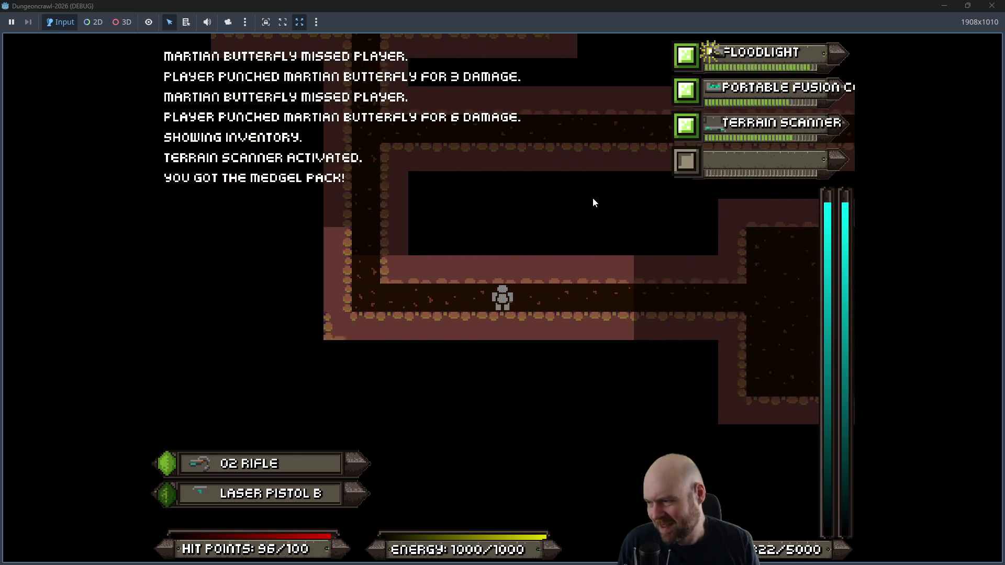
{"action": "key", "text": "Up"}
{"action": "key", "text": "Up"}
{"action": "key", "text": "Up"}
{"action": "key", "text": "Up"}
{"action": "key", "text": "Up"}
{"action": "key", "text": "Up"}
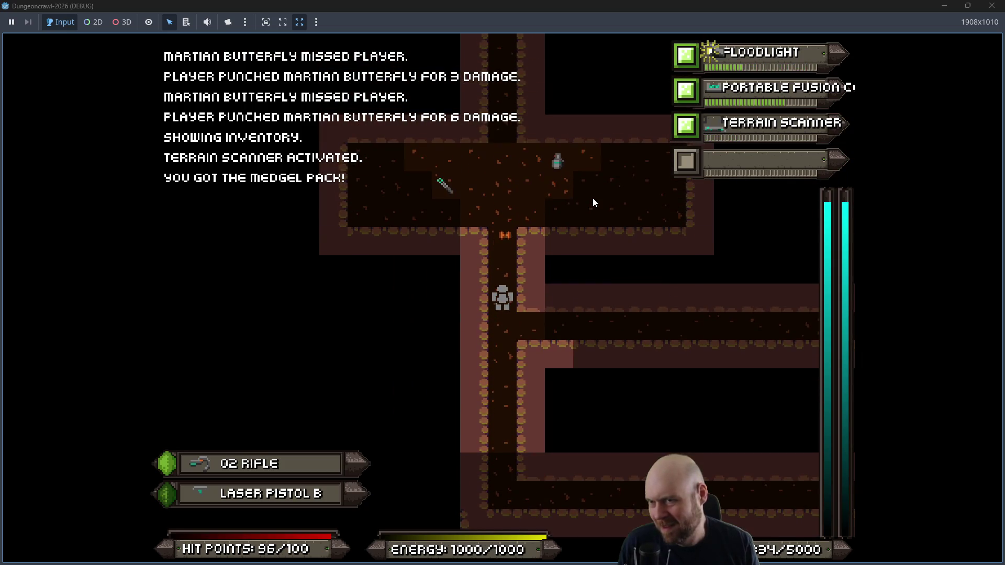
{"action": "key", "text": "Up"}
{"action": "key", "text": "Up"}
{"action": "key", "text": "Up"}
{"action": "key", "text": "Left"}
{"action": "key", "text": "Left"}
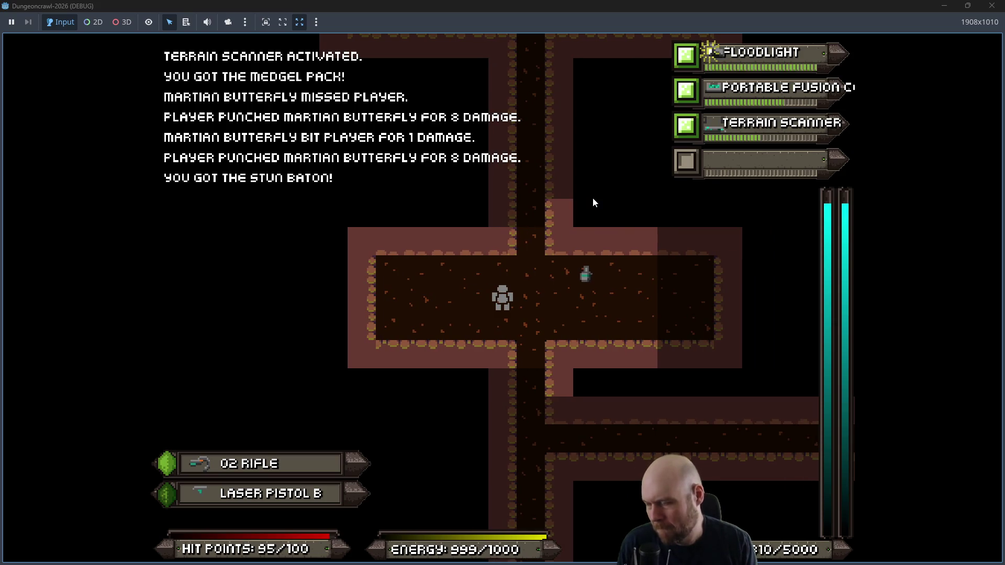
Step: Unequip laser pistol B and equip the stun baton as the second weapon
{"action": "key", "text": "r"}
{"action": "key", "text": "2"}
{"action": "key", "text": "i"}
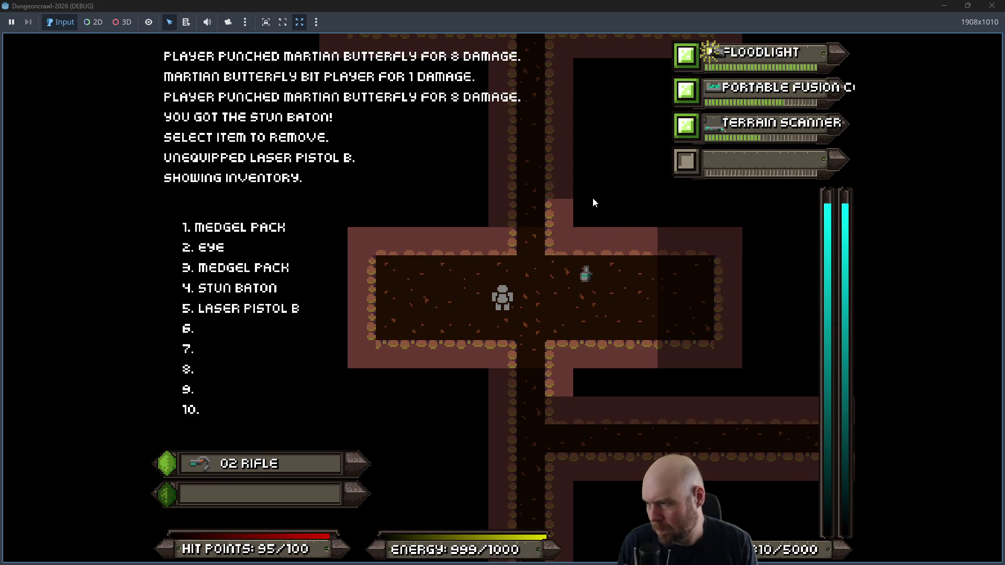
{"action": "key", "text": "4"}
{"action": "key", "text": "Right"}
Step: Attack the butterfly and slime, then ready the O2 rifle and aim at the butterfly
{"action": "key", "text": "Up"}
{"action": "key", "text": "Up"}
{"action": "key", "text": "Up"}
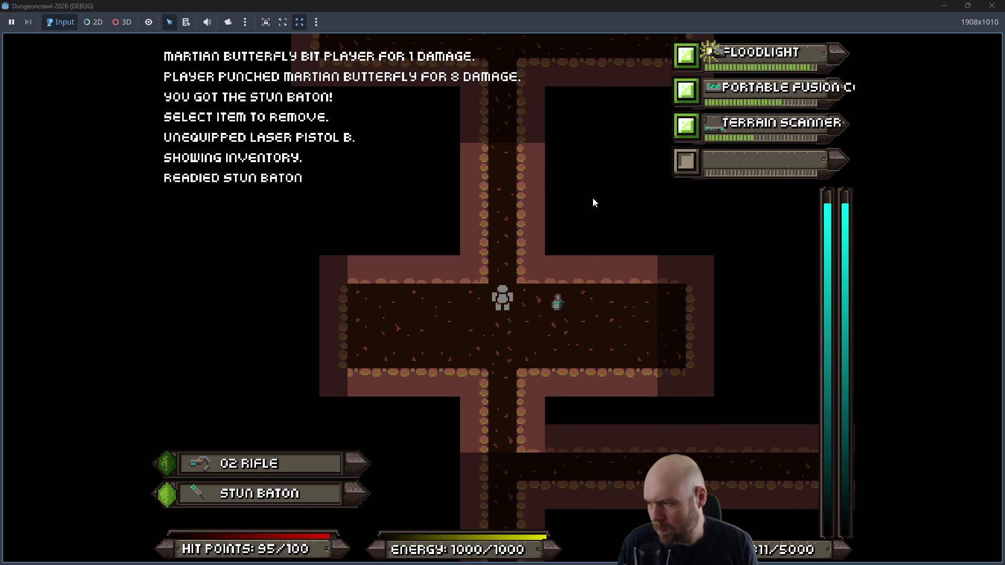
{"action": "key", "text": "Up"}
{"action": "key", "text": "Up"}
{"action": "key", "text": "Up"}
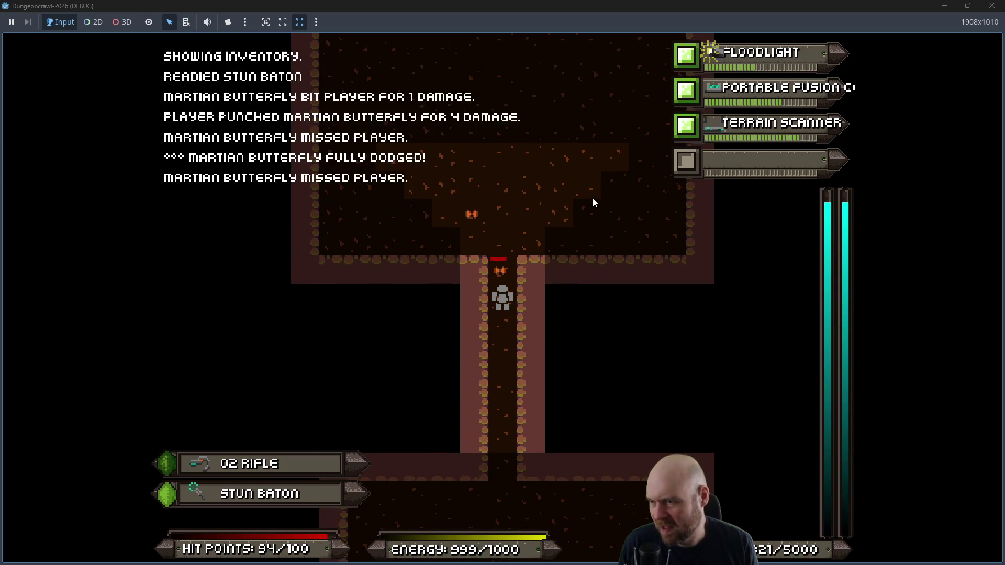
{"action": "key", "text": "Up"}
{"action": "key", "text": "Up"}
{"action": "key", "text": "Up"}
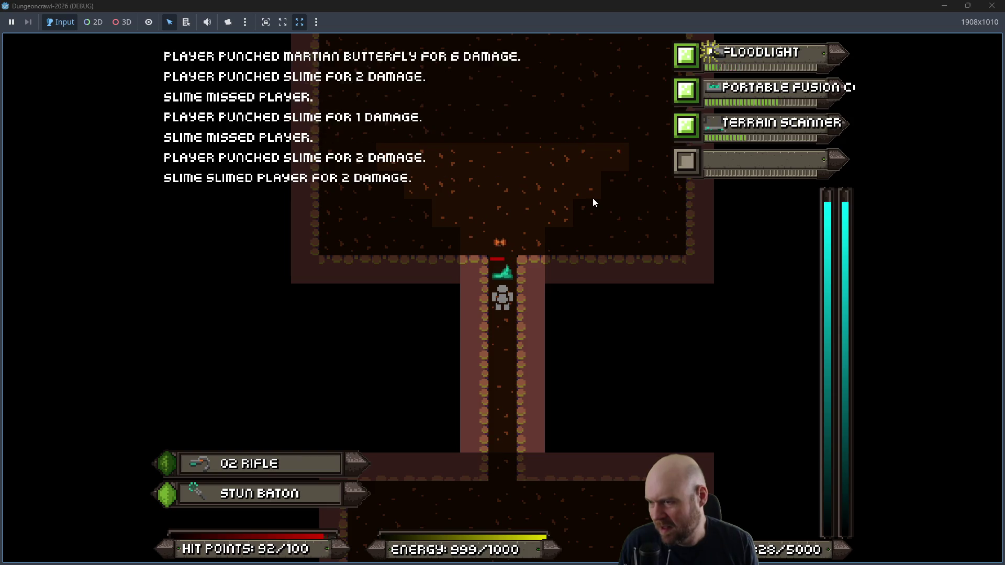
{"action": "key", "text": "Up"}
{"action": "key", "text": "Up"}
{"action": "key", "text": "Up"}
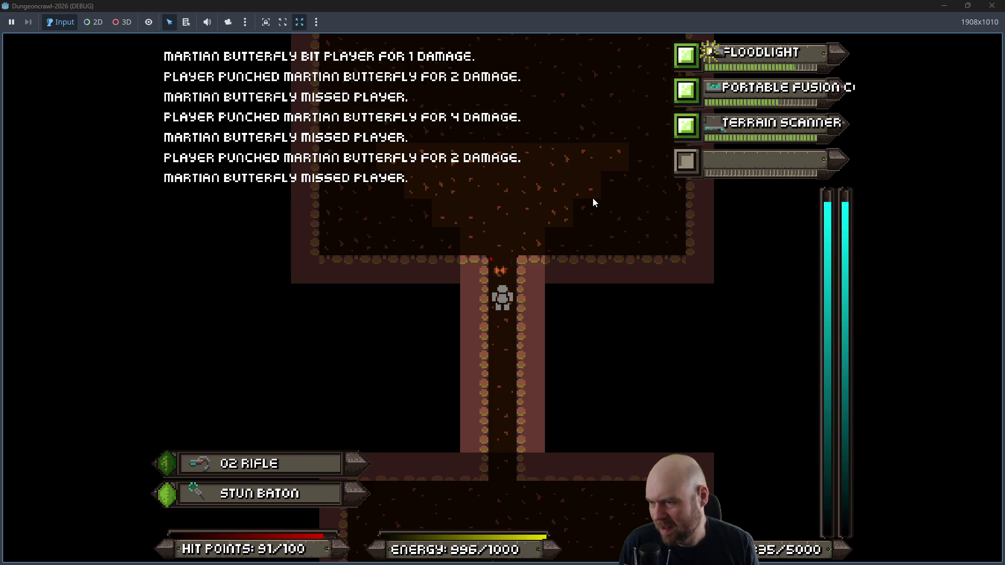
{"action": "key", "text": "1"}
{"action": "key", "text": "Up"}
{"action": "key", "text": "Up"}
{"action": "key", "text": "Up"}
{"action": "key", "text": "Up"}
{"action": "key", "text": "Up"}
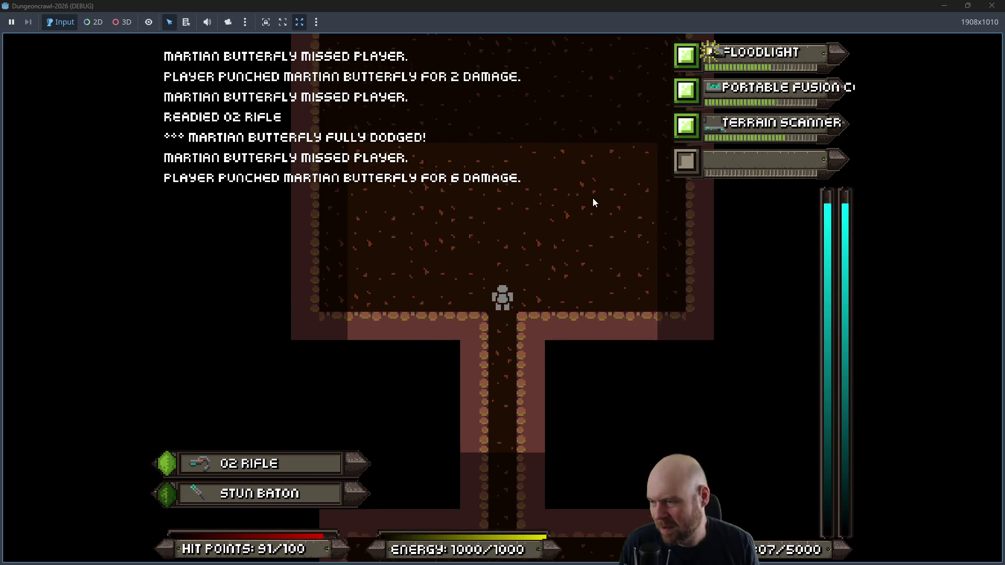
Step: Hit the slimes until they die, then fight the rogue bat and butterfly ahead
{"action": "key", "text": "Down"}
{"action": "key", "text": "Down"}
{"action": "key", "text": "Down"}
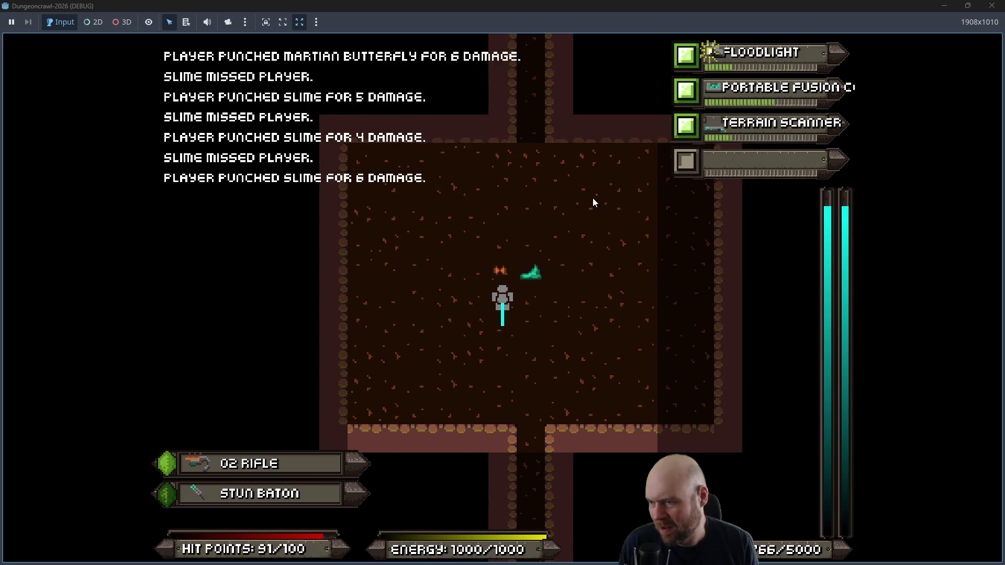
{"action": "key", "text": "Up"}
{"action": "key", "text": "Up"}
{"action": "key", "text": "Right"}
{"action": "key", "text": "Right"}
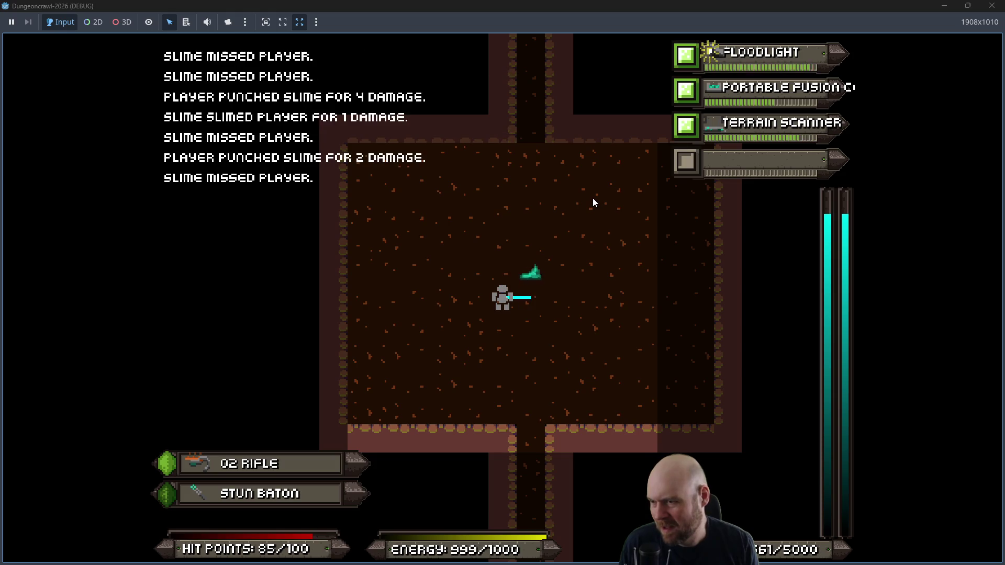
{"action": "key", "text": "Up"}
{"action": "key", "text": "Up"}
{"action": "key", "text": "Up"}
{"action": "key", "text": "Up"}
{"action": "key", "text": "Left"}
{"action": "key", "text": "Up"}
{"action": "key", "text": "Up"}
{"action": "key", "text": "Up"}
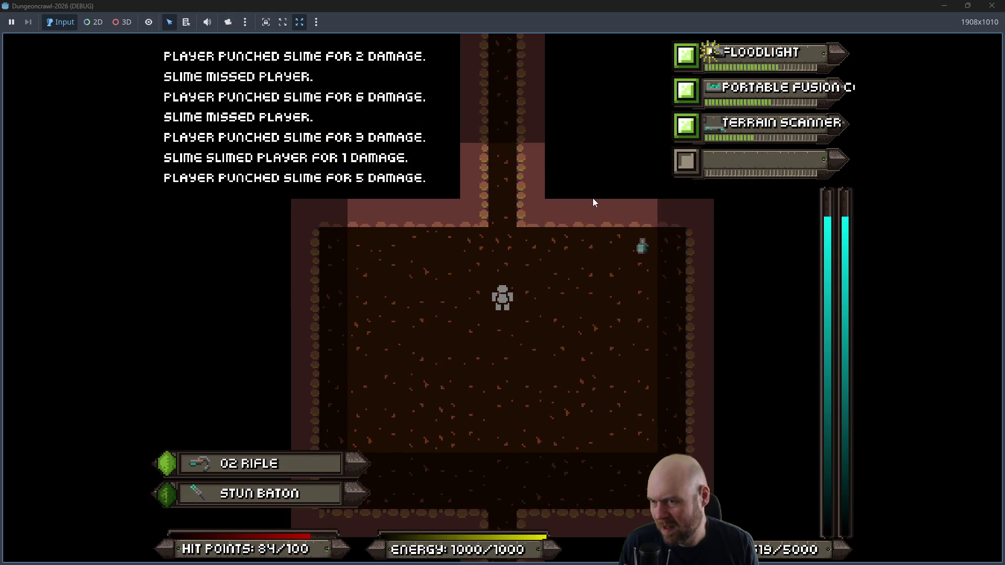
{"action": "key", "text": "Up"}
{"action": "key", "text": "Up"}
{"action": "key", "text": "Up"}
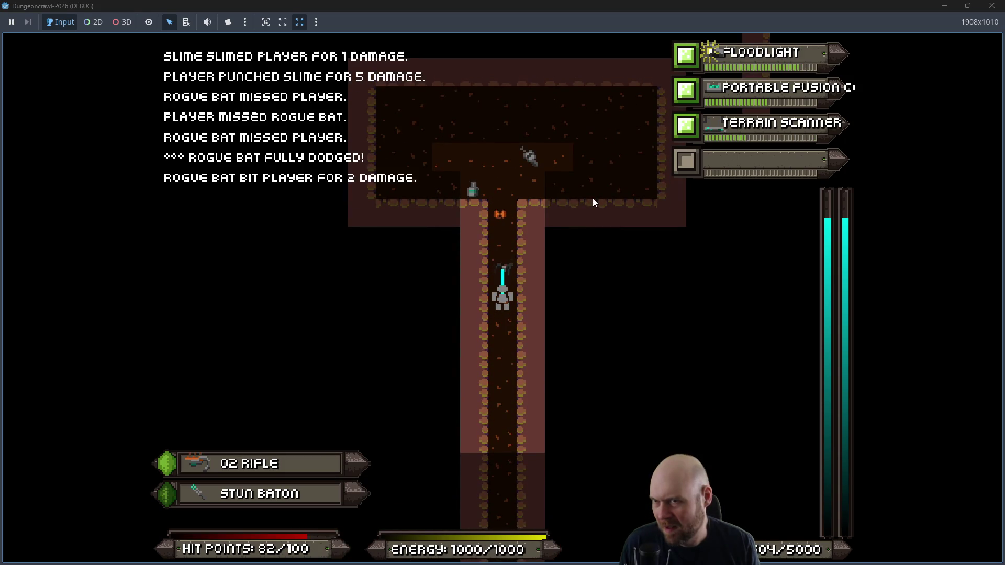
{"action": "key", "text": "Up"}
{"action": "key", "text": "Up"}
{"action": "key", "text": "Up"}
{"action": "key", "text": "Up"}
{"action": "key", "text": "Up"}
{"action": "key", "text": "Up"}
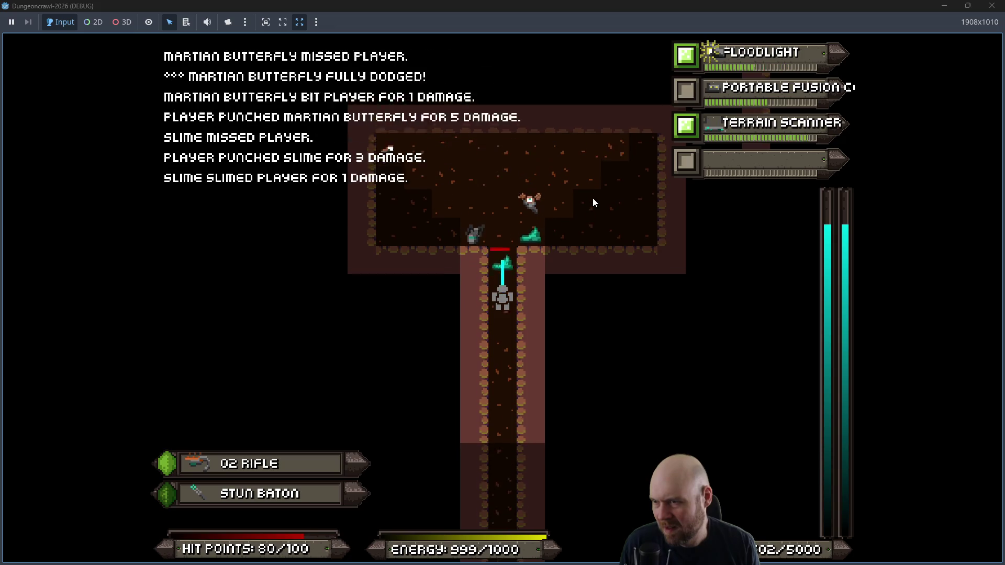
{"action": "key", "text": "Up"}
{"action": "key", "text": "Up"}
{"action": "key", "text": "Up"}
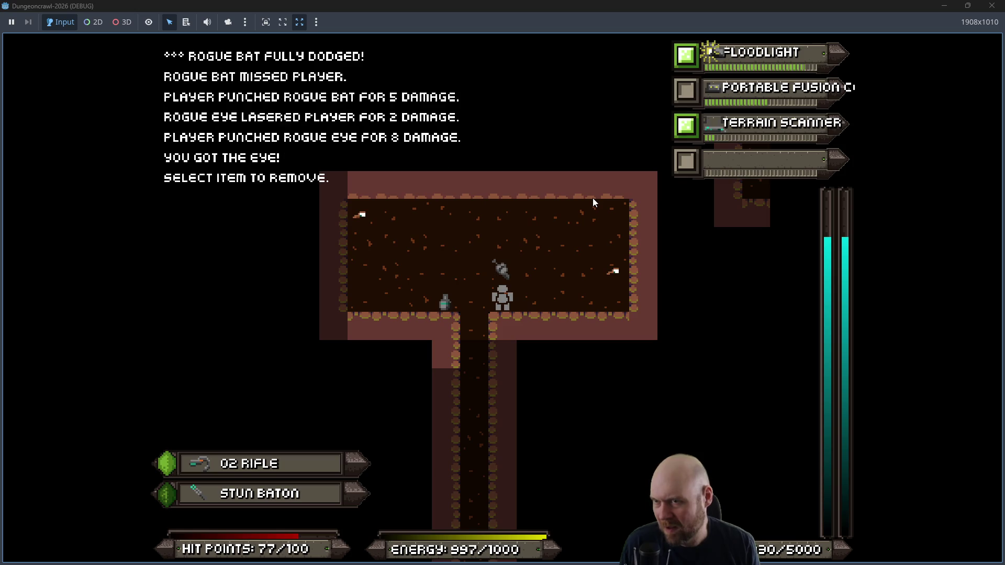
Step: Equip the Portable Fusion Cell in the third slot and switch it on
{"action": "key", "text": "2"}
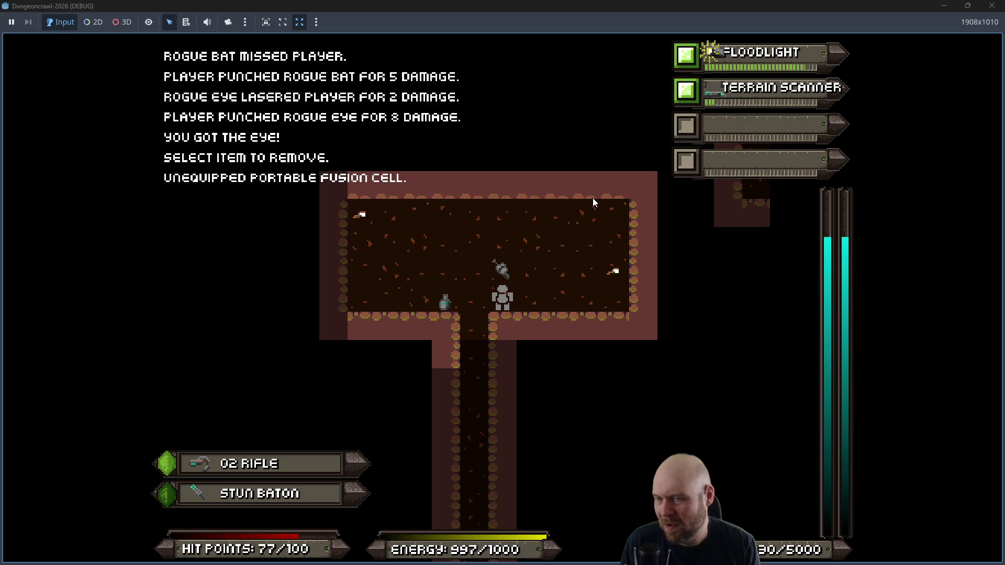
{"action": "key", "text": "i"}
{"action": "key", "text": "6"}
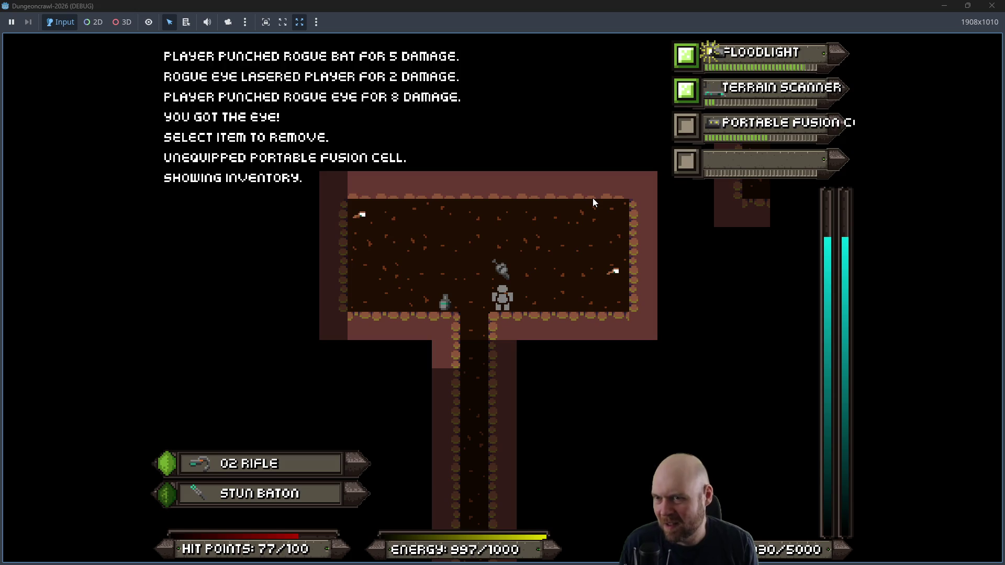
{"action": "key", "text": "Up"}
Step: Pick up nearby items and equip the Motion Tracker in the fourth slot
{"action": "key", "text": "Down"}
{"action": "key", "text": "Left"}
{"action": "key", "text": "Left"}
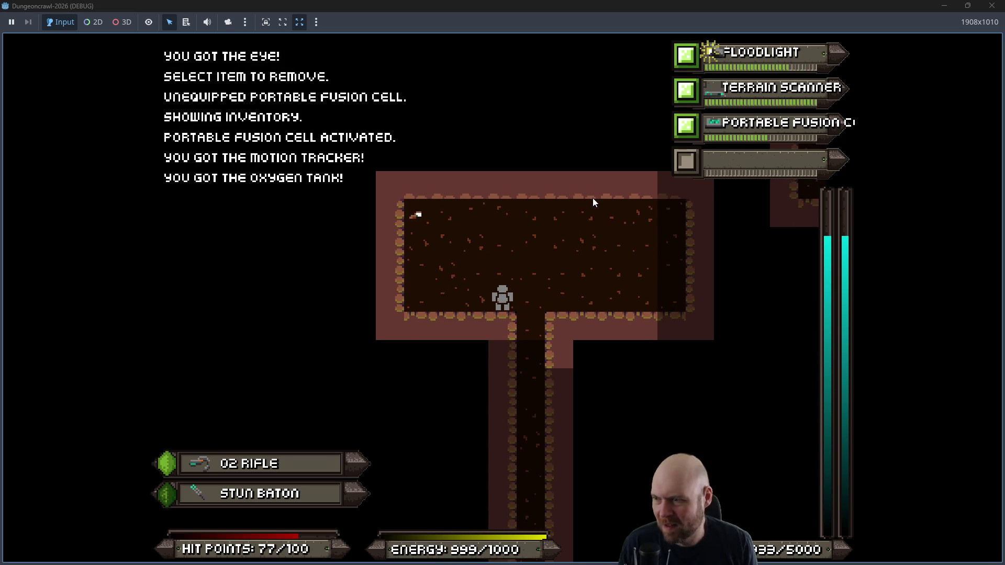
{"action": "key", "text": "Right"}
{"action": "key", "text": "Down"}
{"action": "key", "text": "Down"}
{"action": "key", "text": "Down"}
{"action": "key", "text": "i"}
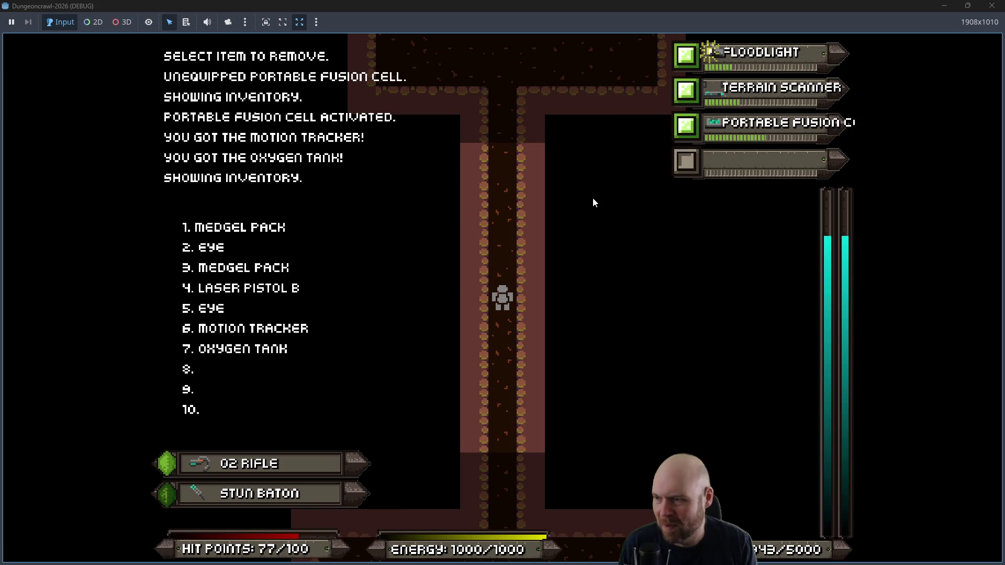
{"action": "key", "text": "6"}
Step: Switch off the Portable Fusion Cell and walk down, hitting the slime on the way
{"action": "key", "text": "Down"}
{"action": "key", "text": "Down"}
{"action": "key", "text": "Down"}
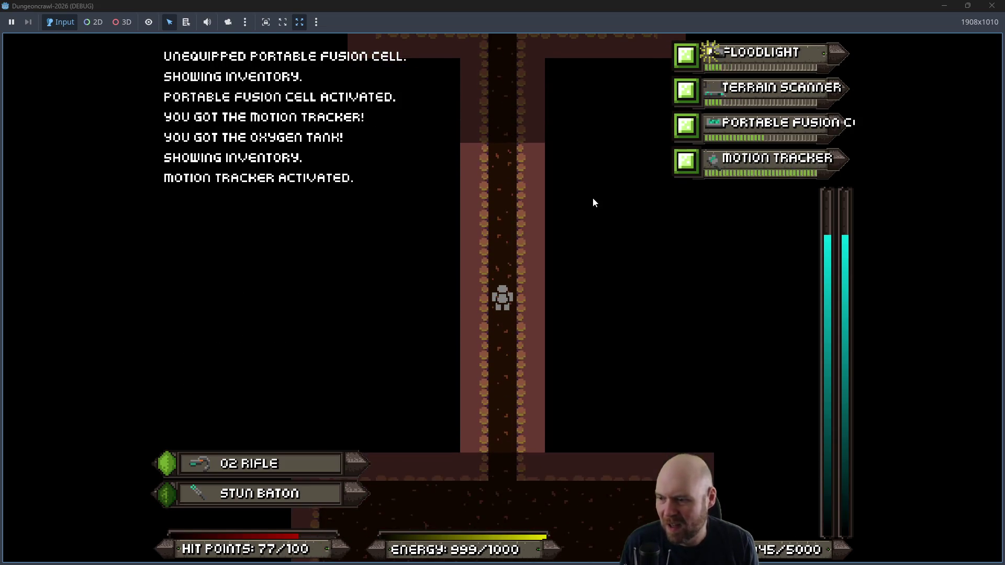
{"action": "key", "text": "Down"}
{"action": "key", "text": "Down"}
{"action": "key", "text": "Down"}
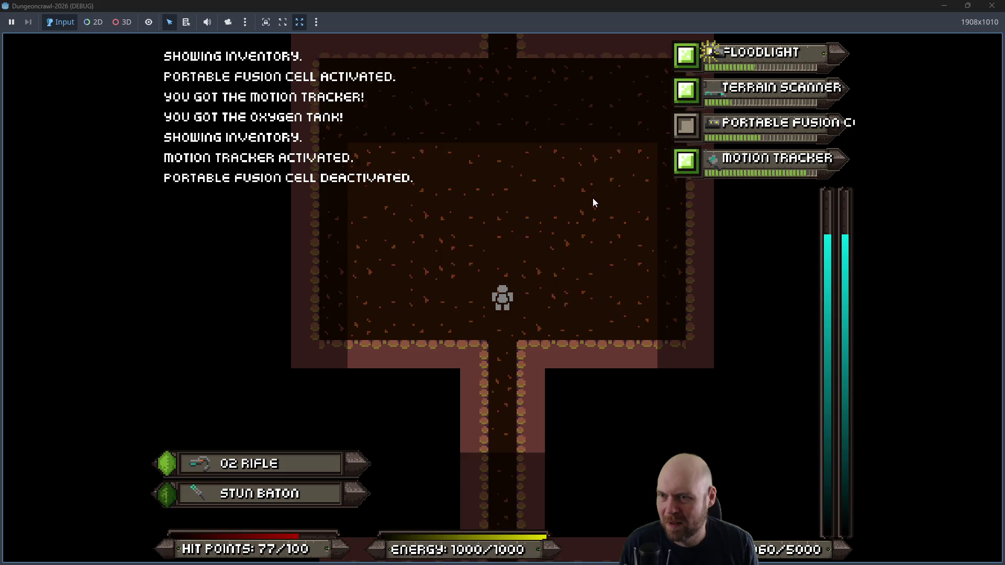
{"action": "key", "text": "Down"}
{"action": "key", "text": "Down"}
{"action": "key", "text": "Down"}
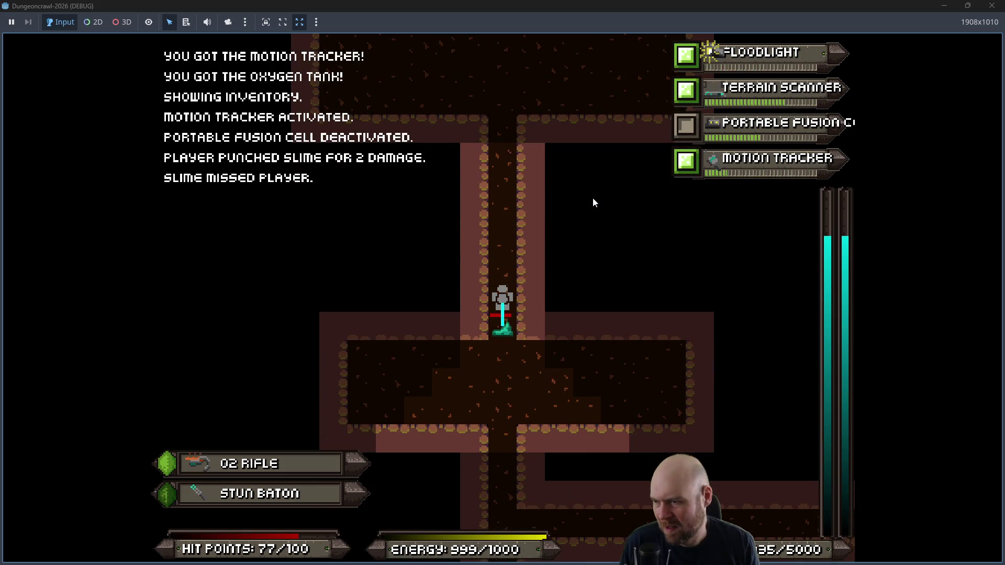
{"action": "key", "text": "Down"}
{"action": "key", "text": "Down"}
{"action": "key", "text": "Down"}
{"action": "key", "text": "Right"}
{"action": "key", "text": "Right"}
{"action": "key", "text": "Right"}
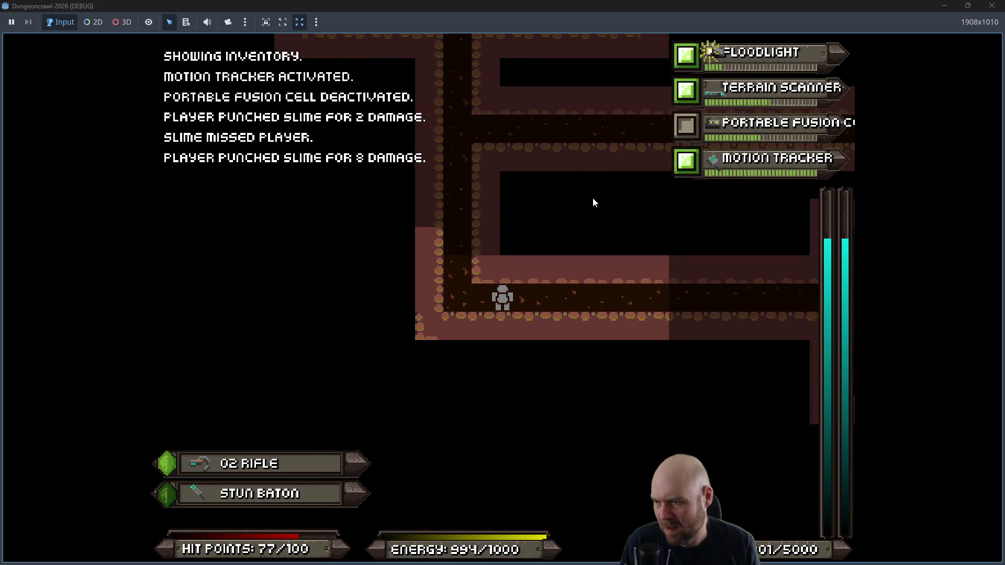
{"action": "key", "text": "Right"}
{"action": "key", "text": "Right"}
{"action": "key", "text": "Right"}
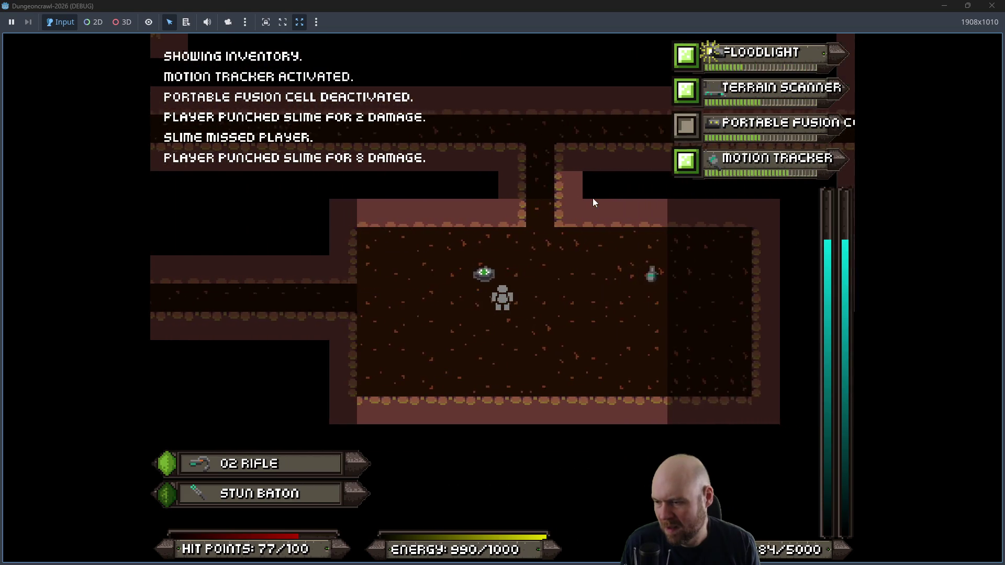
Step: Pick up the oxygen tank and walk through the rooms to pick up Laser Pistol A
{"action": "key", "text": "Right"}
{"action": "key", "text": "Right"}
{"action": "key", "text": "Right"}
{"action": "key", "text": "Up"}
{"action": "key", "text": "Left"}
{"action": "key", "text": "Left"}
{"action": "key", "text": "Left"}
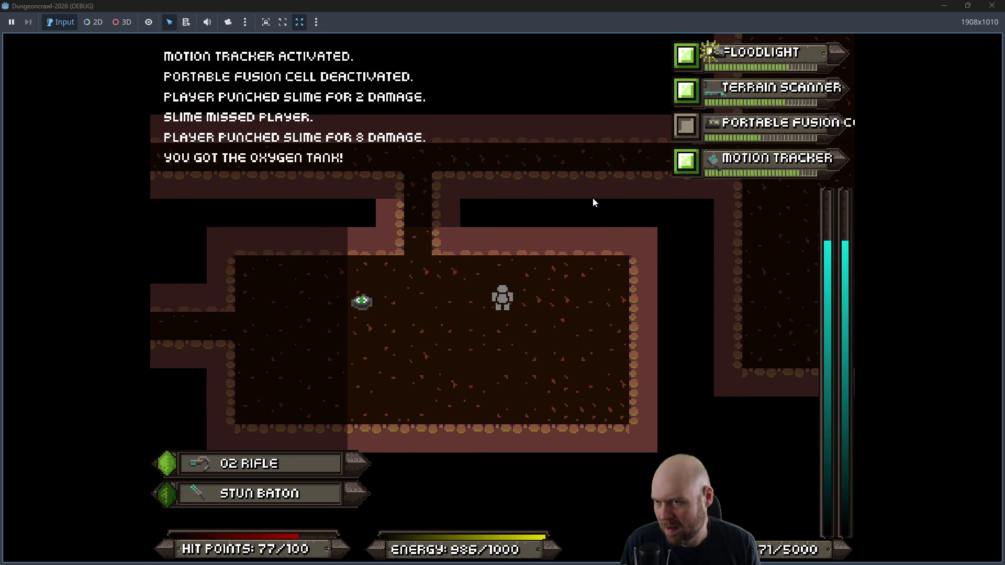
{"action": "key", "text": "Up"}
{"action": "key", "text": "Up"}
{"action": "key", "text": "Up"}
{"action": "key", "text": "Right"}
{"action": "key", "text": "Right"}
{"action": "key", "text": "Right"}
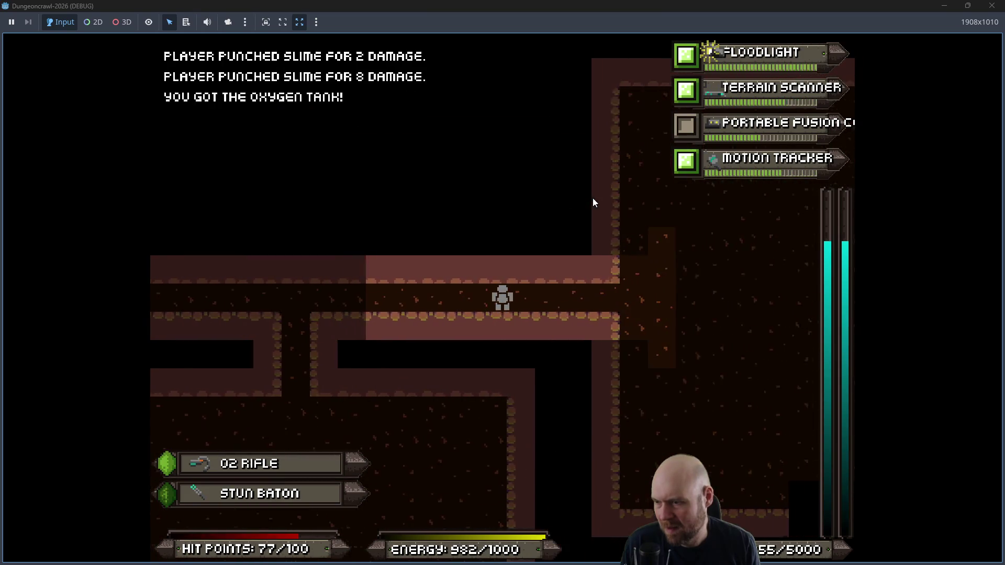
{"action": "key", "text": "Right"}
{"action": "key", "text": "Right"}
{"action": "key", "text": "Right"}
{"action": "key", "text": "Right"}
{"action": "key", "text": "Right"}
{"action": "key", "text": "Down"}
{"action": "key", "text": "Down"}
{"action": "key", "text": "Left"}
{"action": "key", "text": "Left"}
{"action": "key", "text": "Down"}
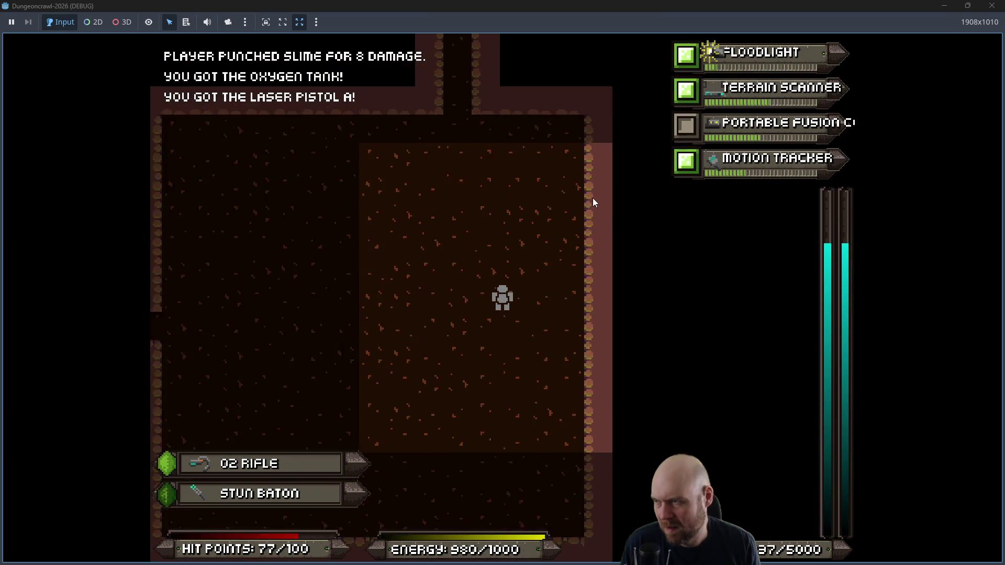
{"action": "key", "text": "Up"}
{"action": "key", "text": "Up"}
{"action": "key", "text": "Up"}
{"action": "key", "text": "Up"}
Step: Drop Laser Pistol A and Laser Pistol B from the drop list
{"action": "key", "text": "Right"}
{"action": "key", "text": "Right"}
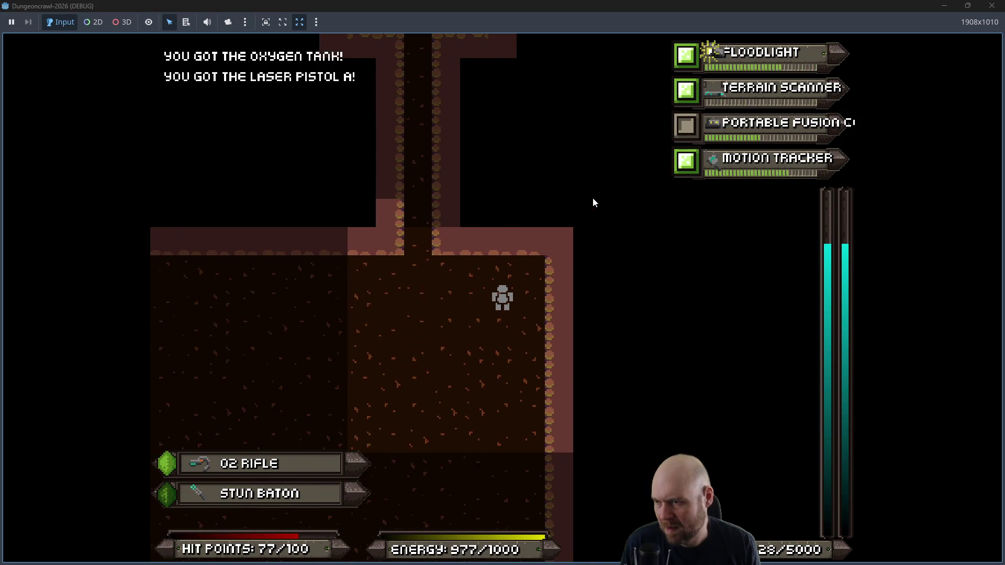
{"action": "key", "text": "Right"}
{"action": "key", "text": "8"}
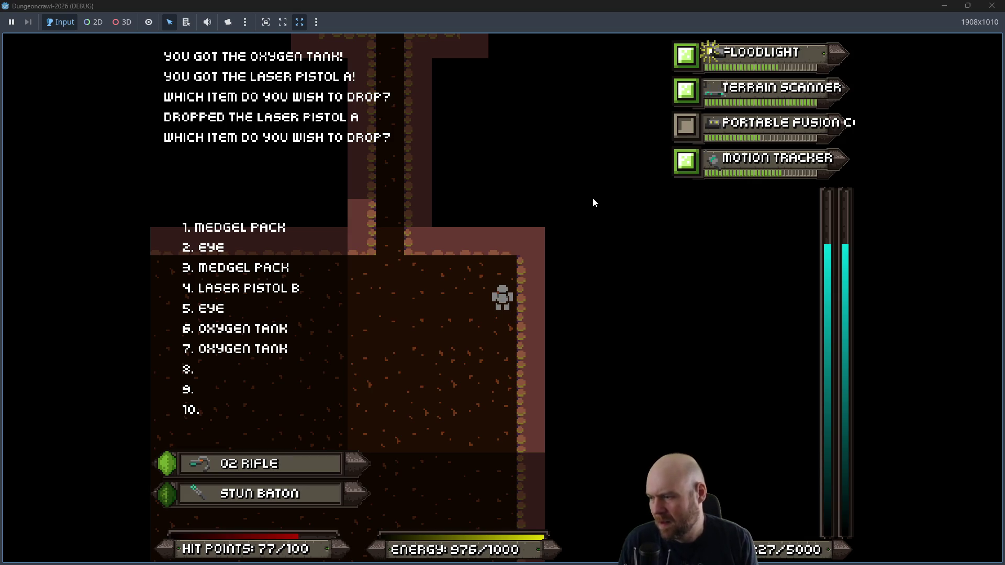
{"action": "key", "text": "4"}
{"action": "key", "text": "Left"}
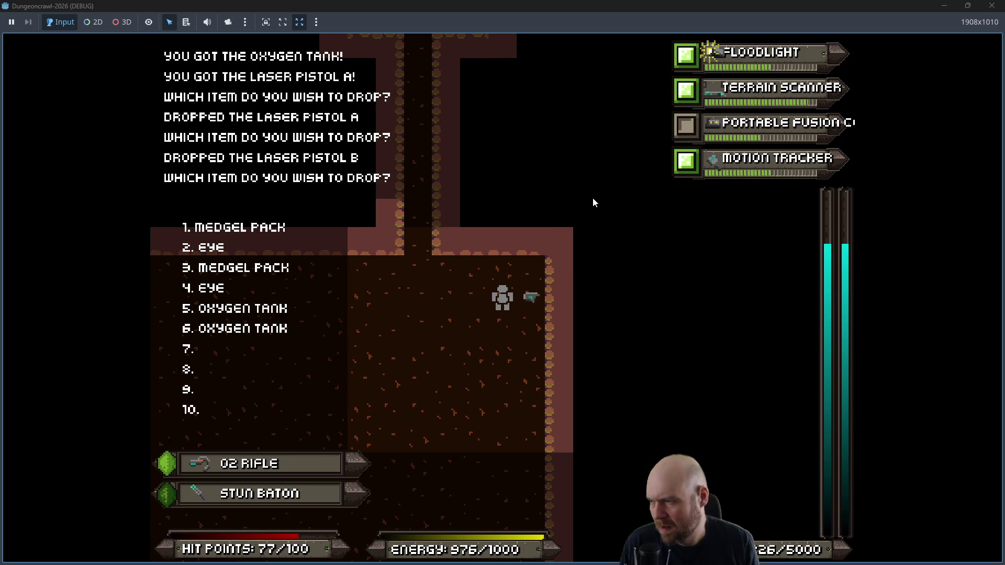
{"action": "key", "text": "Escape"}
Step: Walk up the corridor and shoot the Martian butterfly several times
{"action": "key", "text": "Left"}
{"action": "key", "text": "Left"}
{"action": "key", "text": "Left"}
{"action": "key", "text": "Up"}
{"action": "key", "text": "Up"}
{"action": "key", "text": "Up"}
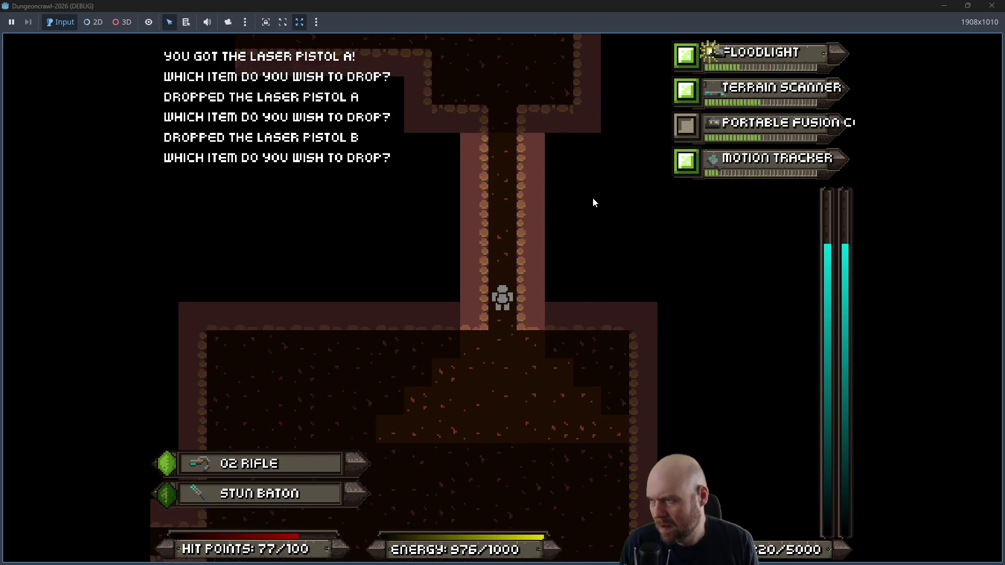
{"action": "key", "text": "Up"}
{"action": "key", "text": "Up"}
{"action": "key", "text": "Up"}
{"action": "key", "text": "Left"}
{"action": "key", "text": "Left"}
{"action": "key", "text": "Left"}
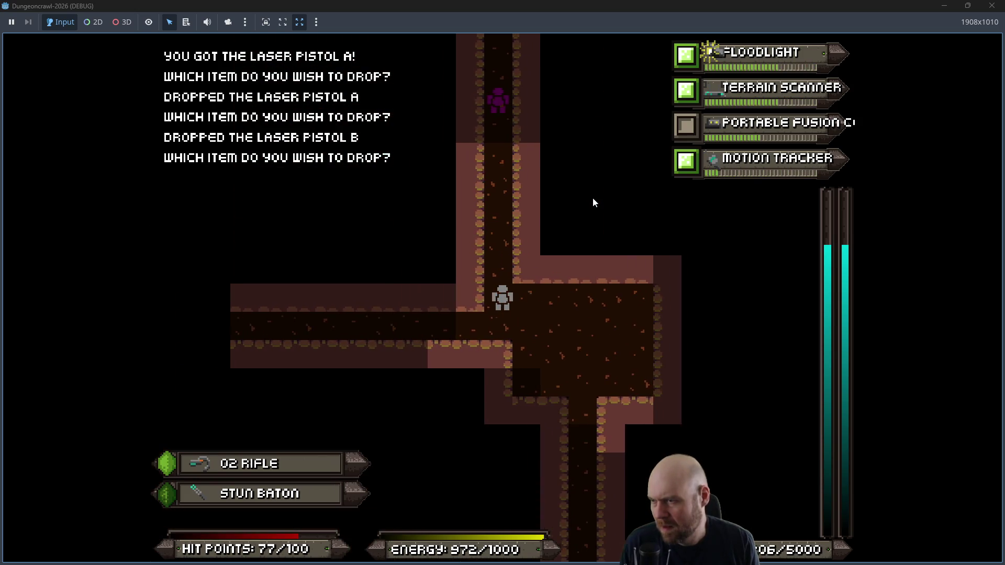
{"action": "key", "text": "Up"}
{"action": "key", "text": "Up"}
{"action": "key", "text": "Up"}
{"action": "key", "text": "f"}
{"action": "key", "text": "Return"}
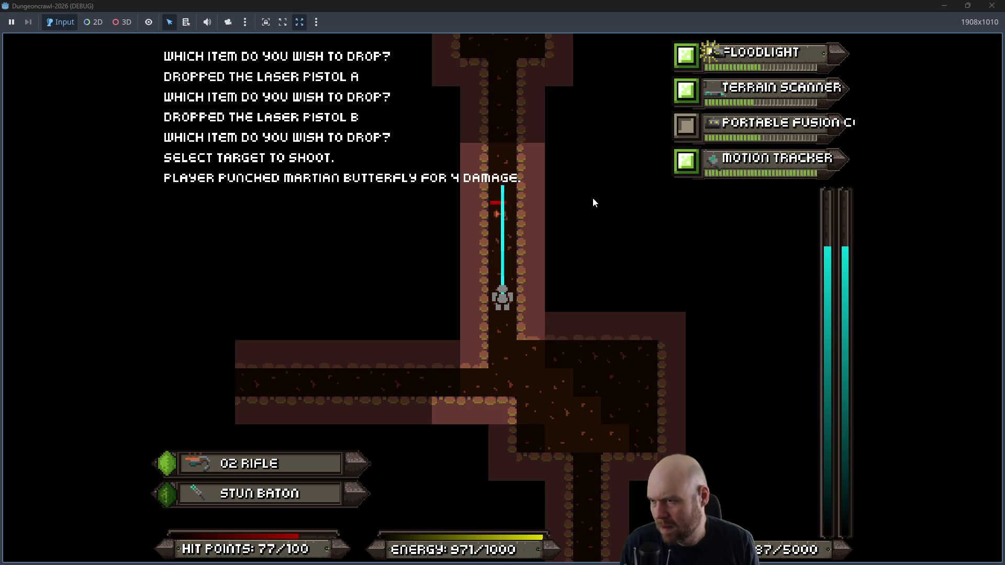
{"action": "key", "text": "f"}
{"action": "key", "text": "Return"}
{"action": "key", "text": "f"}
{"action": "key", "text": "Return"}
Step: Advance up the corridor, shooting the butterfly and enemies in the narrow room
{"action": "key", "text": "Up"}
{"action": "key", "text": "Up"}
{"action": "key", "text": "Up"}
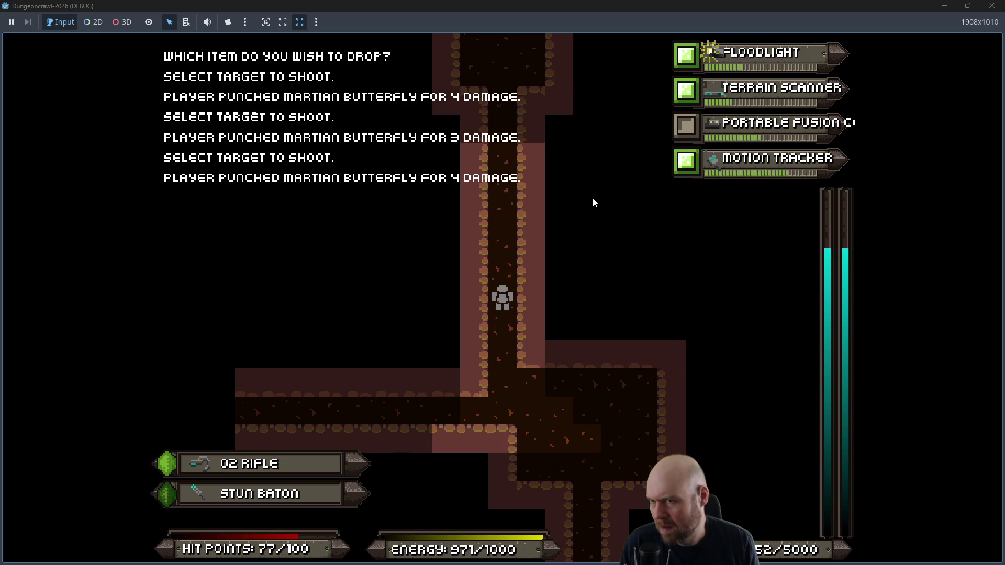
{"action": "key", "text": "Up"}
{"action": "key", "text": "Up"}
{"action": "key", "text": "Up"}
{"action": "key", "text": "f"}
{"action": "key", "text": "Return"}
{"action": "key", "text": "f"}
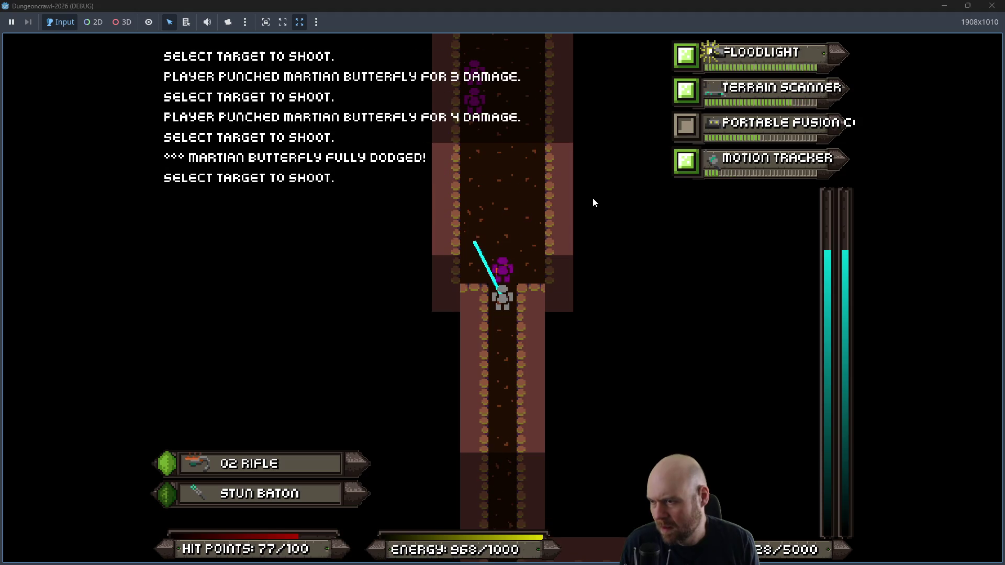
{"action": "key", "text": "Return"}
{"action": "key", "text": "f"}
{"action": "key", "text": "Return"}
{"action": "key", "text": "f"}
{"action": "key", "text": "Return"}
{"action": "key", "text": "Up"}
{"action": "key", "text": "Up"}
{"action": "key", "text": "Up"}
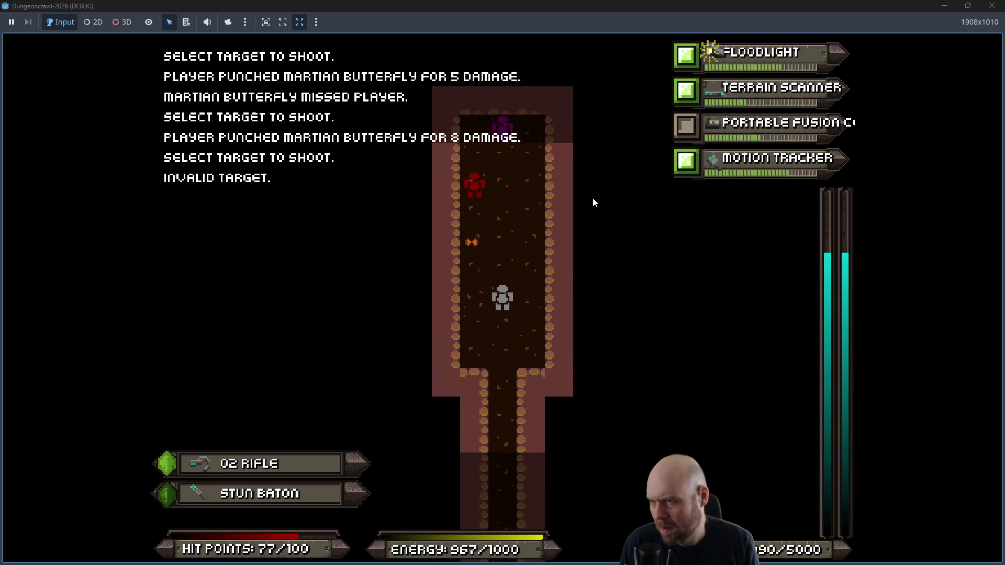
{"action": "key", "text": "f"}
{"action": "key", "text": "Return"}
{"action": "key", "text": "f"}
Step: Shoot the rogue bat ahead repeatedly, then move up into the narrow room
{"action": "key", "text": "Return"}
{"action": "key", "text": "f"}
{"action": "key", "text": "Return"}
{"action": "key", "text": "f"}
{"action": "key", "text": "Return"}
{"action": "key", "text": "f"}
{"action": "key", "text": "Return"}
{"action": "key", "text": "f"}
{"action": "key", "text": "Return"}
{"action": "key", "text": "f"}
{"action": "key", "text": "Return"}
{"action": "key", "text": "Up"}
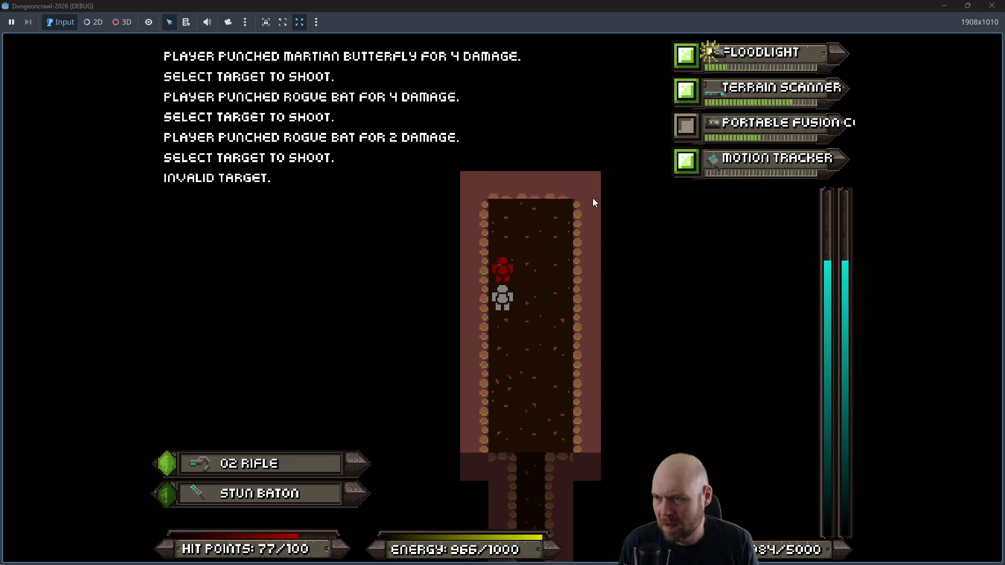
Step: Walk up and left through the narrow room to pick up the battery
{"action": "key", "text": "Up"}
{"action": "key", "text": "Up"}
{"action": "key", "text": "Left"}
{"action": "key", "text": "Left"}
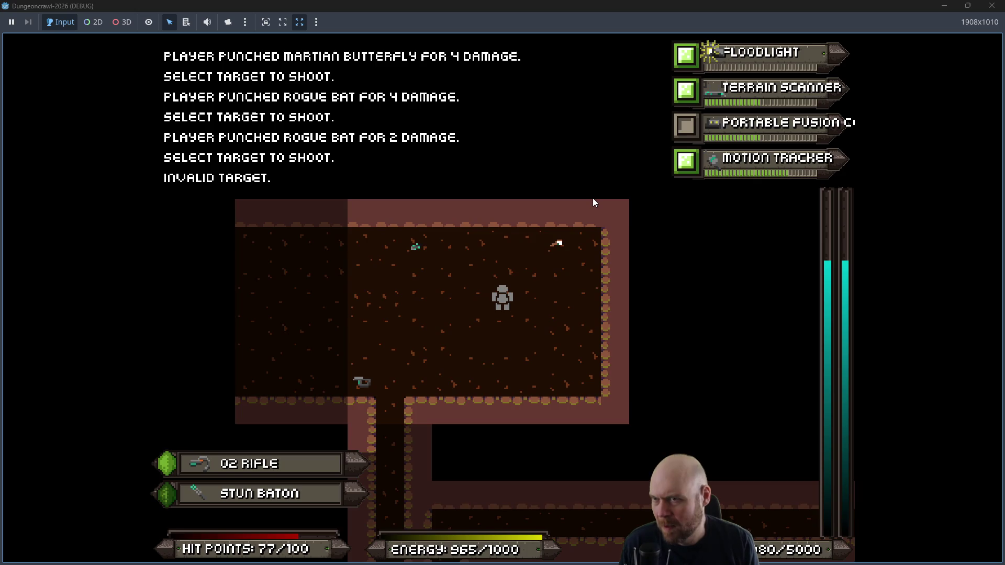
{"action": "key", "text": "Left"}
{"action": "key", "text": "Left"}
{"action": "key", "text": "Down"}
{"action": "key", "text": "Left"}
{"action": "key", "text": "Left"}
{"action": "key", "text": "Left"}
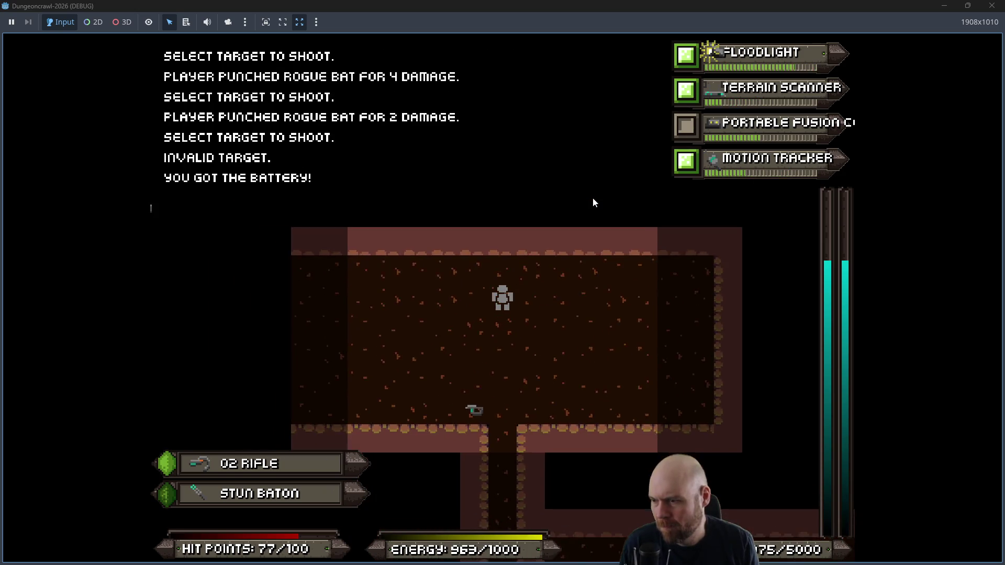
{"action": "key", "text": "Down"}
{"action": "key", "text": "Left"}
{"action": "key", "text": "Left"}
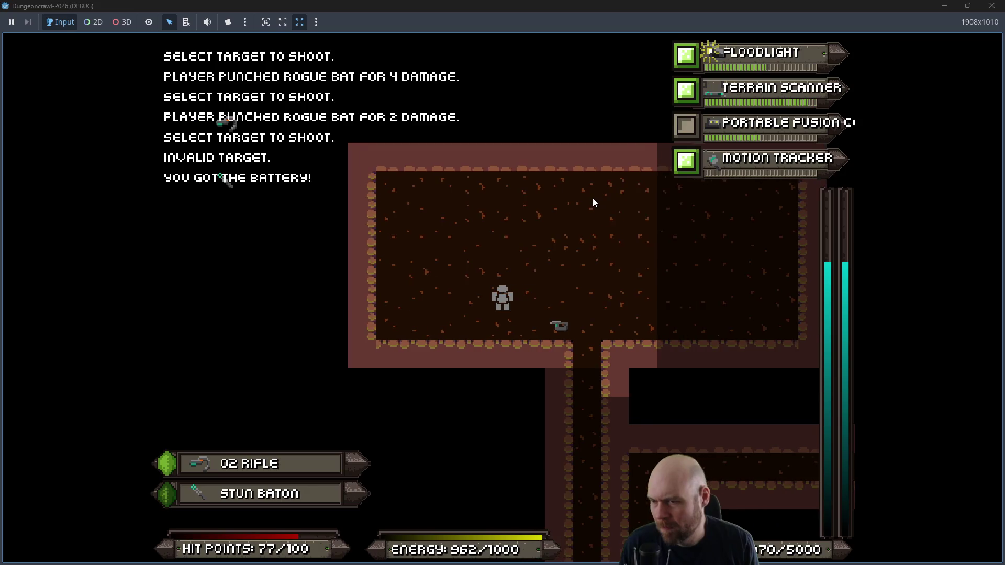
Step: Head right and down the corridor past the crossroads toward the lower room
{"action": "key", "text": "Right"}
{"action": "key", "text": "Right"}
{"action": "key", "text": "Right"}
{"action": "key", "text": "Down"}
{"action": "key", "text": "Down"}
{"action": "key", "text": "Down"}
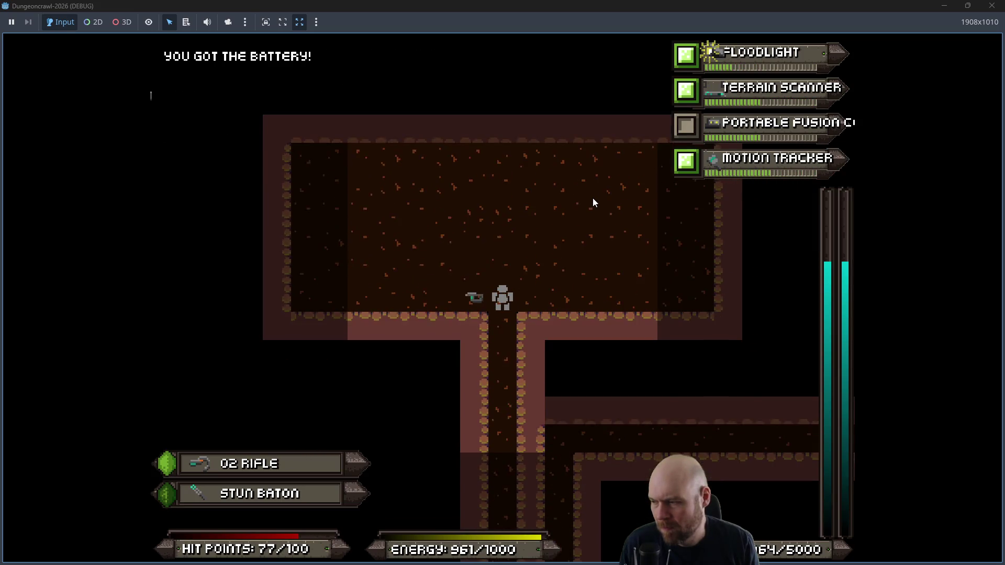
{"action": "key", "text": "Down"}
{"action": "key", "text": "Down"}
{"action": "key", "text": "Down"}
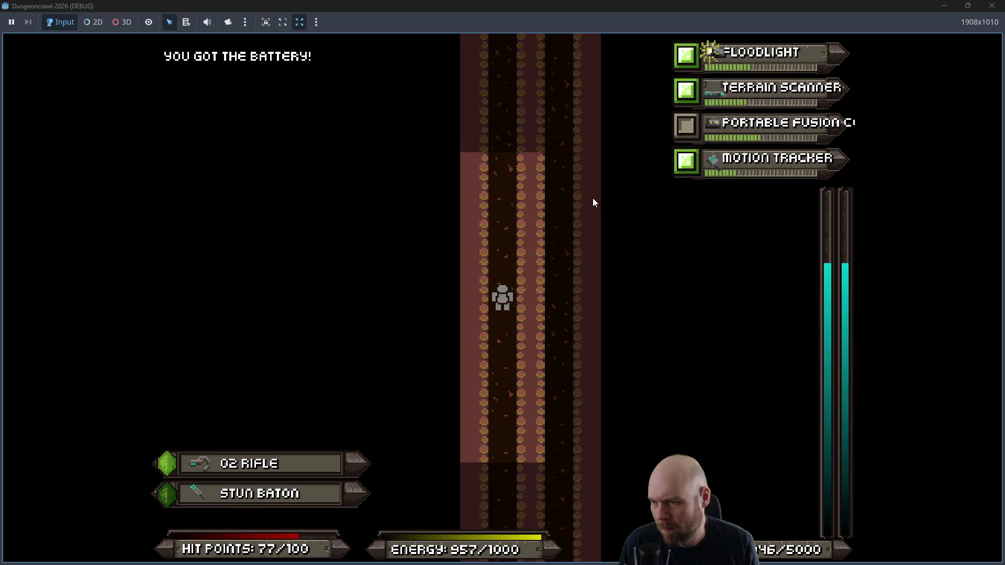
{"action": "key", "text": "Down"}
{"action": "key", "text": "Down"}
{"action": "key", "text": "Down"}
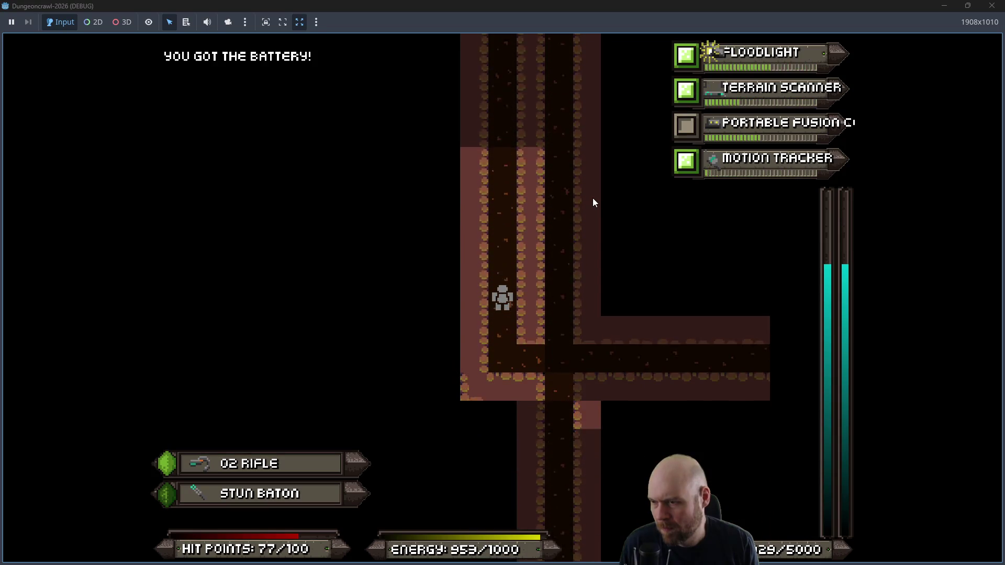
{"action": "key", "text": "Down"}
{"action": "key", "text": "Down"}
{"action": "key", "text": "Down"}
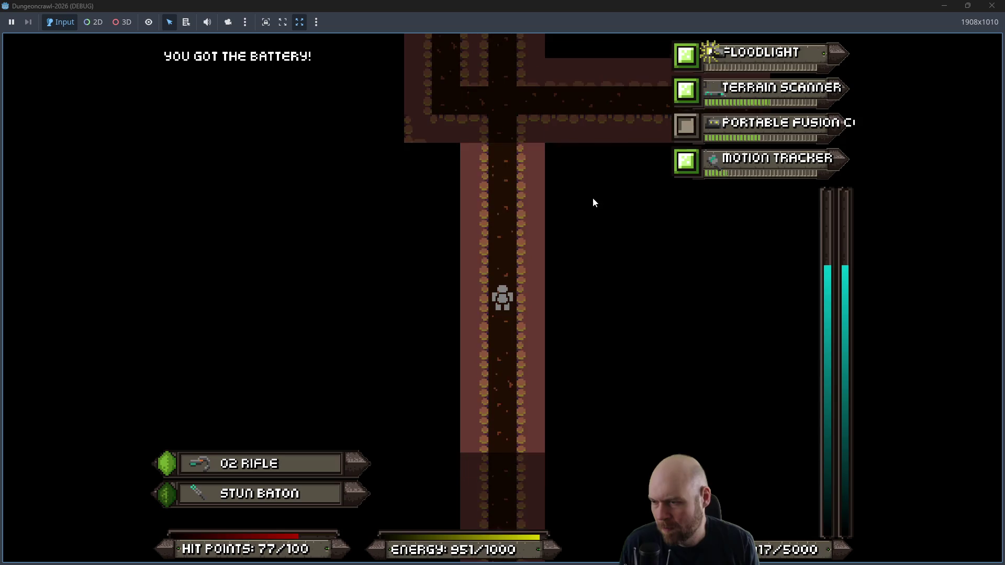
{"action": "key", "text": "Down"}
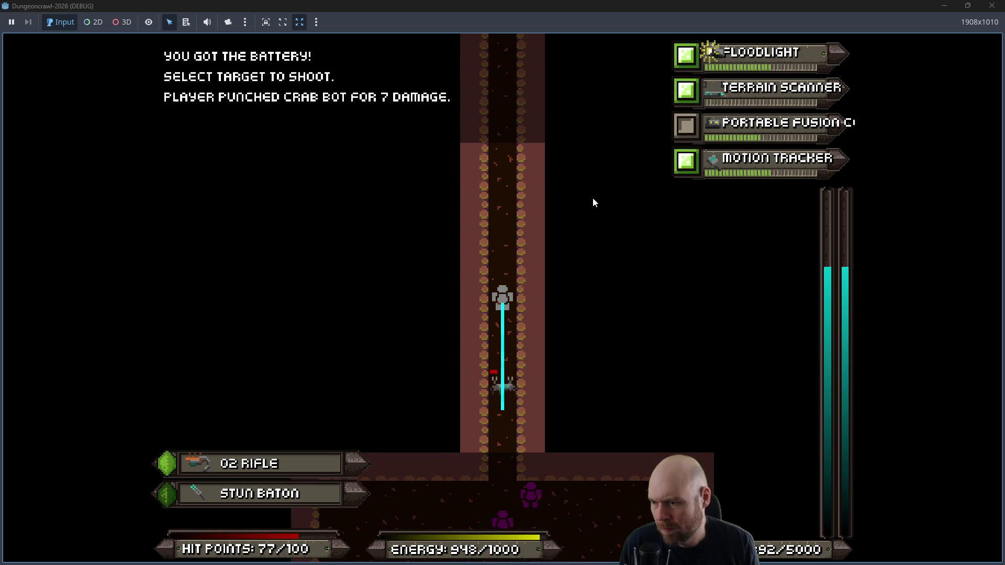
Step: Shoot the crab bot and scout orb at the lower room entrance, then enter the cleared room
{"action": "key", "text": "f"}
{"action": "key", "text": "f"}
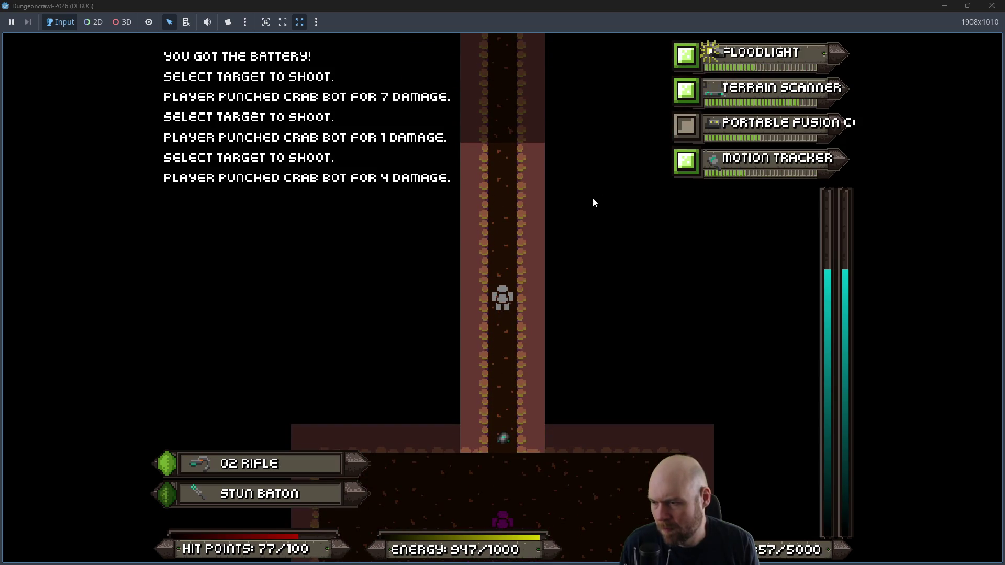
{"action": "key", "text": "f"}
{"action": "key", "text": "f"}
{"action": "key", "text": "f"}
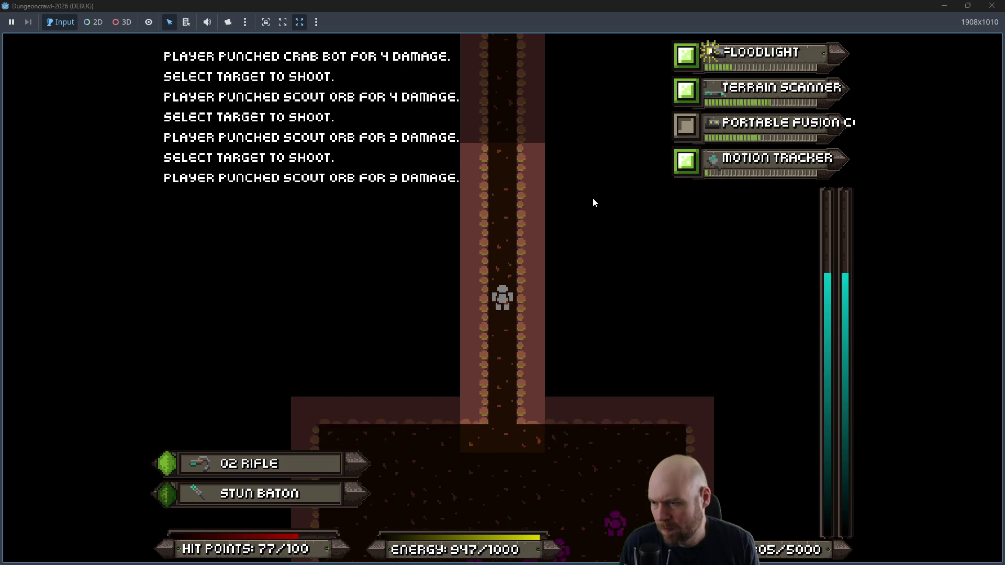
{"action": "key", "text": "Down"}
{"action": "key", "text": "Down"}
{"action": "key", "text": "Down"}
{"action": "key", "text": "f"}
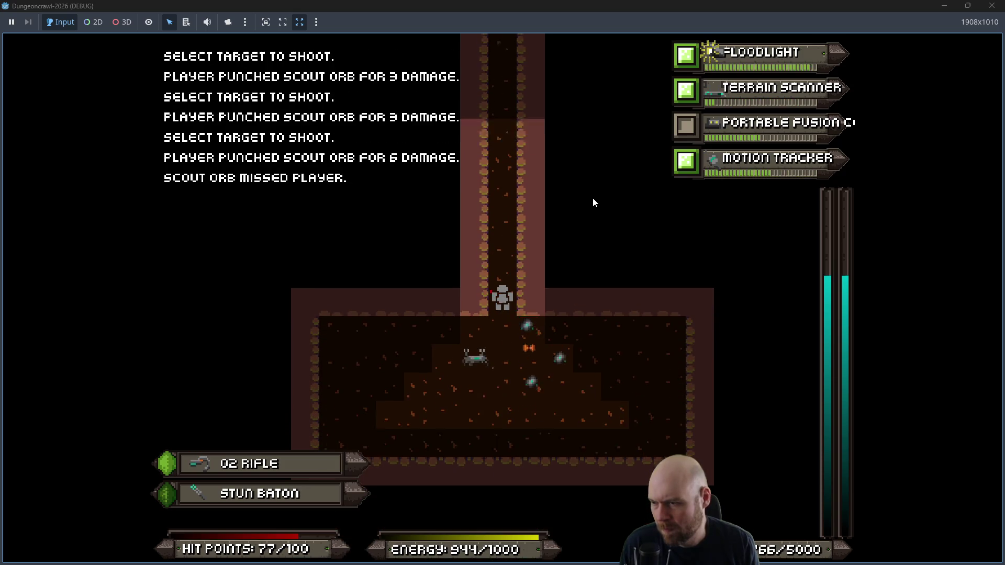
{"action": "key", "text": "Up"}
{"action": "key", "text": "Up"}
{"action": "key", "text": "f"}
{"action": "key", "text": "f"}
{"action": "key", "text": "f"}
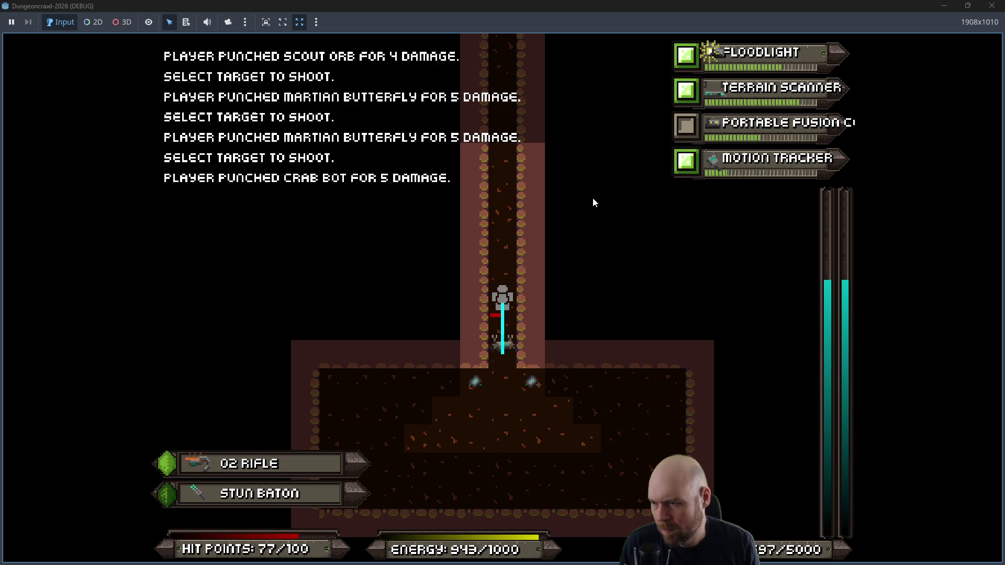
{"action": "key", "text": "f"}
{"action": "key", "text": "f"}
{"action": "key", "text": "f"}
{"action": "key", "text": "f"}
{"action": "key", "text": "f"}
{"action": "key", "text": "f"}
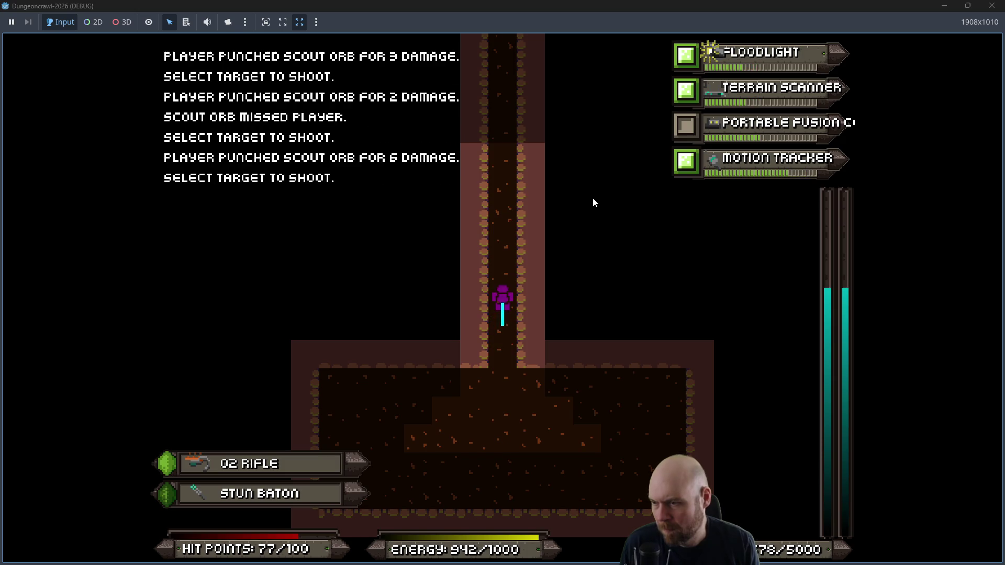
{"action": "key", "text": "f"}
{"action": "key", "text": "Down"}
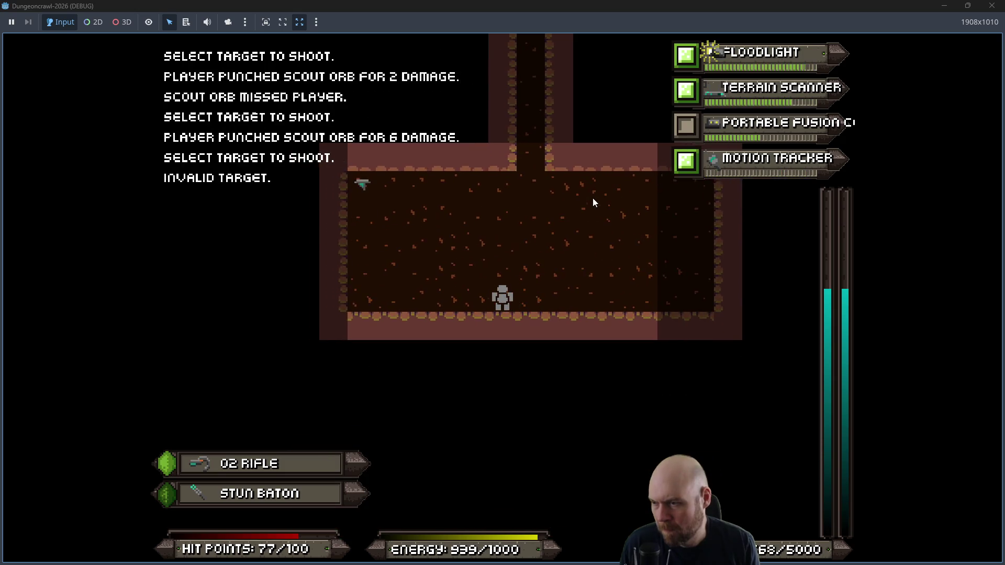
Step: Pick up laser pistol B and drop it again as item 8
{"action": "key", "text": "Left"}
{"action": "key", "text": "Left"}
{"action": "key", "text": "Left"}
{"action": "key", "text": "Up"}
{"action": "key", "text": "Up"}
{"action": "key", "text": "Up"}
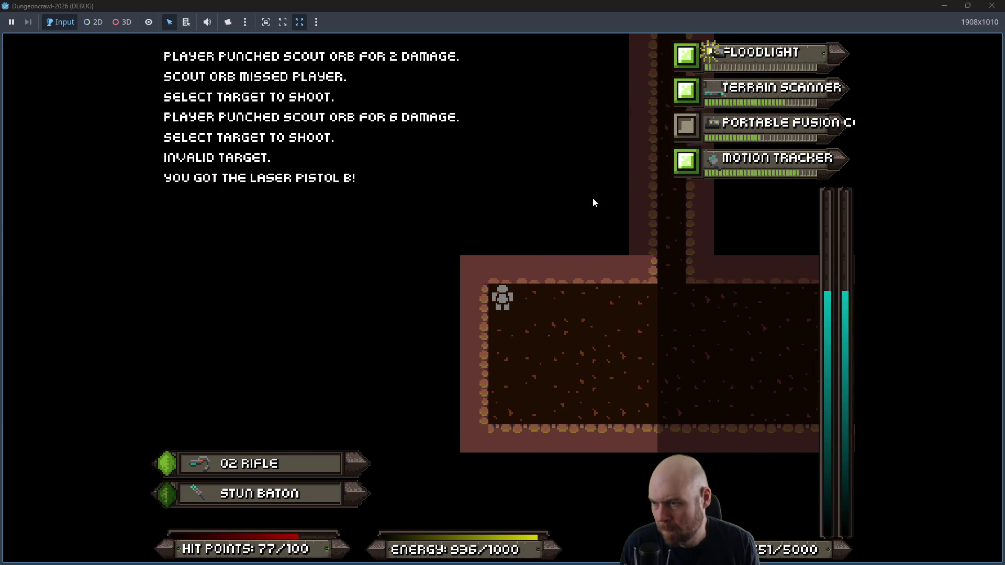
{"action": "key", "text": "d"}
{"action": "key", "text": "8"}
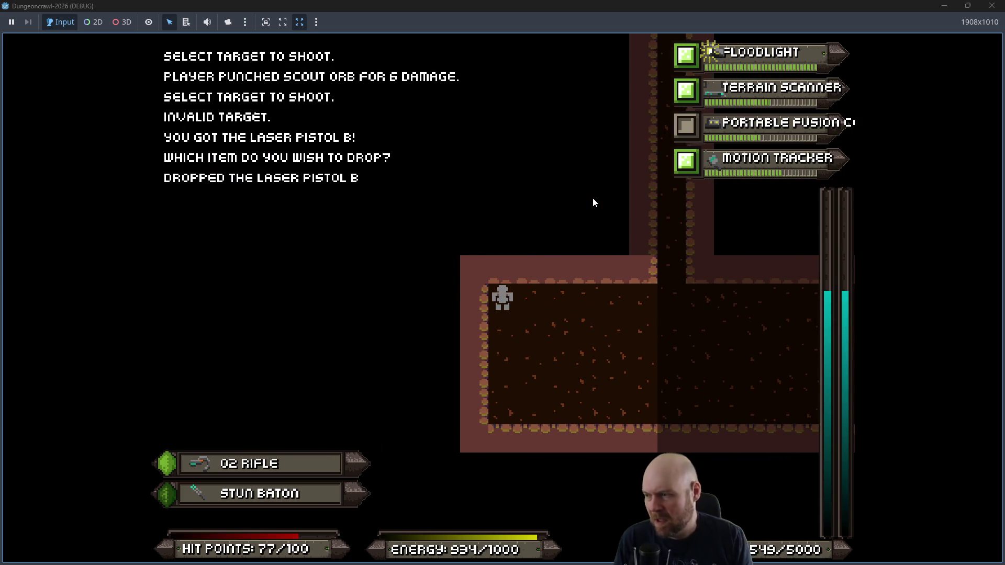
Step: Walk back up the corridor to the crossing and toward the crab bot
{"action": "key", "text": "Right"}
{"action": "key", "text": "Right"}
{"action": "key", "text": "Right"}
{"action": "key", "text": "Up"}
{"action": "key", "text": "Up"}
{"action": "key", "text": "Up"}
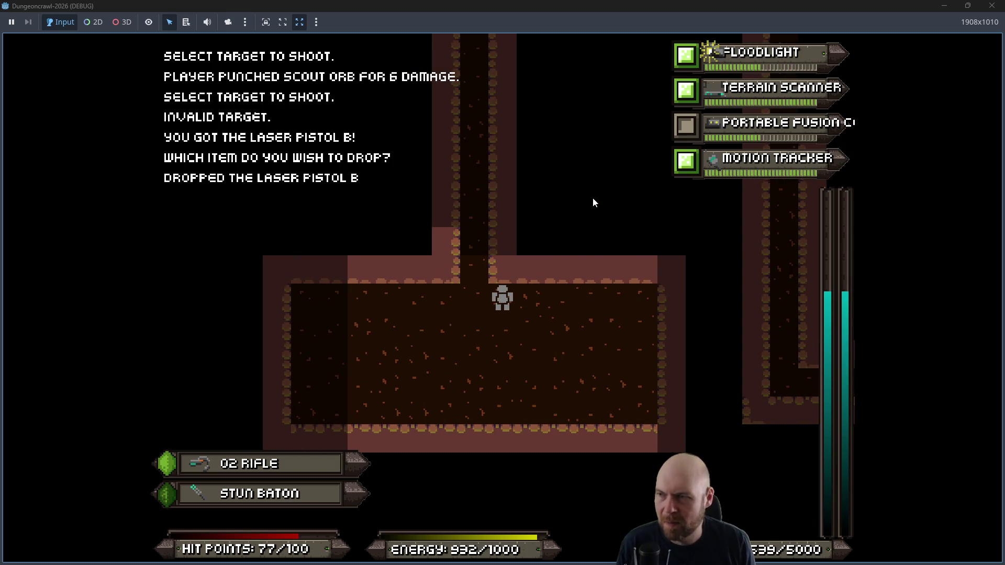
{"action": "key", "text": "Up"}
{"action": "key", "text": "Up"}
{"action": "key", "text": "Up"}
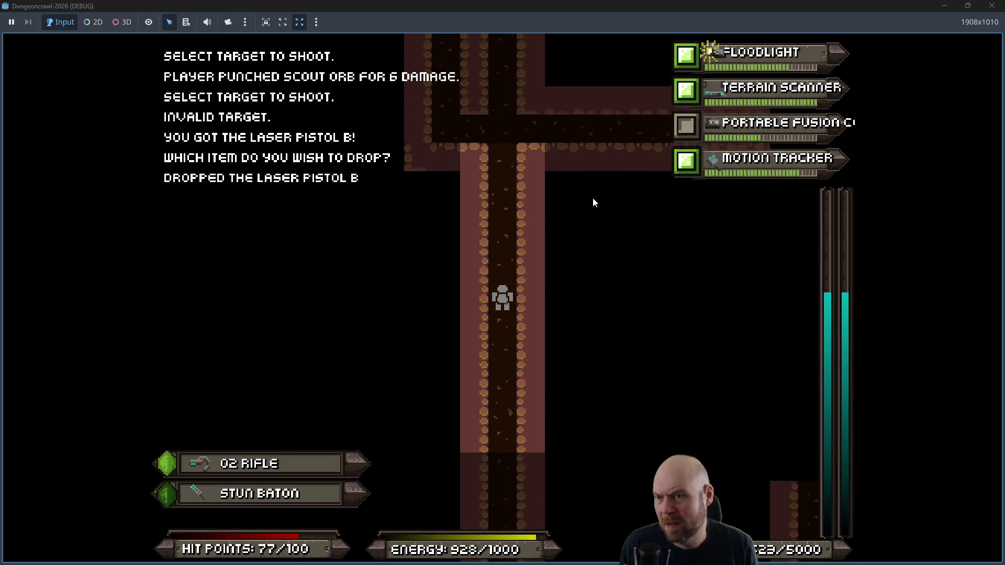
{"action": "key", "text": "Left"}
{"action": "key", "text": "Left"}
{"action": "key", "text": "Left"}
{"action": "key", "text": "Right"}
{"action": "key", "text": "Right"}
{"action": "key", "text": "Right"}
{"action": "key", "text": "Up"}
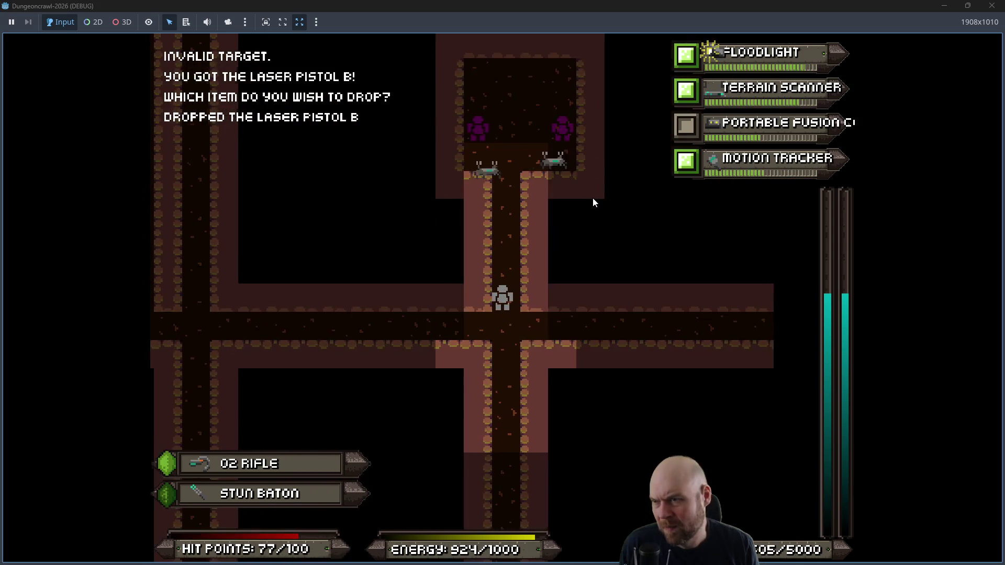
Step: Keep attacking the crab bot ahead until it is destroyed
{"action": "key", "text": "f"}
{"action": "key", "text": "Return"}
{"action": "key", "text": "f"}
{"action": "key", "text": "Return"}
{"action": "key", "text": "f"}
{"action": "key", "text": "Return"}
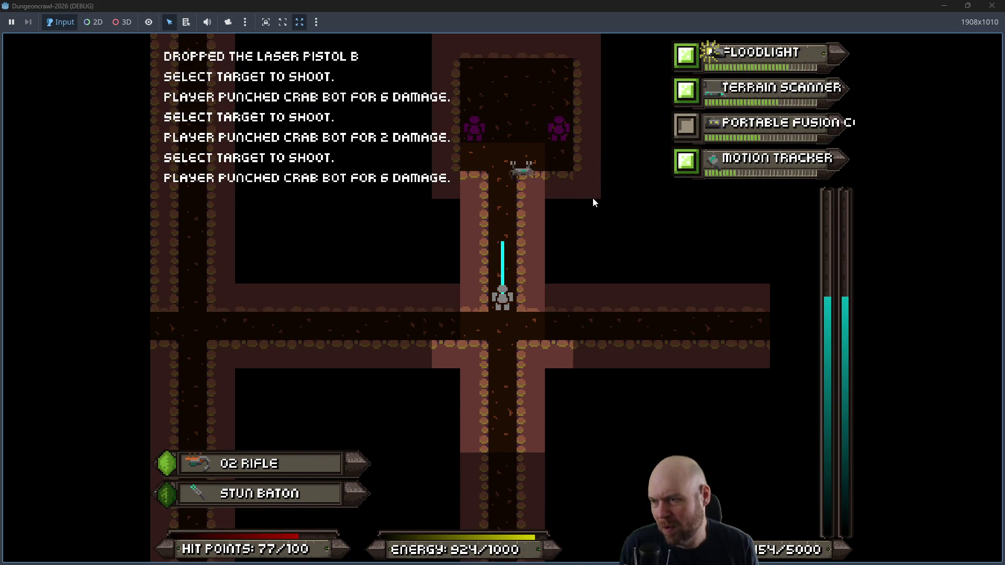
{"action": "key", "text": "f"}
{"action": "key", "text": "Return"}
{"action": "key", "text": "f"}
{"action": "key", "text": "Return"}
{"action": "key", "text": "f"}
Step: Fire repeatedly at the scout orbs in the corridor until they are finished off
{"action": "key", "text": "Return"}
{"action": "key", "text": "f"}
{"action": "key", "text": "Return"}
{"action": "key", "text": "f"}
{"action": "key", "text": "Return"}
{"action": "key", "text": "f"}
{"action": "key", "text": "Return"}
{"action": "key", "text": "f"}
{"action": "key", "text": "Return"}
{"action": "key", "text": "f"}
{"action": "key", "text": "Return"}
{"action": "key", "text": "f"}
{"action": "key", "text": "Return"}
{"action": "key", "text": "f"}
{"action": "key", "text": "Return"}
{"action": "key", "text": "f"}
{"action": "key", "text": "Return"}
{"action": "key", "text": "f"}
{"action": "key", "text": "Return"}
{"action": "key", "text": "f"}
{"action": "key", "text": "Return"}
{"action": "key", "text": "f"}
{"action": "key", "text": "Return"}
{"action": "key", "text": "f"}
{"action": "key", "text": "Return"}
{"action": "key", "text": "f"}
{"action": "key", "text": "Return"}
{"action": "key", "text": "f"}
{"action": "key", "text": "Return"}
Step: Consume two oxygen tanks (item 5) from the inventory
{"action": "key", "text": "i"}
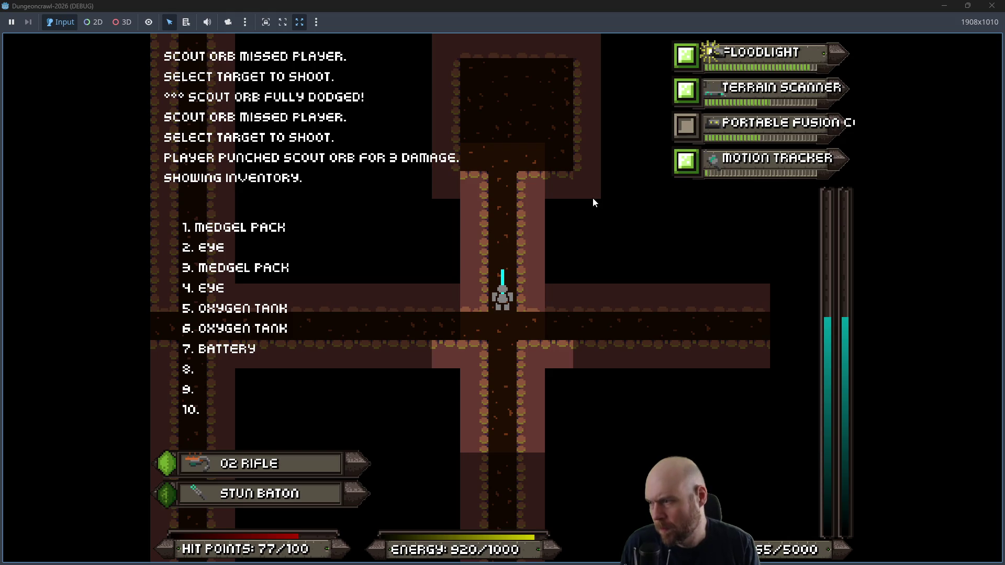
{"action": "key", "text": "5"}
{"action": "key", "text": "i"}
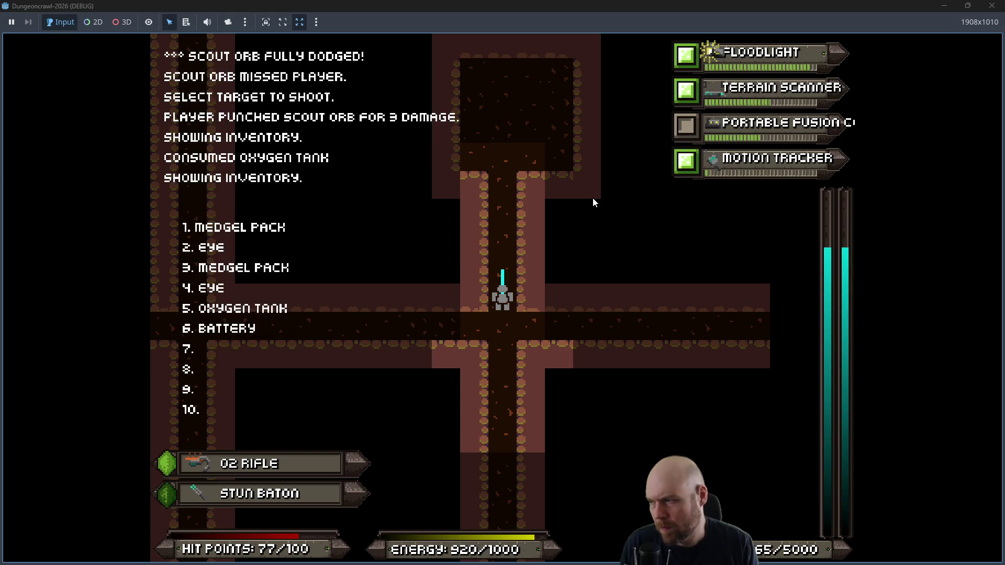
{"action": "key", "text": "5"}
{"action": "key", "text": "5"}
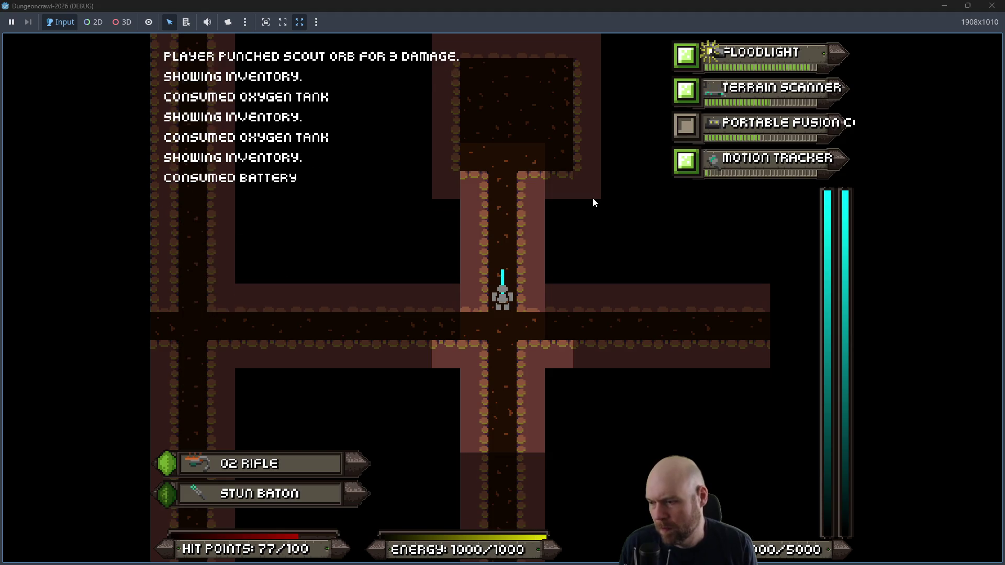
Step: Walk to the corridor corner heading east and shoot the rogue bat
{"action": "key", "text": "Up"}
{"action": "key", "text": "Up"}
{"action": "key", "text": "Up"}
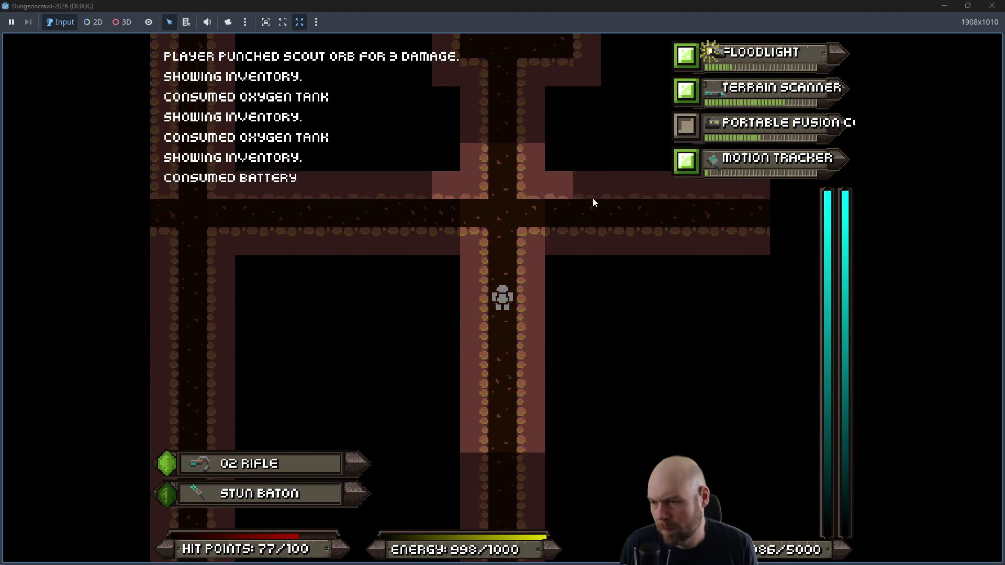
{"action": "key", "text": "Down"}
{"action": "key", "text": "Down"}
{"action": "key", "text": "Down"}
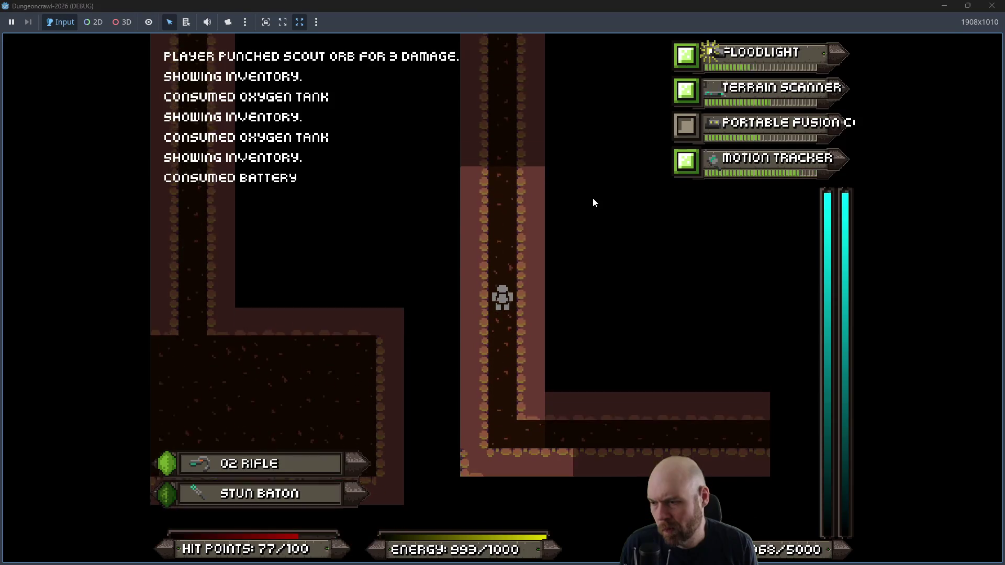
{"action": "key", "text": "Right"}
{"action": "key", "text": "Right"}
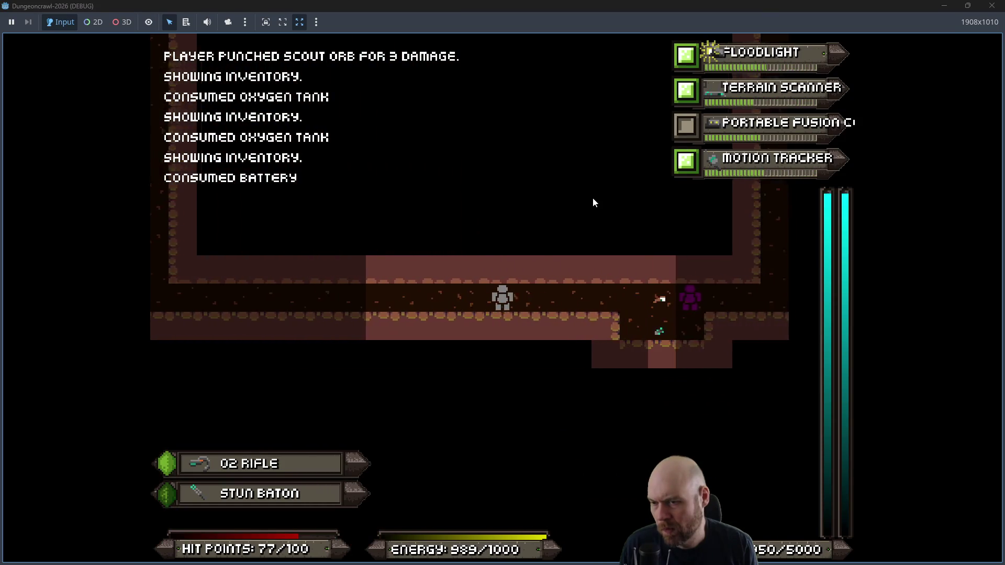
{"action": "key", "text": "f"}
{"action": "key", "text": "Return"}
{"action": "key", "text": "f"}
{"action": "key", "text": "Return"}
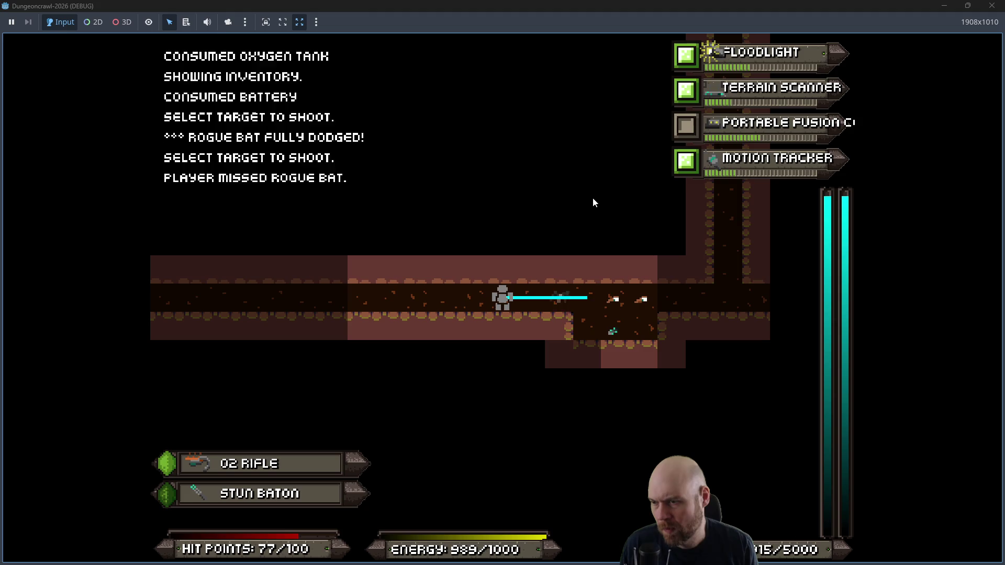
{"action": "key", "text": "f"}
{"action": "key", "text": "Return"}
{"action": "key", "text": "f"}
{"action": "key", "text": "Return"}
Step: Move east to collect the two eyes and the battery
{"action": "key", "text": "Right"}
{"action": "key", "text": "Right"}
{"action": "key", "text": "Right"}
{"action": "key", "text": "Right"}
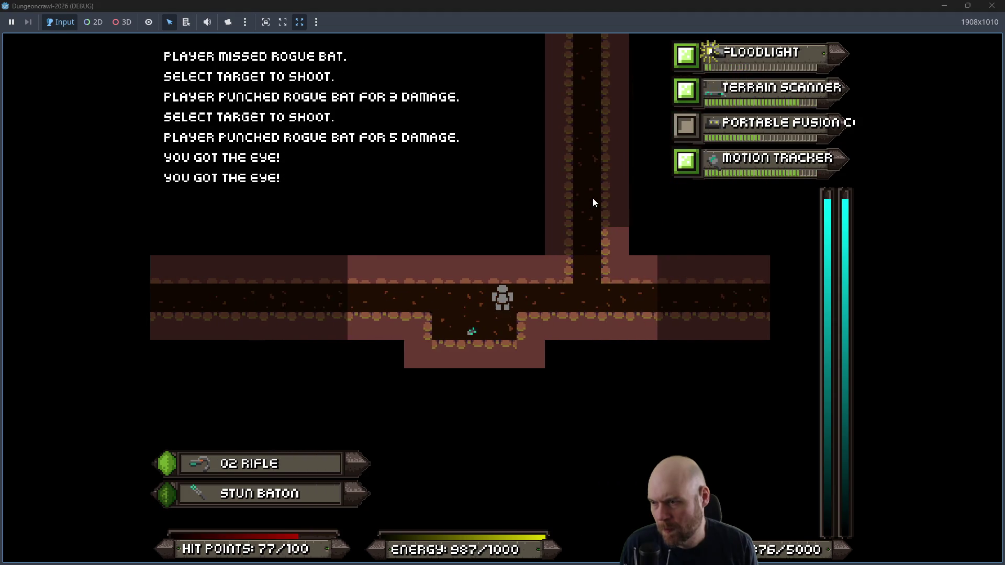
{"action": "key", "text": "Left"}
{"action": "key", "text": "Down"}
{"action": "key", "text": "Up"}
{"action": "key", "text": "Right"}
{"action": "key", "text": "Right"}
{"action": "key", "text": "Right"}
{"action": "key", "text": "Right"}
{"action": "key", "text": "Right"}
{"action": "key", "text": "Right"}
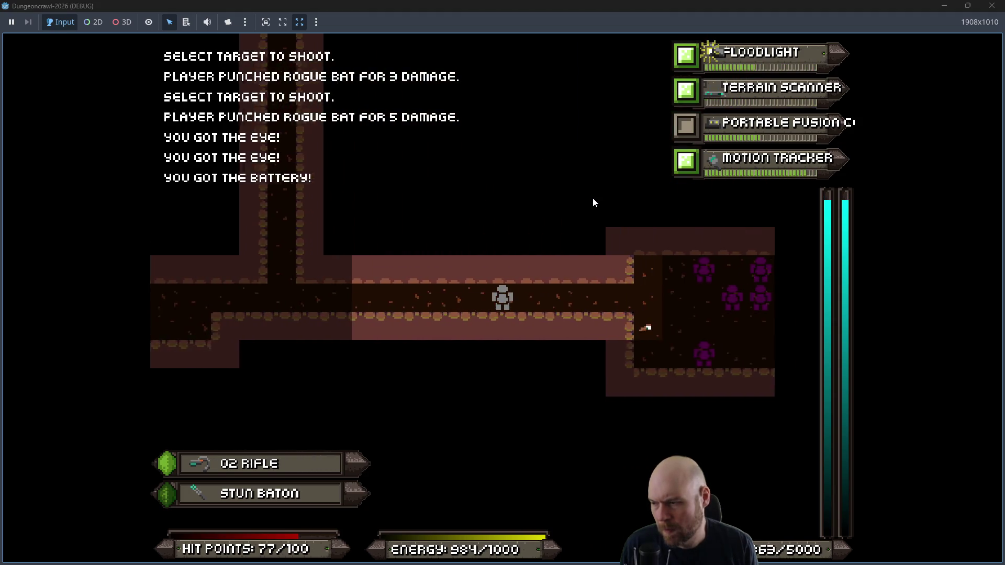
Step: Attack the crab bot approaching from the next room
{"action": "key", "text": "f"}
{"action": "key", "text": "Return"}
{"action": "key", "text": "f"}
{"action": "key", "text": "Return"}
{"action": "key", "text": "Left"}
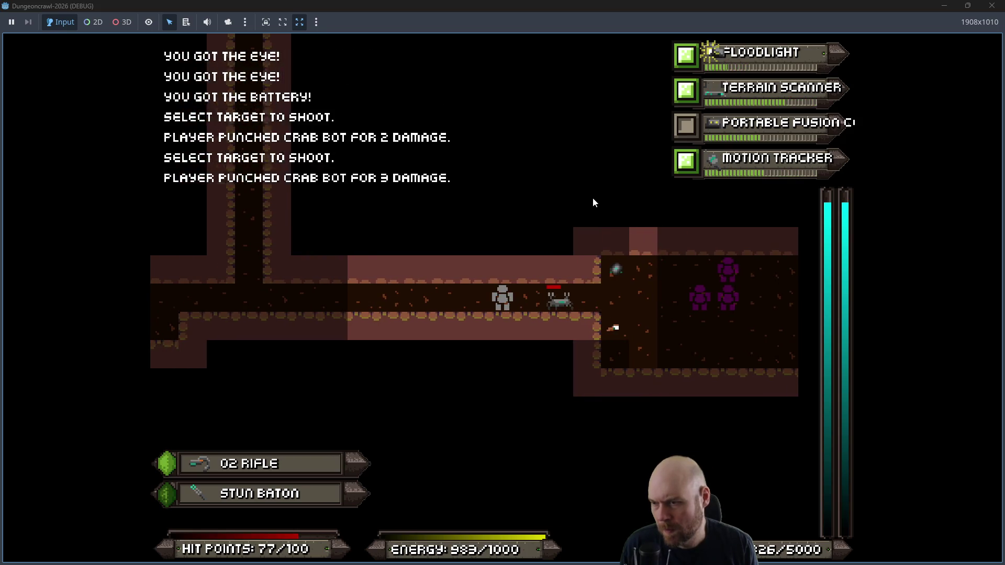
{"action": "key", "text": "f"}
{"action": "key", "text": "Return"}
{"action": "key", "text": "f"}
{"action": "key", "text": "Return"}
Step: Shoot the scout orb while advancing east until it is finished off
{"action": "key", "text": "f"}
{"action": "key", "text": "Return"}
{"action": "key", "text": "f"}
{"action": "key", "text": "Return"}
{"action": "key", "text": "f"}
{"action": "key", "text": "Return"}
{"action": "key", "text": "Right"}
{"action": "key", "text": "Right"}
{"action": "key", "text": "f"}
{"action": "key", "text": "Return"}
{"action": "key", "text": "f"}
{"action": "key", "text": "Return"}
Step: Shoot the crab bot down the corridor repeatedly until it is destroyed
{"action": "key", "text": "f"}
{"action": "key", "text": "Return"}
{"action": "key", "text": "f"}
{"action": "key", "text": "Right"}
{"action": "key", "text": "Right"}
{"action": "key", "text": "Right"}
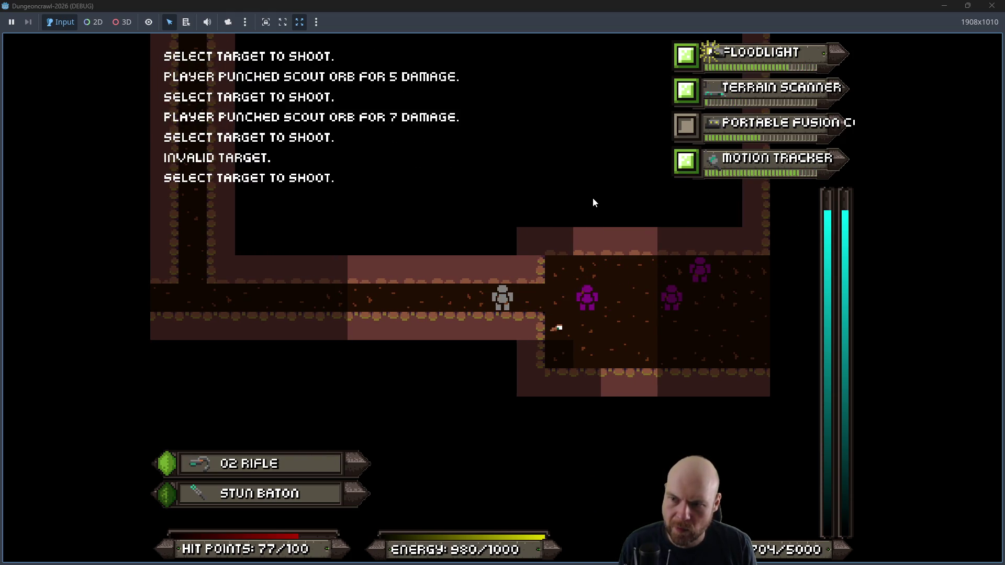
{"action": "key", "text": "Return"}
{"action": "key", "text": "f"}
{"action": "key", "text": "Return"}
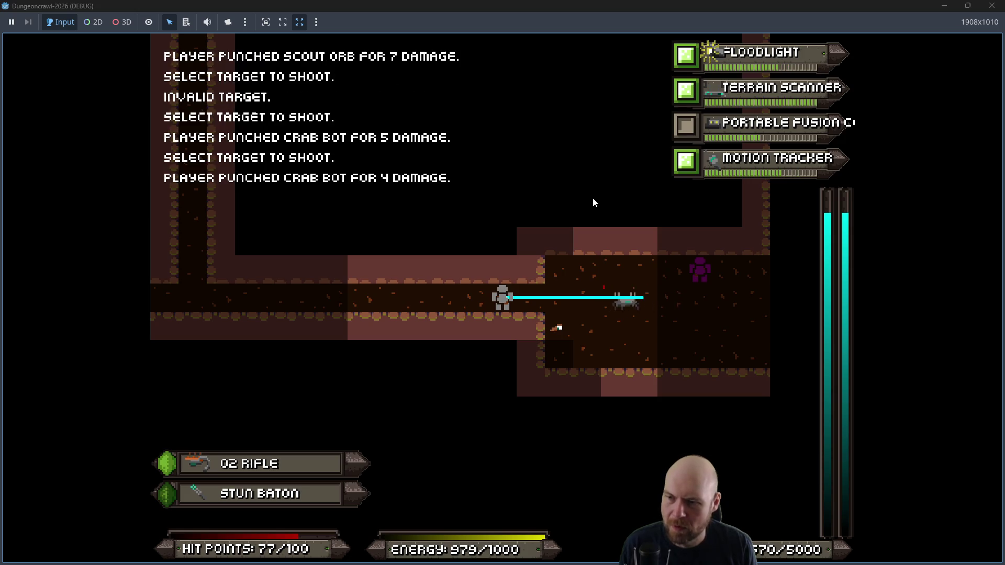
{"action": "key", "text": "f"}
{"action": "key", "text": "Return"}
{"action": "key", "text": "Right"}
Step: Fire several shots at the martian butterfly, then move further east into the room
{"action": "key", "text": "f"}
{"action": "key", "text": "Right"}
{"action": "key", "text": "Right"}
{"action": "key", "text": "Right"}
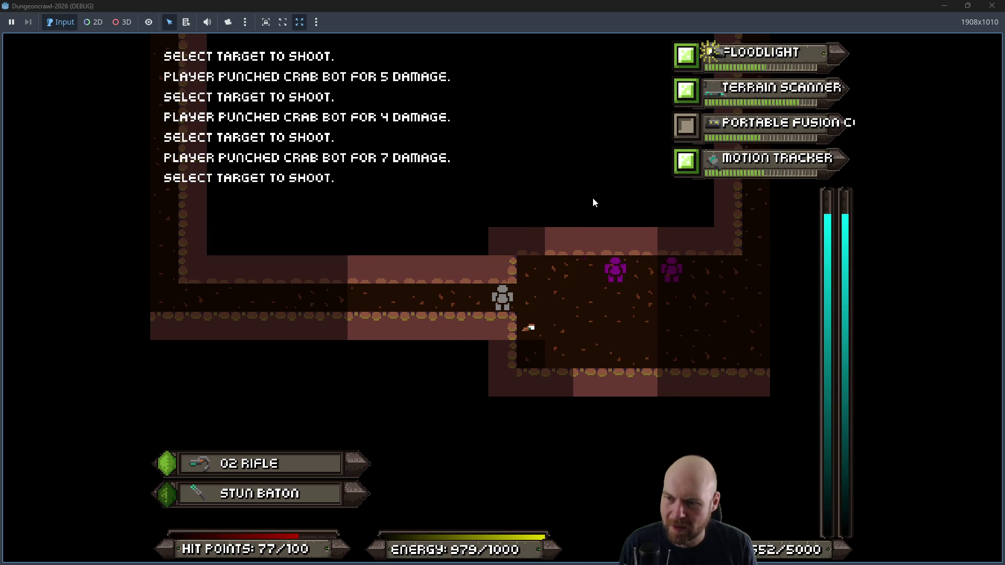
{"action": "key", "text": "Return"}
{"action": "key", "text": "f"}
{"action": "key", "text": "Right"}
{"action": "key", "text": "Right"}
{"action": "key", "text": "Right"}
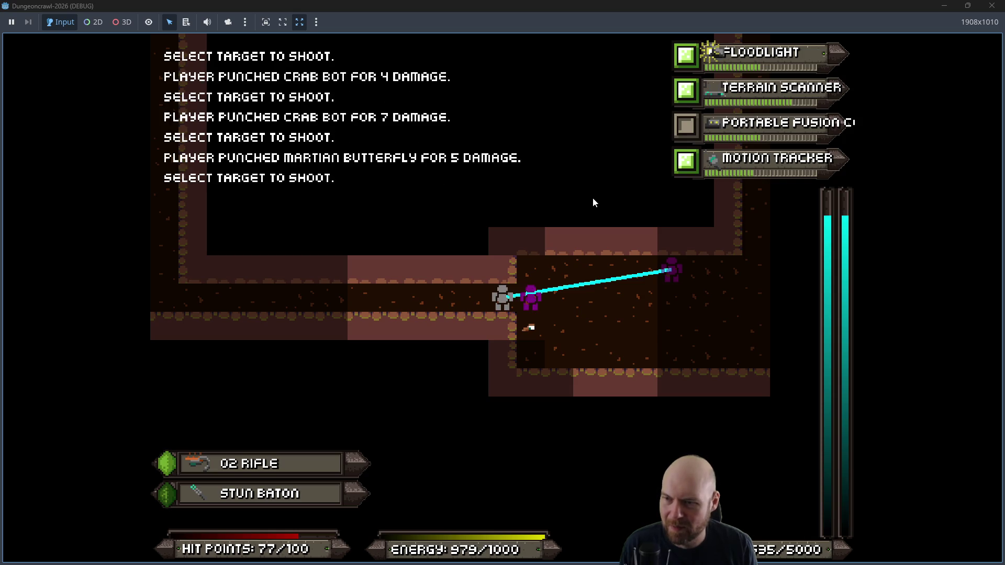
{"action": "key", "text": "Return"}
{"action": "key", "text": "f"}
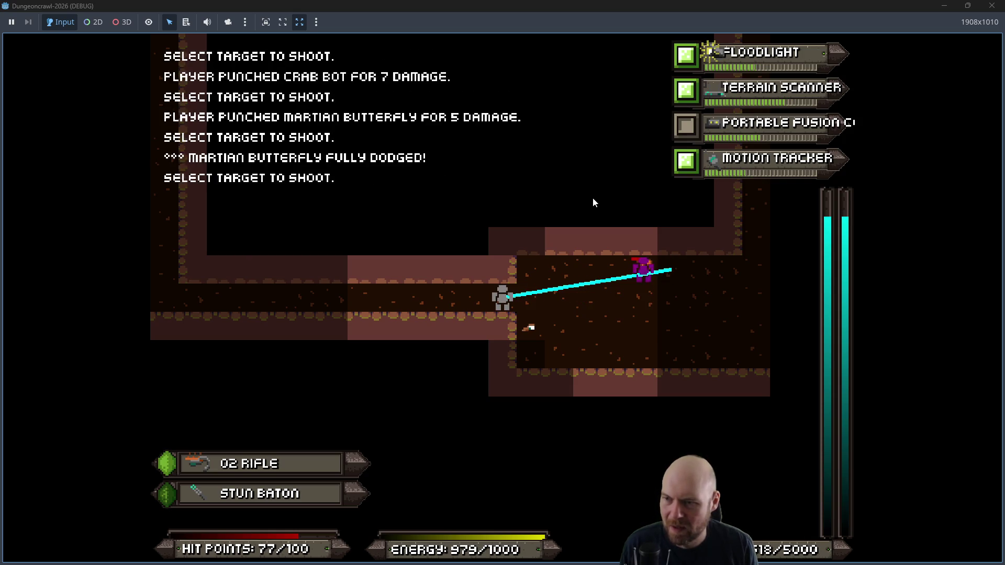
{"action": "key", "text": "Return"}
{"action": "key", "text": "Right"}
{"action": "key", "text": "Right"}
{"action": "key", "text": "Right"}
Step: Aim down-right and fire repeatedly at the lower scout orbs
{"action": "key", "text": "f"}
{"action": "key", "text": "Right"}
{"action": "key", "text": "Right"}
{"action": "key", "text": "Right"}
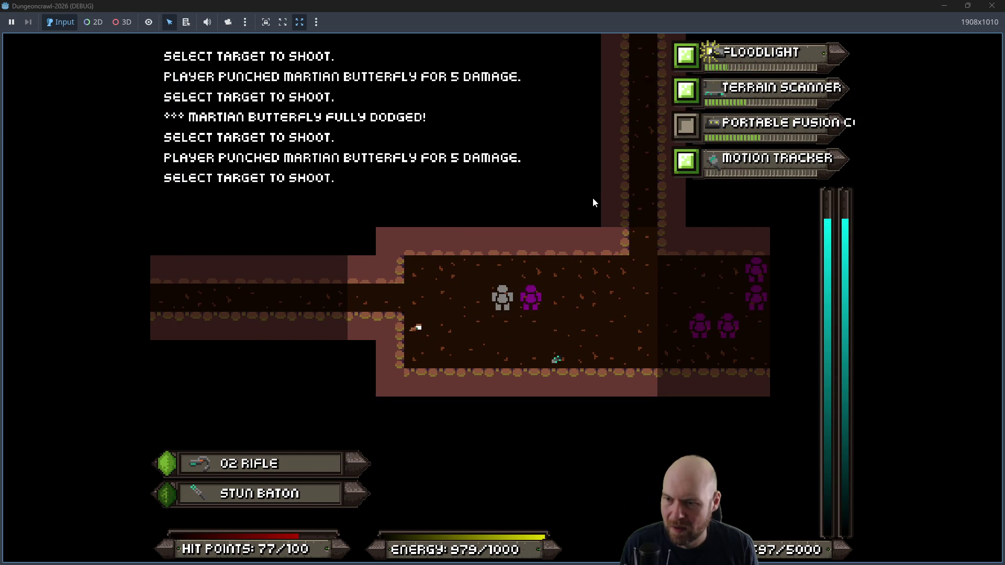
{"action": "key", "text": "Down"}
{"action": "key", "text": "Return"}
{"action": "key", "text": "f"}
{"action": "key", "text": "Right"}
{"action": "key", "text": "Right"}
{"action": "key", "text": "Right"}
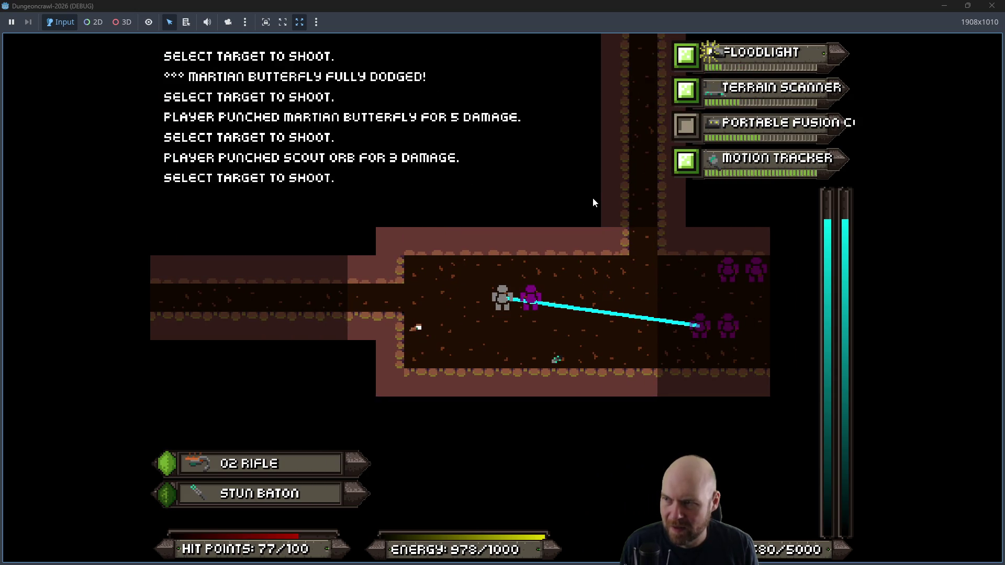
{"action": "key", "text": "Down"}
{"action": "key", "text": "Left"}
{"action": "key", "text": "Return"}
{"action": "key", "text": "f"}
{"action": "key", "text": "Right"}
{"action": "key", "text": "Right"}
{"action": "key", "text": "Right"}
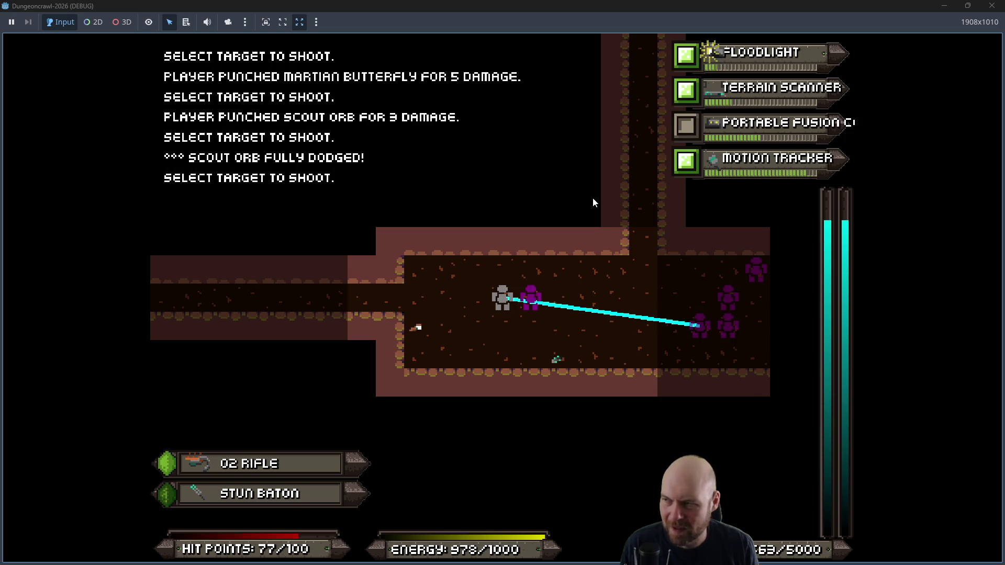
{"action": "key", "text": "Down"}
{"action": "key", "text": "Return"}
{"action": "key", "text": "f"}
{"action": "key", "text": "Right"}
{"action": "key", "text": "Right"}
{"action": "key", "text": "Right"}
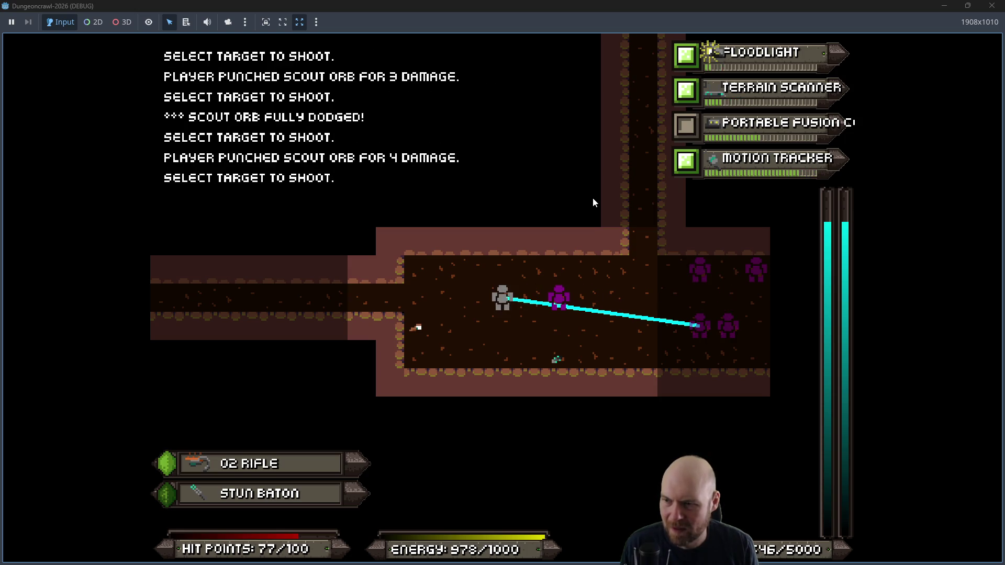
{"action": "key", "text": "Down"}
{"action": "key", "text": "Left"}
{"action": "key", "text": "Return"}
Step: Fire repeatedly at the upper scout orbs, then bring up the Plan notes and scroll down
{"action": "key", "text": "f"}
{"action": "key", "text": "Right"}
{"action": "key", "text": "Right"}
{"action": "key", "text": "Right"}
{"action": "key", "text": "Up"}
{"action": "key", "text": "Return"}
{"action": "key", "text": "f"}
{"action": "key", "text": "Right"}
{"action": "key", "text": "Right"}
{"action": "key", "text": "Right"}
{"action": "key", "text": "Up"}
{"action": "key", "text": "Return"}
{"action": "key", "text": "f"}
{"action": "key", "text": "Right"}
{"action": "key", "text": "Right"}
{"action": "key", "text": "Right"}
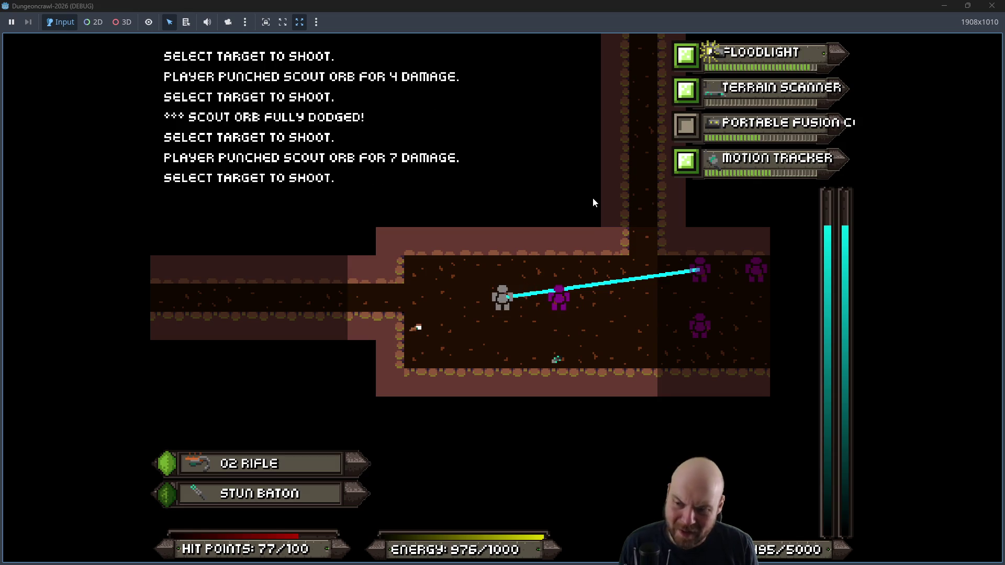
{"action": "key", "text": "Up"}
{"action": "key", "text": "Return"}
{"action": "key", "text": "f"}
{"action": "key", "text": "Right"}
{"action": "key", "text": "Right"}
{"action": "key", "text": "Right"}
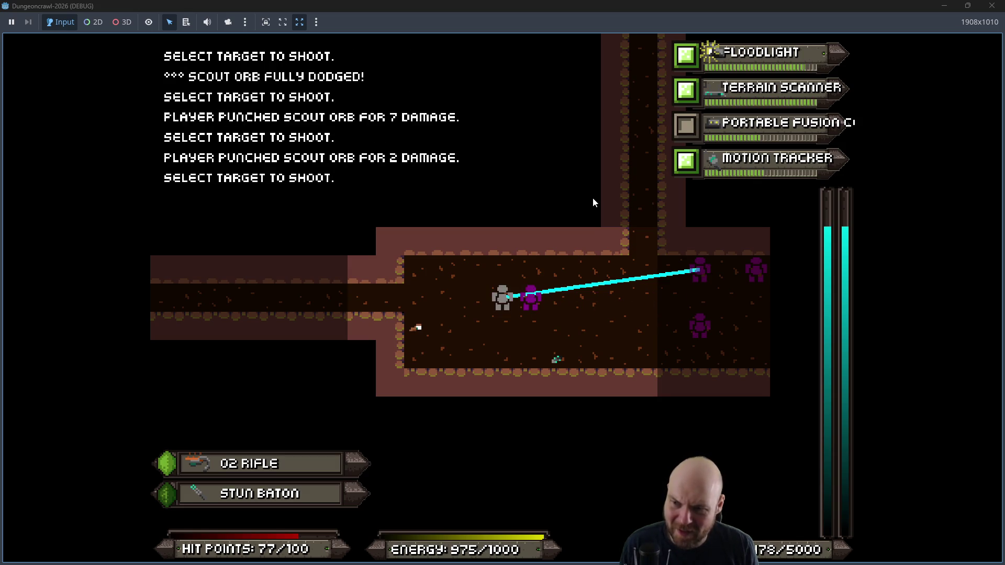
{"action": "key", "text": "Up"}
{"action": "key", "text": "Return"}
{"action": "key", "text": "f"}
{"action": "key", "text": "Right"}
{"action": "key", "text": "Right"}
{"action": "key", "text": "Right"}
{"action": "key", "text": "Up"}
{"action": "key", "text": "Return"}
{"action": "key", "text": "f"}
{"action": "key", "text": "Right"}
{"action": "key", "text": "Right"}
{"action": "key", "text": "Right"}
{"action": "key", "text": "Right"}
{"action": "key", "text": "Up"}
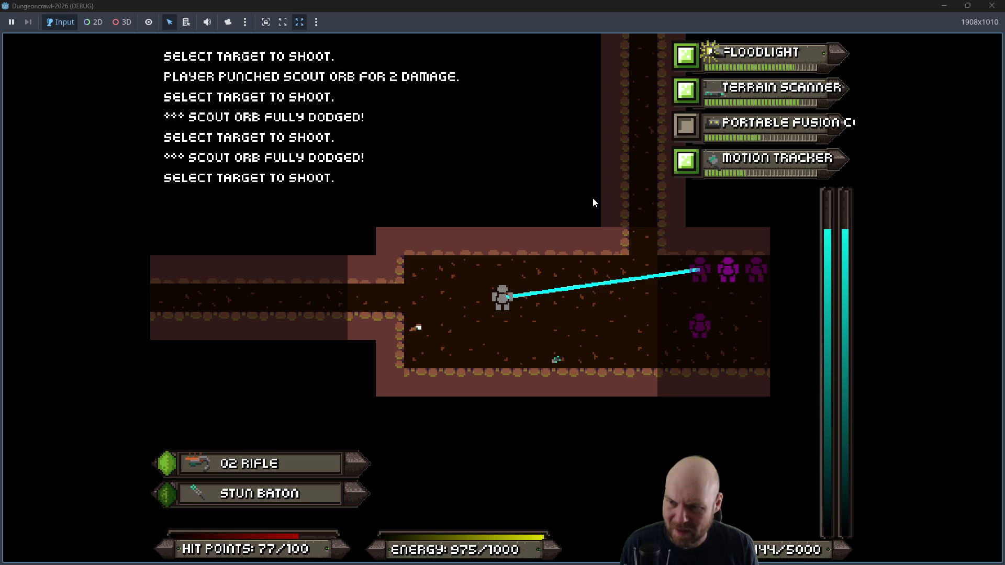
{"action": "key", "text": "Left"}
{"action": "key", "text": "Return"}
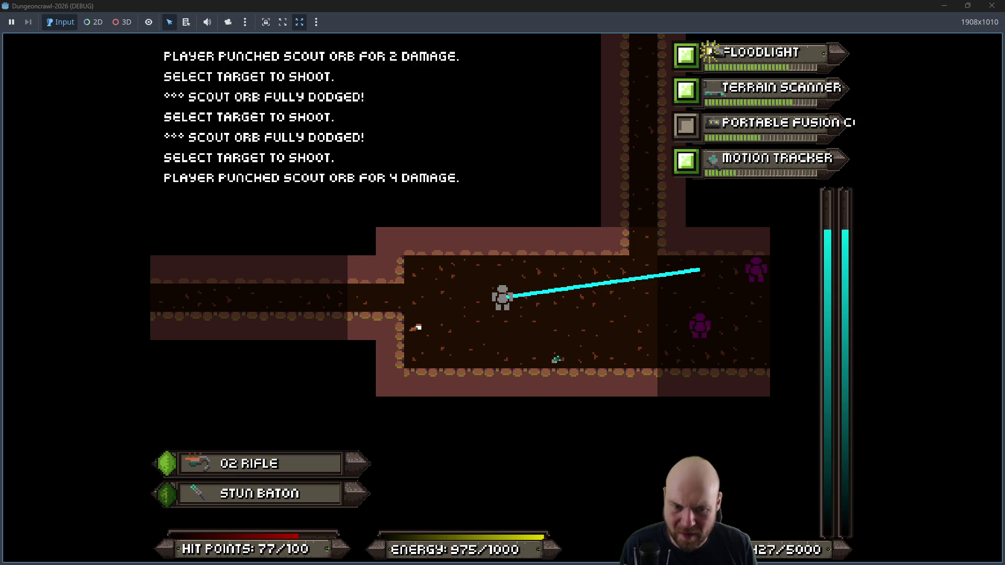
{"action": "key", "text": "alt+Tab"}
{"action": "scroll", "coordinate": [380, 267], "scroll_direction": "down", "scroll_amount": 5}
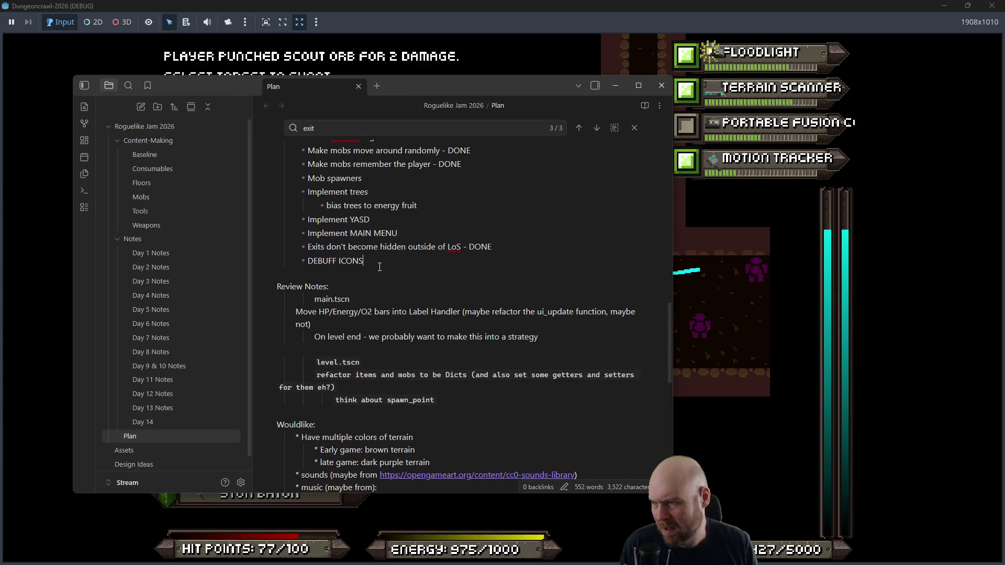
Step: Add a 'fix bug: no shooting in the dark' bullet below DEBUFF ICONS, then return to the game
{"action": "key", "text": "Return"}
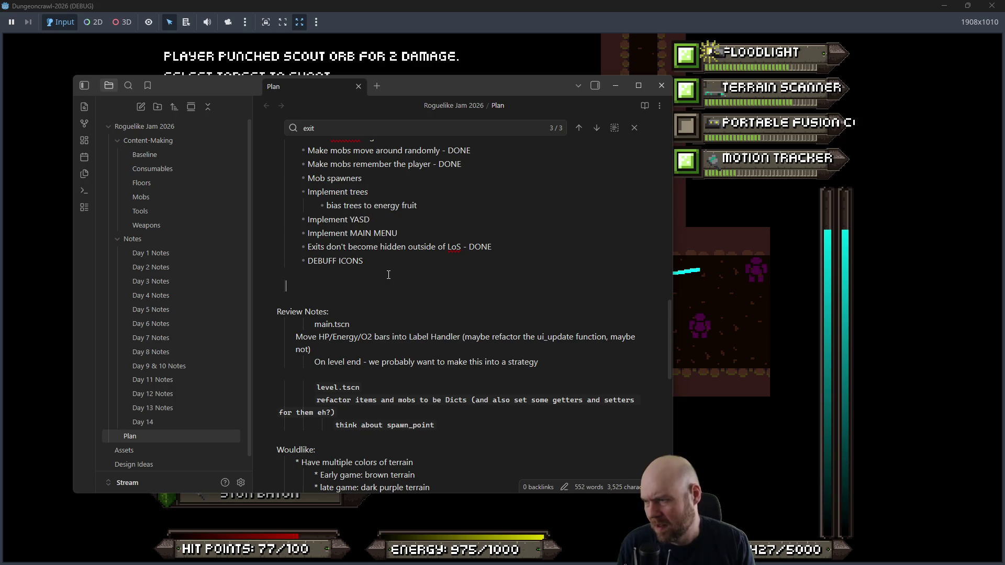
{"action": "type", "text": "* *"}
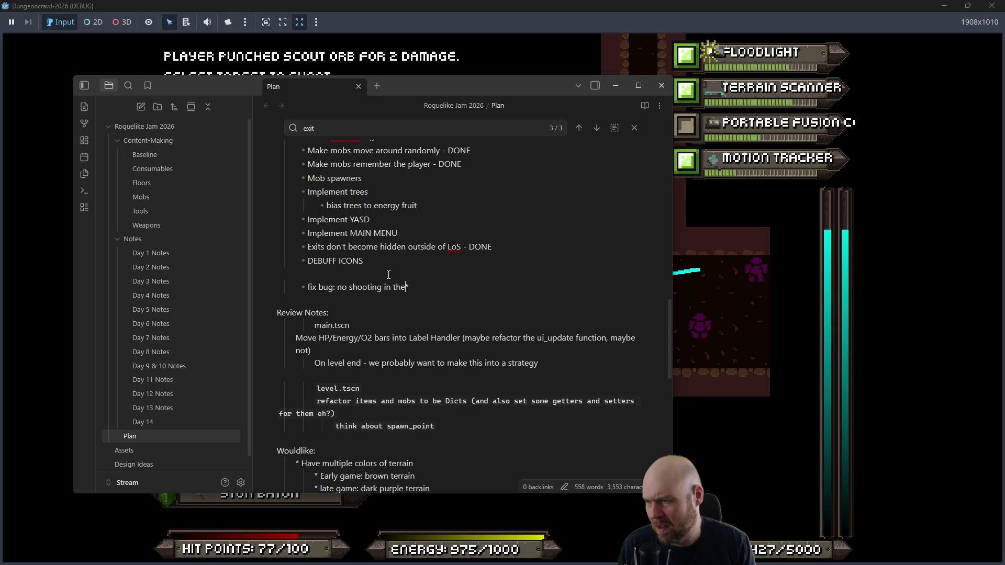
{"action": "left_click", "coordinate": [474, 13]}
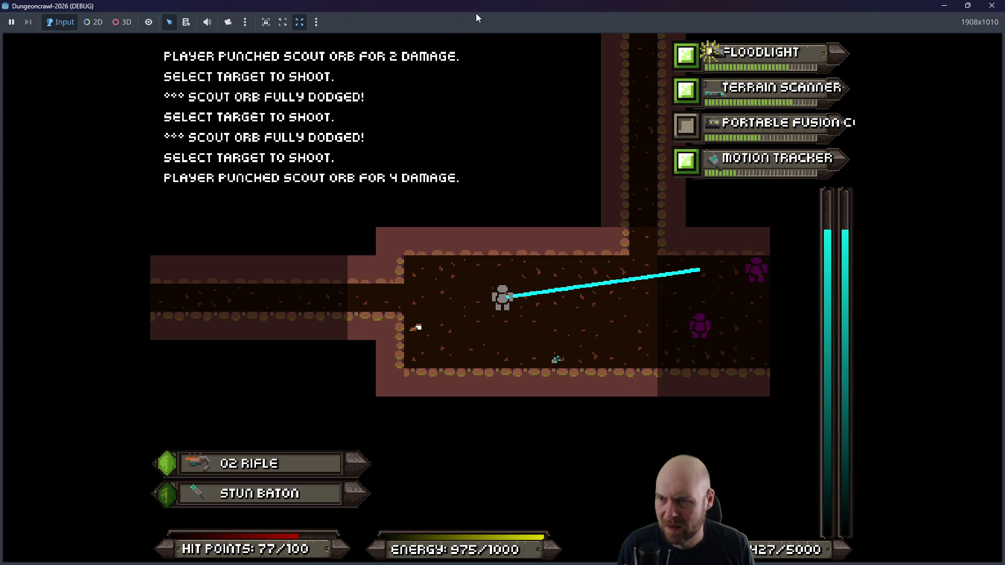
Step: Step east, shoot the far slime until it dies, then move further east
{"action": "key", "text": "d"}
{"action": "key", "text": "f"}
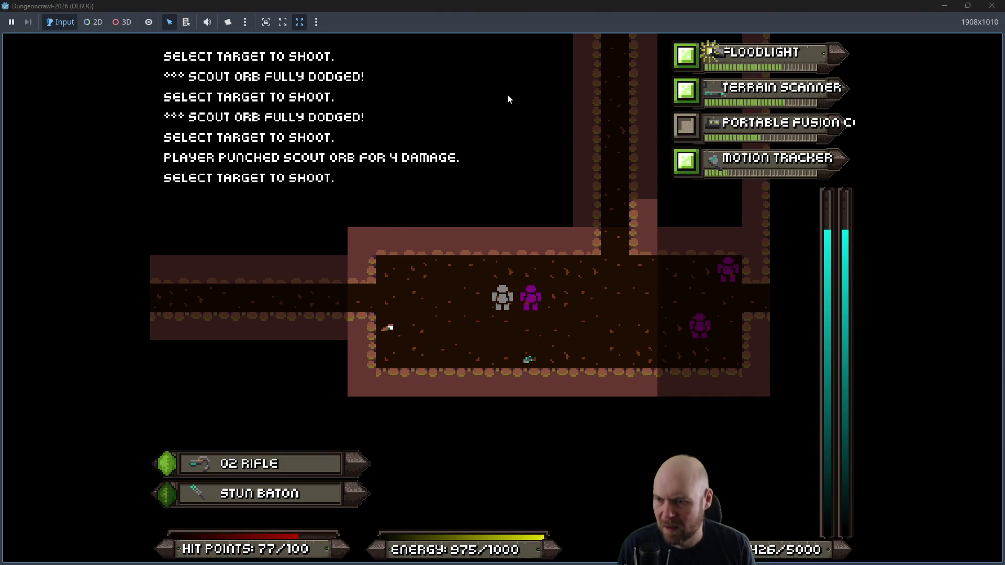
{"action": "key", "text": "f"}
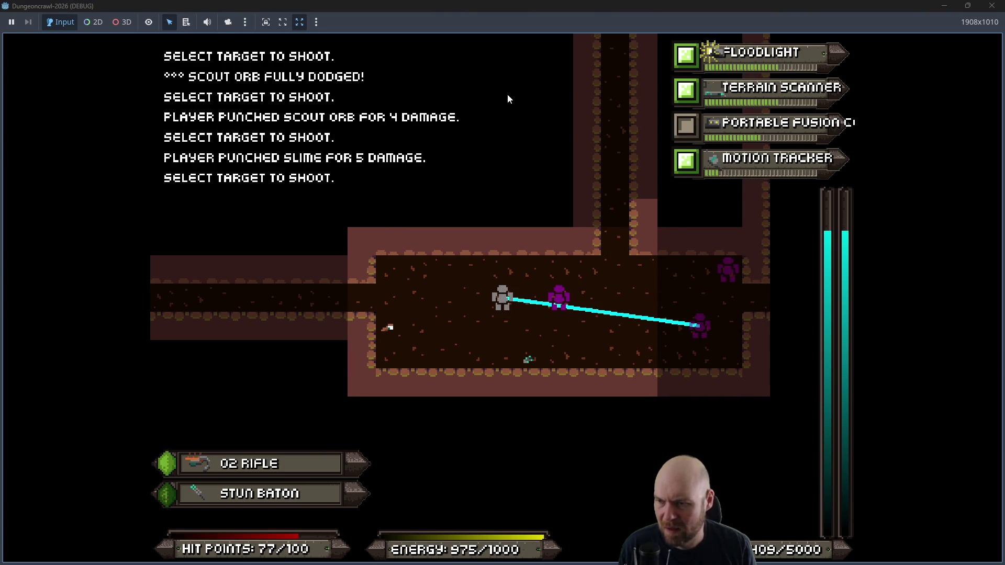
{"action": "key", "text": "f"}
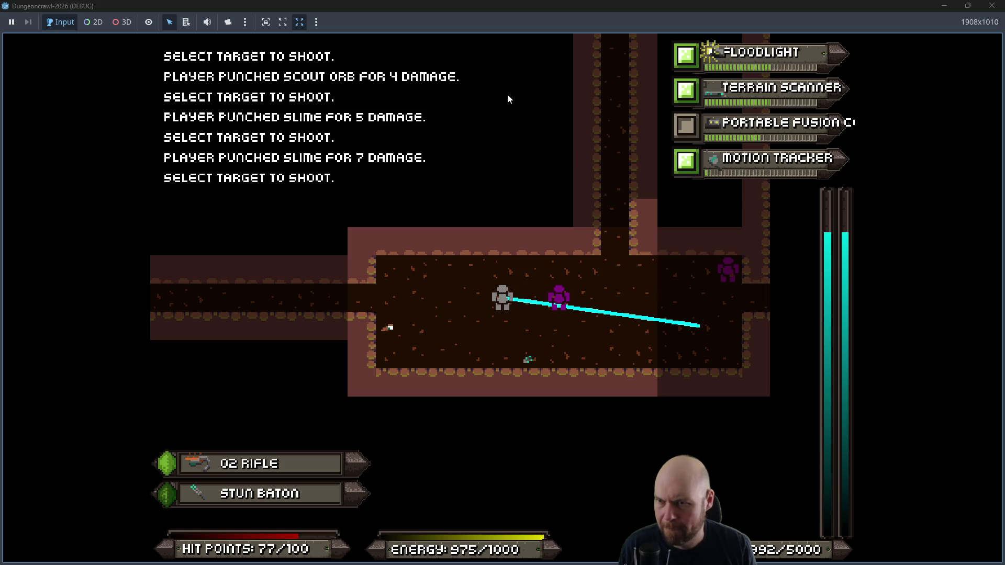
{"action": "key", "text": "f"}
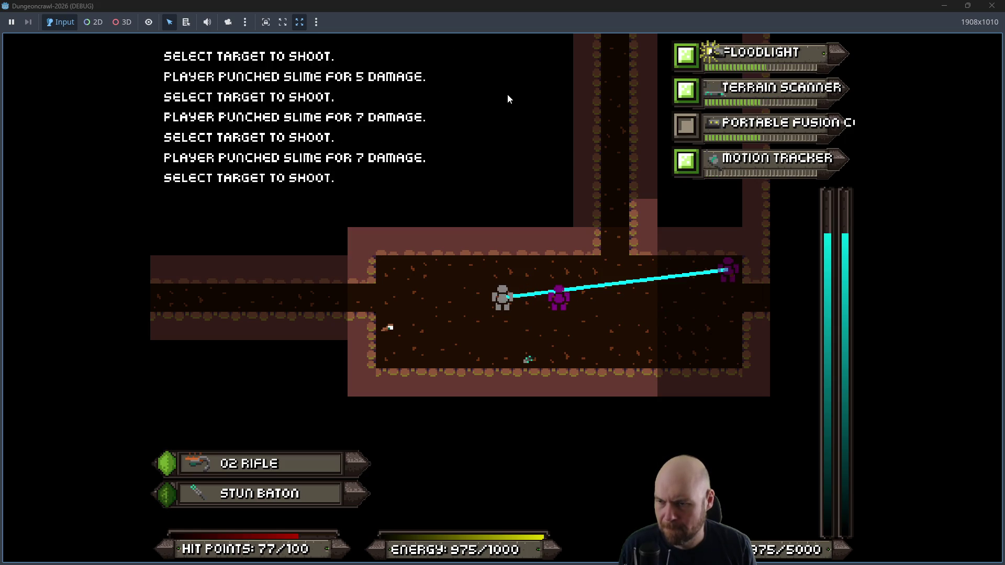
{"action": "key", "text": "f"}
{"action": "key", "text": "Right"}
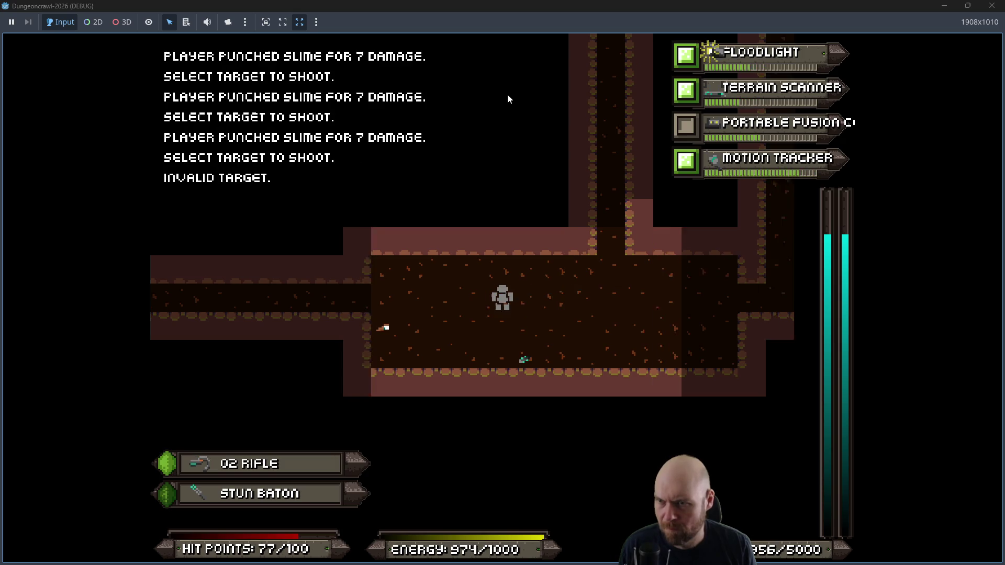
Step: Swap to the Stun Baton and back to the O2 Rifle, and toggle Motion Tracker, Fusion Cell and Terrain Scanner
{"action": "key", "text": "2"}
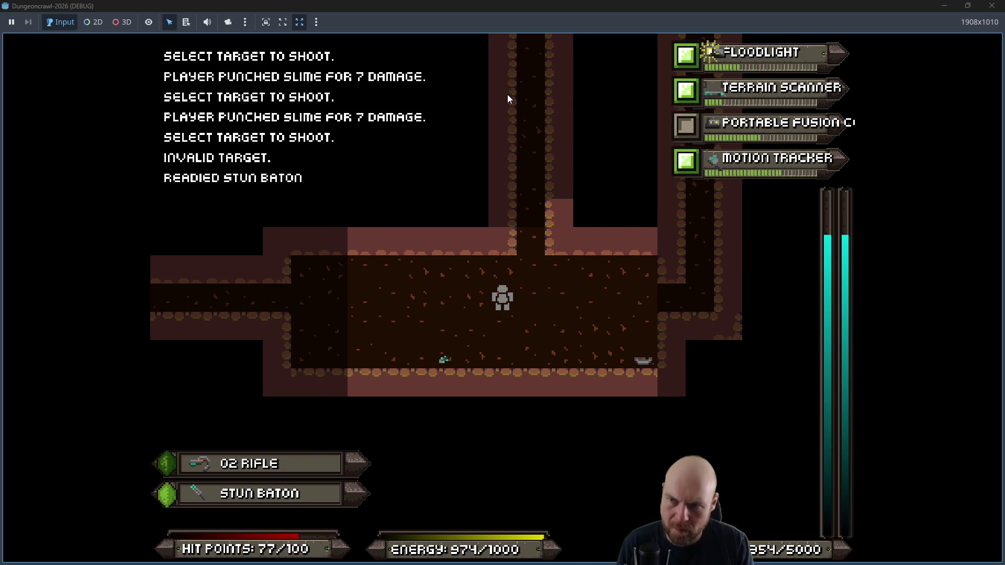
{"action": "key", "text": "1"}
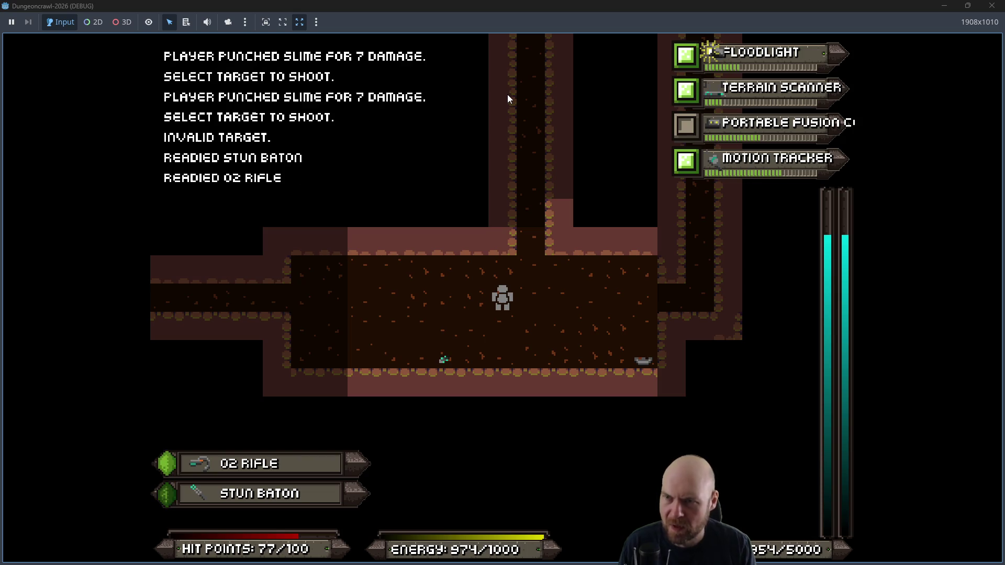
{"action": "key", "text": "4"}
{"action": "key", "text": "4"}
{"action": "key", "text": "4"}
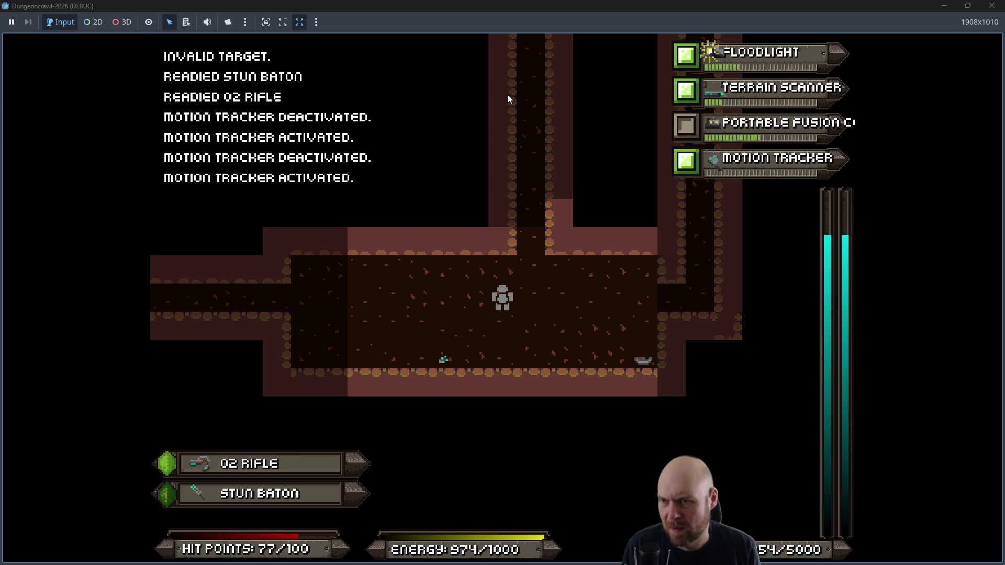
{"action": "key", "text": "4"}
{"action": "key", "text": "3"}
{"action": "key", "text": "d"}
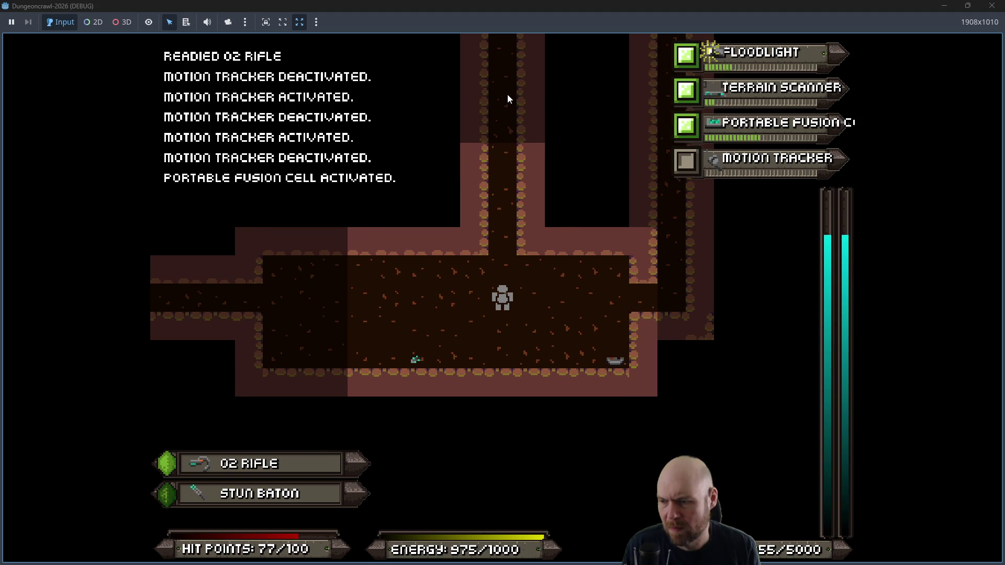
{"action": "key", "text": "3"}
{"action": "key", "text": "2"}
{"action": "key", "text": "2"}
{"action": "key", "text": "d"}
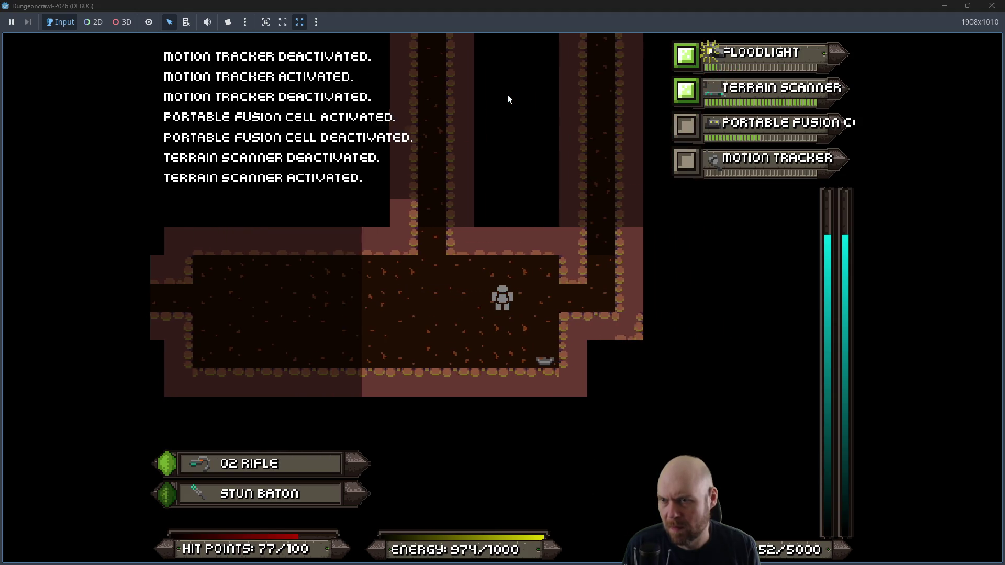
Step: Walk up the north corridor and punch the crab bot
{"action": "key", "text": "w"}
{"action": "key", "text": "w"}
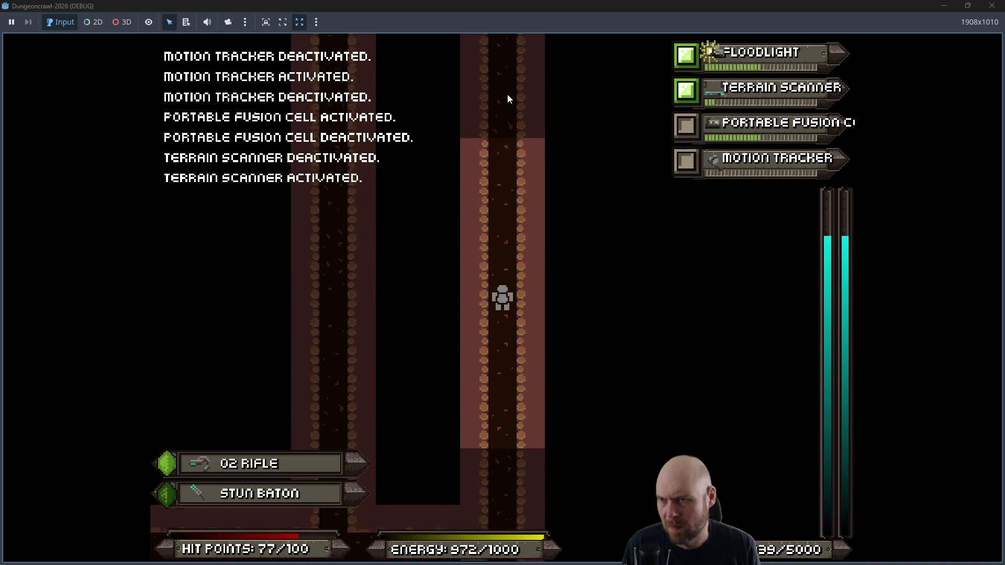
{"action": "key", "text": "w"}
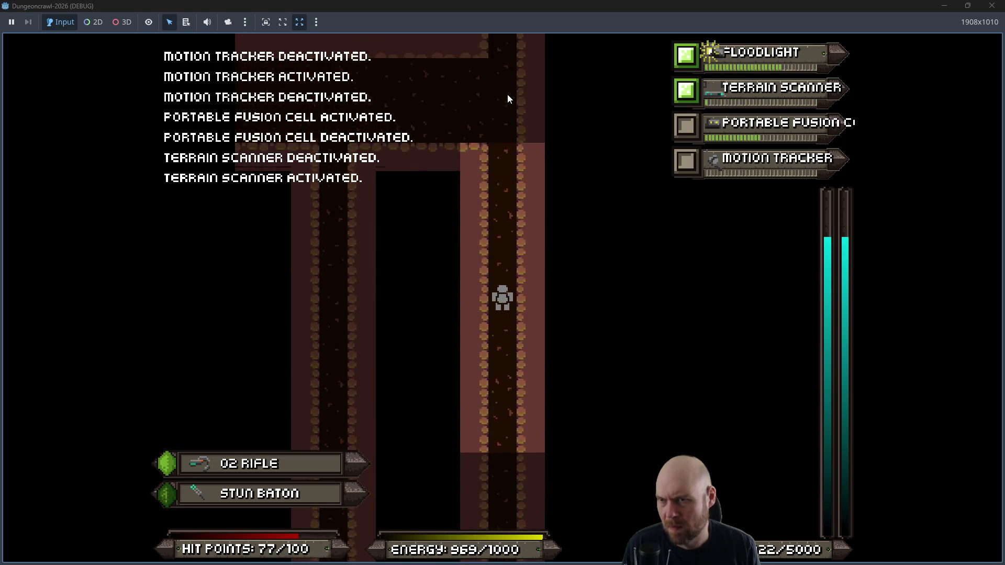
{"action": "key", "text": "w"}
{"action": "key", "text": "f"}
{"action": "key", "text": "w"}
{"action": "key", "text": "f"}
{"action": "key", "text": "w"}
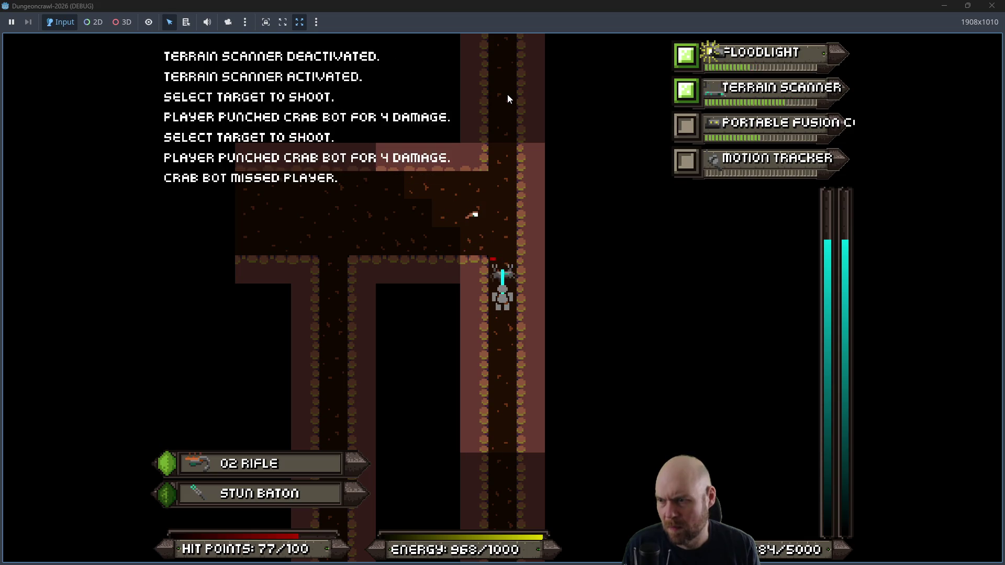
{"action": "key", "text": "f"}
Step: Kill the martian butterfly, reach the junction and attack the scout orb up the corridor
{"action": "key", "text": "w"}
{"action": "key", "text": "f"}
{"action": "key", "text": "w"}
{"action": "key", "text": "f"}
{"action": "key", "text": "w"}
{"action": "key", "text": "f"}
{"action": "key", "text": "w"}
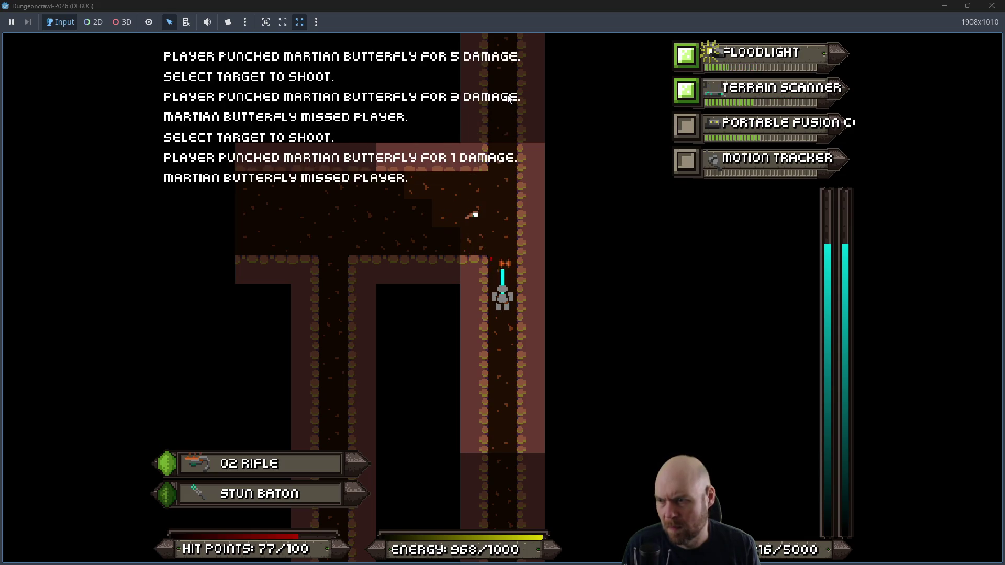
{"action": "key", "text": "f"}
{"action": "key", "text": "w"}
{"action": "key", "text": "w"}
{"action": "key", "text": "w"}
{"action": "key", "text": "w"}
{"action": "key", "text": "w"}
{"action": "key", "text": "w"}
{"action": "key", "text": "w"}
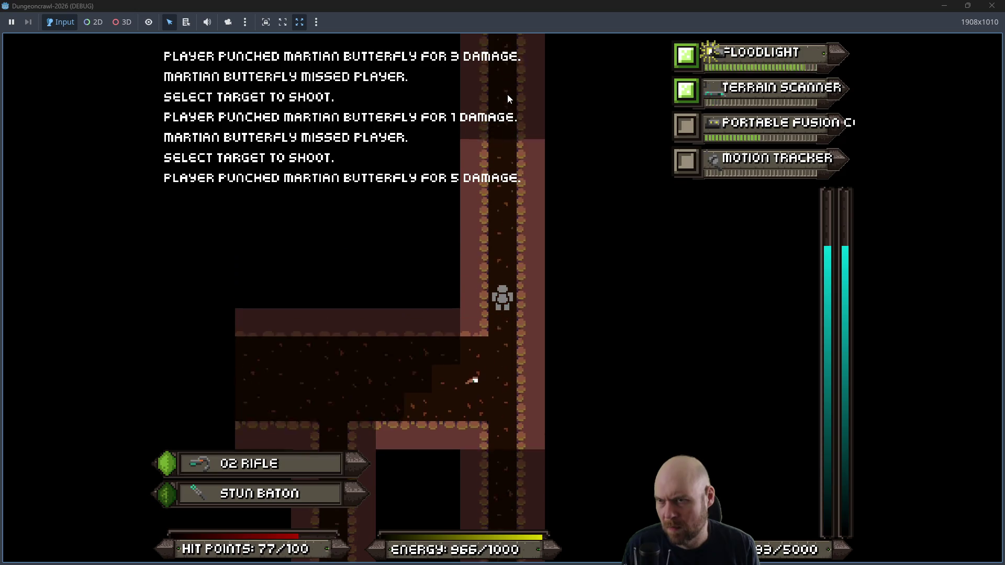
{"action": "key", "text": "f"}
{"action": "key", "text": "f"}
{"action": "key", "text": "f"}
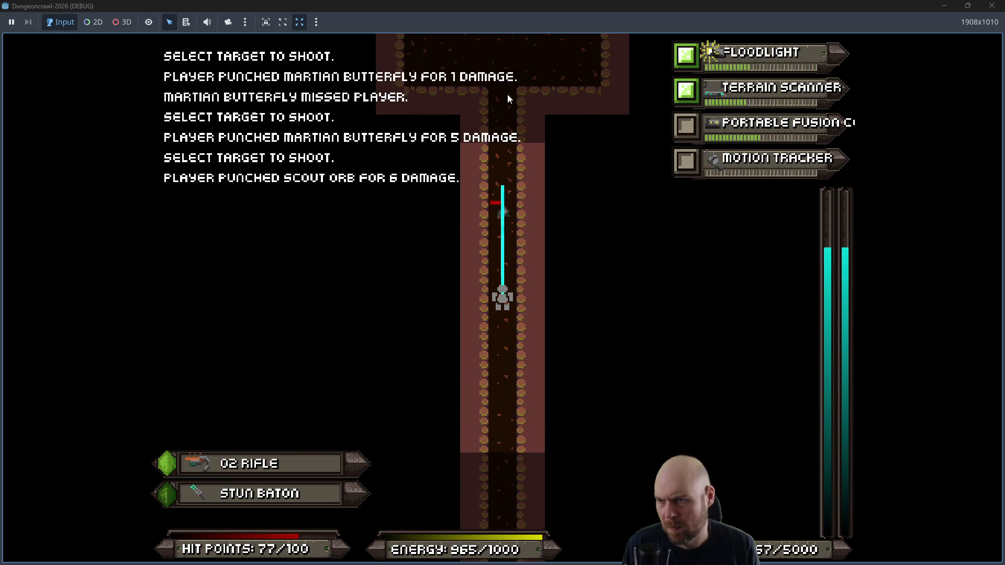
{"action": "key", "text": "f"}
{"action": "key", "text": "f"}
{"action": "key", "text": "f"}
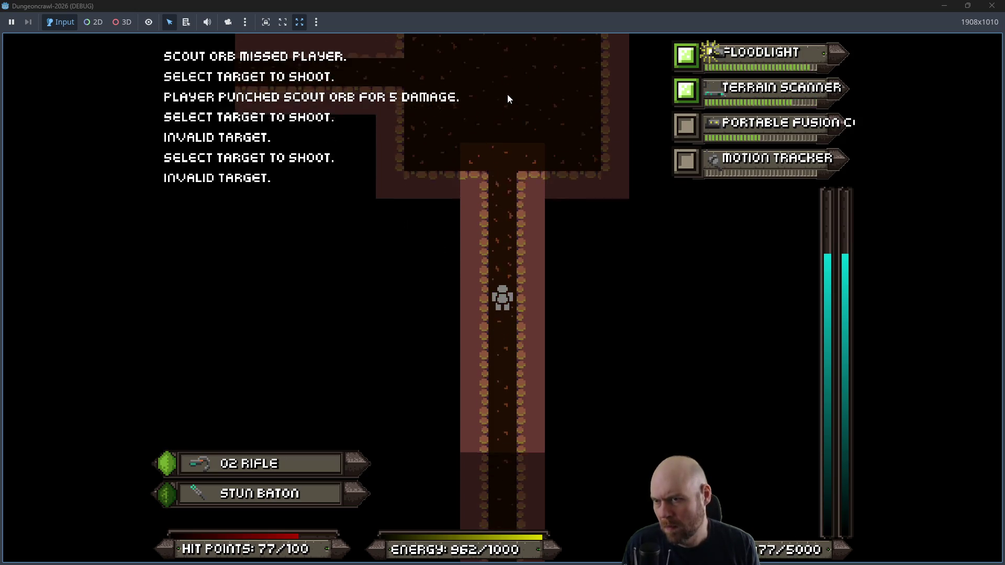
{"action": "key", "text": "f"}
{"action": "key", "text": "f"}
{"action": "key", "text": "f"}
Step: Fight the crab bots, butterfly and scout orb in the upper room and collect the Energy Shield
{"action": "key", "text": "Up"}
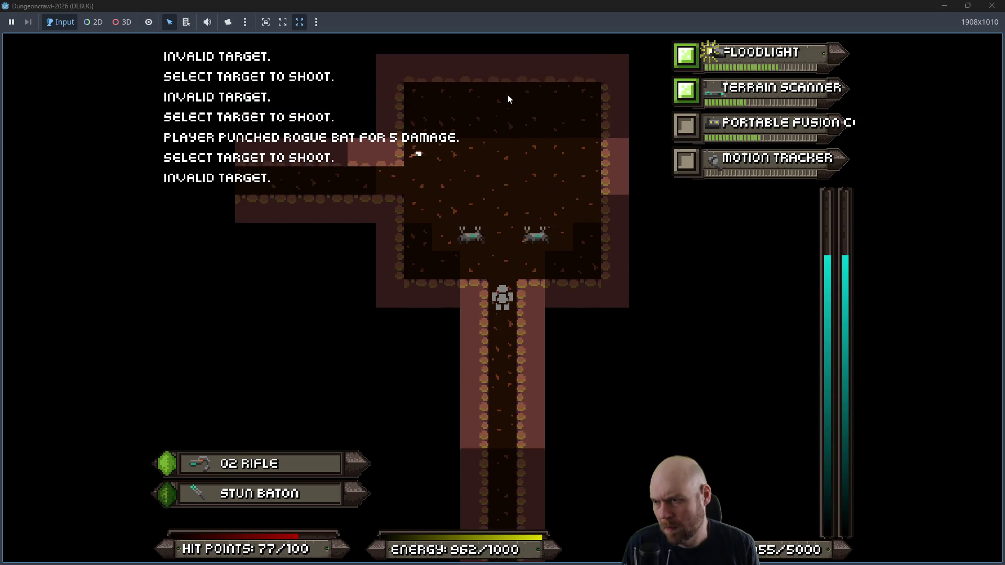
{"action": "key", "text": "f"}
{"action": "key", "text": "f"}
{"action": "key", "text": "f"}
{"action": "key", "text": "f"}
{"action": "key", "text": "f"}
{"action": "key", "text": "f"}
{"action": "key", "text": "f"}
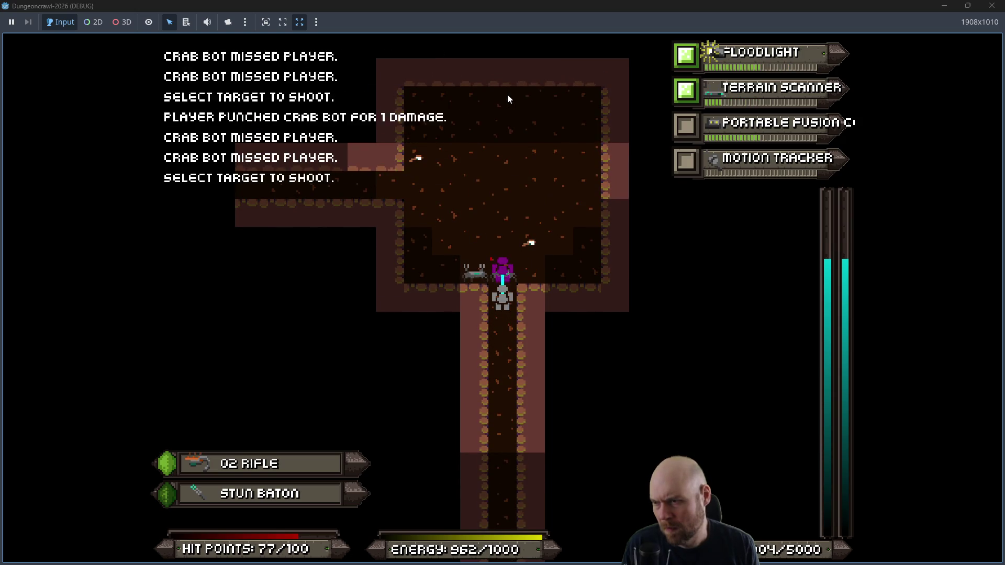
{"action": "key", "text": "Down"}
{"action": "key", "text": "f"}
{"action": "key", "text": "f"}
{"action": "key", "text": "f"}
{"action": "key", "text": "f"}
{"action": "key", "text": "f"}
{"action": "key", "text": "f"}
{"action": "key", "text": "f"}
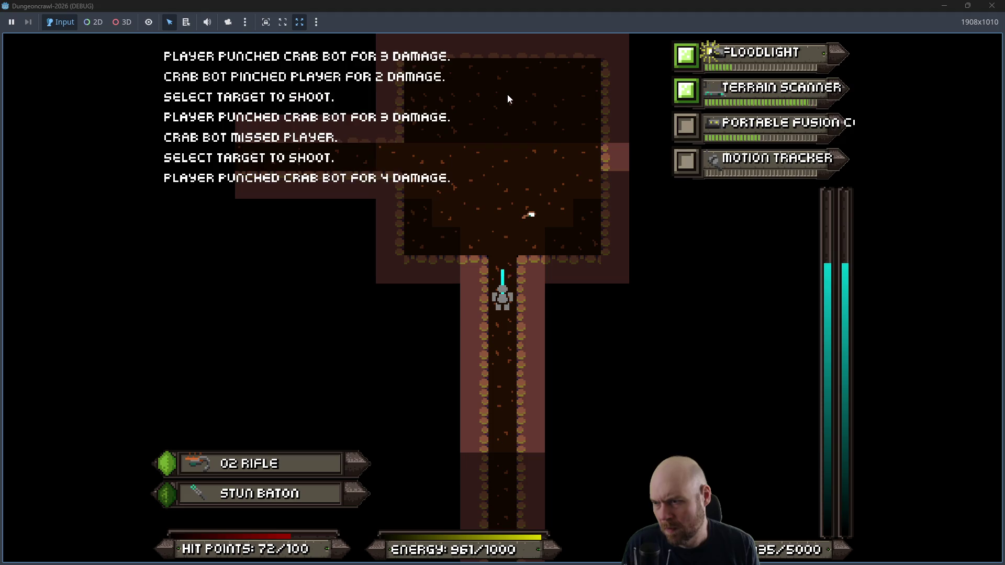
{"action": "key", "text": "Up"}
{"action": "key", "text": "f"}
{"action": "key", "text": "f"}
{"action": "key", "text": "f"}
{"action": "key", "text": "f"}
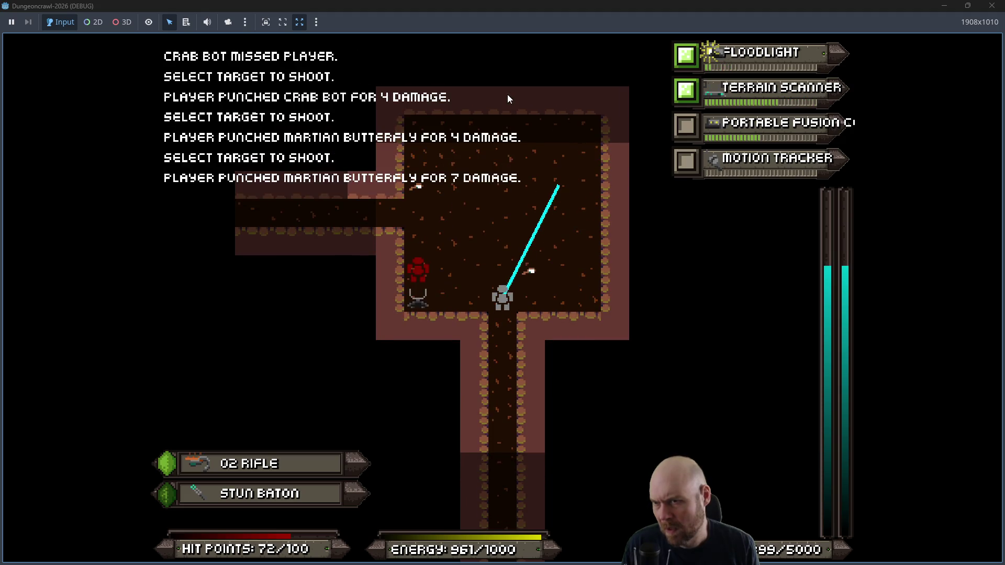
{"action": "key", "text": "Left"}
{"action": "key", "text": "f"}
{"action": "key", "text": "f"}
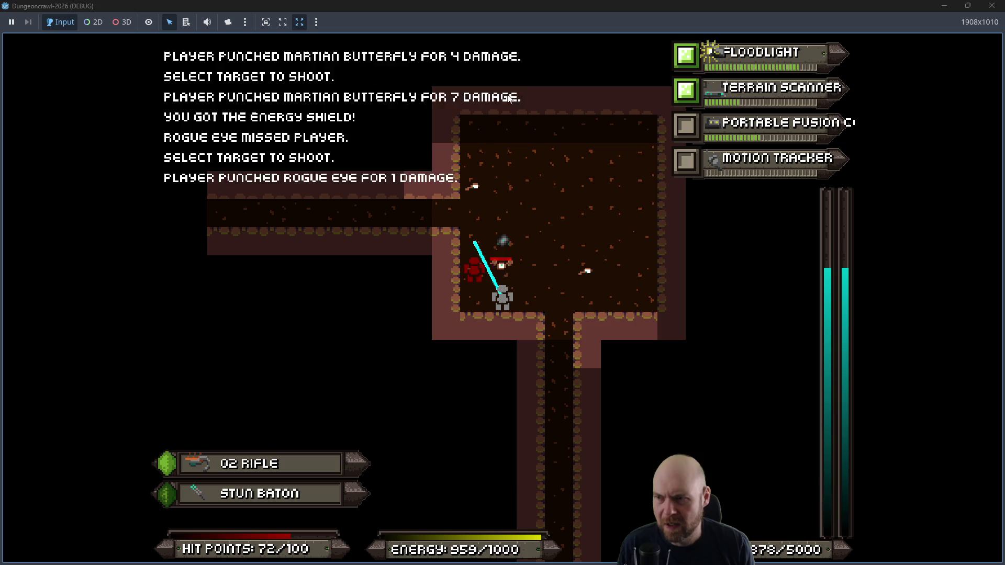
{"action": "key", "text": "f"}
{"action": "key", "text": "f"}
{"action": "key", "text": "f"}
{"action": "key", "text": "f"}
{"action": "key", "text": "f"}
{"action": "key", "text": "f"}
{"action": "key", "text": "f"}
{"action": "key", "text": "f"}
{"action": "key", "text": "f"}
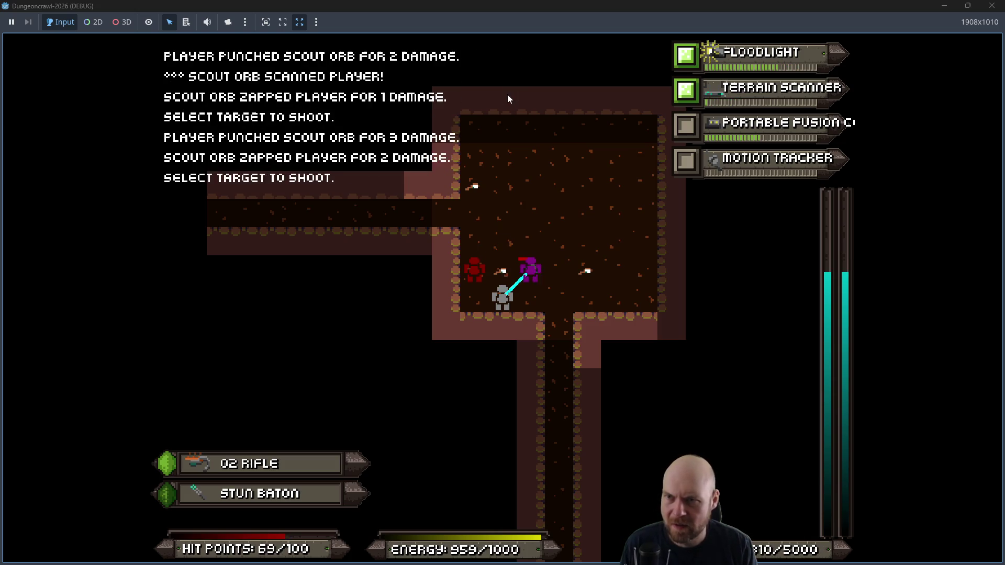
{"action": "key", "text": "f"}
{"action": "key", "text": "f"}
{"action": "key", "text": "f"}
Step: Unequip the Terrain Scanner, equip the Energy Shield in the free slot and activate it
{"action": "key", "text": "r"}
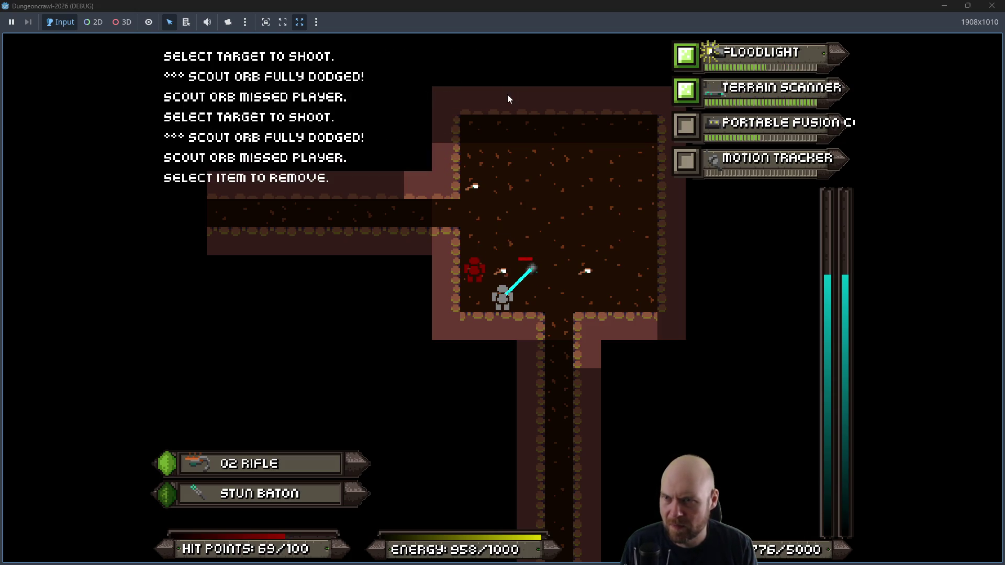
{"action": "key", "text": "2"}
{"action": "key", "text": "i"}
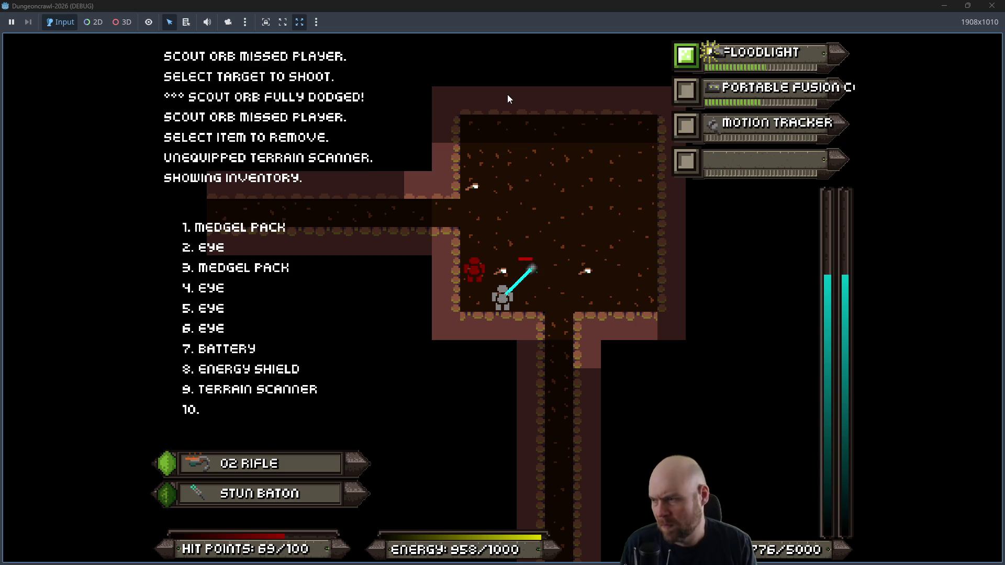
{"action": "key", "text": "8"}
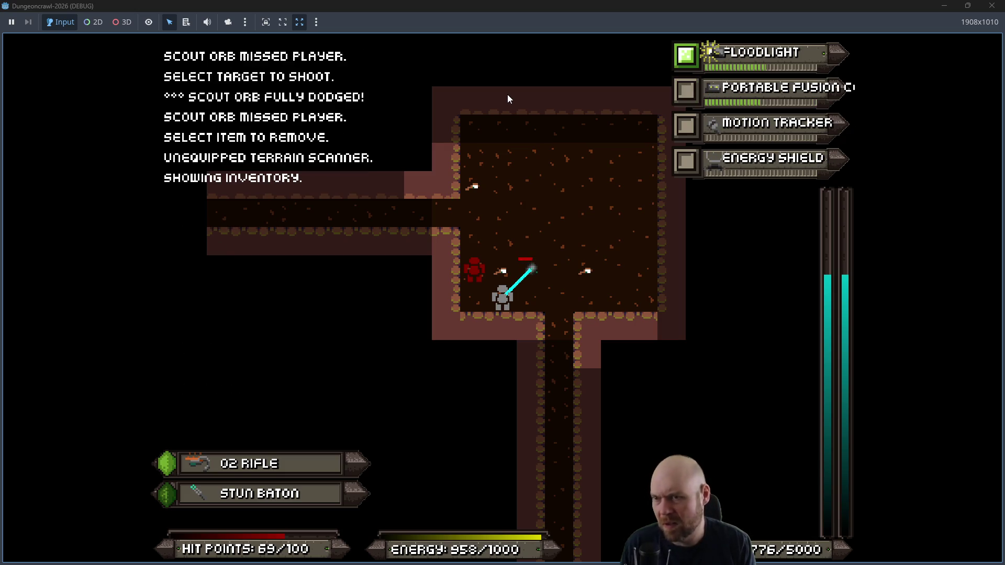
{"action": "key", "text": "4"}
Step: Shoot the scout orb twice and walk up through the room
{"action": "key", "text": "f"}
{"action": "key", "text": "f"}
{"action": "key", "text": "f"}
{"action": "key", "text": "f"}
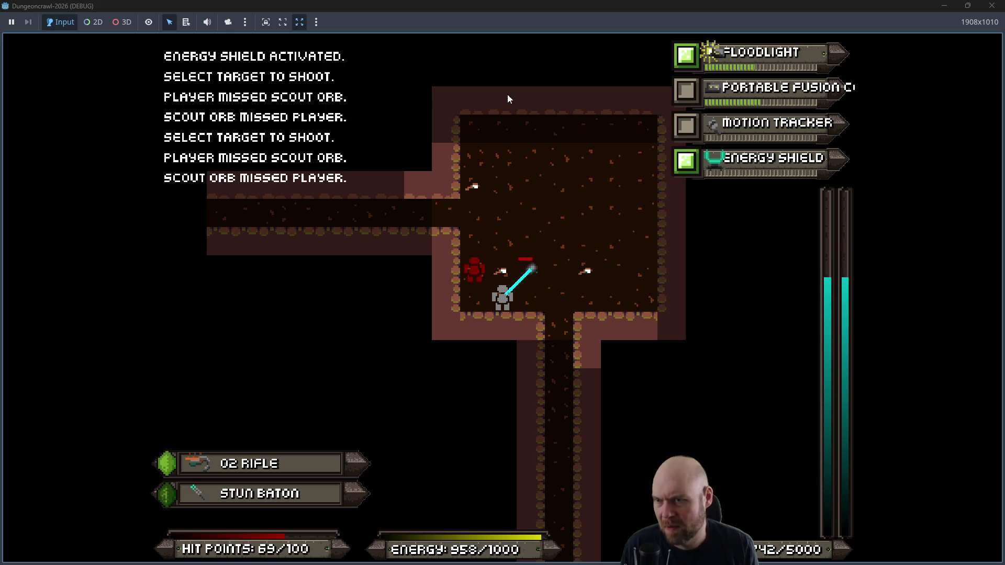
{"action": "key", "text": "f"}
{"action": "key", "text": "f"}
{"action": "key", "text": "Up"}
{"action": "key", "text": "Up"}
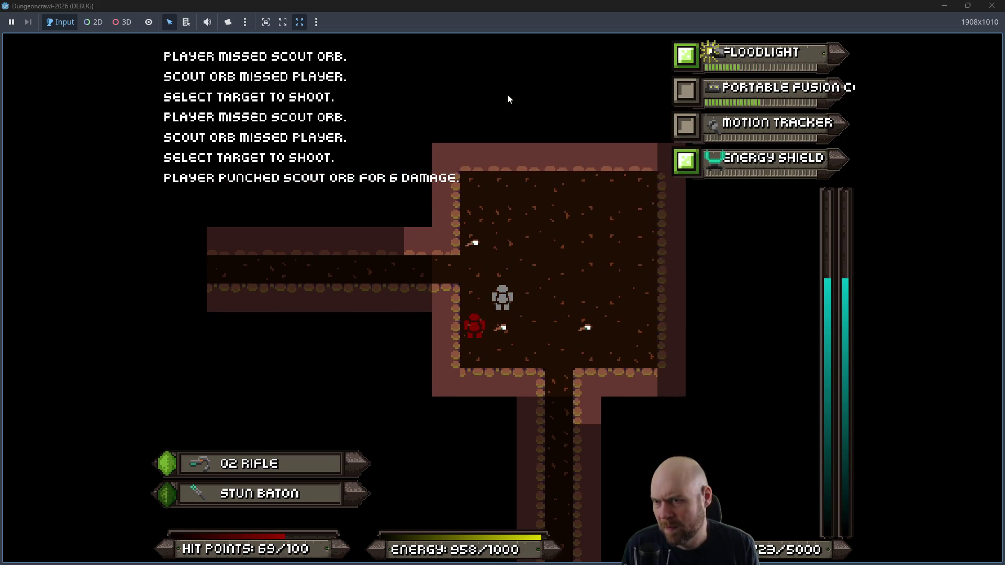
Step: Collect the fusion cell and battery while defeating the martian snake, Bonesnapper and dog bot
{"action": "key", "text": "Left"}
{"action": "key", "text": "Up"}
{"action": "key", "text": "Up"}
{"action": "key", "text": "Up"}
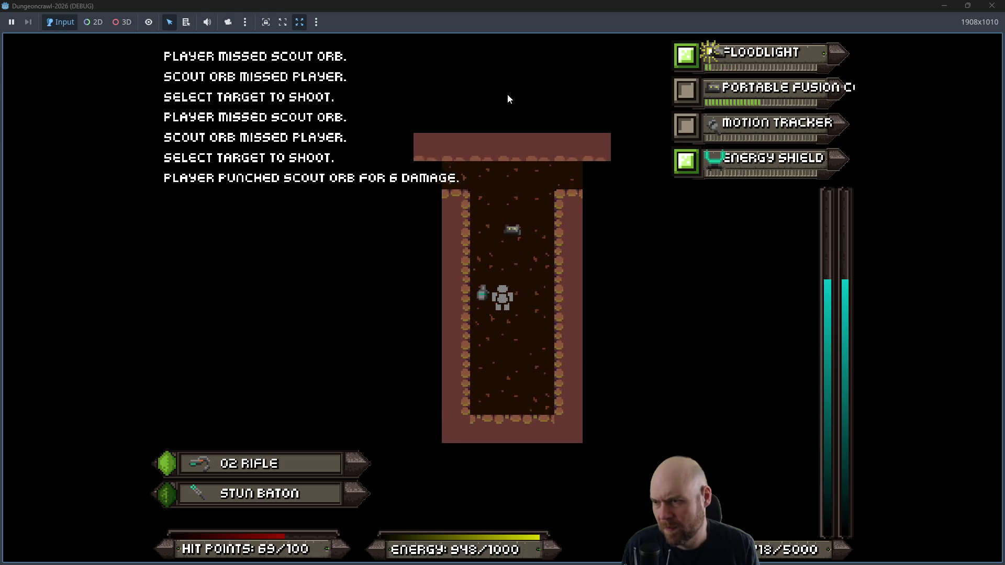
{"action": "key", "text": "Up"}
{"action": "key", "text": "Up"}
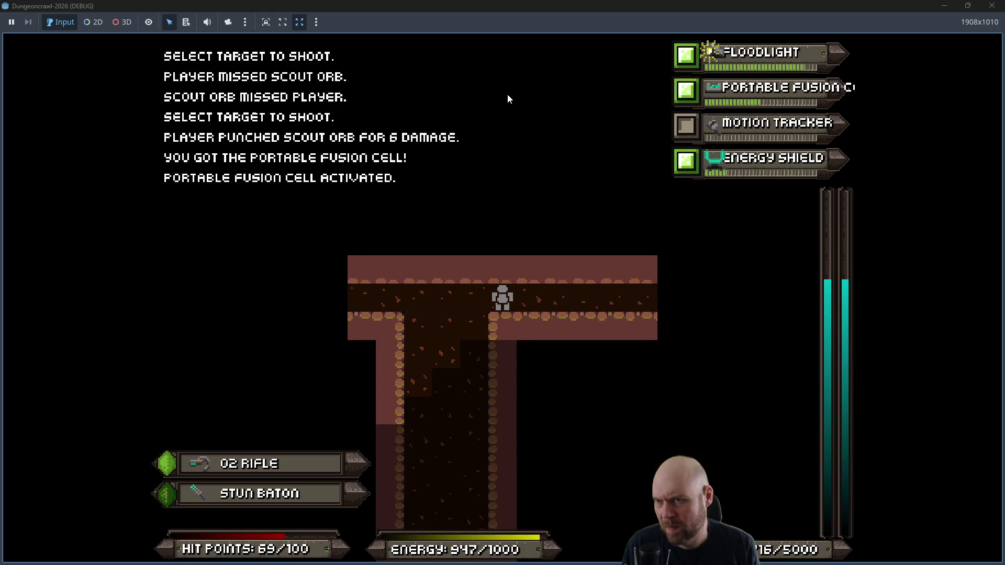
{"action": "key", "text": "Right"}
{"action": "key", "text": "Right"}
{"action": "key", "text": "Right"}
{"action": "key", "text": "Right"}
{"action": "key", "text": "Right"}
{"action": "key", "text": "Right"}
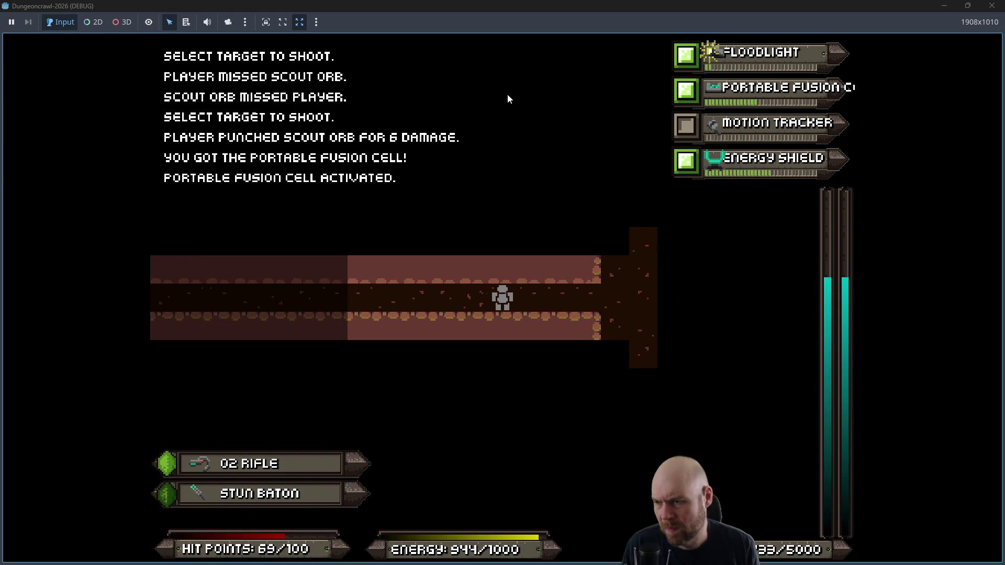
{"action": "key", "text": "f"}
{"action": "key", "text": "f"}
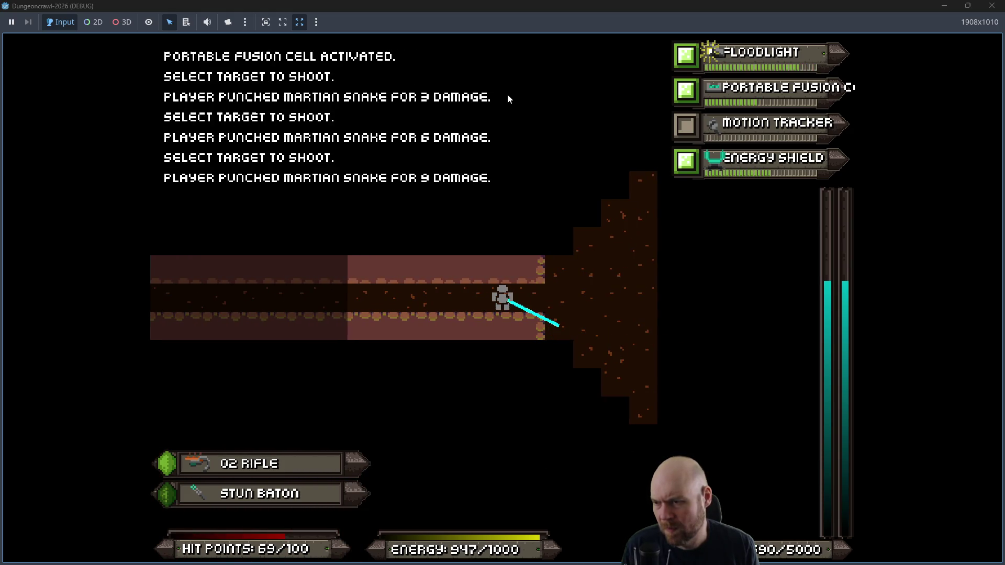
{"action": "key", "text": "f"}
{"action": "key", "text": "Right"}
{"action": "key", "text": "f"}
{"action": "key", "text": "f"}
{"action": "key", "text": "f"}
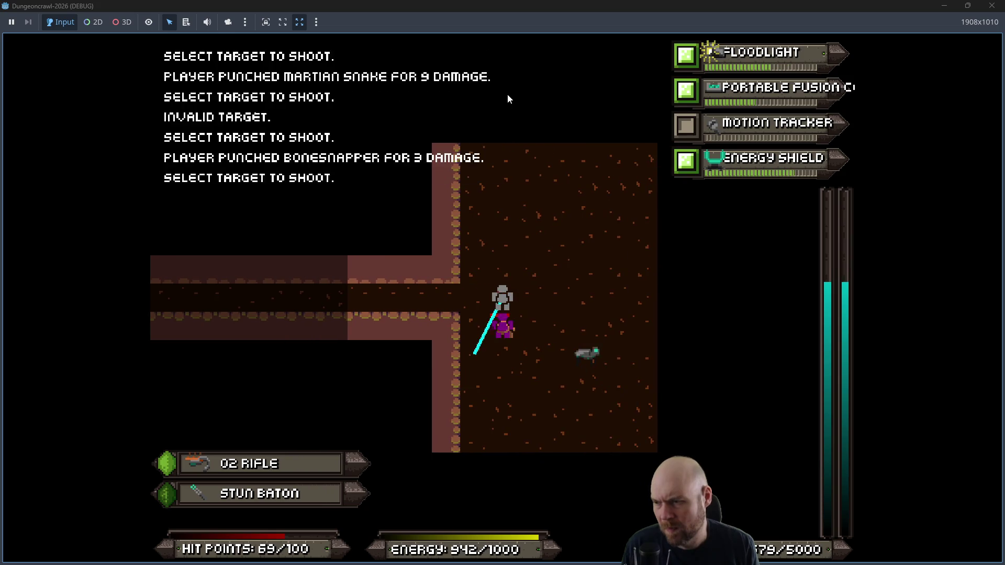
{"action": "key", "text": "f"}
{"action": "key", "text": "f"}
{"action": "key", "text": "f"}
{"action": "key", "text": "f"}
{"action": "key", "text": "f"}
{"action": "key", "text": "Right"}
{"action": "key", "text": "Right"}
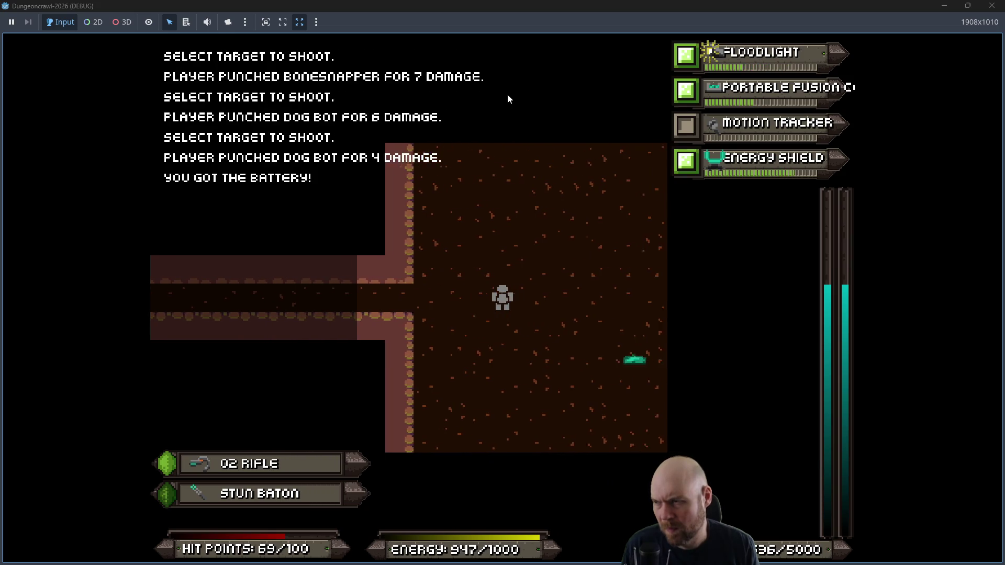
{"action": "key", "text": "Right"}
{"action": "key", "text": "Right"}
{"action": "key", "text": "Right"}
{"action": "key", "text": "f"}
{"action": "key", "text": "f"}
{"action": "key", "text": "f"}
{"action": "key", "text": "f"}
Step: Fight up the long corridor through dog bots, crab bots, snakes, rogue eye and slime
{"action": "key", "text": "Up"}
{"action": "key", "text": "Up"}
{"action": "key", "text": "Up"}
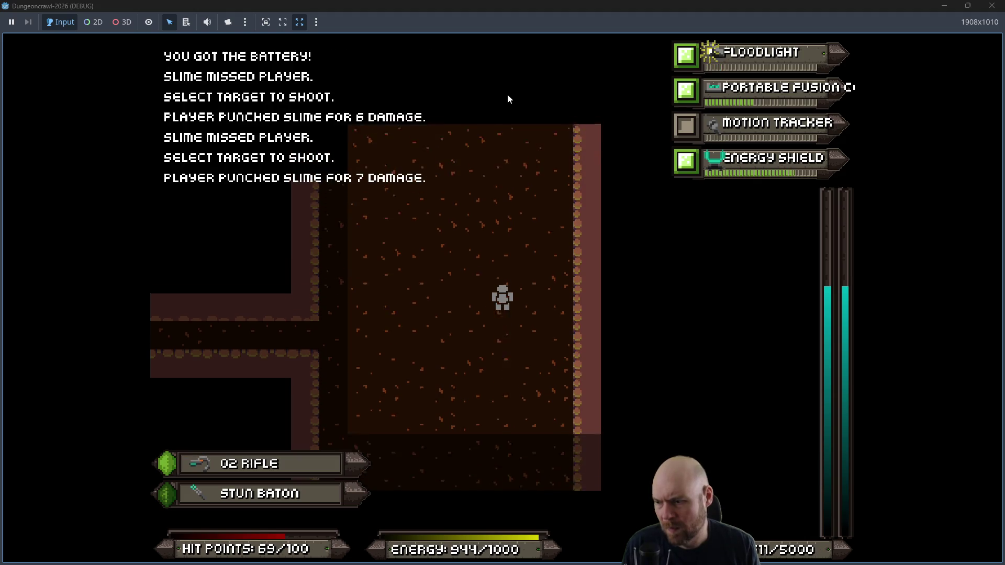
{"action": "key", "text": "Up"}
{"action": "key", "text": "Up"}
{"action": "key", "text": "Up"}
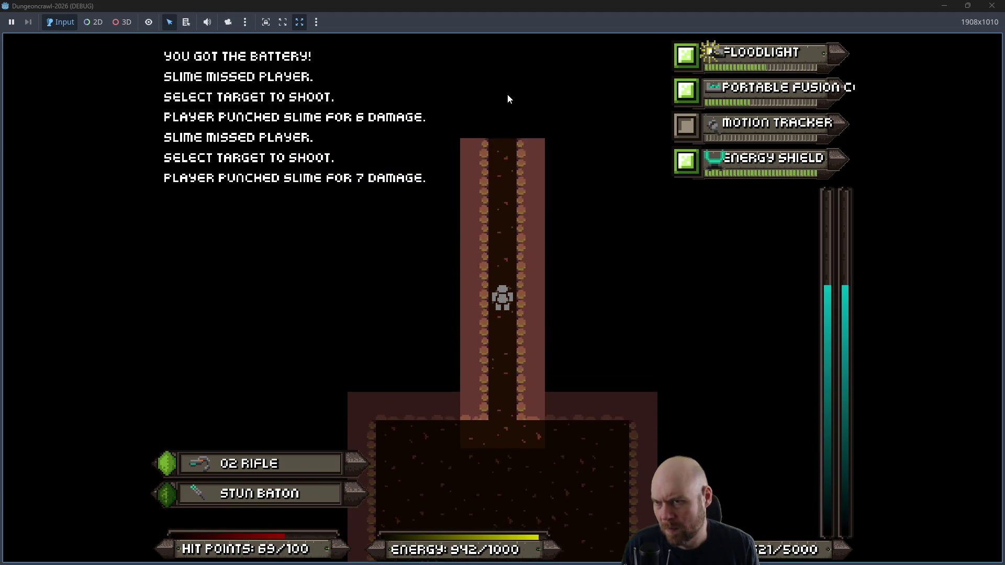
{"action": "key", "text": "Up"}
{"action": "key", "text": "f"}
{"action": "key", "text": "f"}
{"action": "key", "text": "f"}
{"action": "key", "text": "f"}
{"action": "key", "text": "f"}
{"action": "key", "text": "f"}
{"action": "key", "text": "f"}
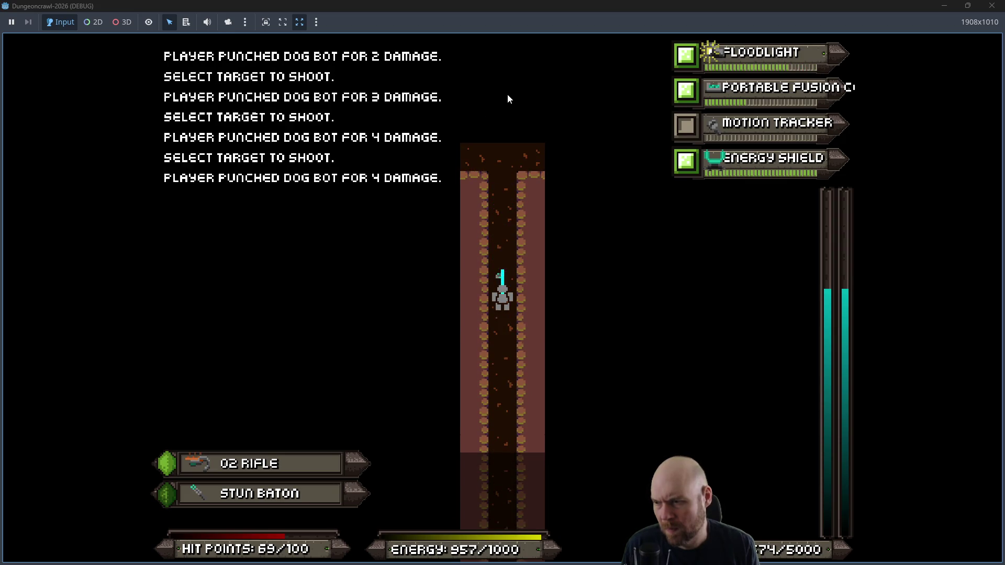
{"action": "key", "text": "Up"}
{"action": "key", "text": "Up"}
{"action": "key", "text": "f"}
{"action": "key", "text": "f"}
{"action": "key", "text": "f"}
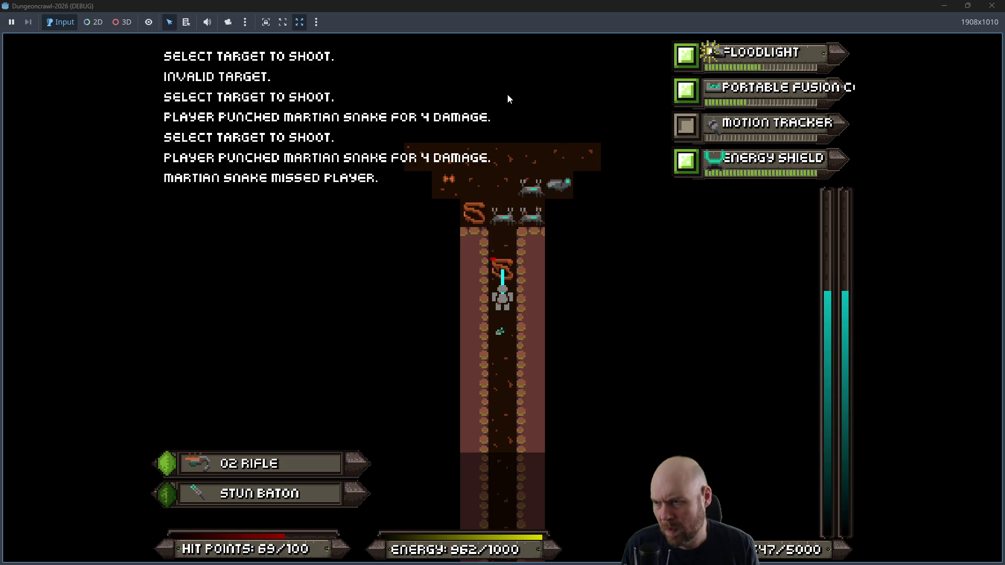
{"action": "key", "text": "f"}
{"action": "key", "text": "f"}
{"action": "key", "text": "f"}
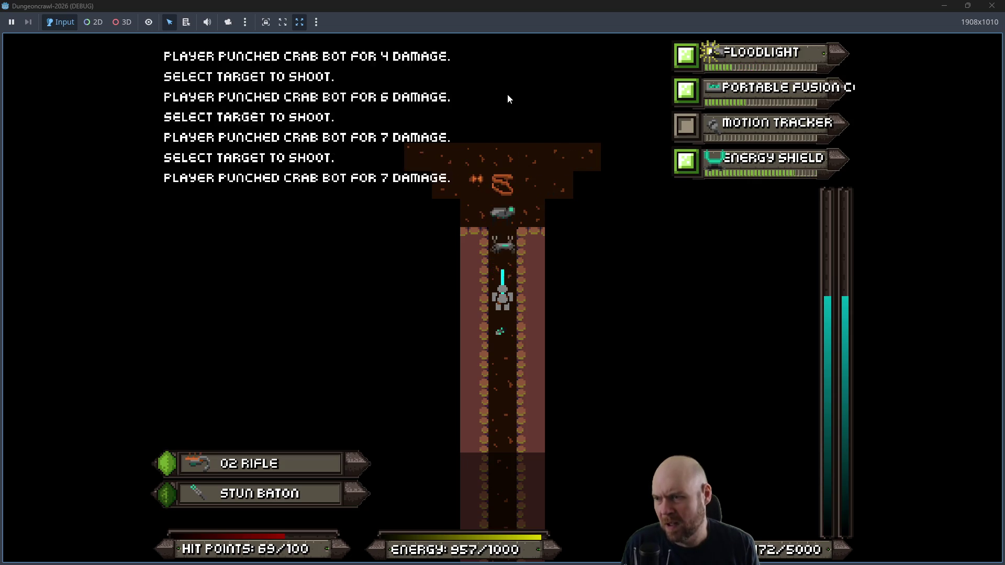
{"action": "key", "text": "f"}
{"action": "key", "text": "f"}
{"action": "key", "text": "f"}
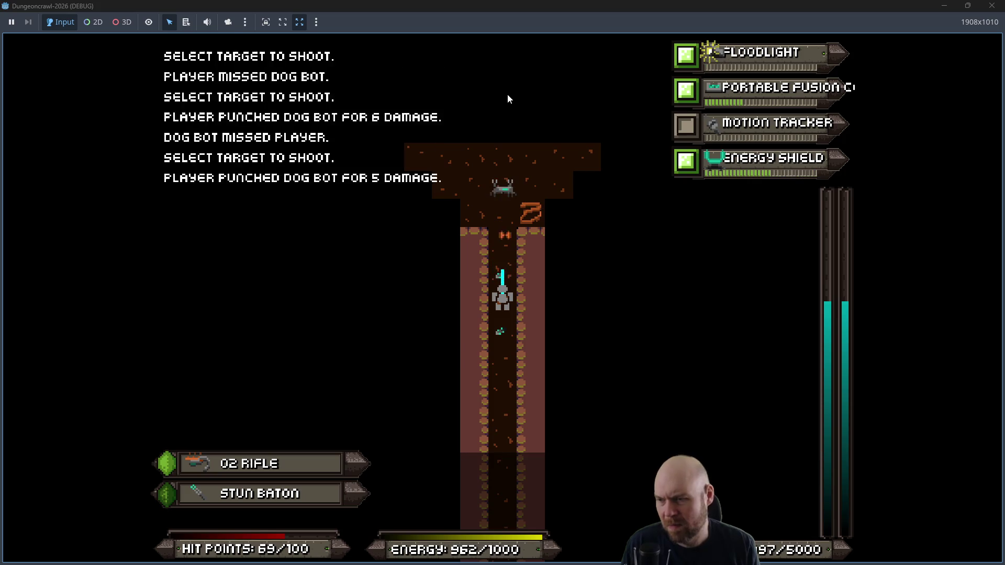
{"action": "key", "text": "f"}
{"action": "key", "text": "f"}
{"action": "key", "text": "f"}
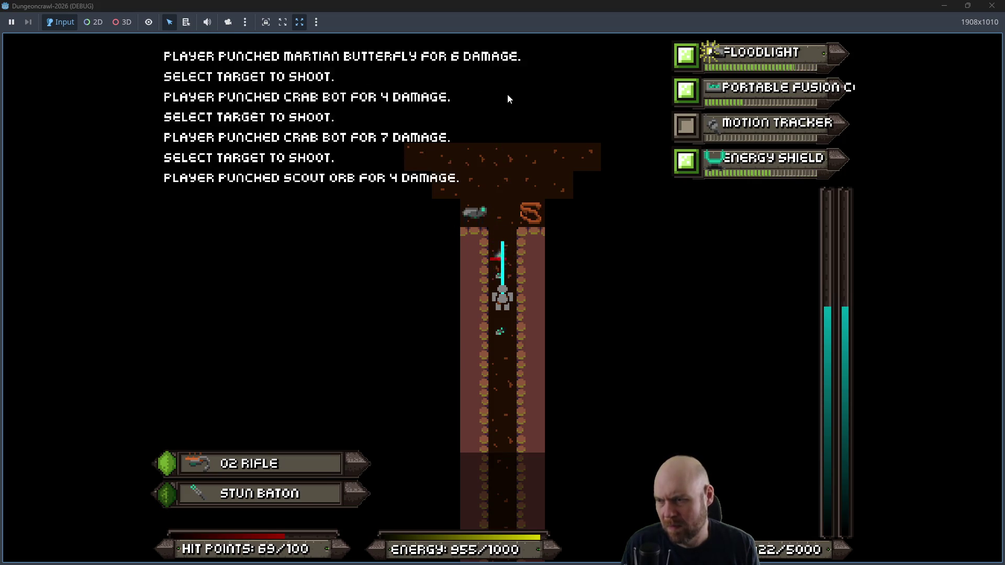
{"action": "key", "text": "f"}
{"action": "key", "text": "f"}
{"action": "key", "text": "f"}
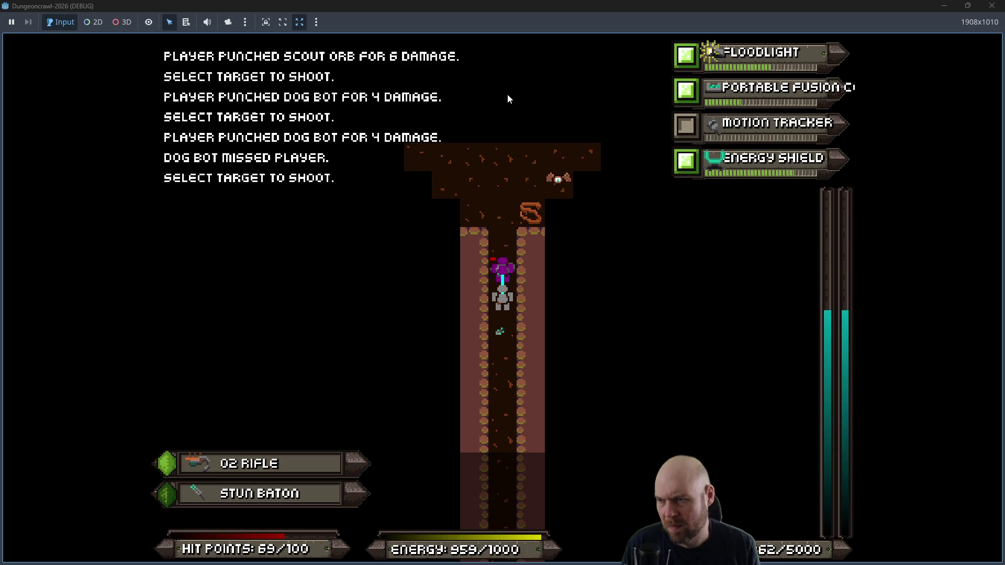
{"action": "key", "text": "f"}
{"action": "key", "text": "f"}
{"action": "key", "text": "f"}
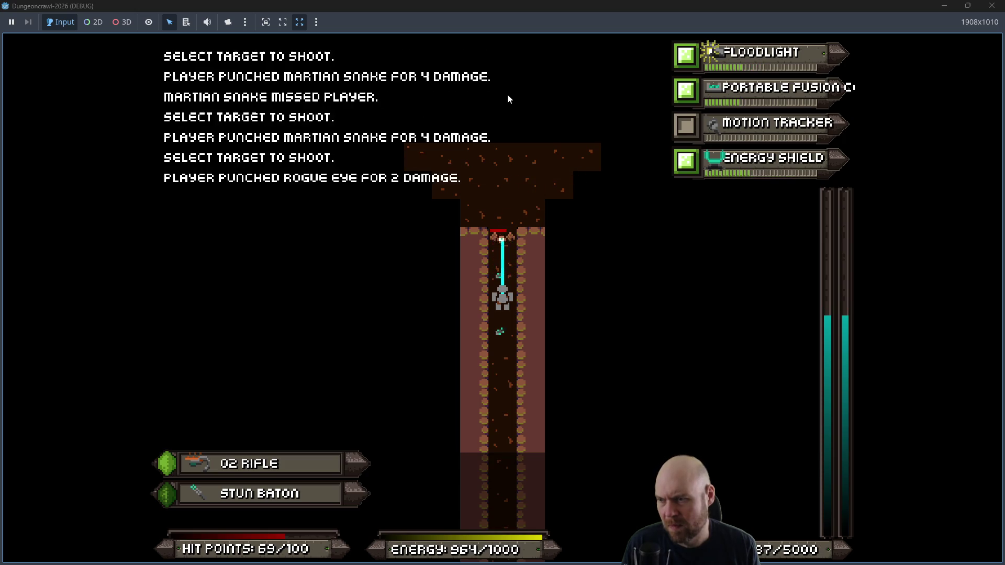
{"action": "key", "text": "f"}
{"action": "key", "text": "f"}
{"action": "key", "text": "f"}
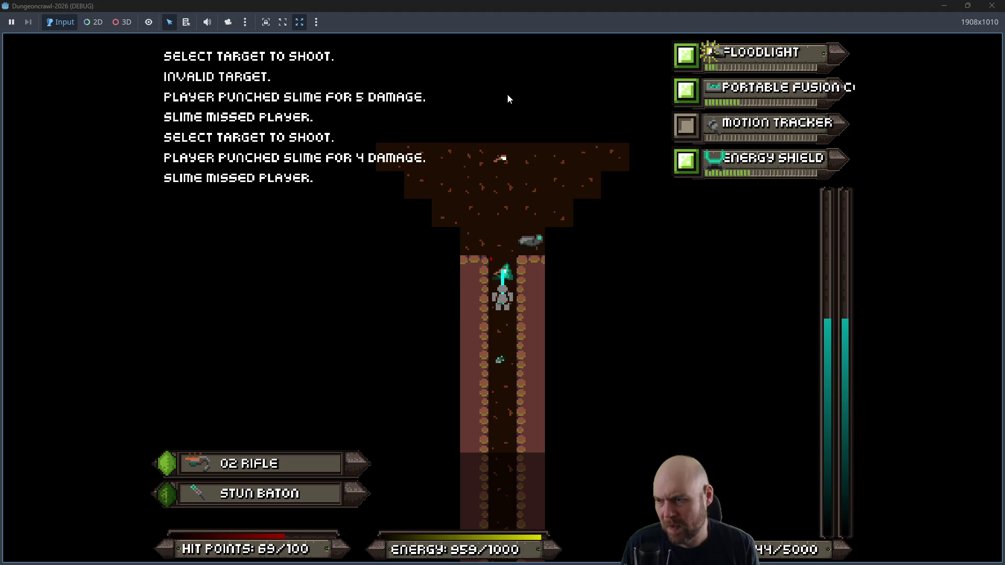
{"action": "key", "text": "f"}
{"action": "key", "text": "f"}
{"action": "key", "text": "f"}
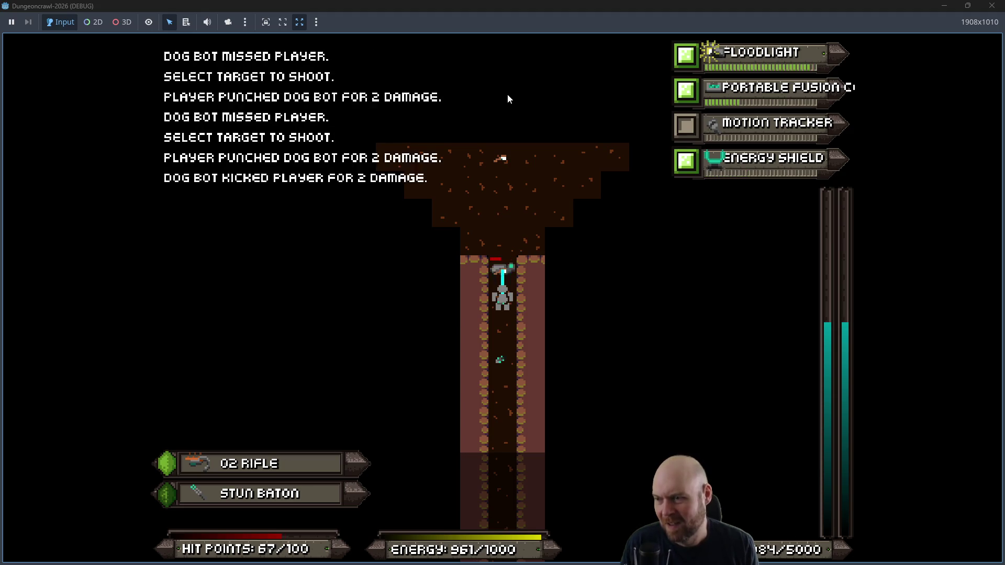
Step: Defeat the scout orb, step onto the level exit to trigger the crash, and stop the debug session
{"action": "key", "text": "f"}
{"action": "key", "text": "Up"}
{"action": "key", "text": "Up"}
{"action": "key", "text": "Up"}
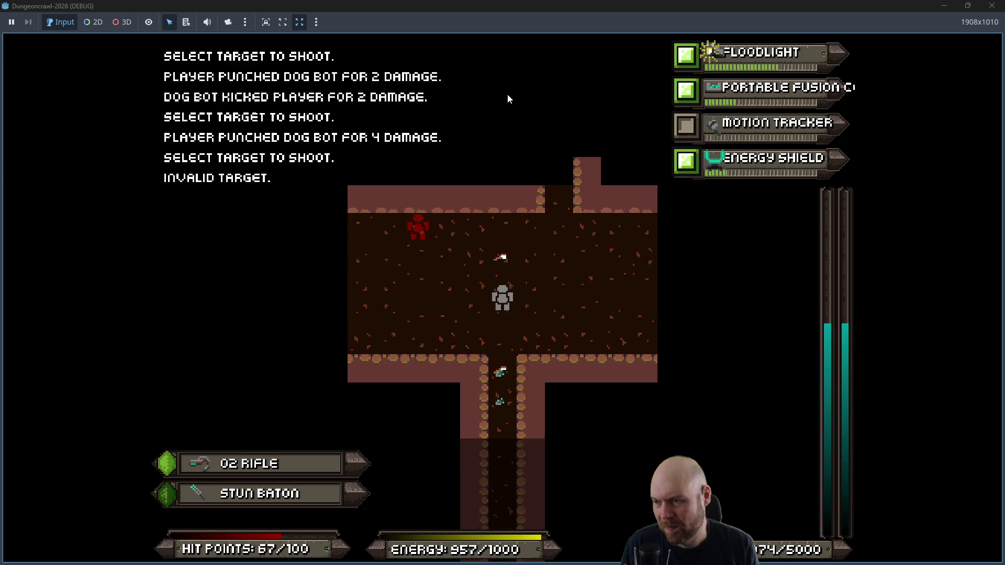
{"action": "key", "text": "Up"}
{"action": "key", "text": "f"}
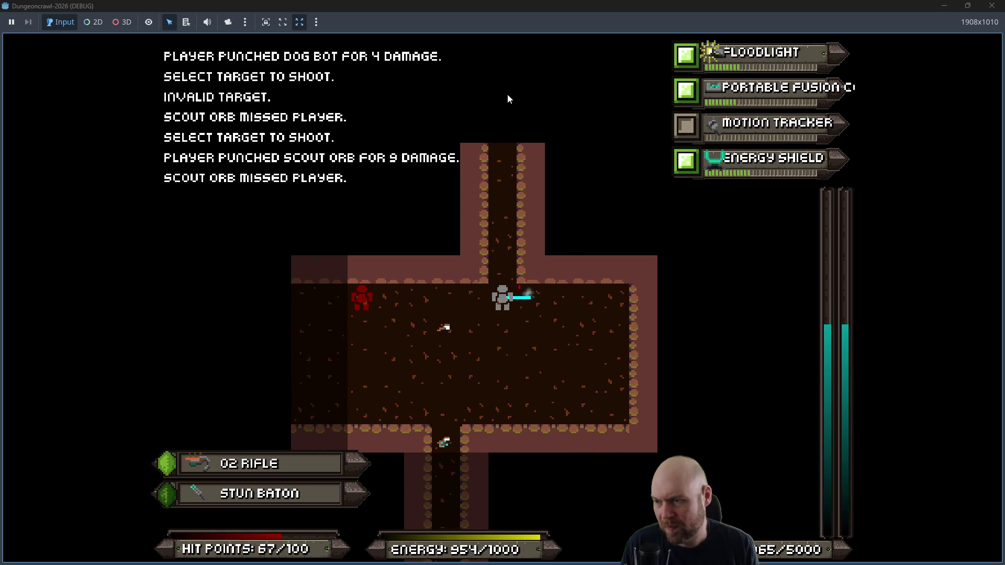
{"action": "key", "text": "f"}
{"action": "key", "text": "f"}
{"action": "key", "text": "f"}
{"action": "key", "text": "Left"}
{"action": "key", "text": "Left"}
{"action": "key", "text": "Left"}
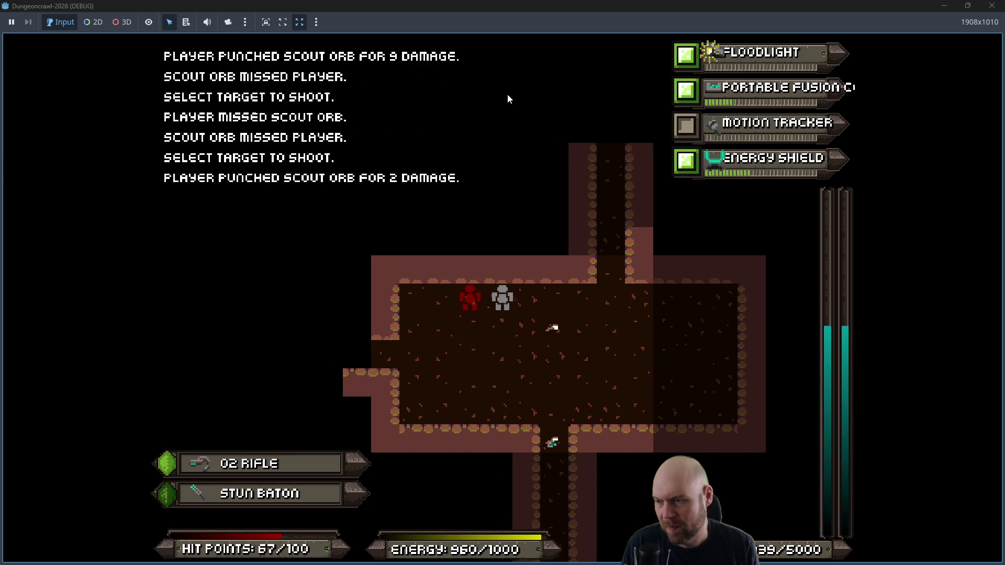
{"action": "key", "text": "Left"}
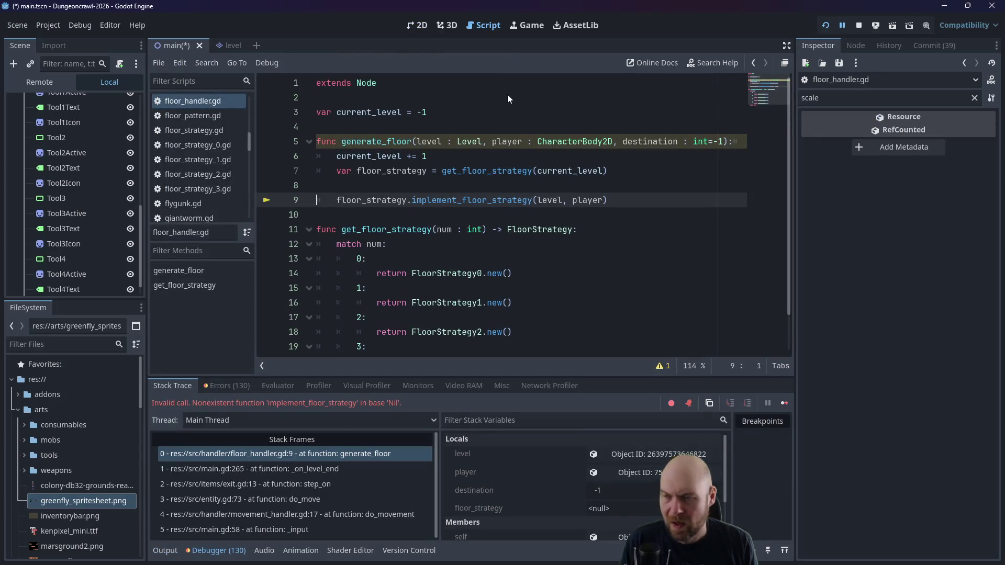
{"action": "left_click", "coordinate": [853, 27]}
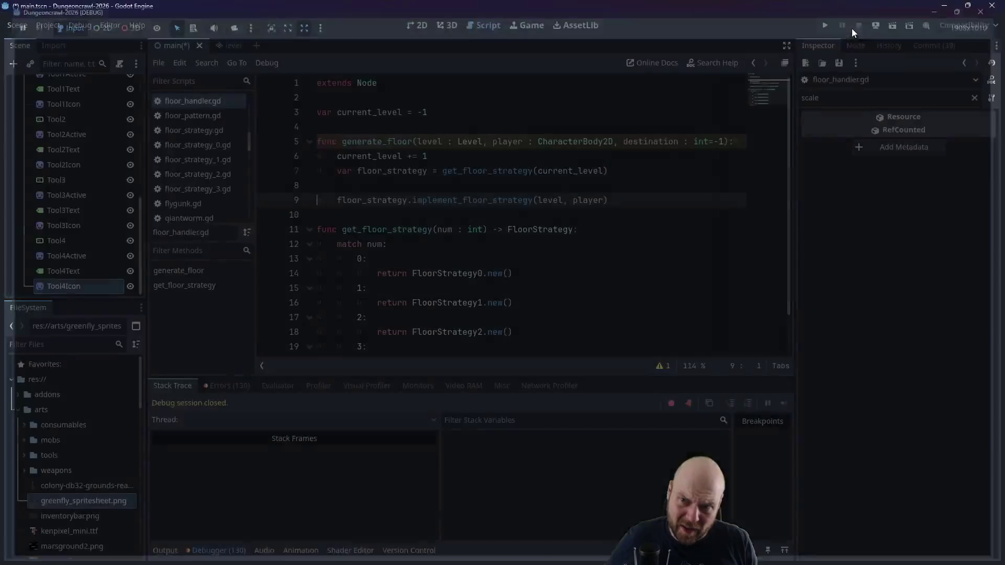
{"action": "key", "text": "alt+Tab"}
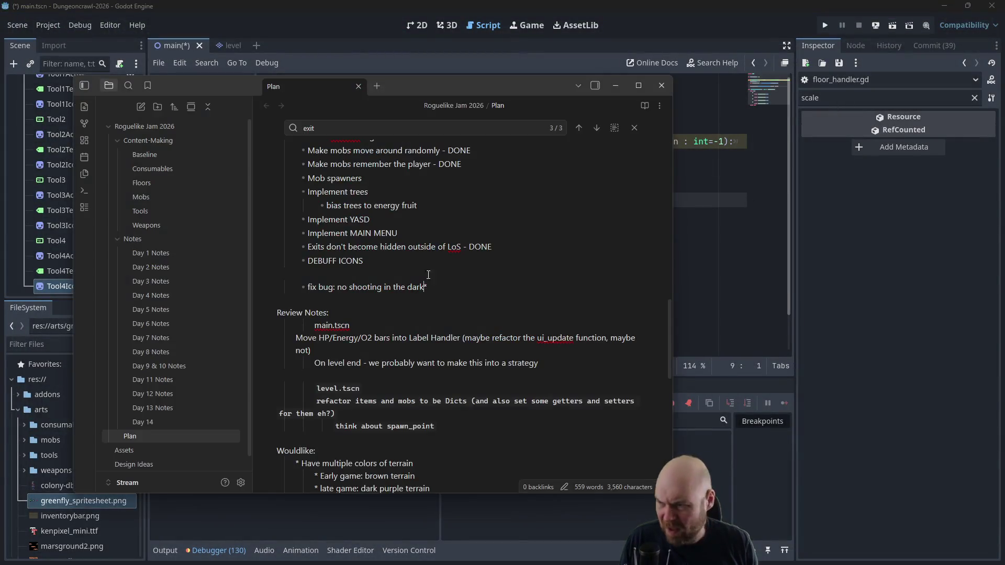
Step: Scroll through the Plan note's future tasks and select the level content bullet list
{"action": "scroll", "coordinate": [400, 334], "scroll_direction": "up", "scroll_amount": 4}
{"action": "scroll", "coordinate": [401, 334], "scroll_direction": "up", "scroll_amount": 10}
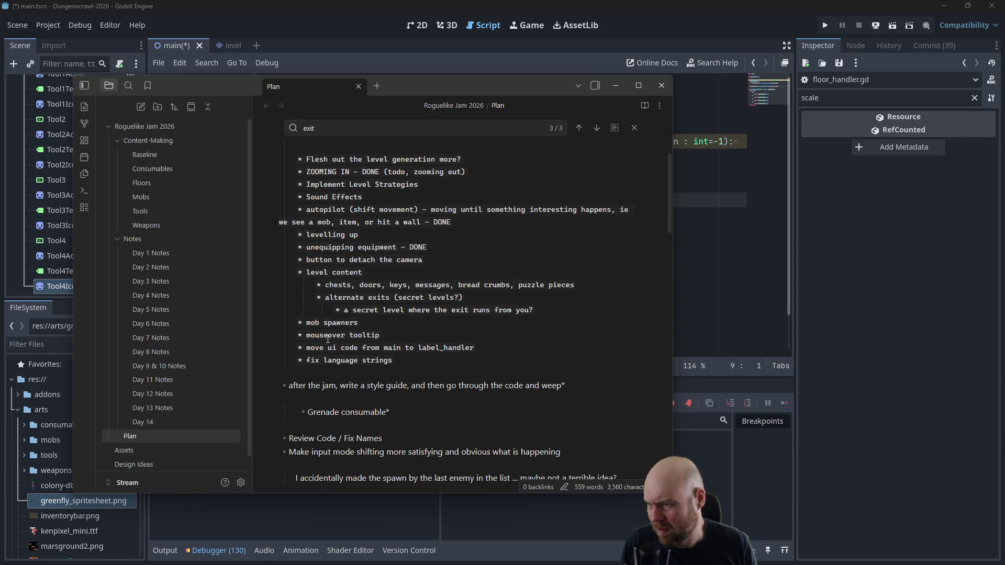
{"action": "scroll", "coordinate": [352, 360], "scroll_direction": "down", "scroll_amount": 5}
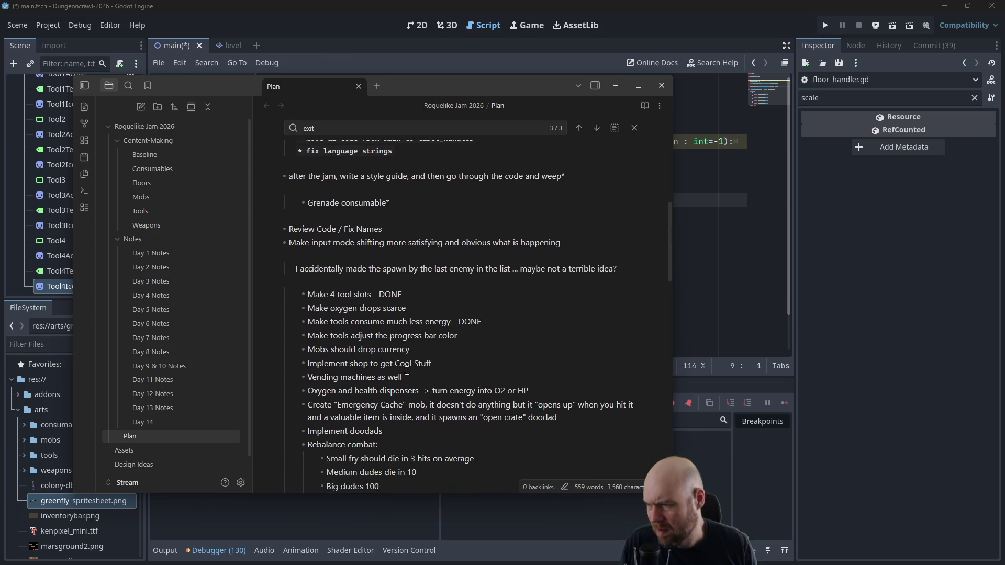
{"action": "scroll", "coordinate": [407, 370], "scroll_direction": "down", "scroll_amount": 3}
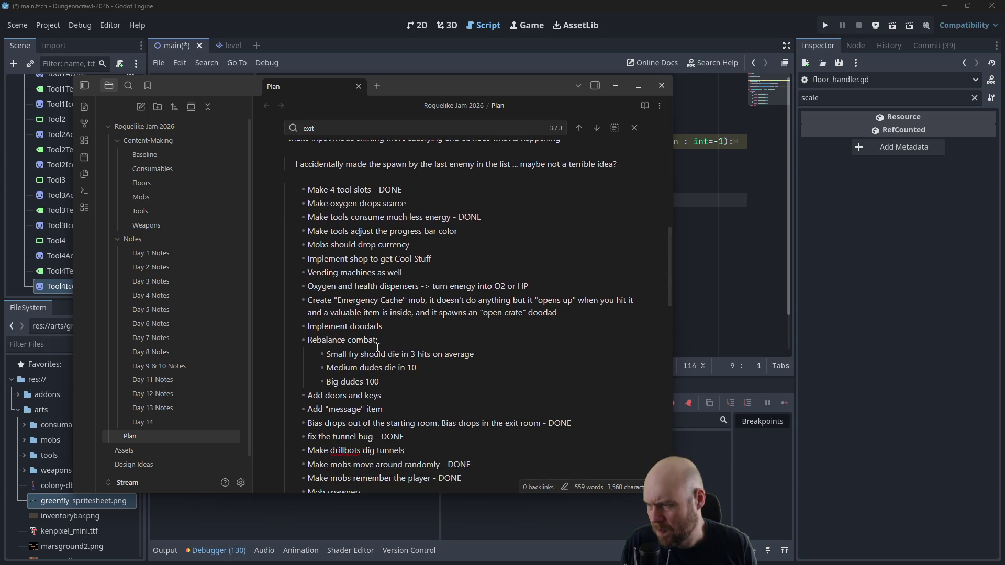
{"action": "scroll", "coordinate": [376, 347], "scroll_direction": "down", "scroll_amount": 3}
{"action": "scroll", "coordinate": [376, 344], "scroll_direction": "down", "scroll_amount": 3}
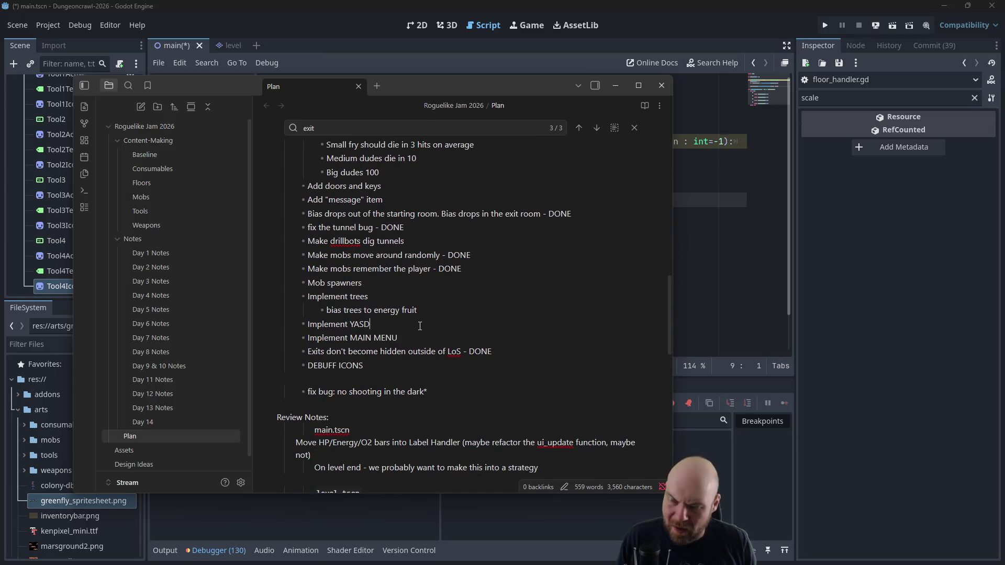
{"action": "scroll", "coordinate": [451, 316], "scroll_direction": "up", "scroll_amount": 15}
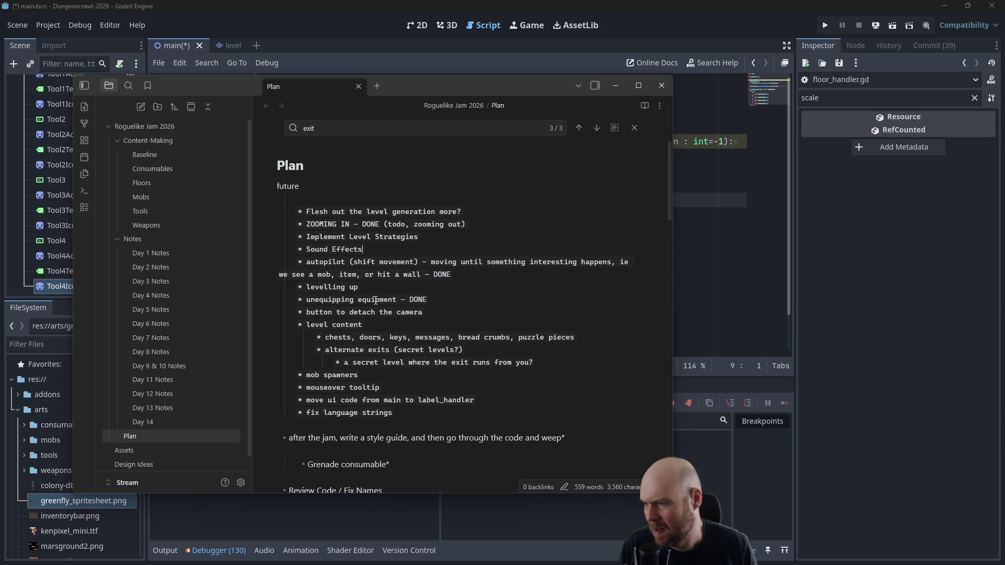
{"action": "scroll", "coordinate": [427, 316], "scroll_direction": "down", "scroll_amount": 2}
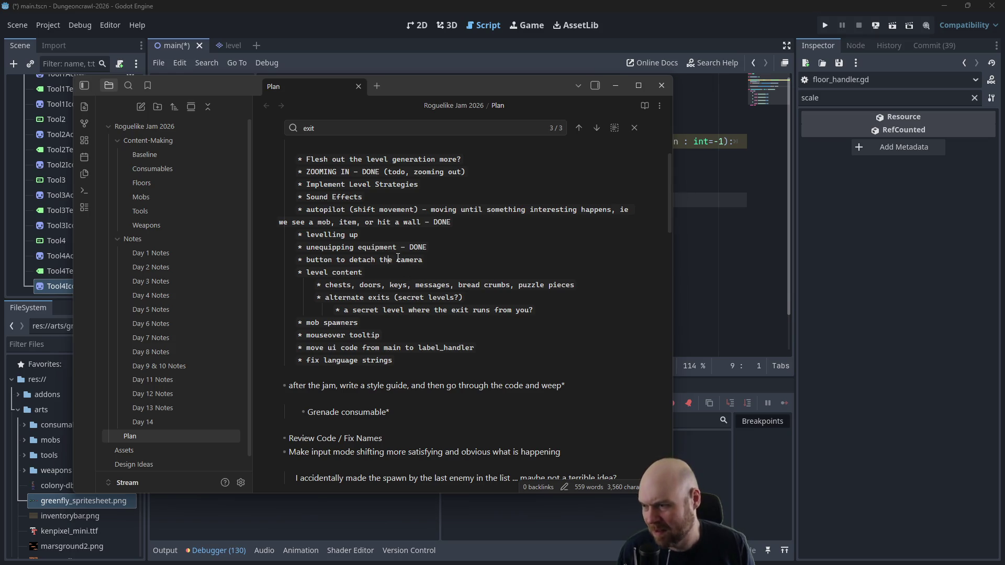
{"action": "scroll", "coordinate": [398, 258], "scroll_direction": "down", "scroll_amount": 1}
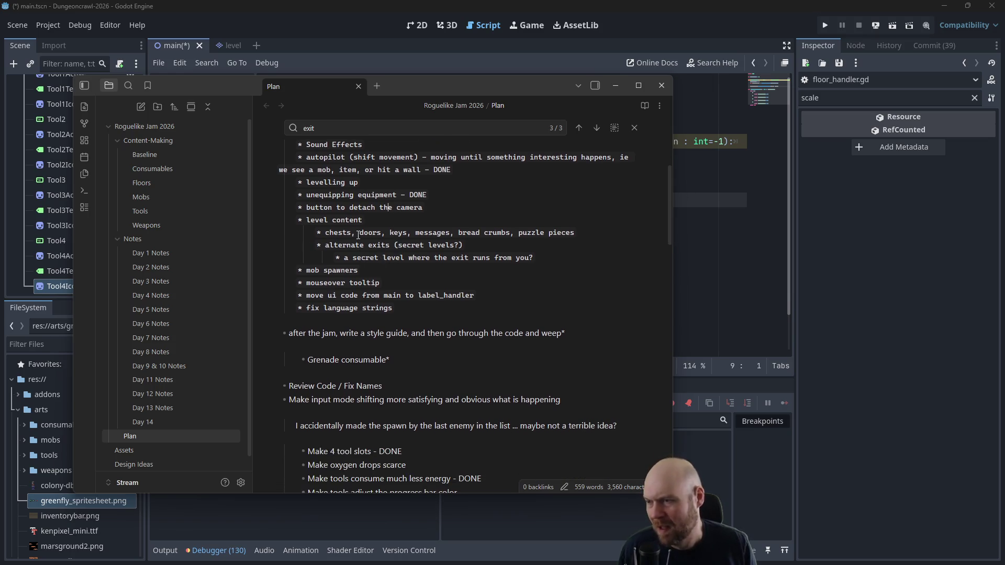
{"action": "left_click_drag", "start_coordinate": [308, 221], "coordinate": [536, 256]}
Step: Select and deselect the 'Mobs should drop currency' line, scroll the Plan note, then minimize Obsidian
{"action": "left_click", "coordinate": [536, 256]}
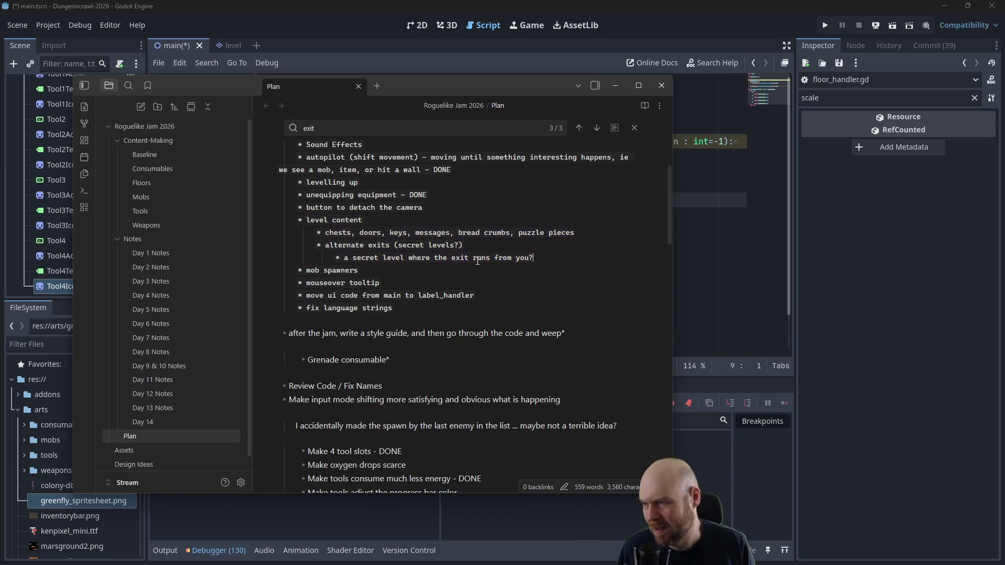
{"action": "scroll", "coordinate": [396, 269], "scroll_direction": "down", "scroll_amount": 4}
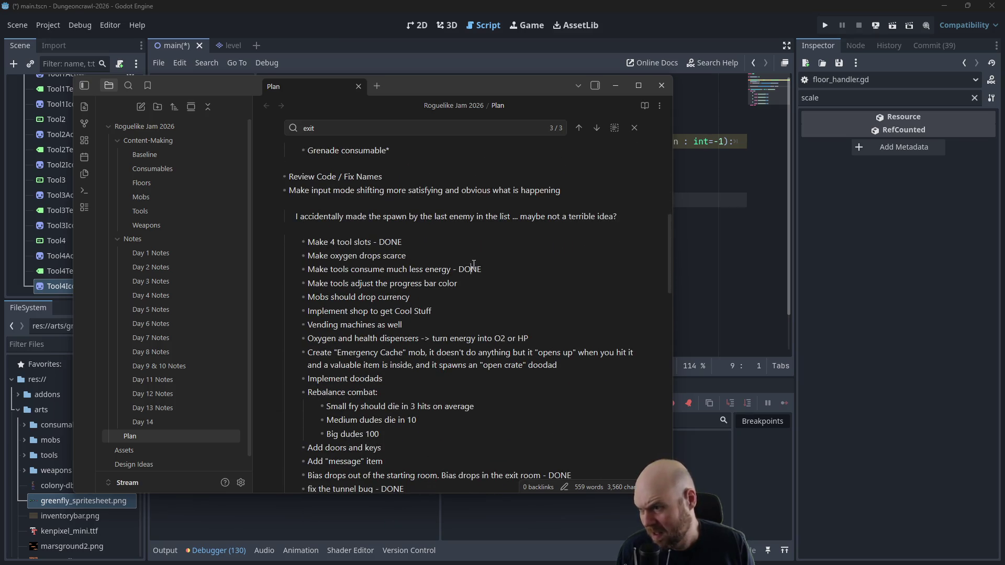
{"action": "mouse_move", "coordinate": [439, 297]}
{"action": "left_mouse_down"}
{"action": "mouse_move", "coordinate": [210, 287]}
{"action": "mouse_move", "coordinate": [215, 296]}
{"action": "left_mouse_up"}
{"action": "left_click", "coordinate": [377, 304]}
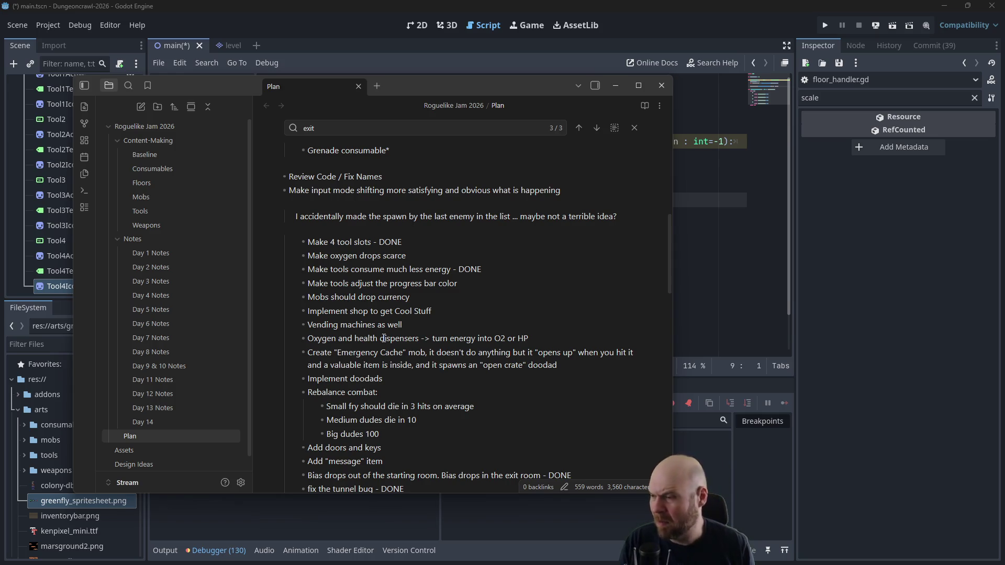
{"action": "scroll", "coordinate": [429, 302], "scroll_direction": "up", "scroll_amount": 6}
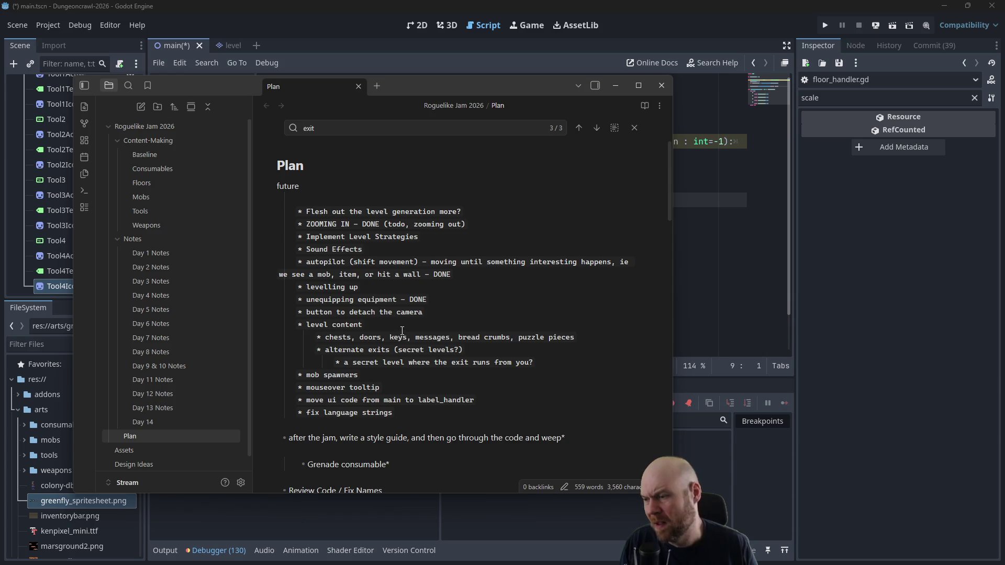
{"action": "scroll", "coordinate": [402, 330], "scroll_direction": "down", "scroll_amount": 10}
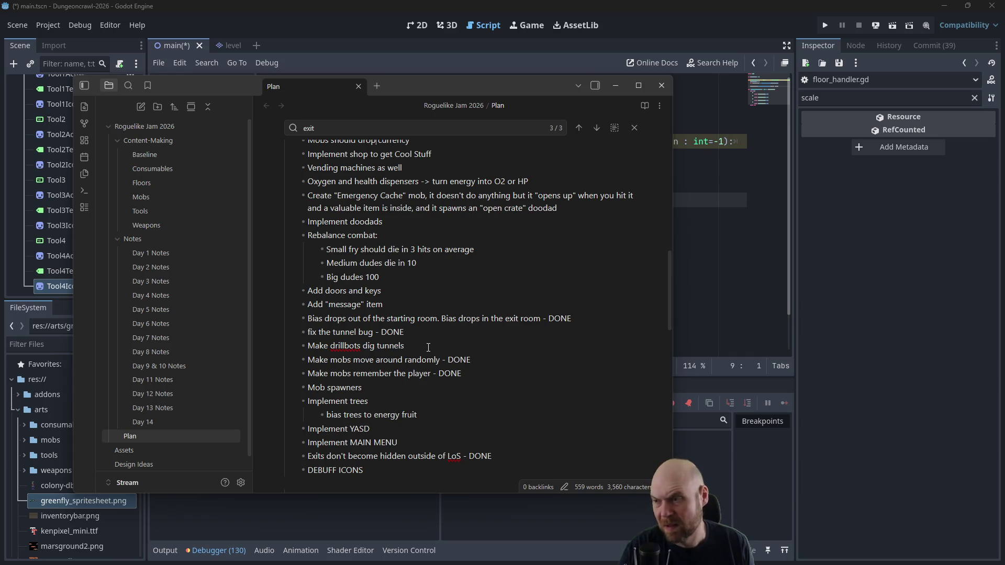
{"action": "scroll", "coordinate": [435, 352], "scroll_direction": "up", "scroll_amount": 10}
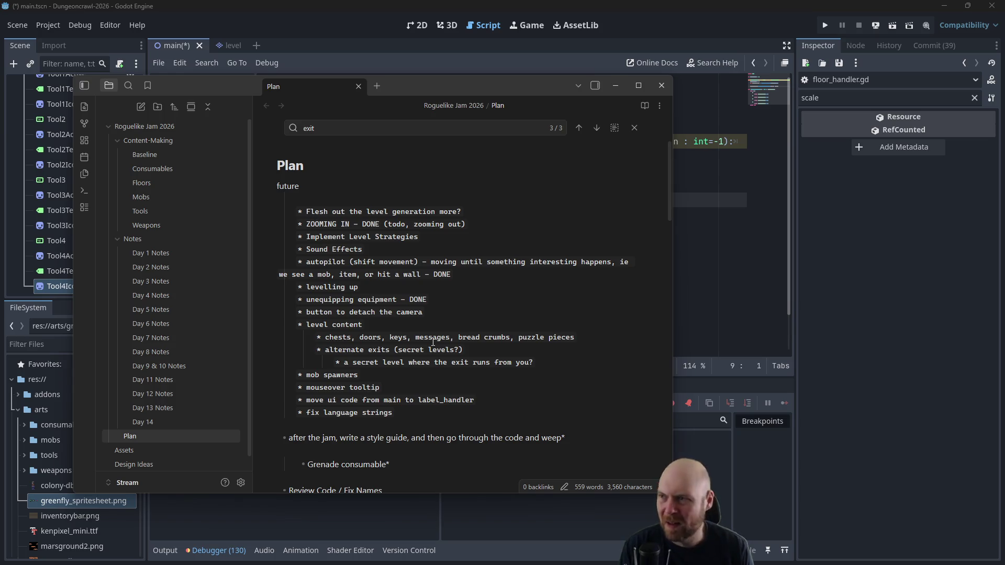
{"action": "left_click", "coordinate": [323, 35]}
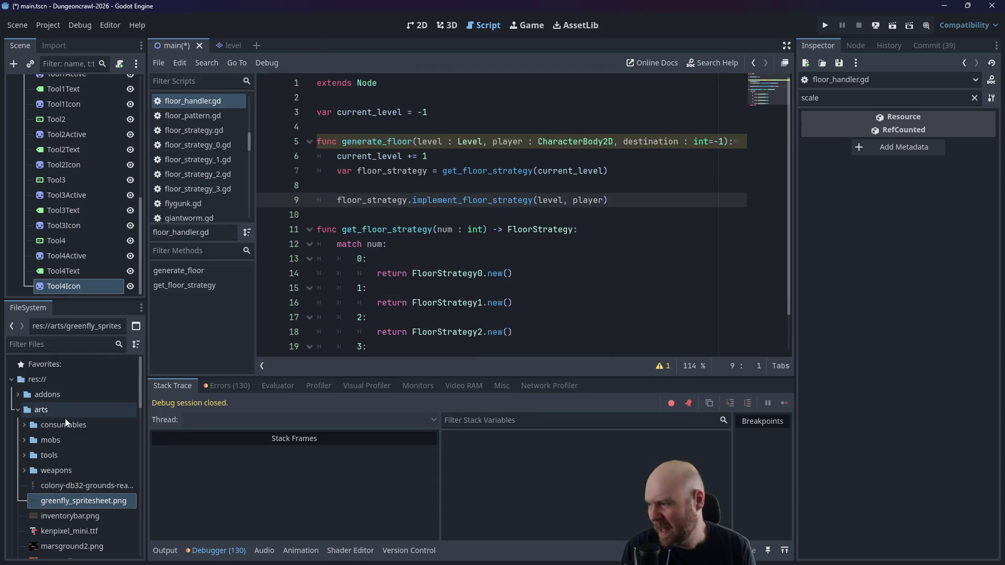
Step: Collapse arts, expand src/floor/floor_strategies in the FileSystem dock, and select rogue_floor_pattern.gd
{"action": "left_click", "coordinate": [18, 410]}
{"action": "left_click", "coordinate": [24, 440]}
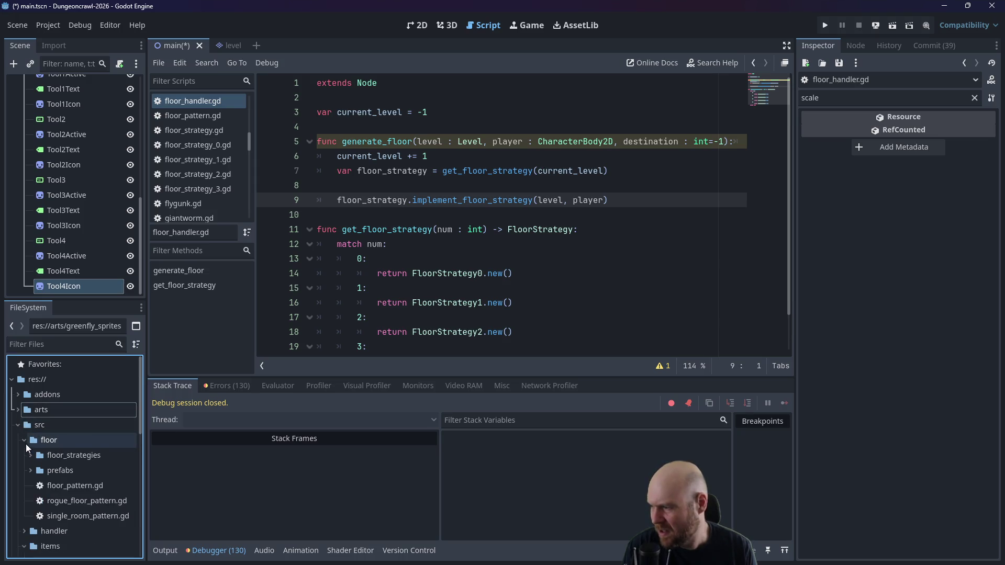
{"action": "left_click", "coordinate": [30, 456]}
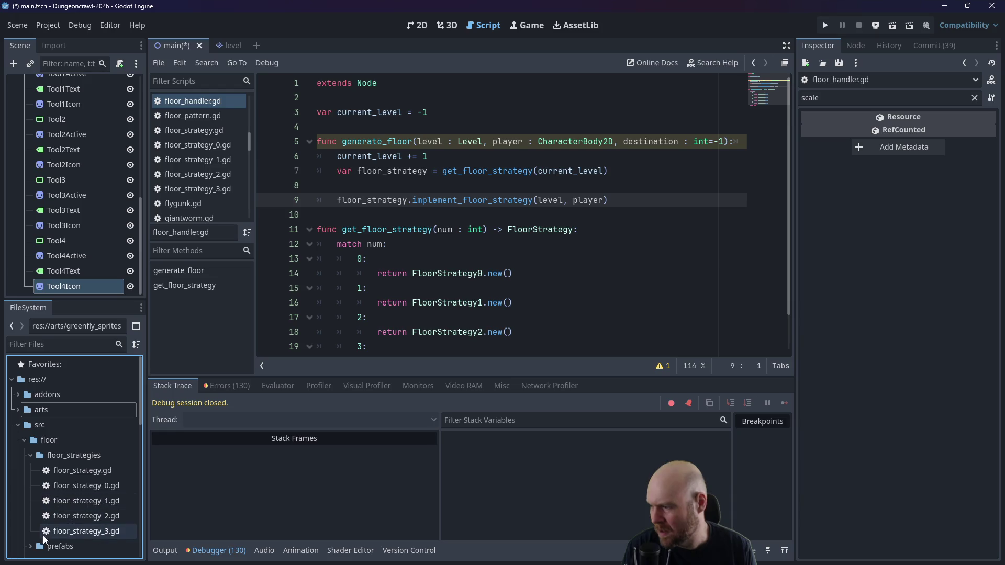
{"action": "scroll", "coordinate": [34, 487], "scroll_direction": "down", "scroll_amount": 2}
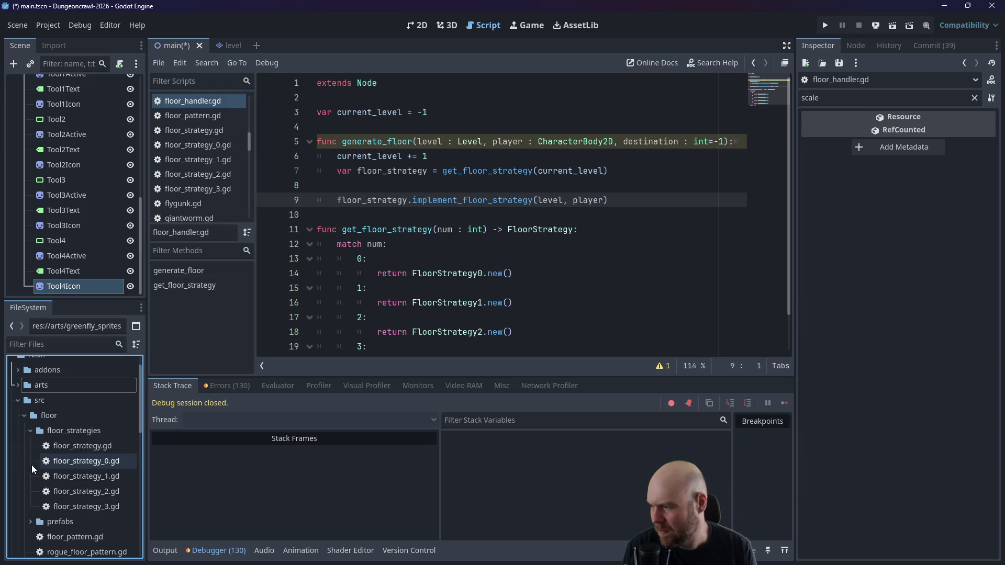
{"action": "left_click", "coordinate": [68, 528]}
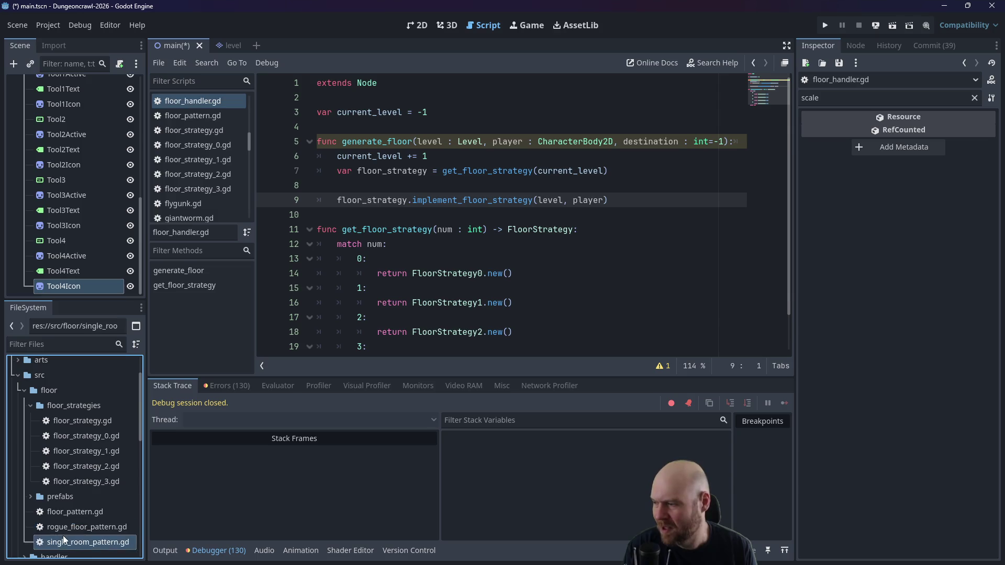